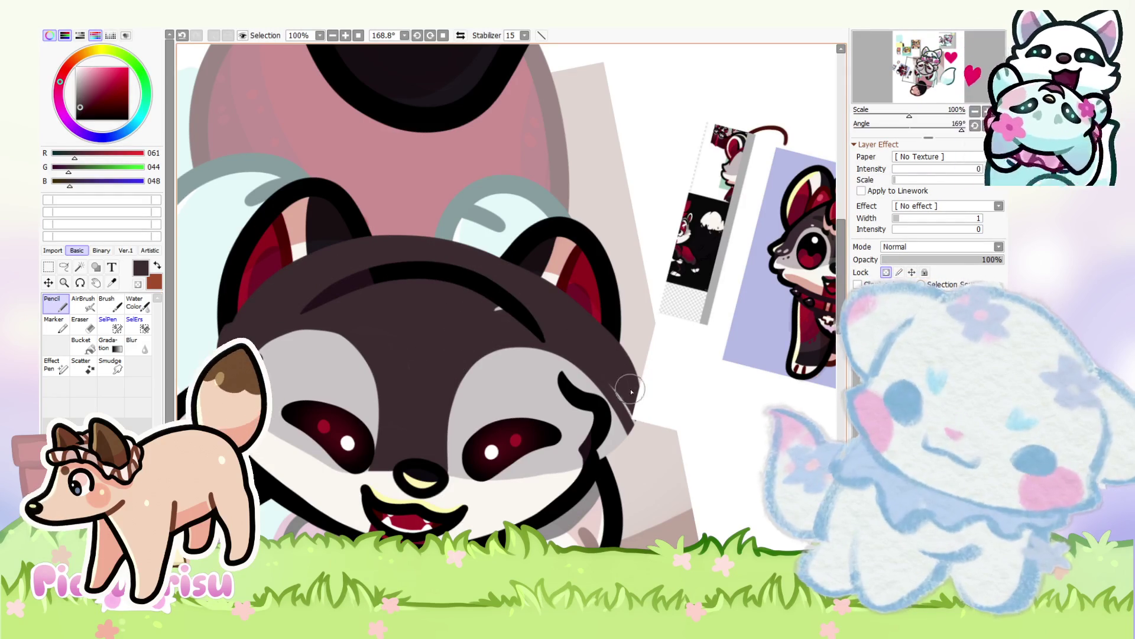
Step: Paint dark brown fur over the tops of the grey eye patches
scroll(467, 338, down, 1)
scroll(540, 340, up, 3)
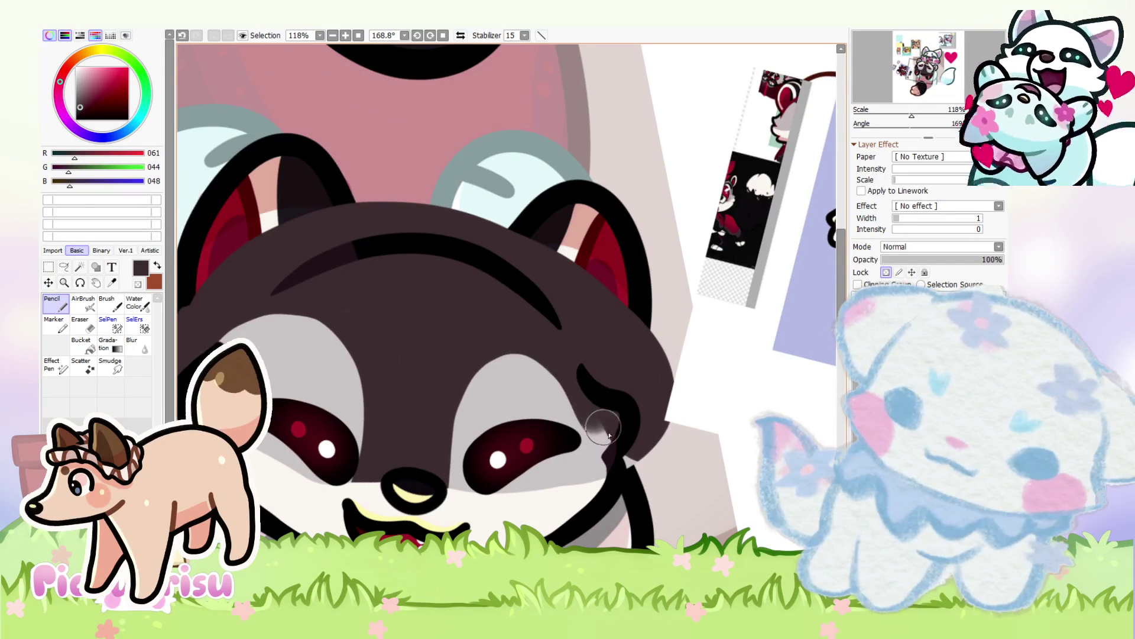
scroll(562, 324, down, 3)
scroll(523, 438, up, 4)
drag(490, 305, 308, 313)
scroll(309, 314, down, 3)
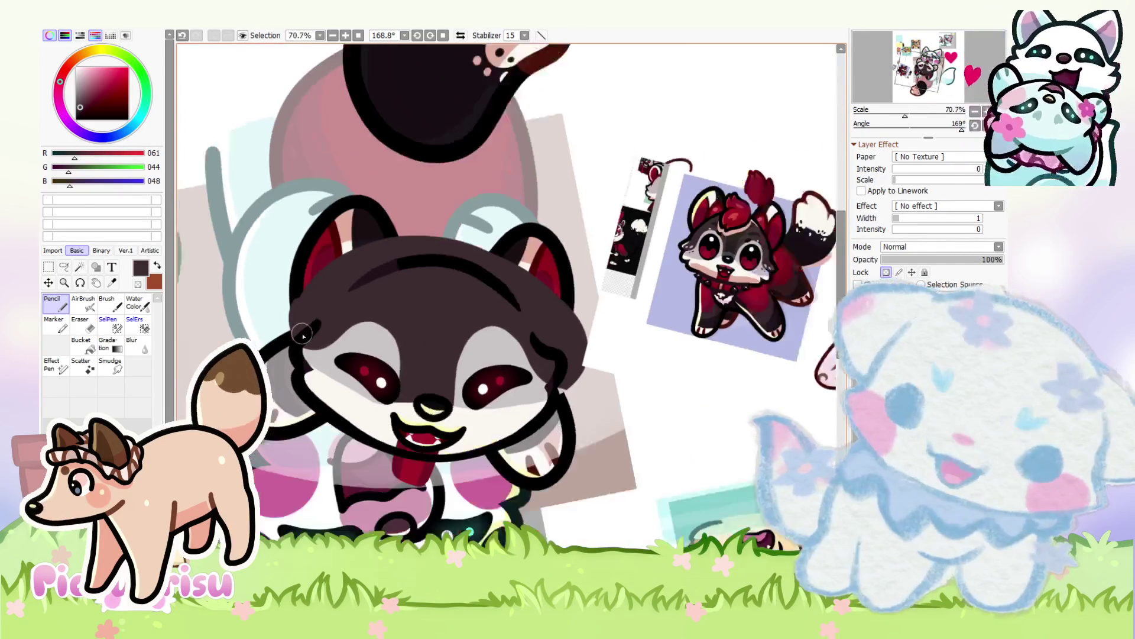
scroll(425, 319, up, 4)
mouse_move(423, 349)
mouse_down()
mouse_move(497, 264)
mouse_move(638, 366)
mouse_up()
Step: Eyedrop the light grey and paint it along the fur edge beside the eye
alt+click(470, 353)
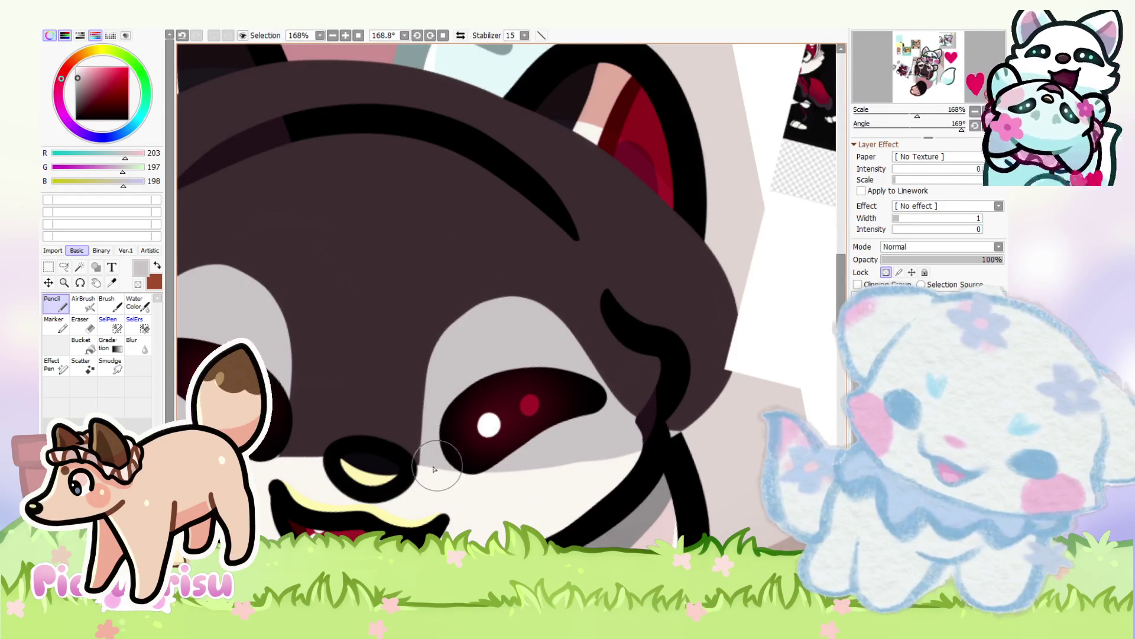
scroll(364, 370, down, 4)
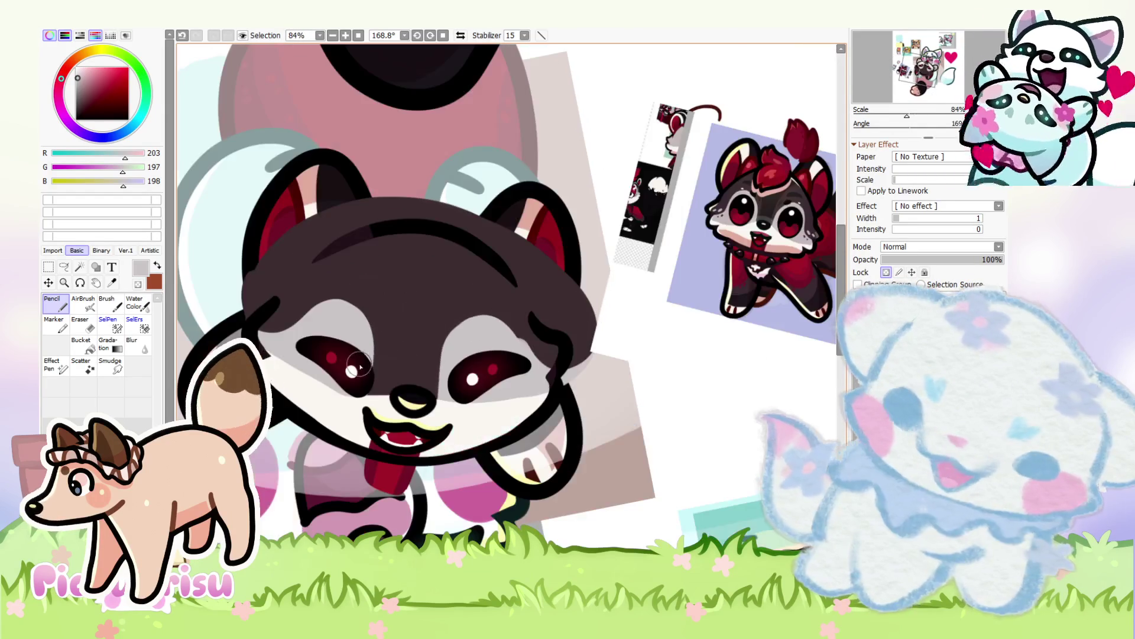
scroll(463, 322, up, 4)
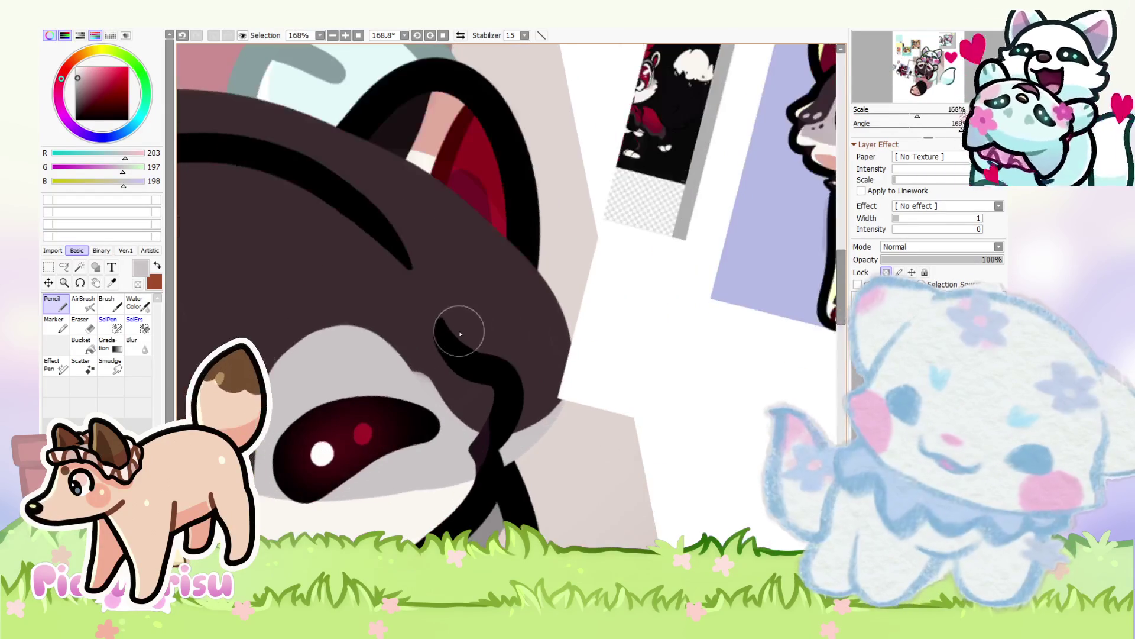
alt+click(399, 320)
alt+click(322, 379)
drag(316, 360, 372, 341)
Step: Darken the head outline running past the eye with dark brown
scroll(587, 366, down, 4)
scroll(482, 343, up, 3)
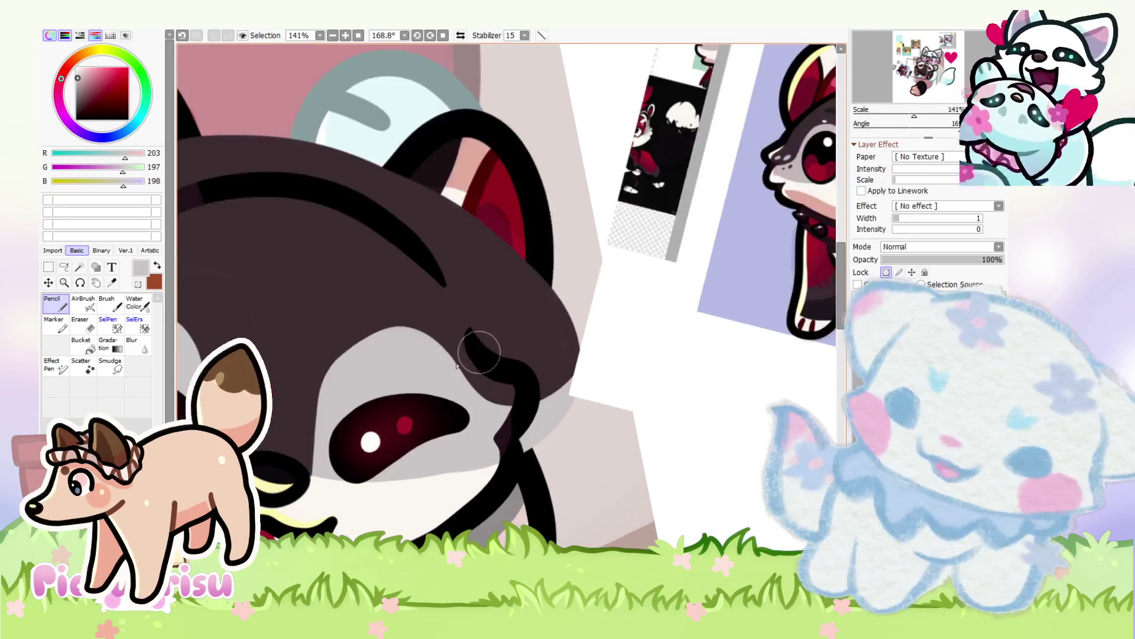
scroll(305, 428, up, 3)
alt+click(303, 473)
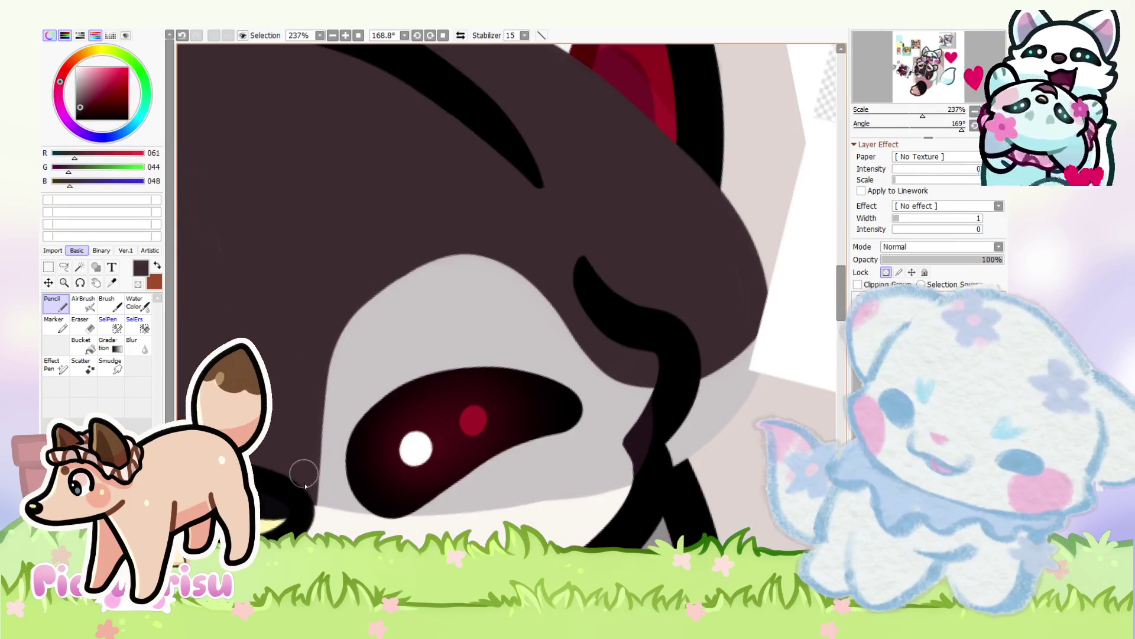
mouse_move(304, 501)
mouse_down()
mouse_move(325, 372)
mouse_move(449, 254)
mouse_move(603, 358)
mouse_move(763, 296)
mouse_up()
Step: Extend the grey down the cheek edge and widen it beside the left eye
scroll(456, 361, down, 2)
scroll(414, 354, down, 2)
scroll(363, 353, up, 3)
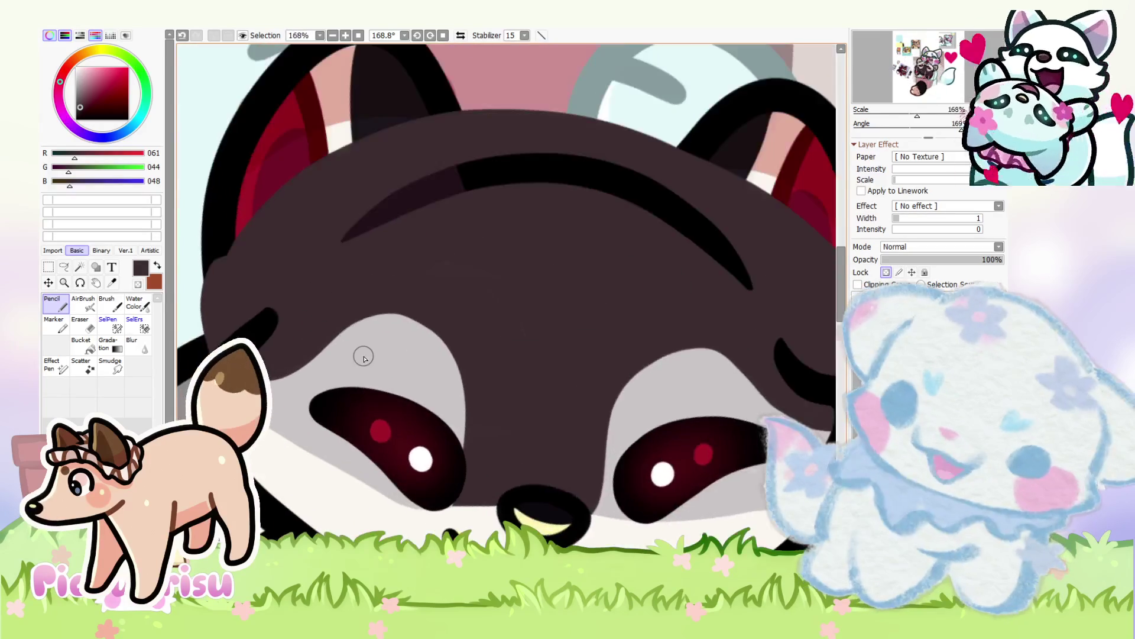
scroll(351, 386, down, 3)
scroll(397, 417, up, 4)
alt+click(441, 350)
mouse_move(467, 360)
mouse_down()
mouse_move(437, 485)
mouse_move(404, 535)
mouse_move(444, 418)
mouse_move(553, 297)
mouse_move(665, 380)
mouse_move(767, 362)
mouse_up()
scroll(418, 373, down, 3)
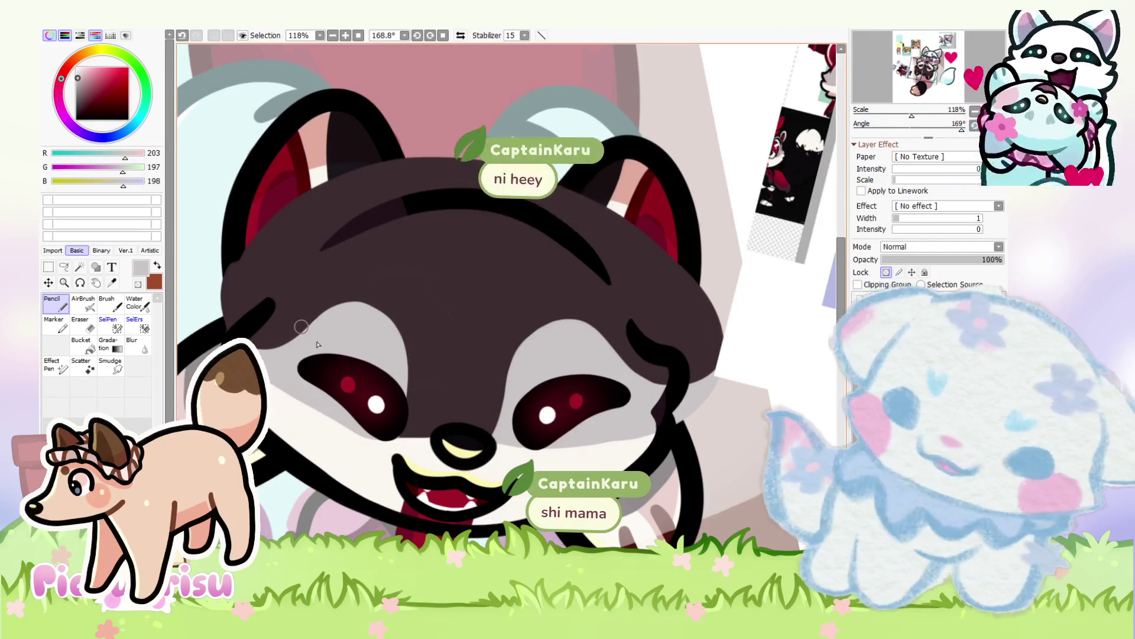
scroll(367, 354, up, 3)
mouse_move(430, 352)
mouse_down()
mouse_move(427, 509)
mouse_move(438, 398)
mouse_move(277, 296)
mouse_up()
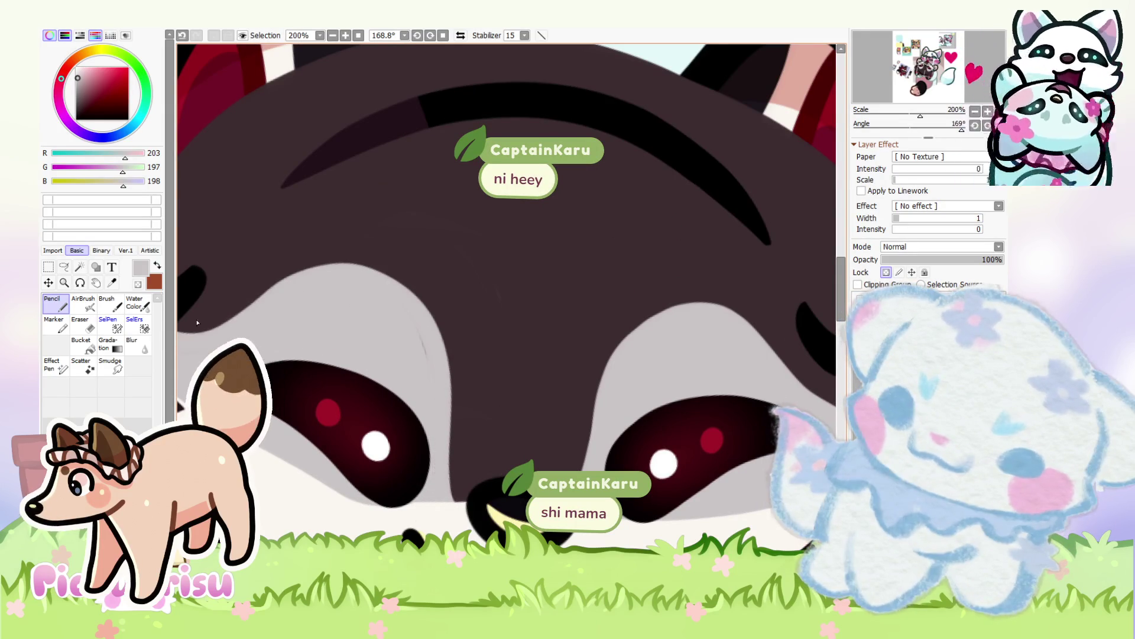
scroll(249, 338, down, 3)
scroll(249, 338, up, 3)
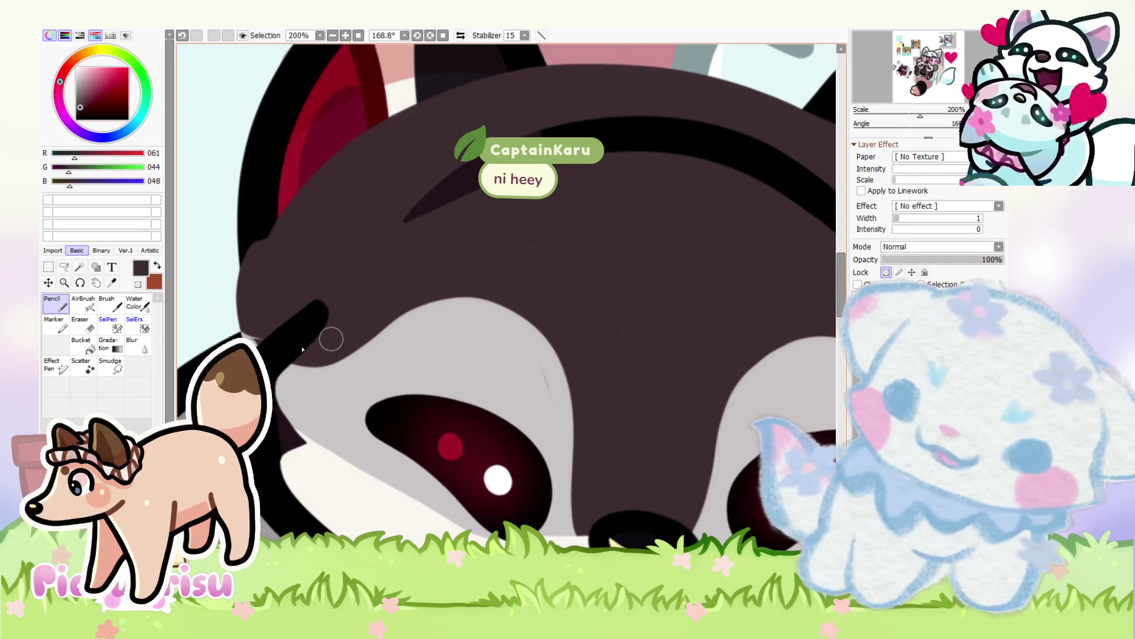
scroll(309, 329, down, 1)
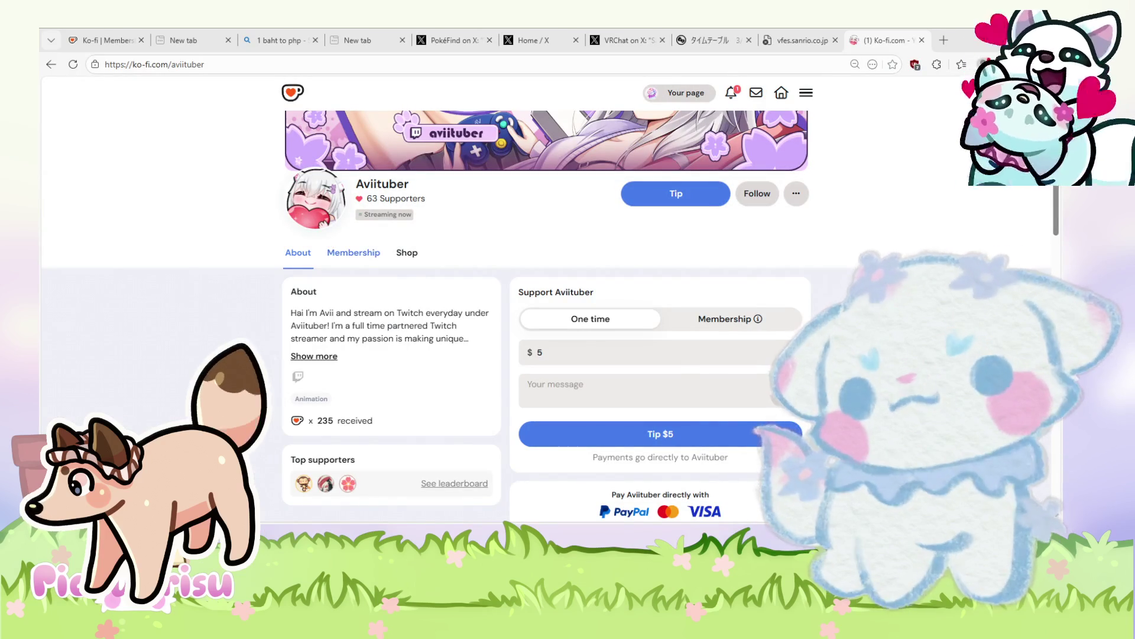
Step: Visit Membership and Shop, then page through the Fishing Battle Widget previews to the FAQ
click(354, 252)
click(409, 254)
scroll(410, 255, down, 3)
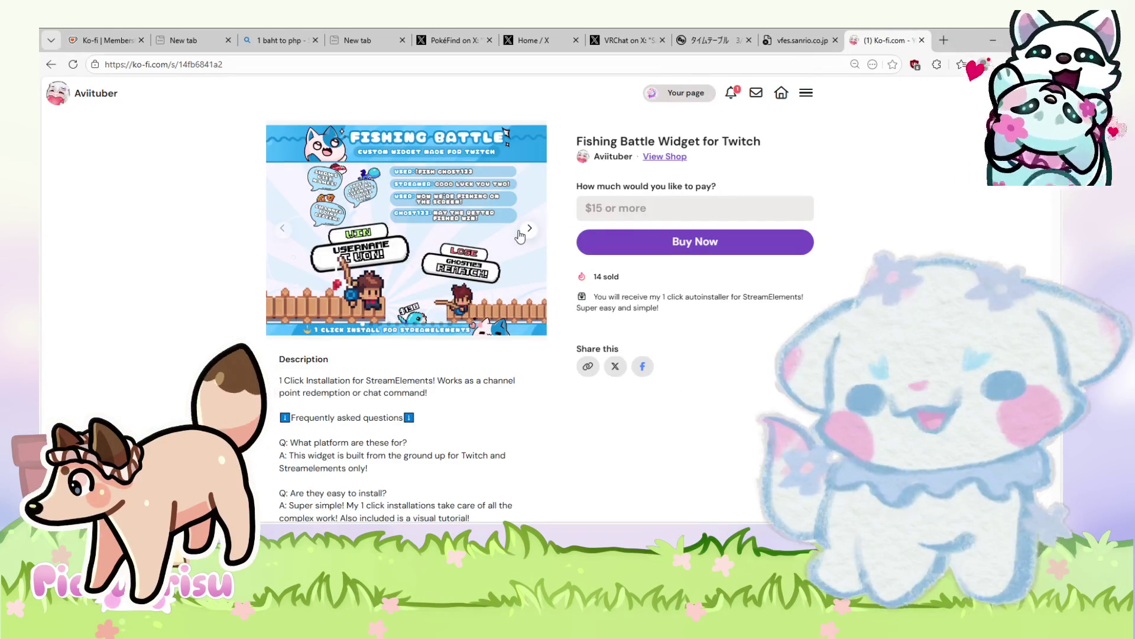
click(531, 229)
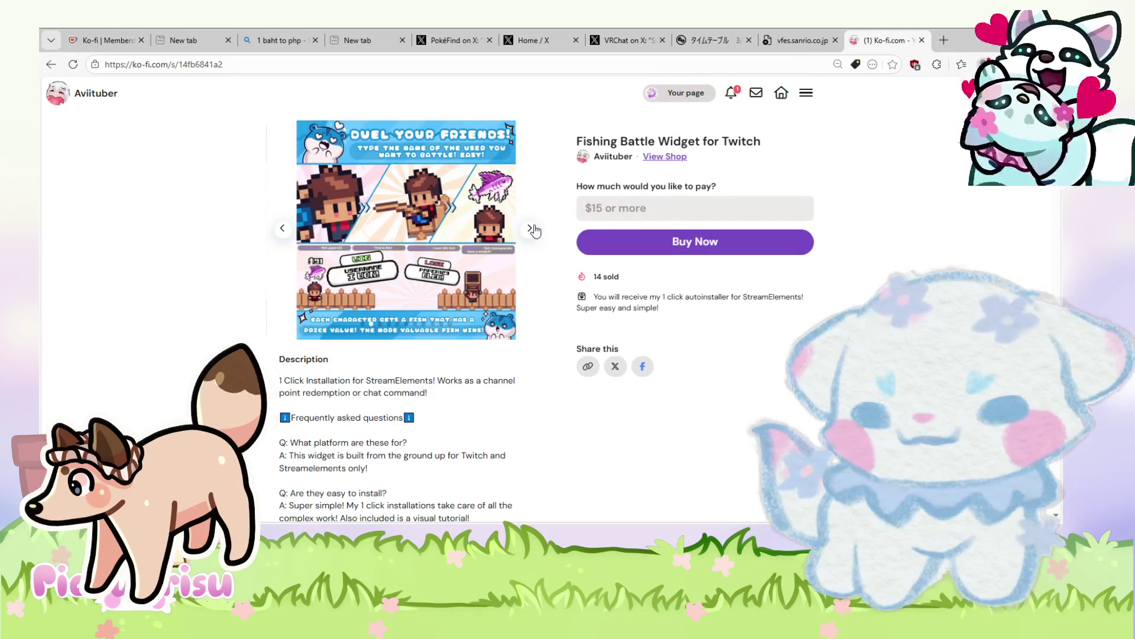
click(531, 229)
click(531, 230)
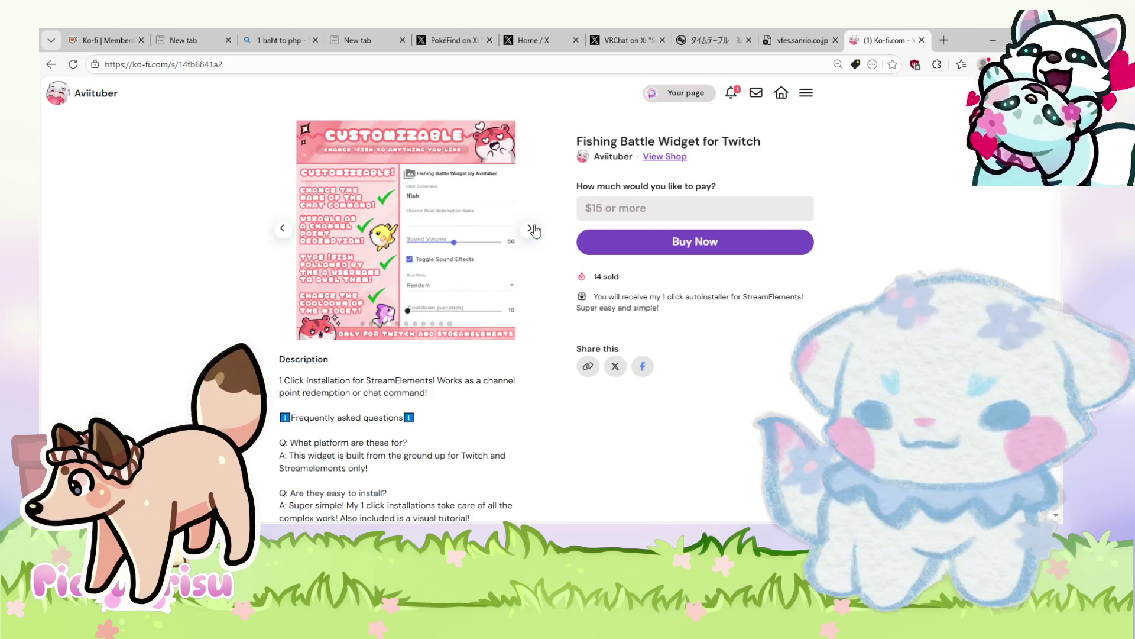
click(531, 229)
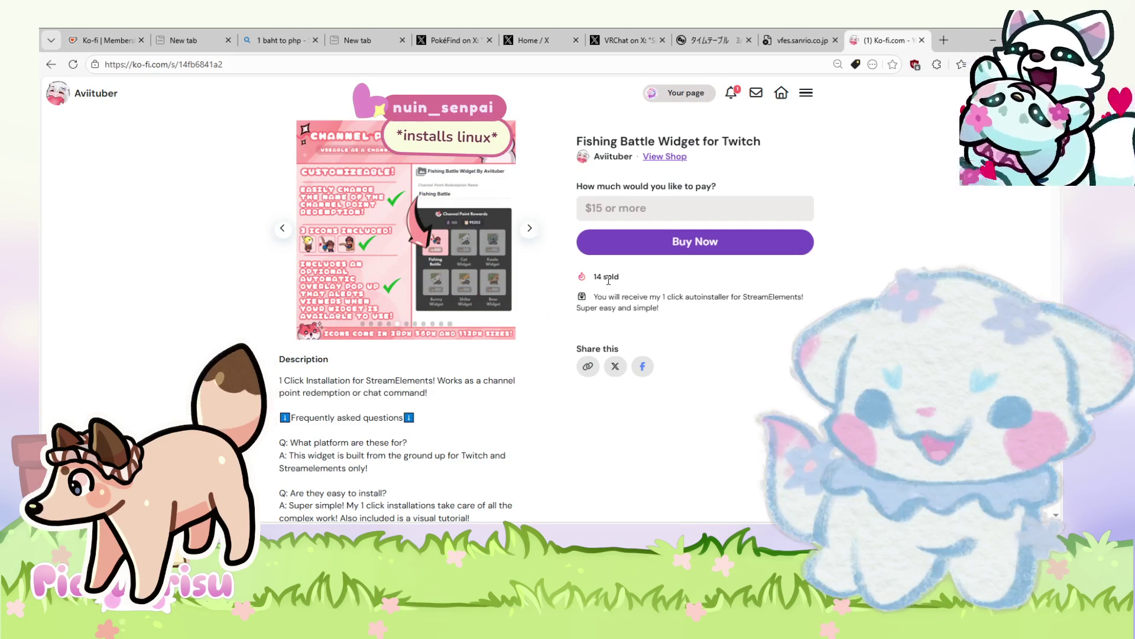
click(532, 227)
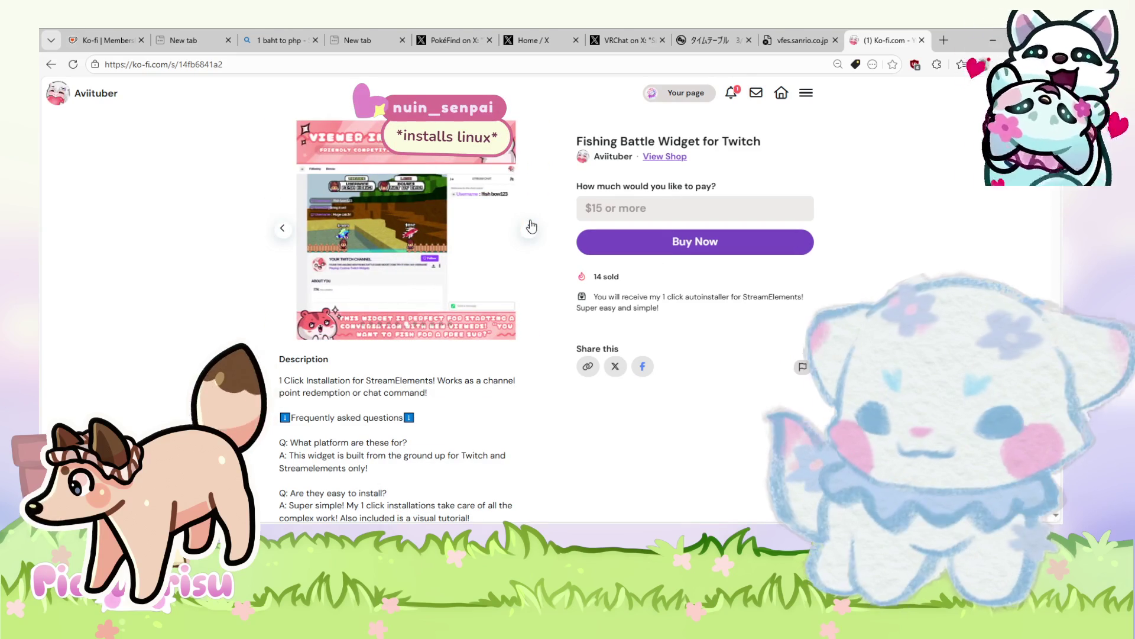
click(531, 227)
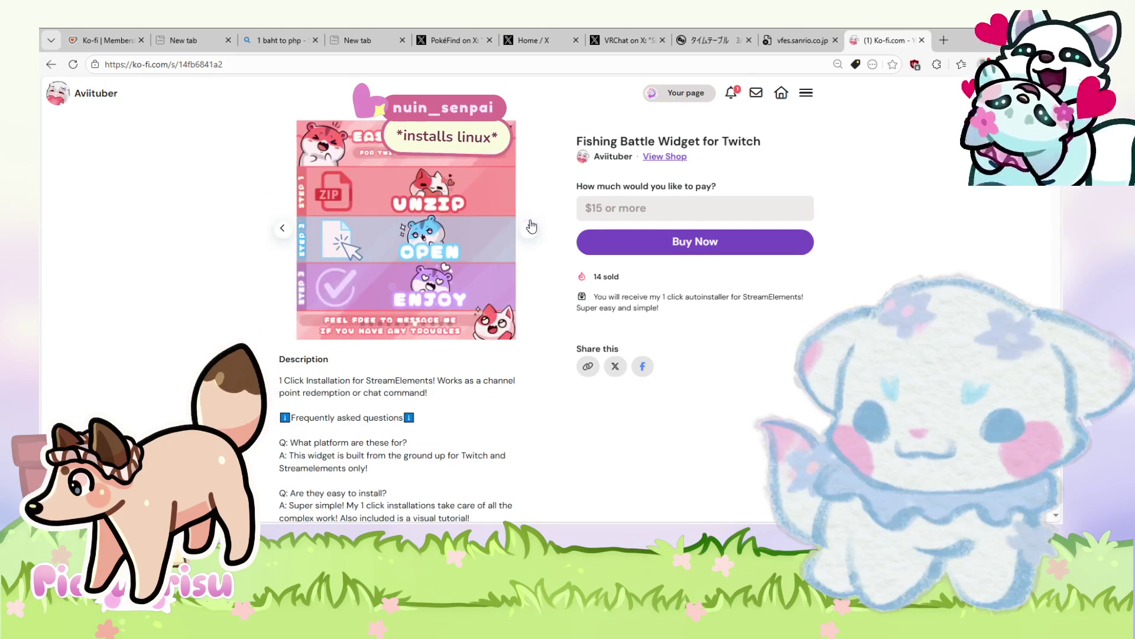
click(531, 227)
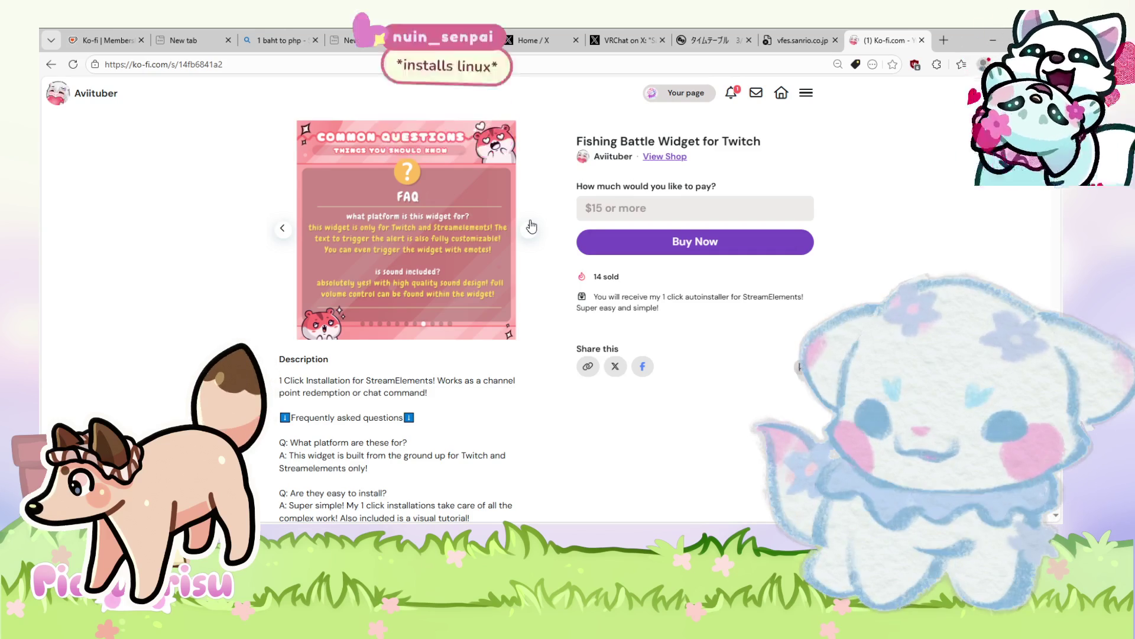
Step: Scroll through the widget's description and FAQ, then go back to the shop listings
scroll(531, 228, down, 5)
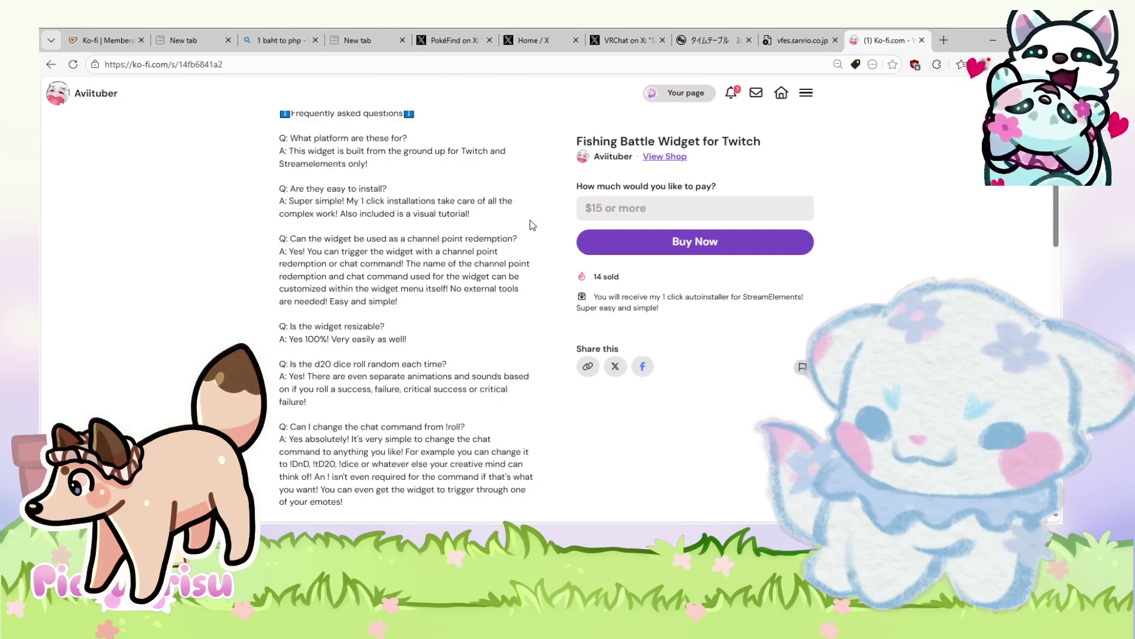
scroll(531, 224, down, 2)
scroll(531, 224, down, 1)
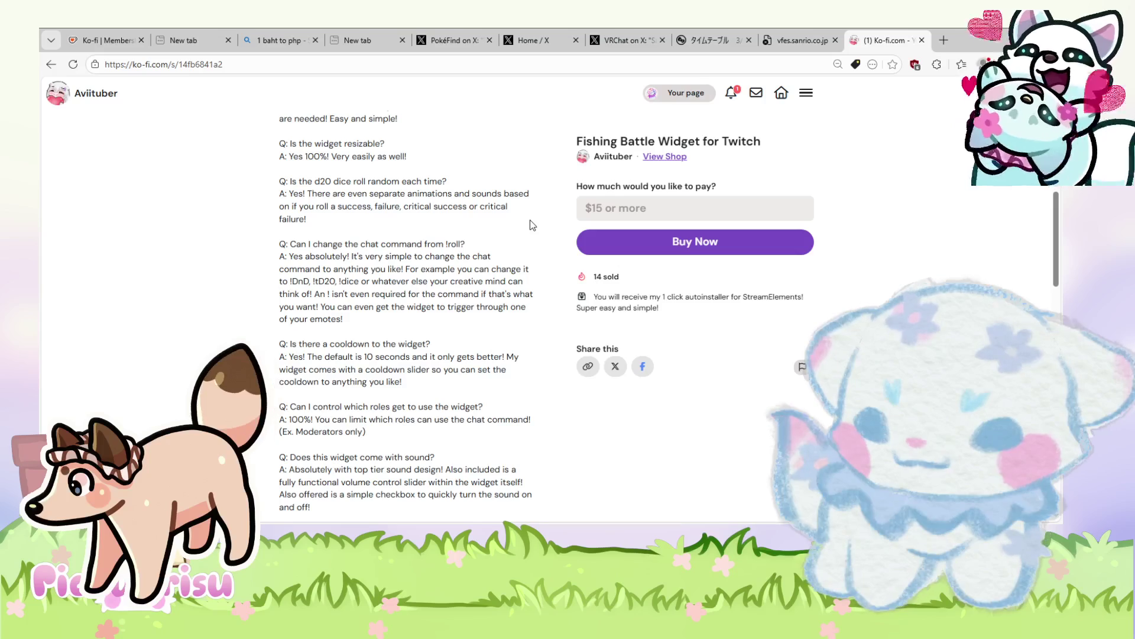
scroll(532, 224, down, 3)
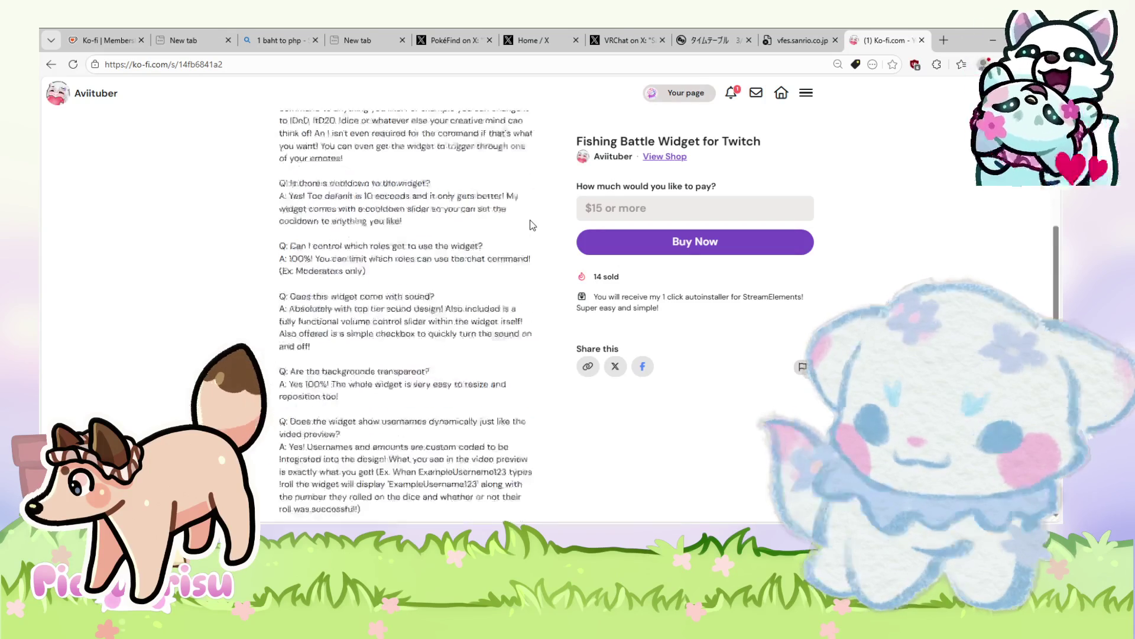
scroll(532, 224, down, 3)
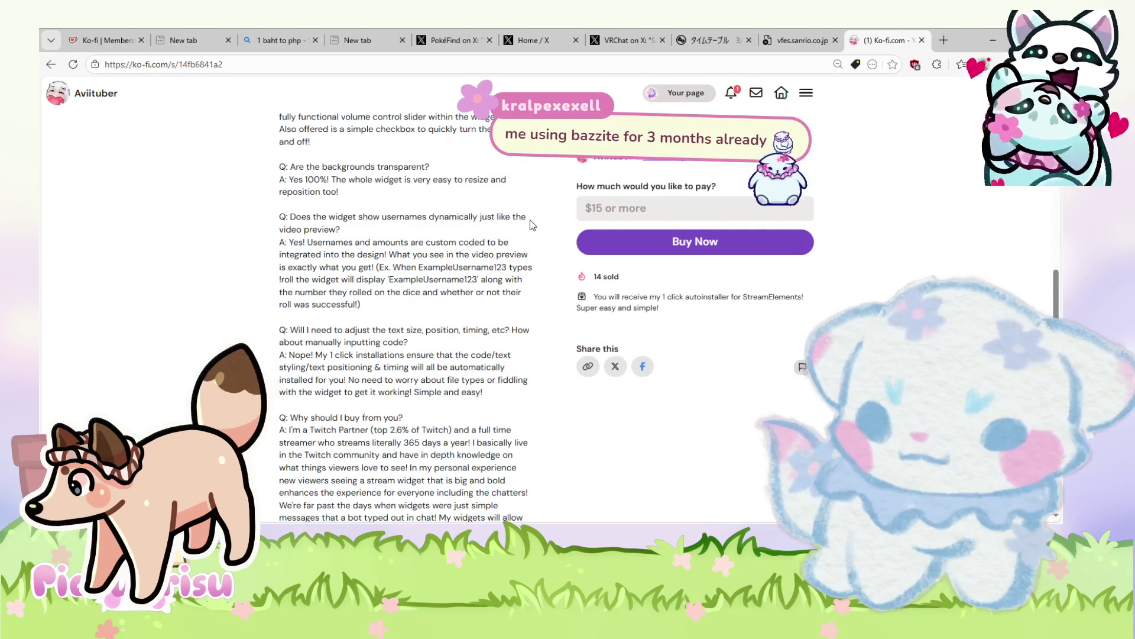
scroll(531, 224, down, 6)
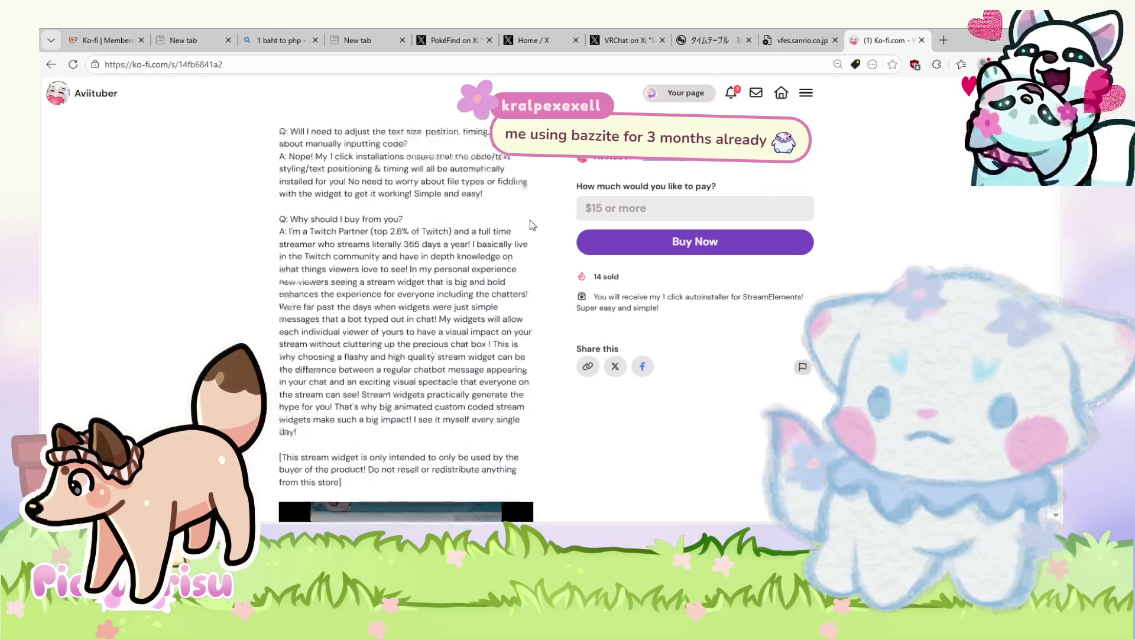
scroll(531, 224, down, 1)
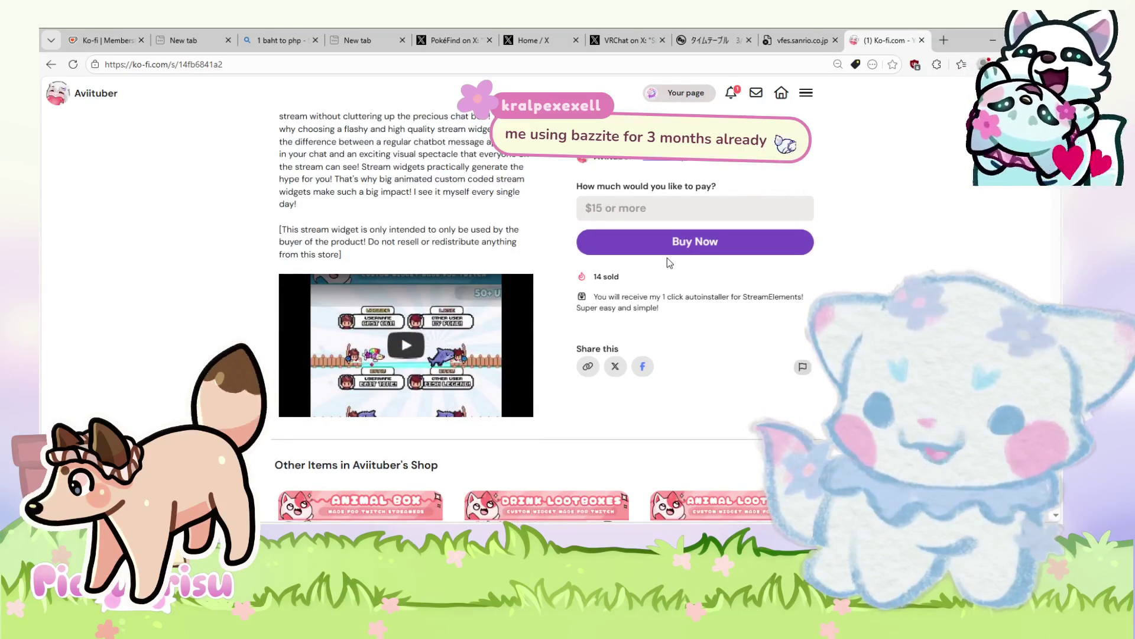
scroll(812, 286, down, 4)
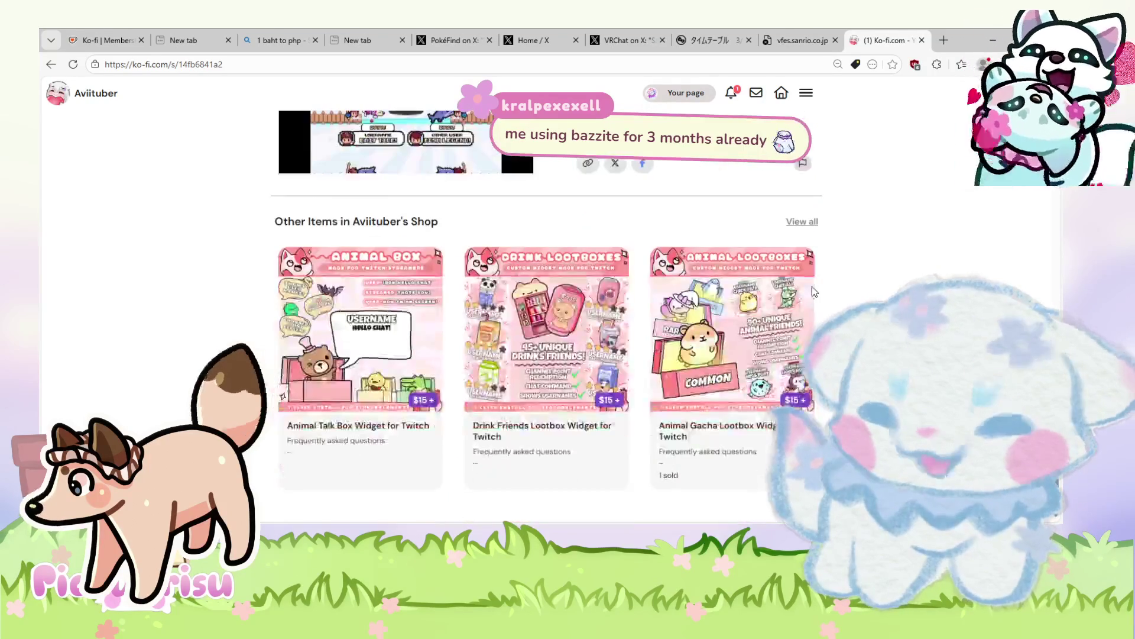
scroll(813, 292, up, 15)
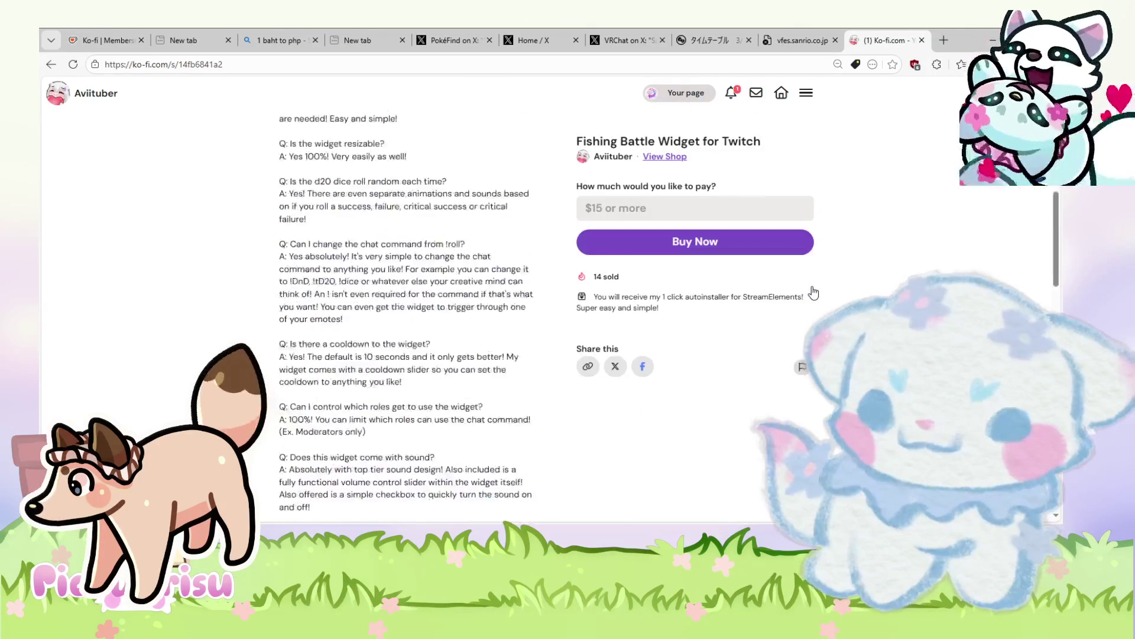
click(50, 64)
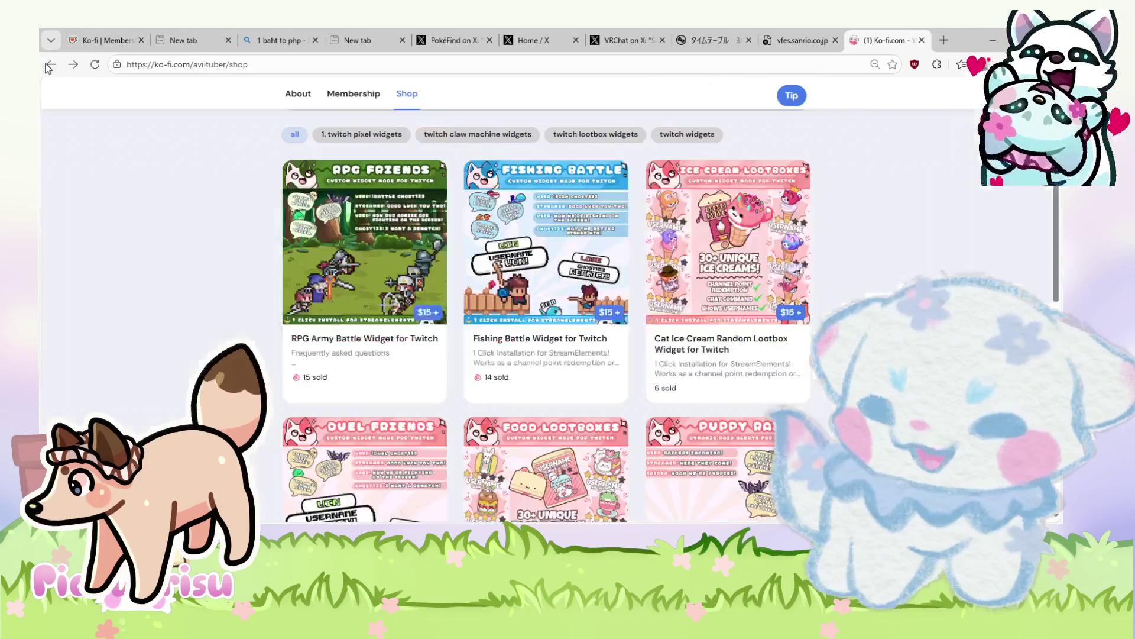
click(392, 244)
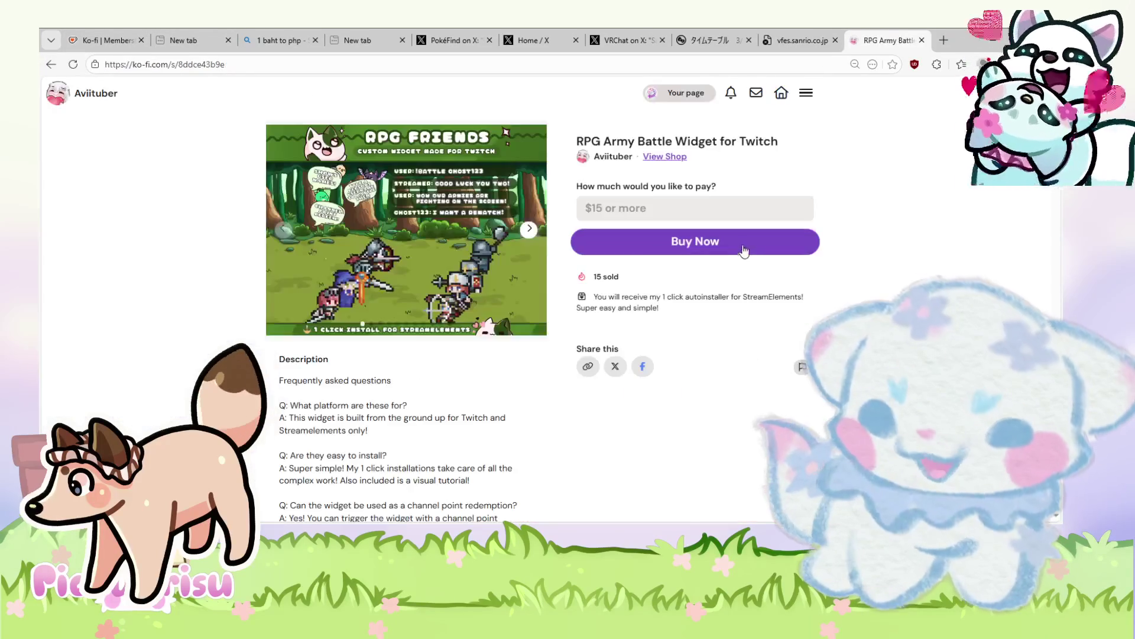
click(529, 229)
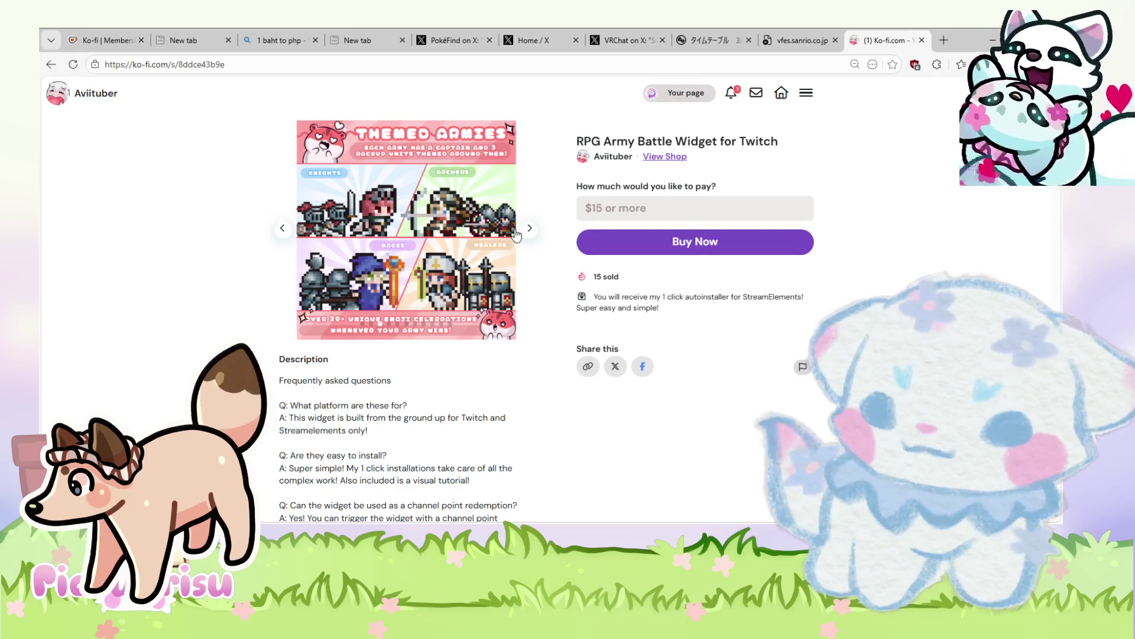
click(514, 230)
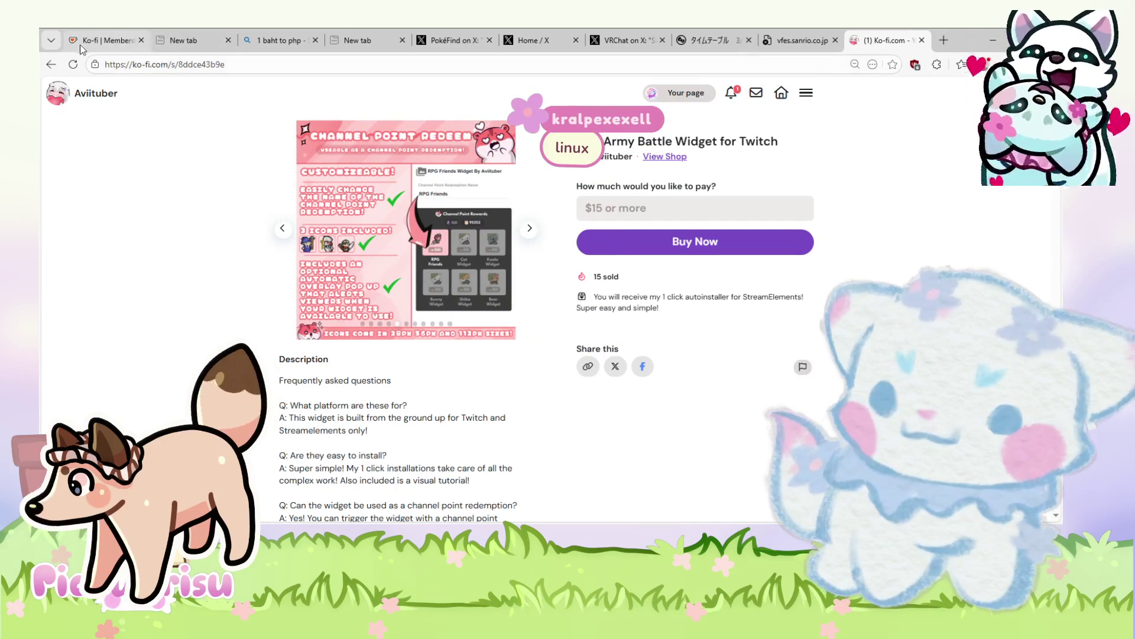
click(51, 64)
scroll(568, 319, down, 5)
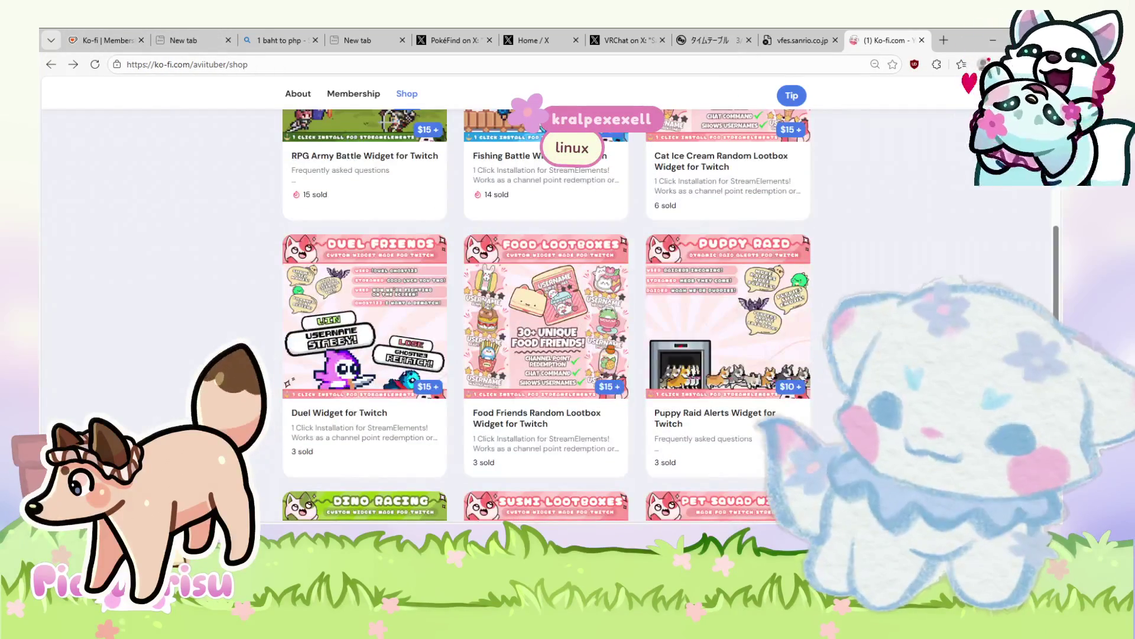
scroll(546, 313, up, 3)
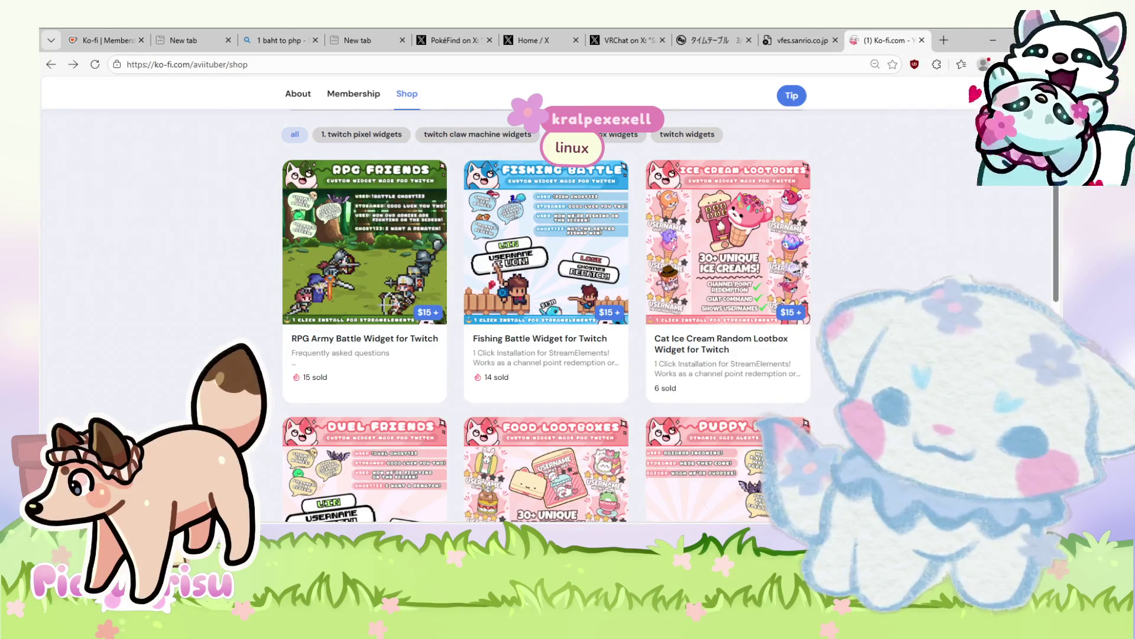
scroll(547, 314, down, 6)
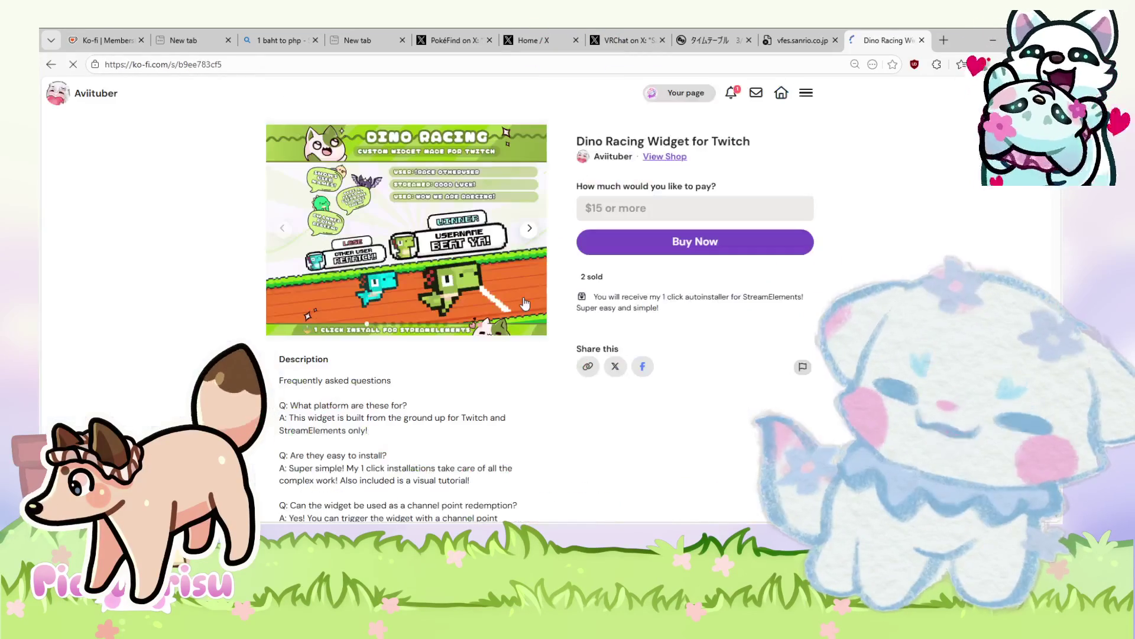
click(536, 231)
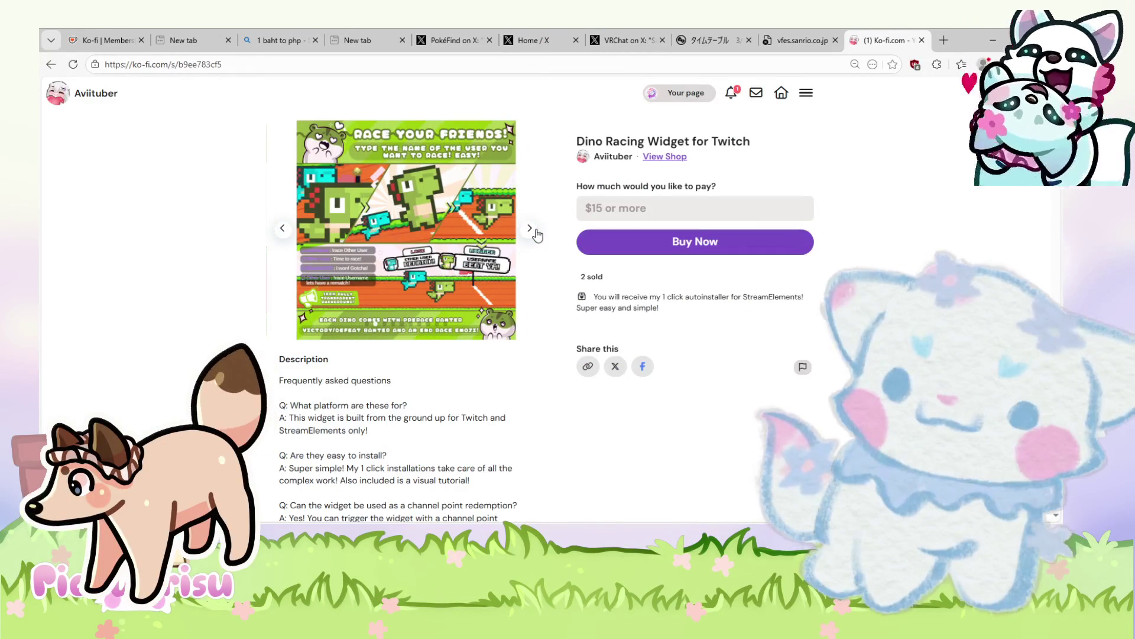
click(535, 230)
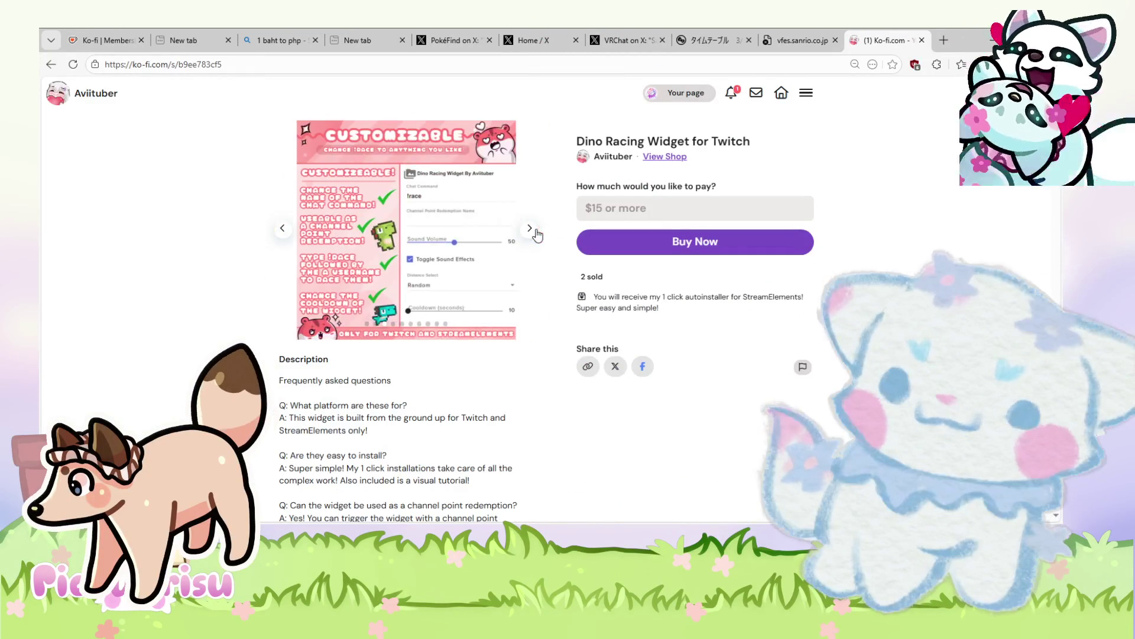
click(275, 238)
click(275, 238)
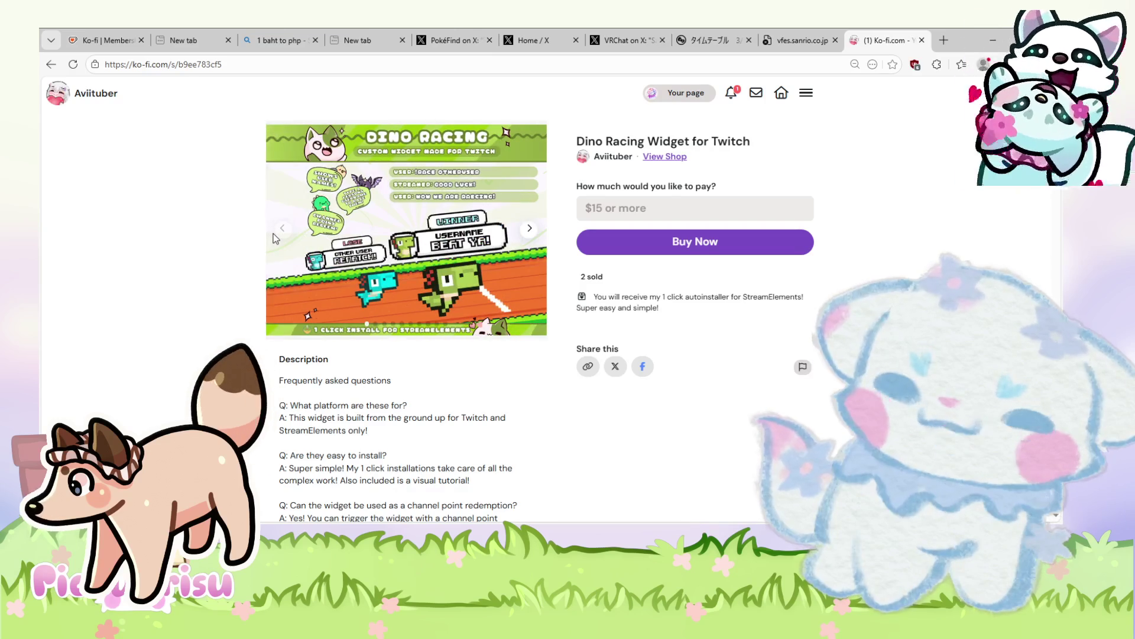
click(530, 228)
click(530, 228)
click(530, 228)
click(51, 63)
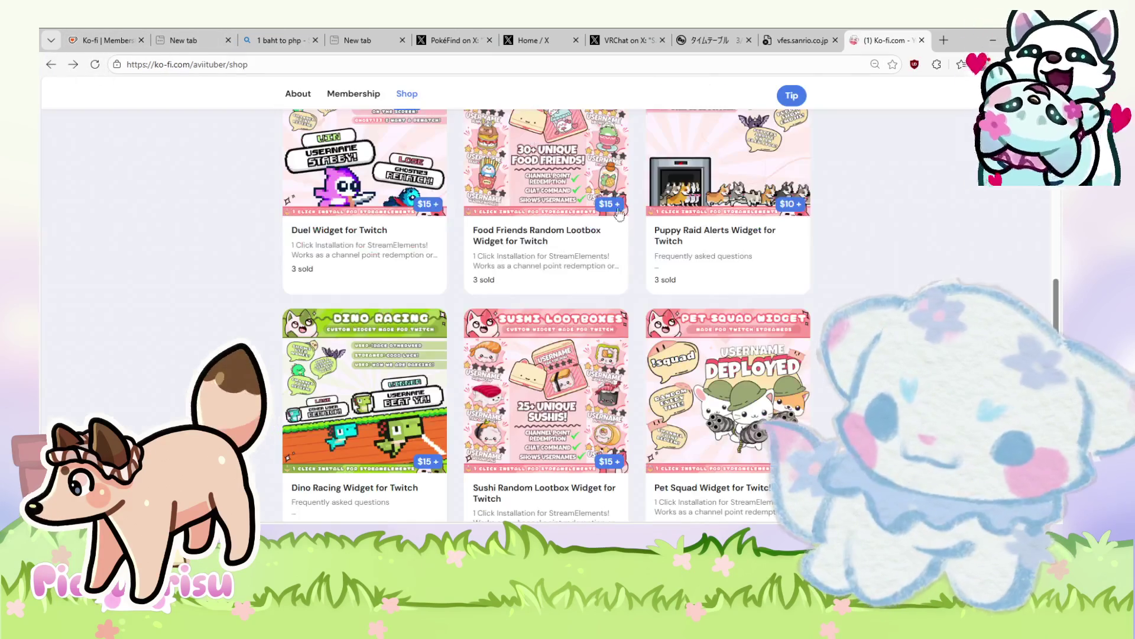
scroll(763, 355, down, 6)
scroll(766, 351, down, 4)
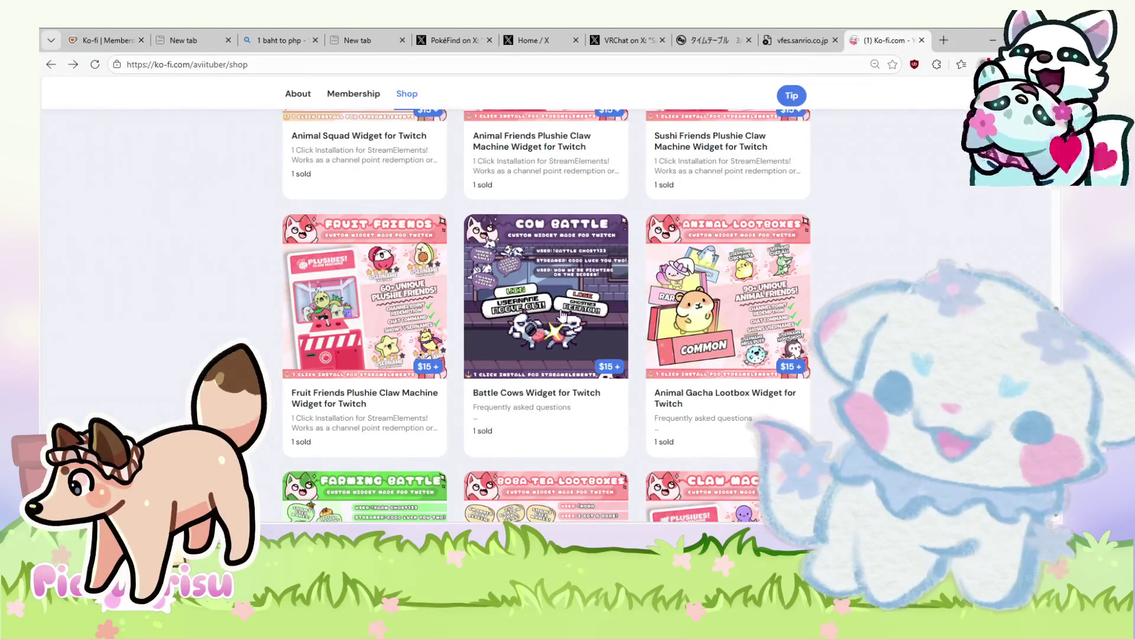
scroll(562, 317, down, 5)
scroll(562, 316, down, 5)
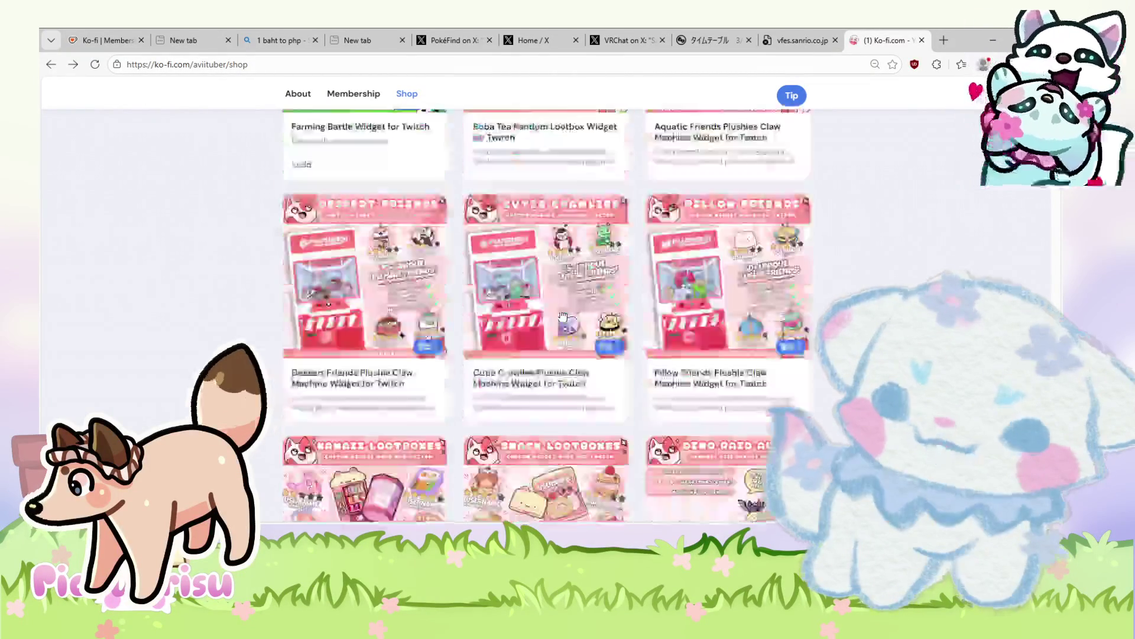
scroll(562, 316, up, 15)
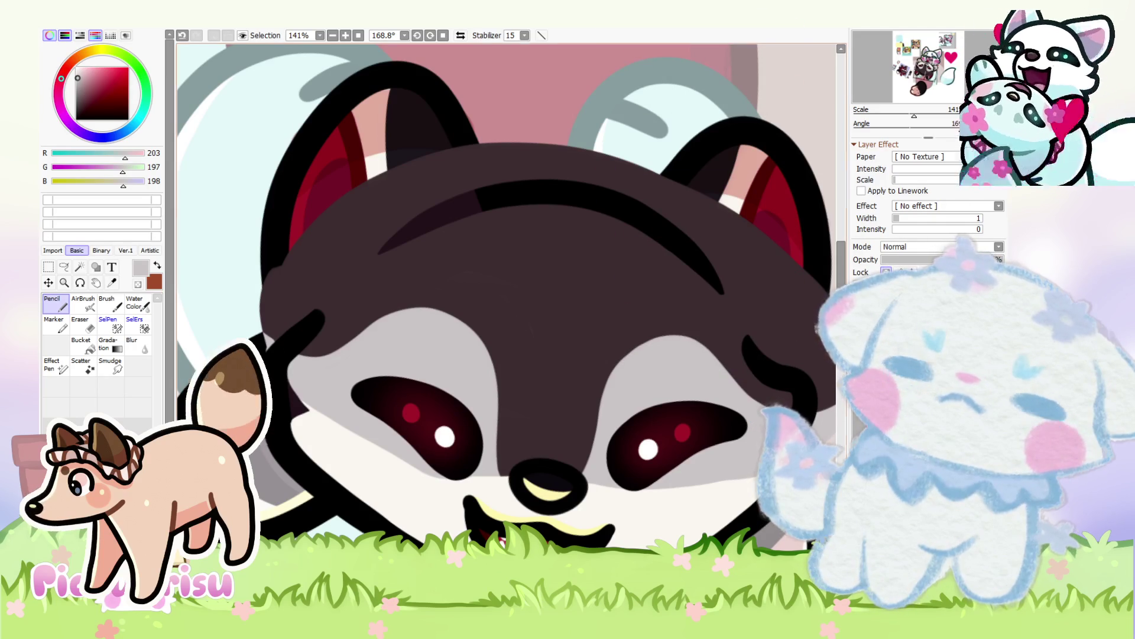
Step: Zoom the raccoon canvas out and back in with the scroll wheel
scroll(597, 319, down, 5)
scroll(598, 319, up, 2)
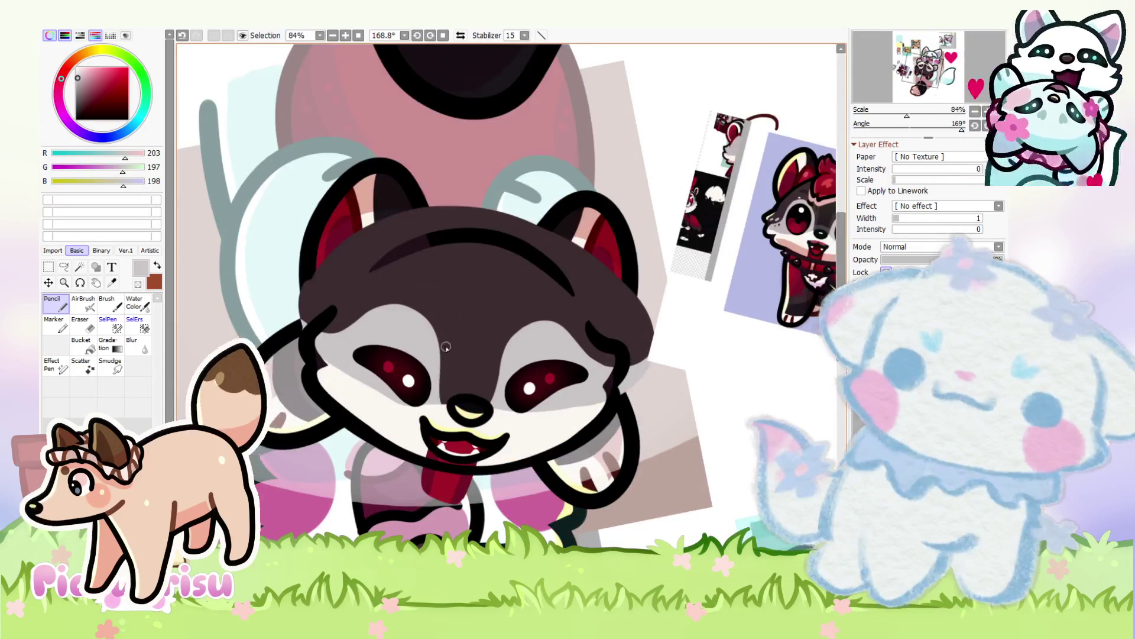
scroll(447, 349, down, 3)
scroll(649, 300, up, 3)
scroll(649, 300, down, 3)
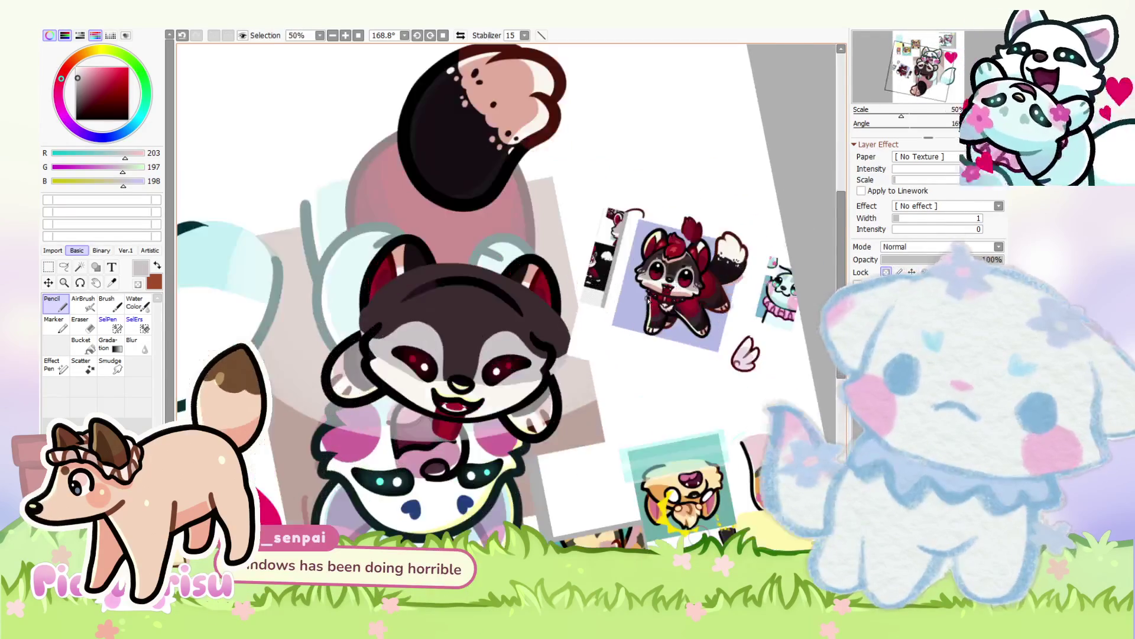
scroll(649, 300, up, 3)
scroll(649, 300, down, 3)
scroll(649, 299, up, 3)
scroll(648, 300, down, 5)
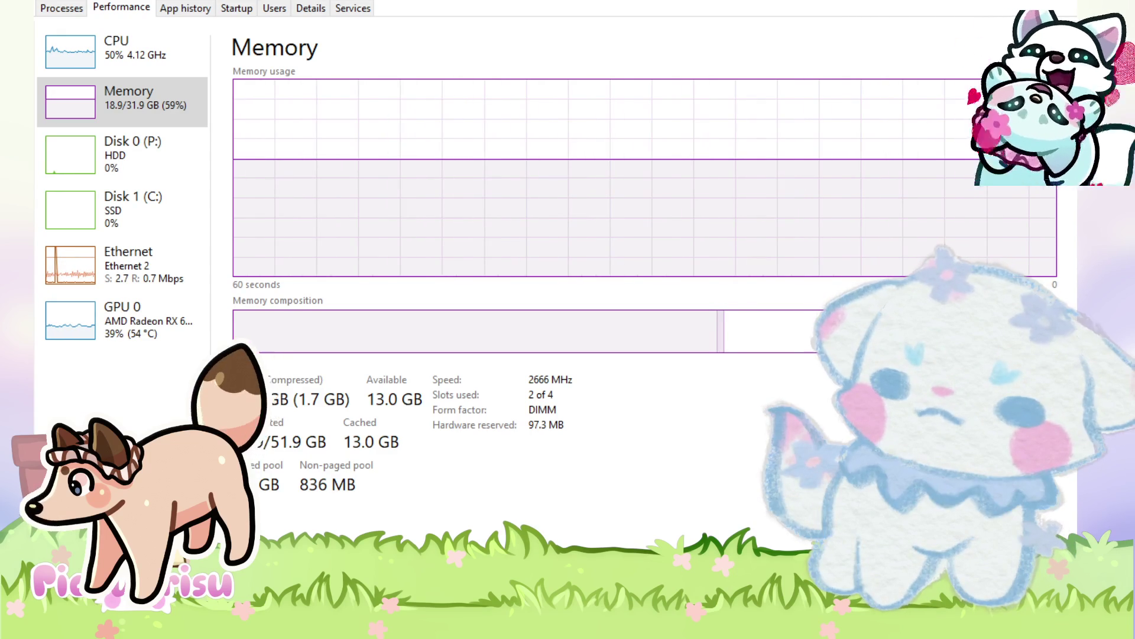
Step: Check GPU 0 and CPU usage, browse the running processes, then Alt+Tab back to SAI
click(122, 319)
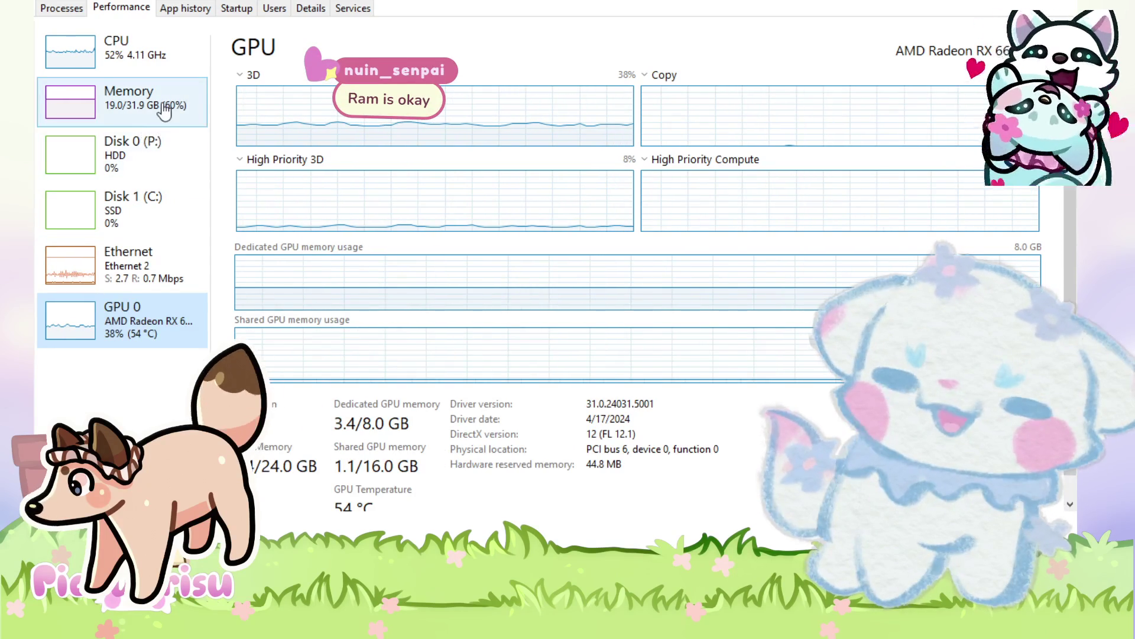
click(170, 62)
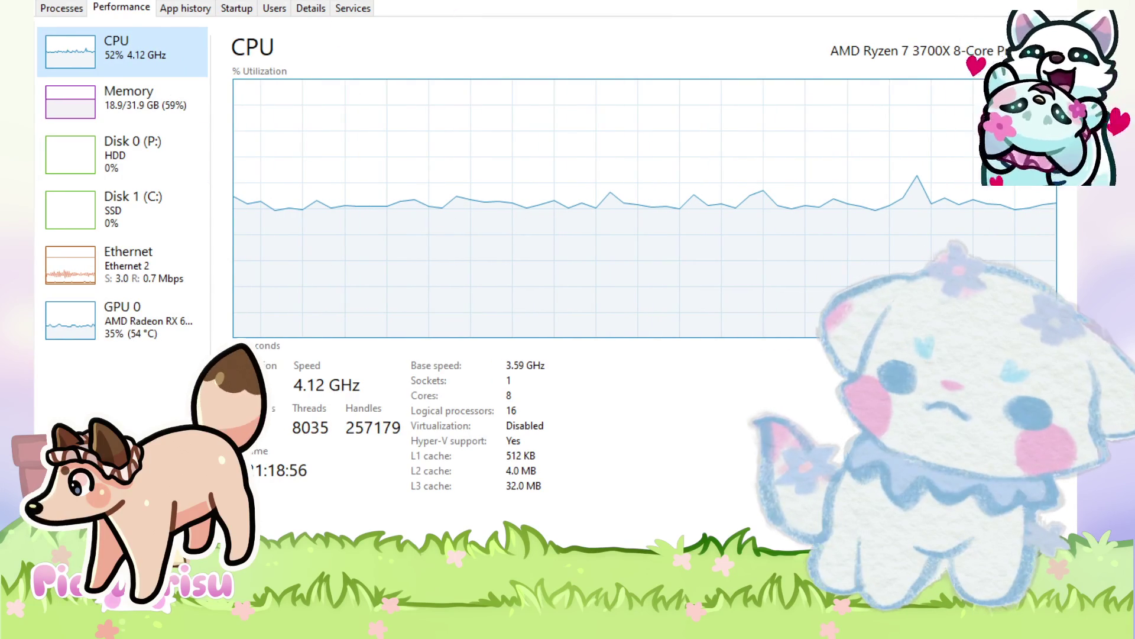
click(59, 9)
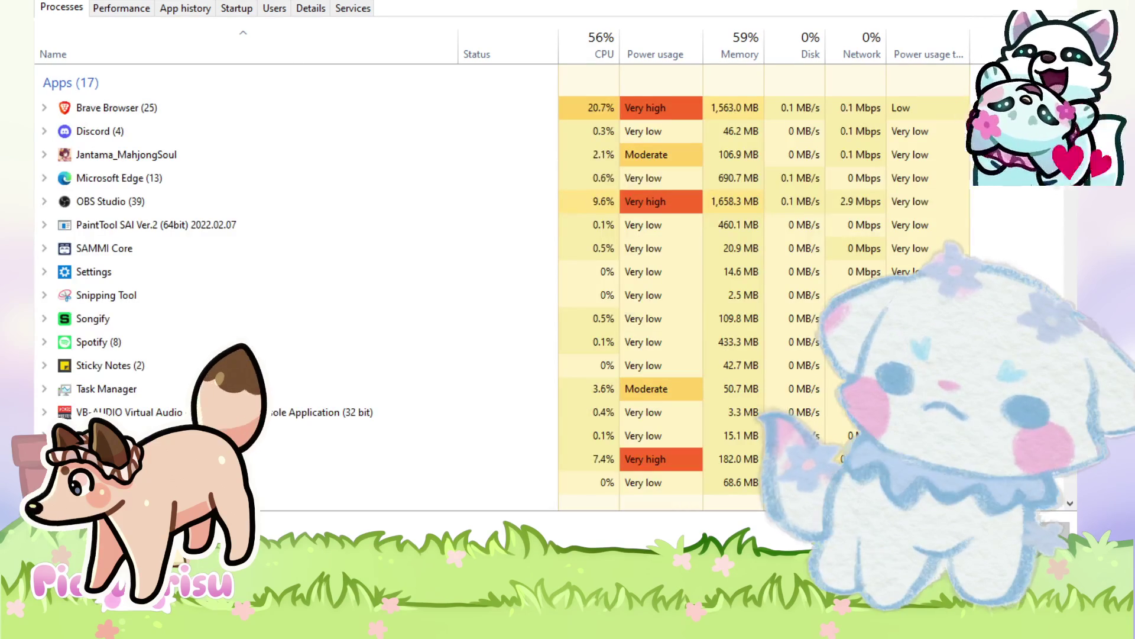
click(144, 155)
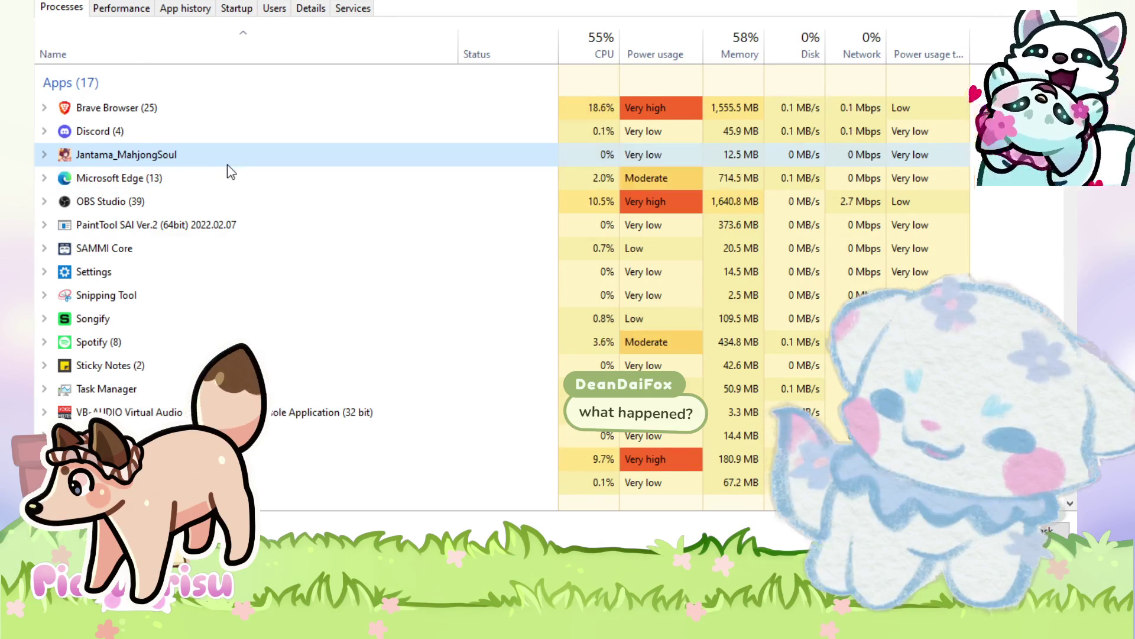
scroll(230, 170, down, 2)
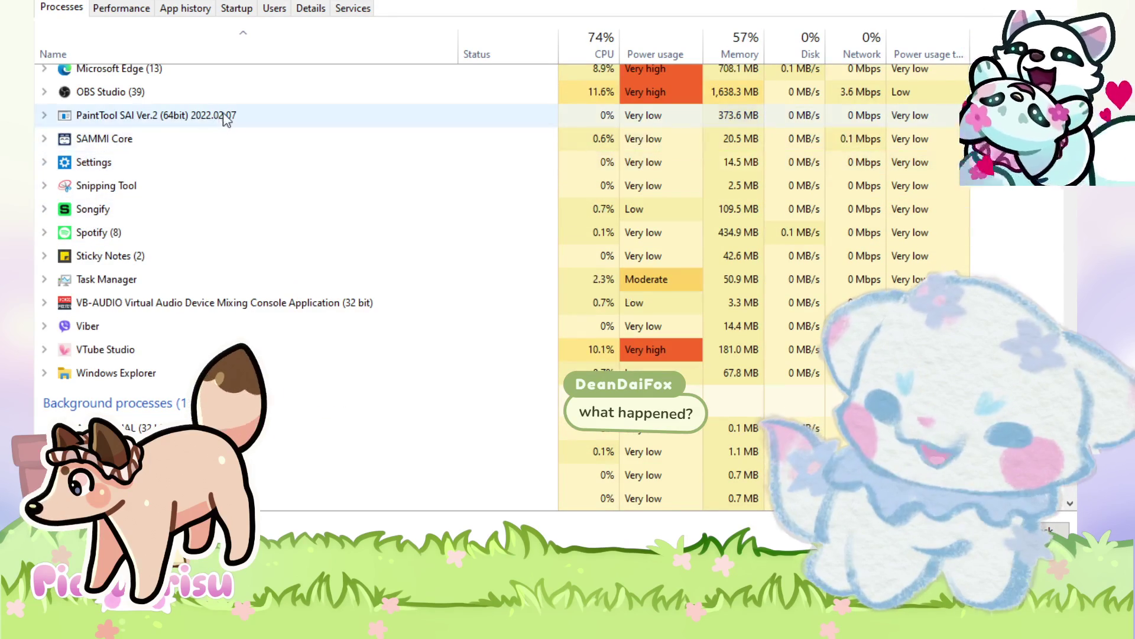
scroll(533, 153, up, 1)
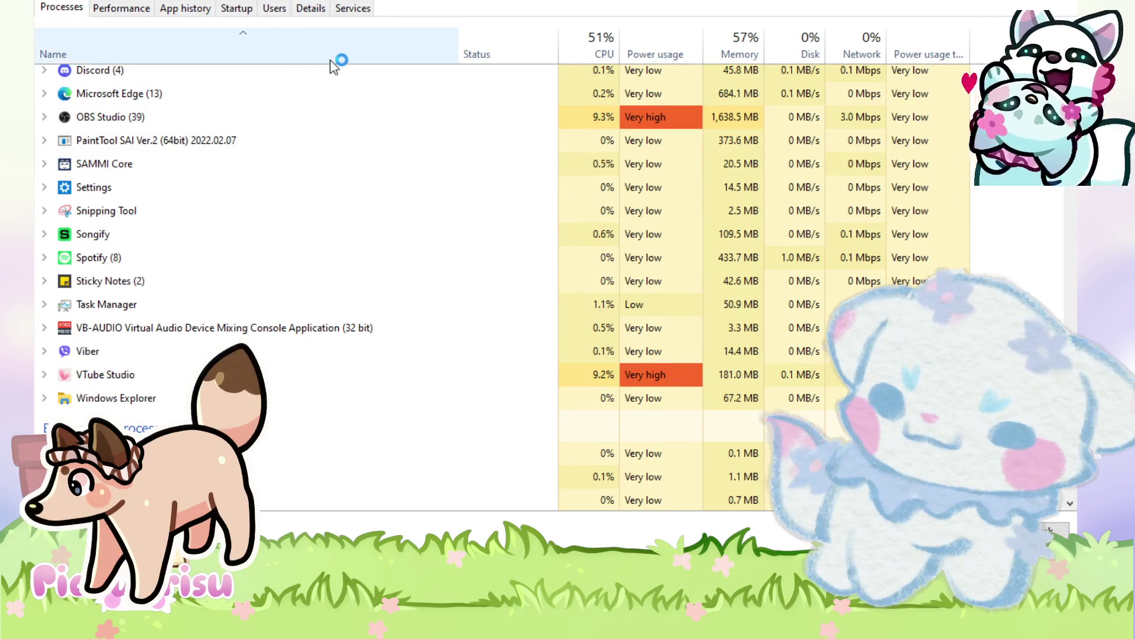
scroll(294, 145, up, 2)
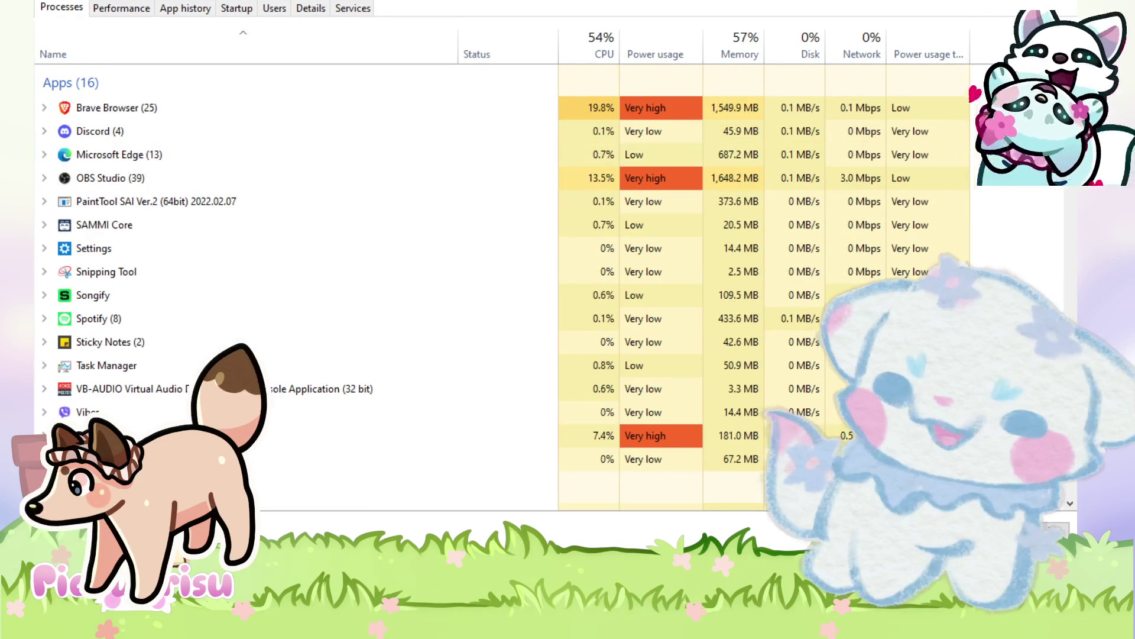
key(alt+Tab)
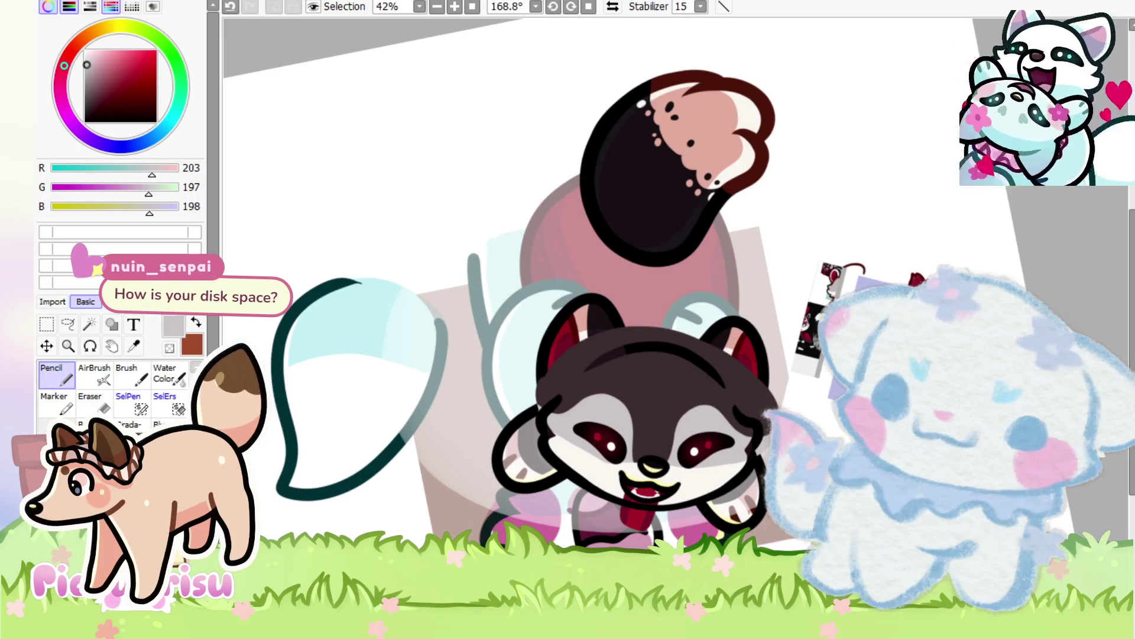
Step: Reset the canvas rotation to upright and zoom in and out on the collage
scroll(592, 284, down, 2)
scroll(592, 284, up, 1)
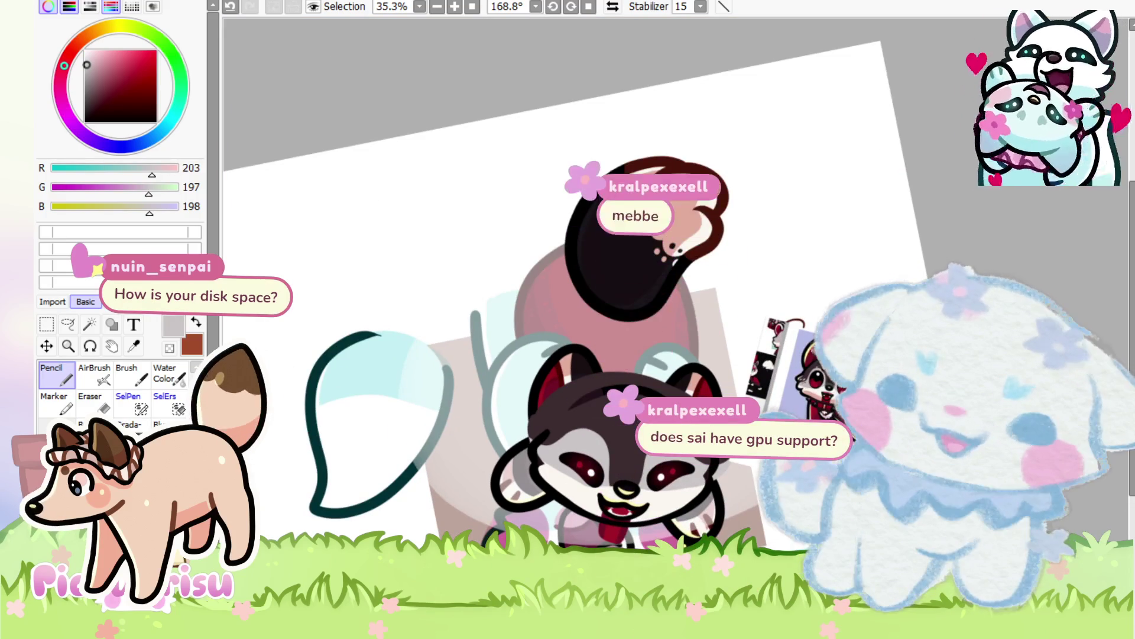
key(ctrl+Tab)
scroll(592, 284, down, 1)
scroll(592, 284, up, 1)
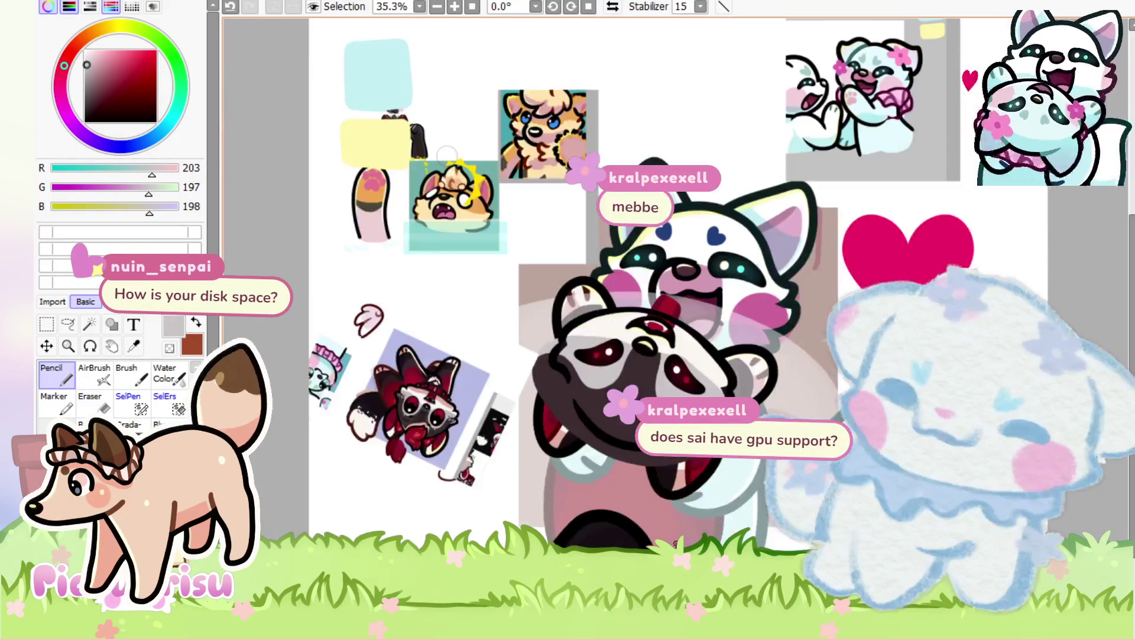
scroll(592, 284, up, 5)
scroll(592, 284, down, 4)
scroll(591, 284, up, 4)
scroll(592, 284, down, 2)
scroll(592, 284, up, 2)
scroll(592, 284, down, 2)
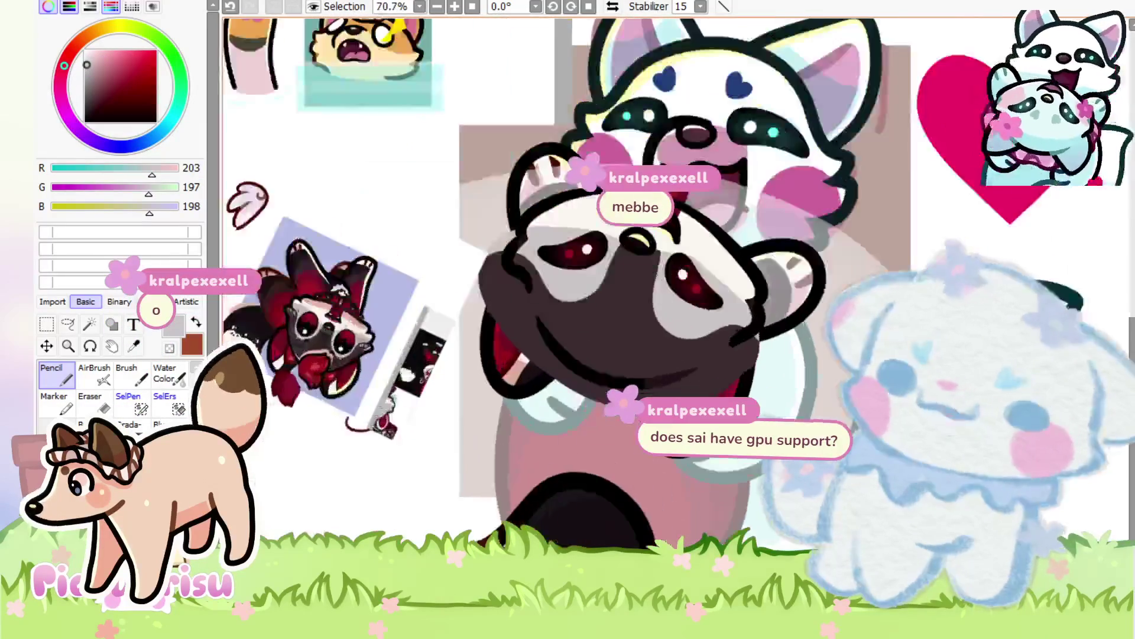
scroll(708, 406, up, 5)
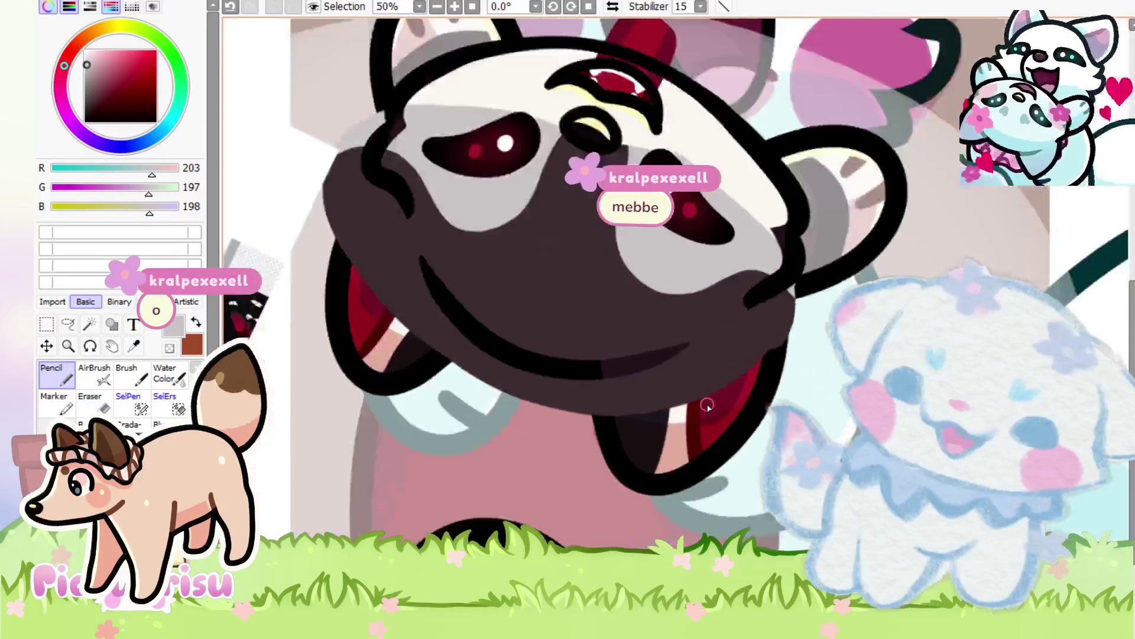
scroll(708, 406, down, 3)
Step: Turn the canvas view onto its side, then bring up Task Manager with Ctrl+Shift+Esc
key(End)
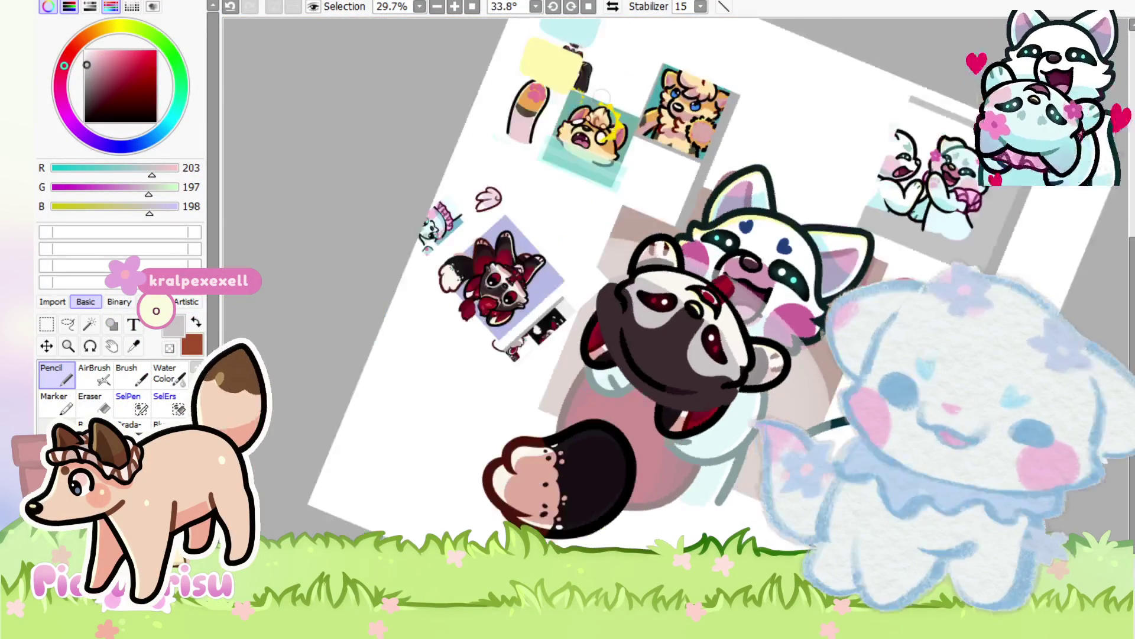
key(End)
key(End)
key(End)
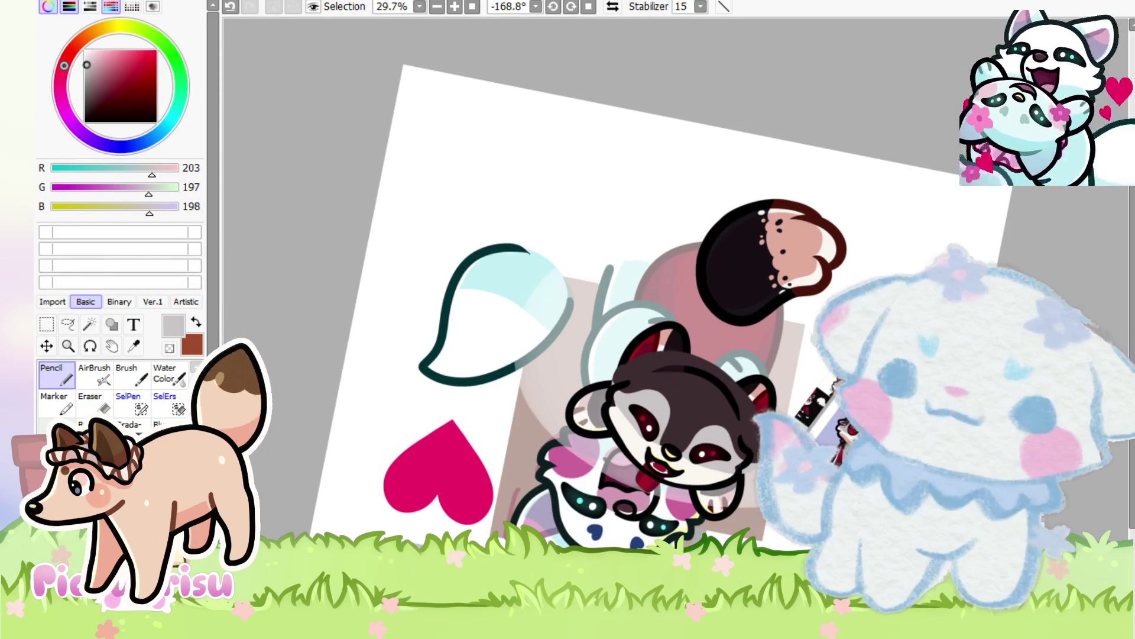
key(ctrl+shift+Escape)
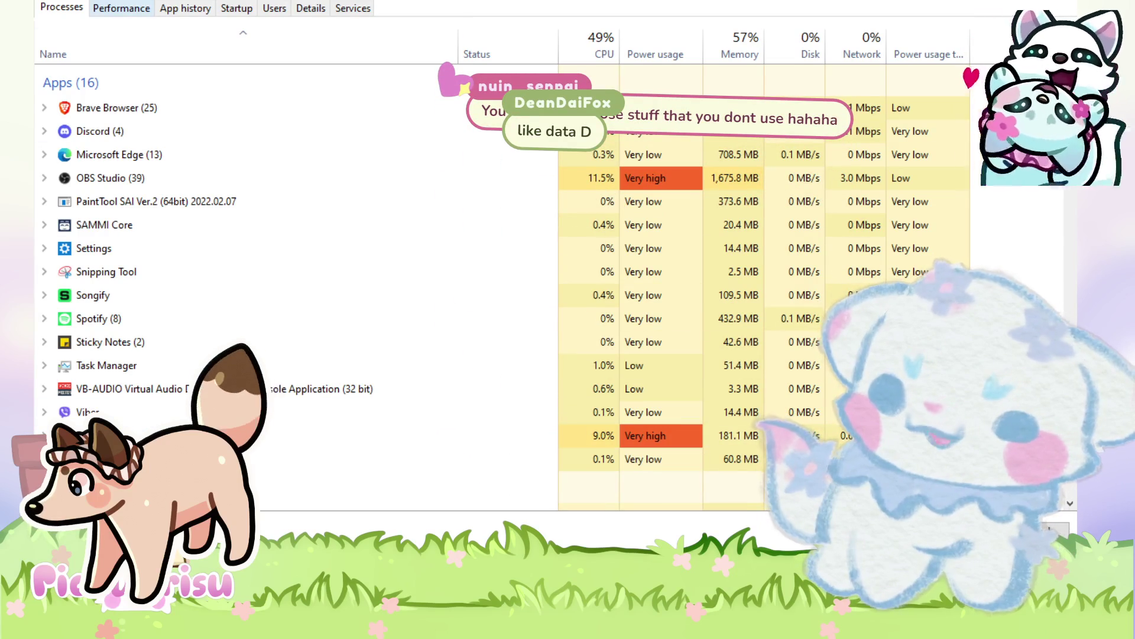
Step: Open Task Manager's Performance tab and select Memory to check usage
click(121, 8)
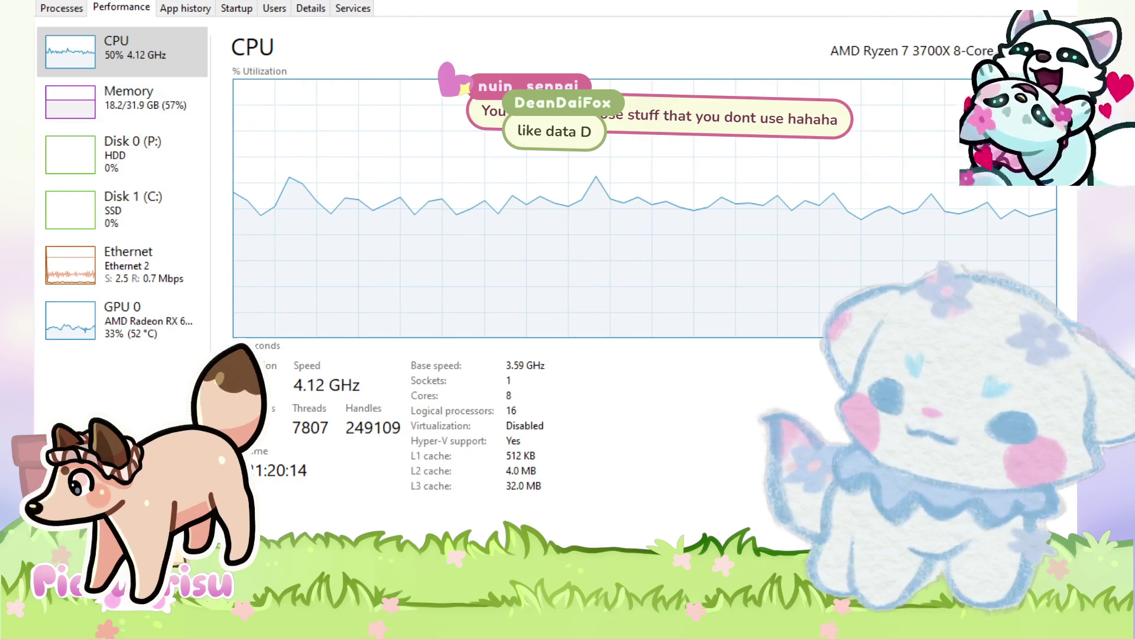
click(153, 96)
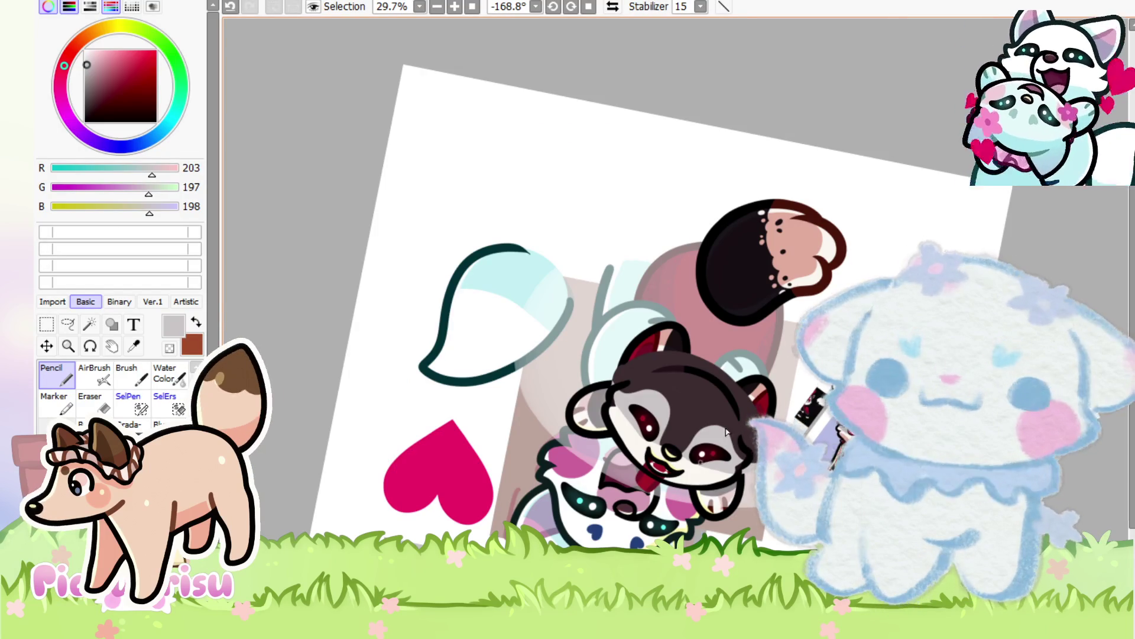
Step: Reset the canvas rotation to 0° with Home and zoom around the raccoon head
scroll(780, 431, up, 2)
scroll(779, 432, down, 1)
scroll(779, 431, up, 1)
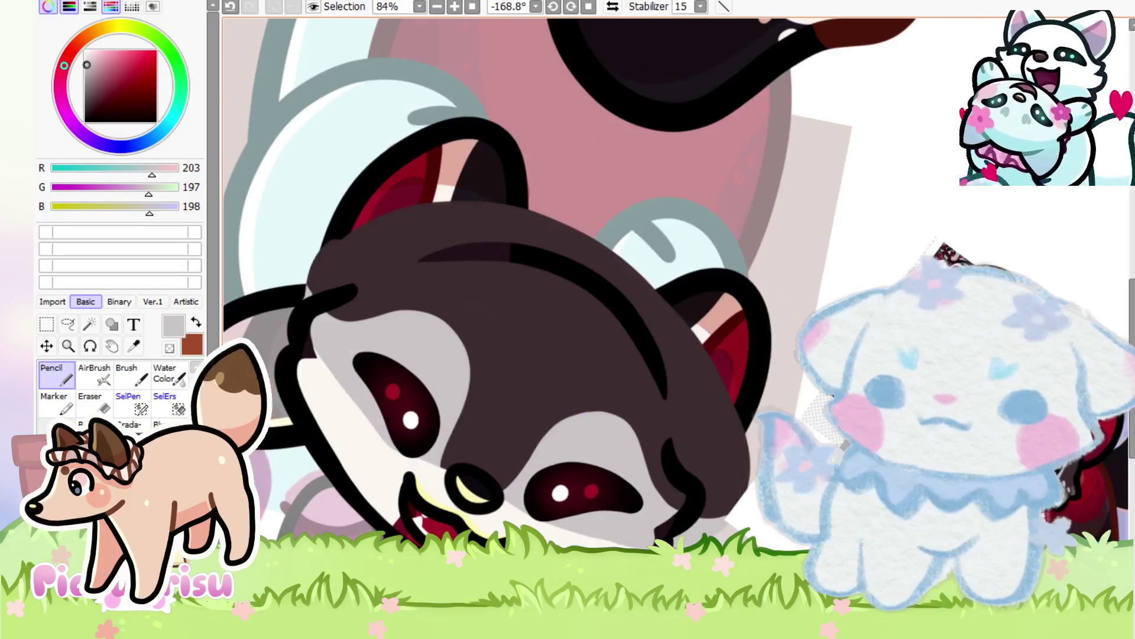
scroll(674, 284, up, 3)
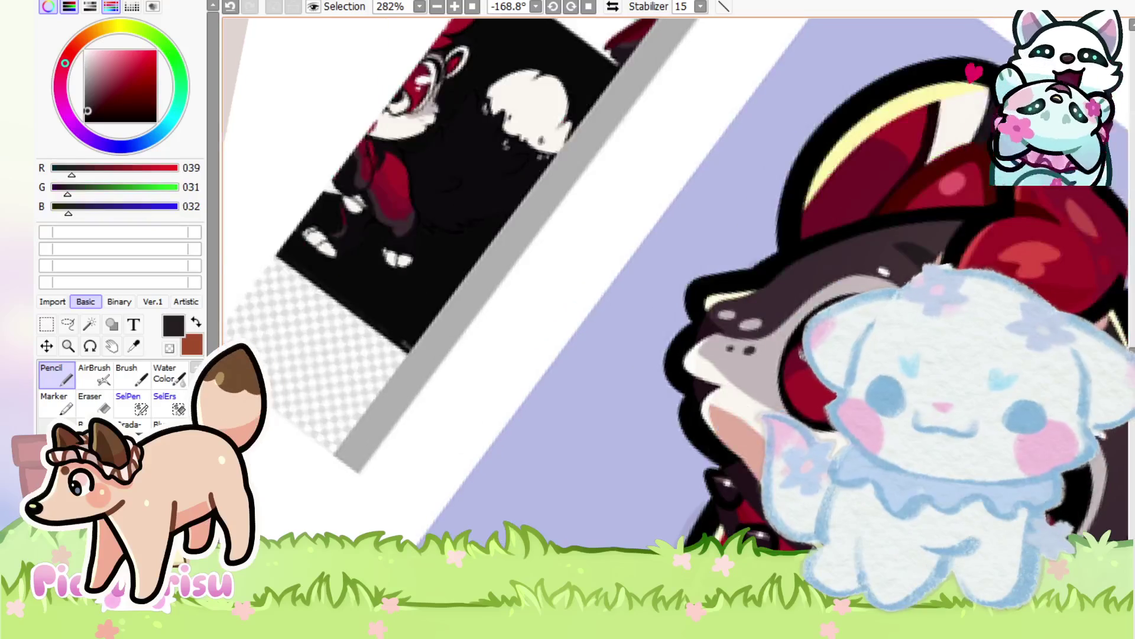
scroll(674, 283, down, 6)
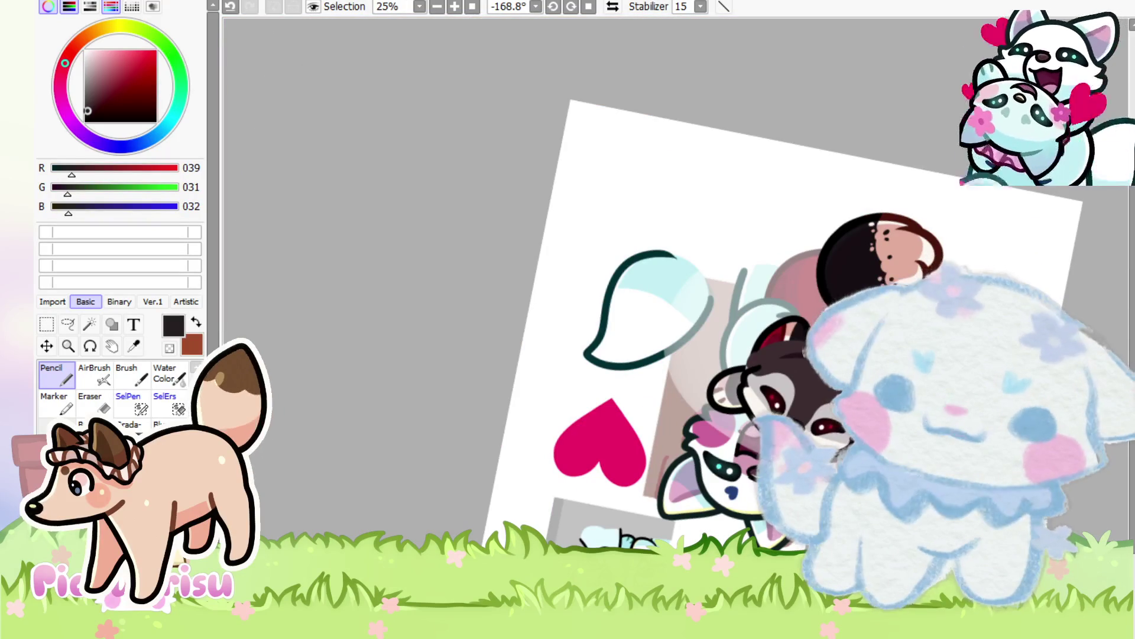
key(Home)
scroll(654, 411, up, 1)
scroll(654, 411, up, 1)
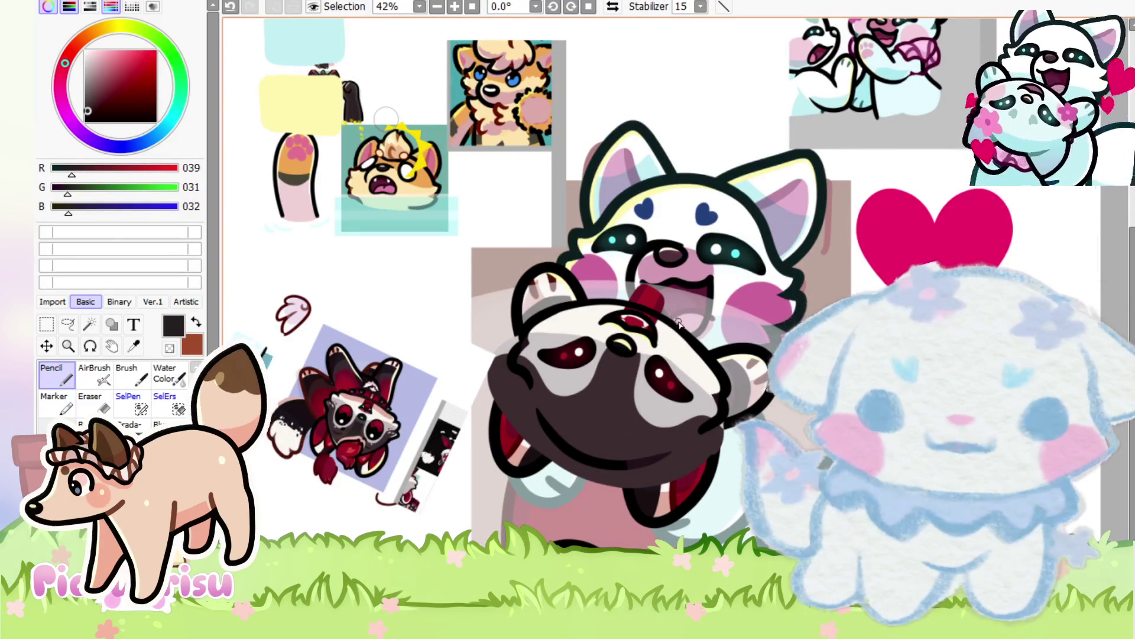
scroll(673, 337, up, 1)
scroll(319, 432, up, 6)
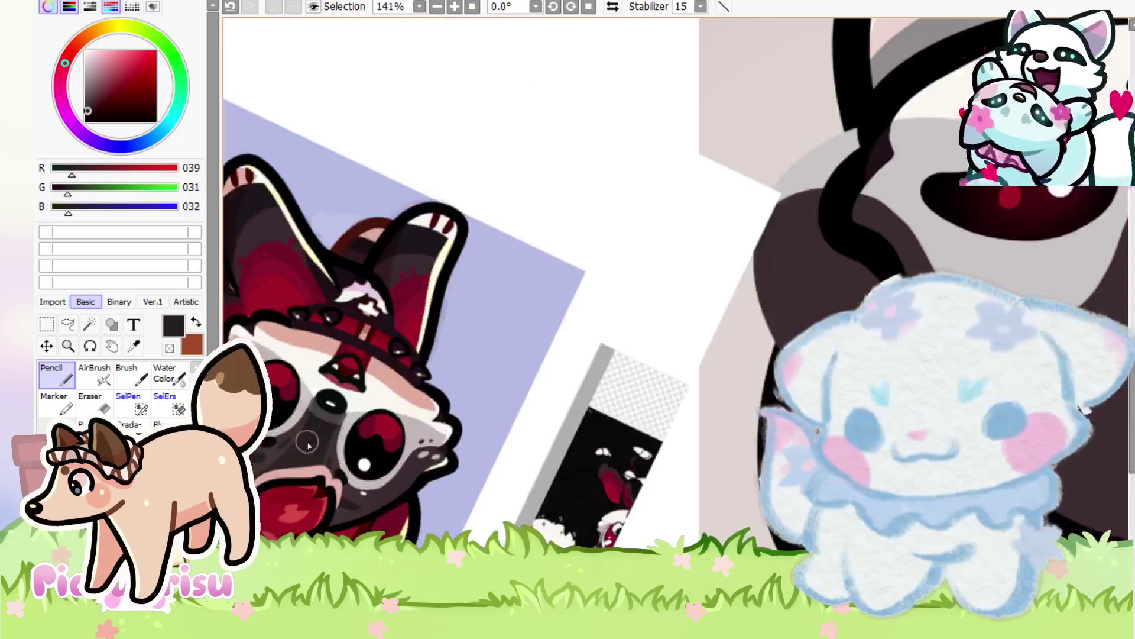
scroll(308, 444, down, 3)
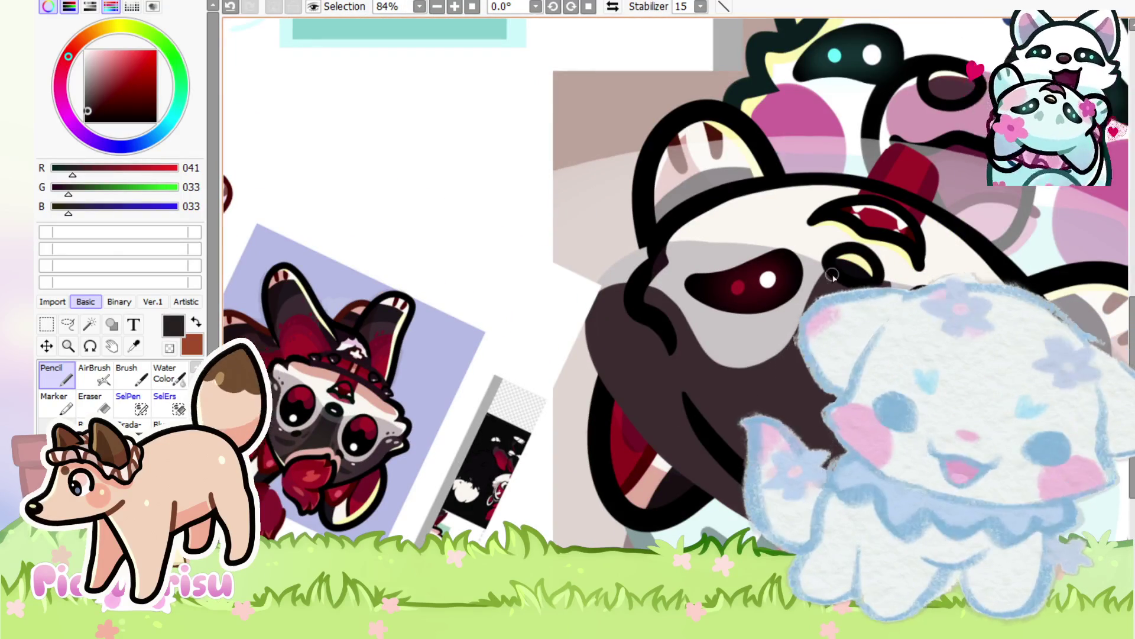
scroll(604, 465, down, 1)
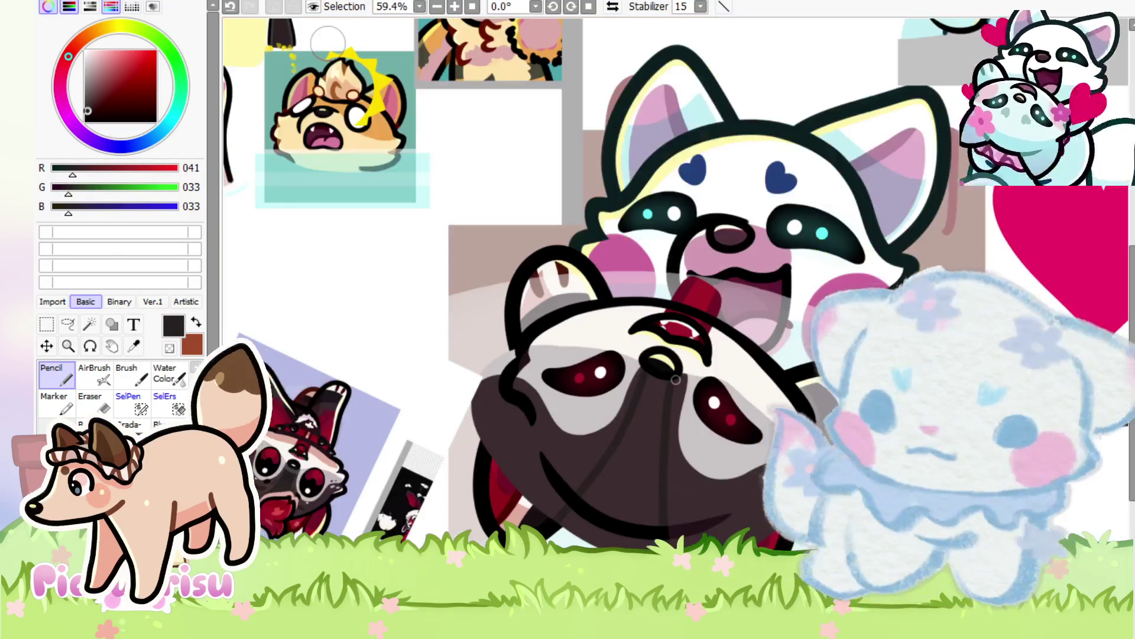
scroll(645, 407, up, 1)
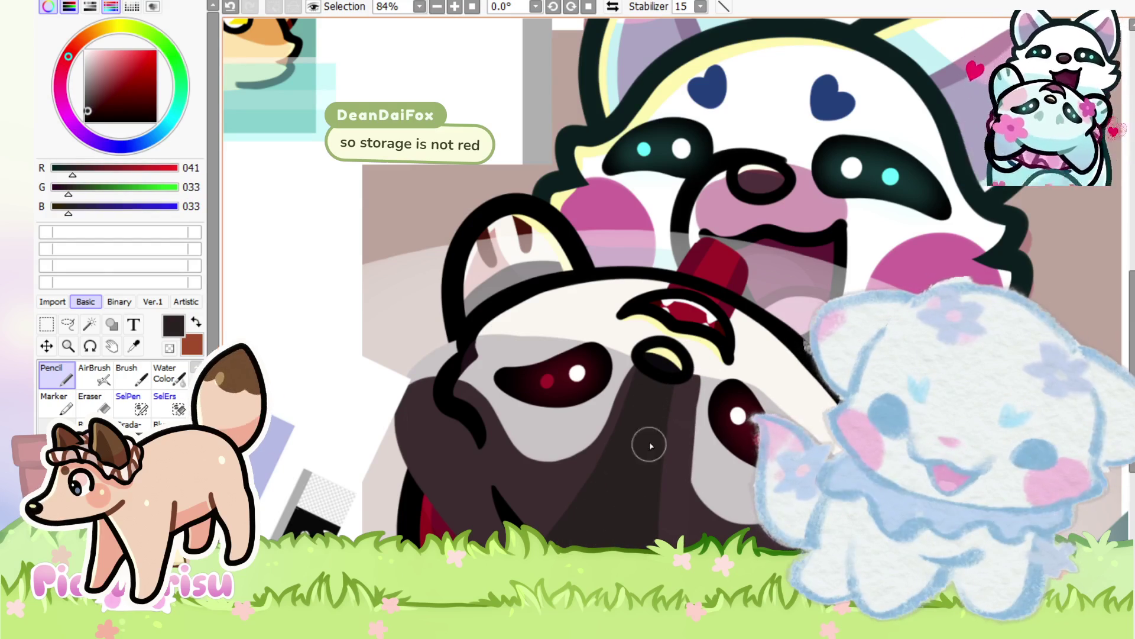
scroll(656, 381, down, 6)
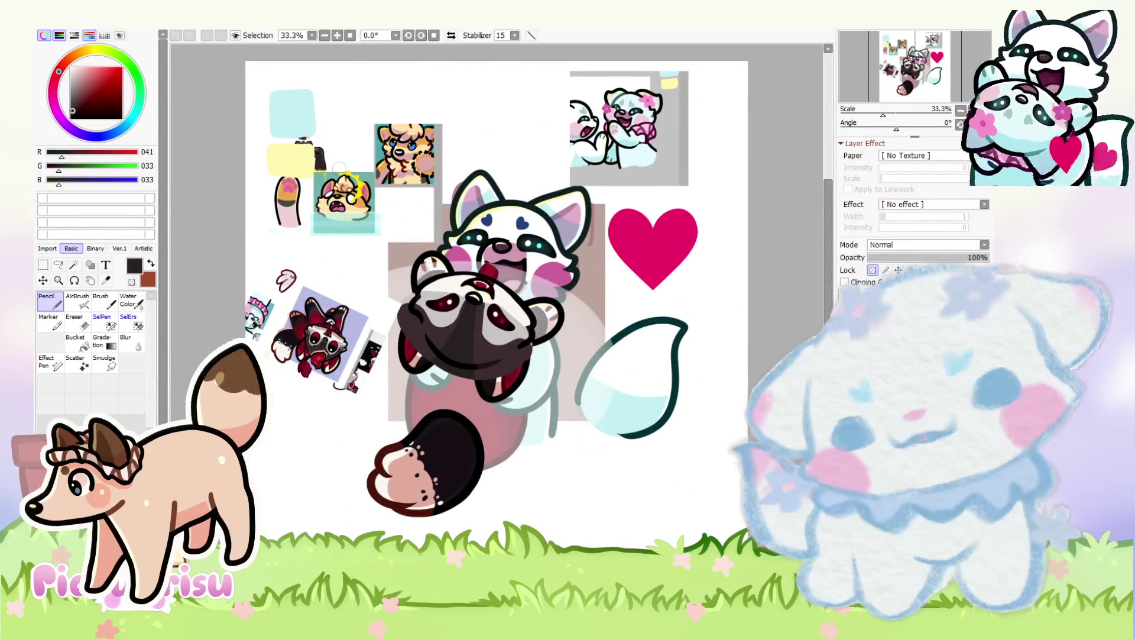
scroll(522, 317, up, 2)
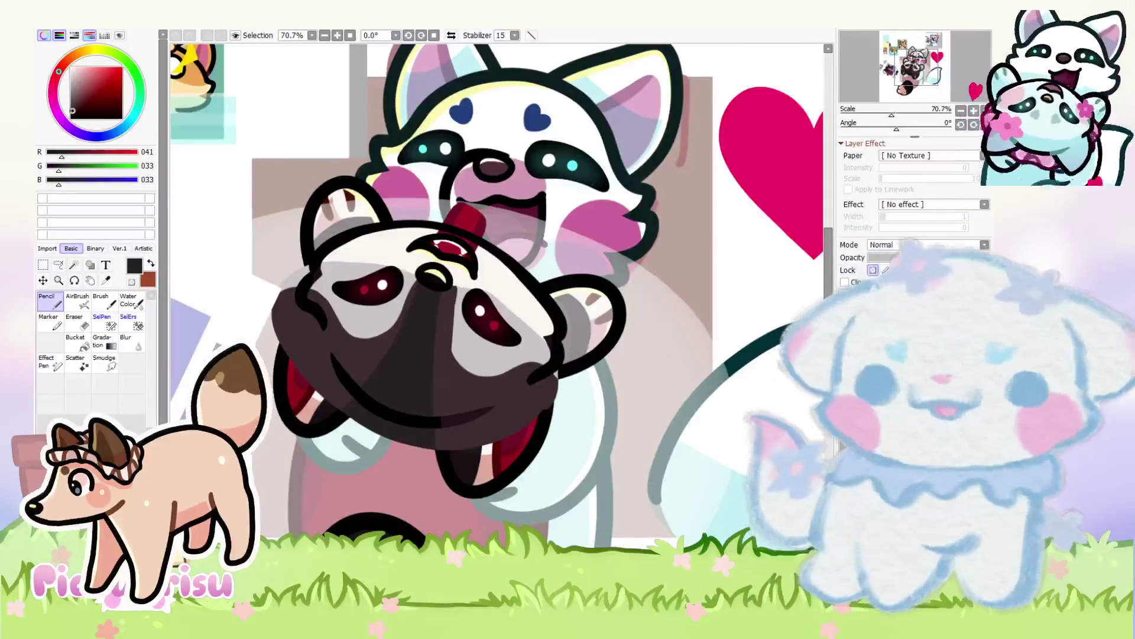
key(End)
key(End)
key(End)
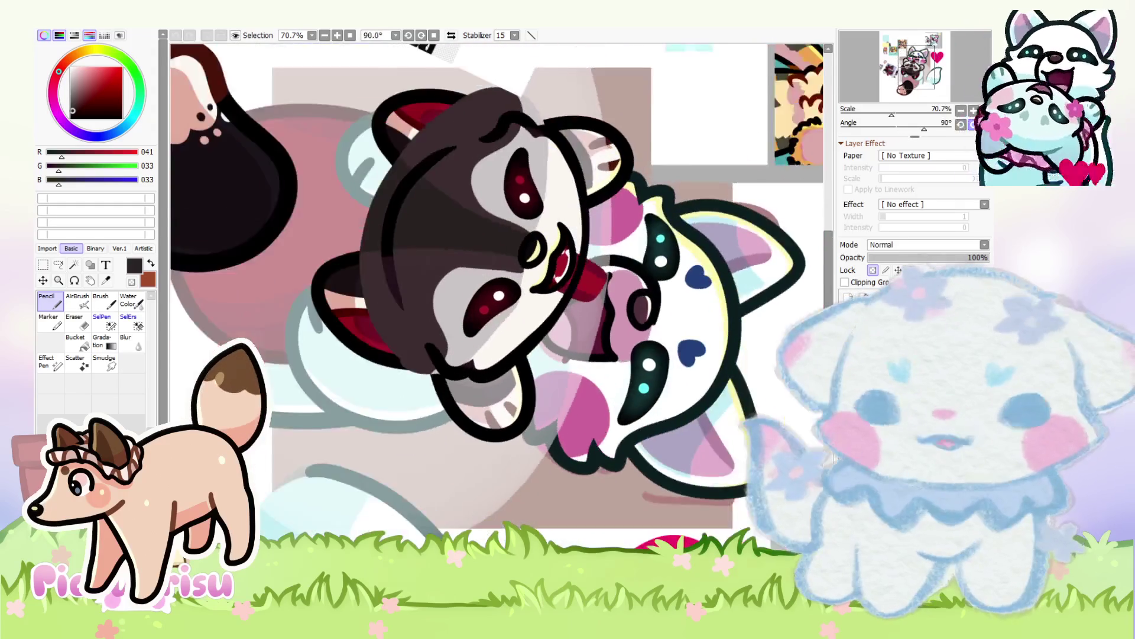
mouse_move(646, 578)
mouse_down()
mouse_move(480, 615)
mouse_move(319, 560)
mouse_move(208, 430)
mouse_move(177, 261)
mouse_up()
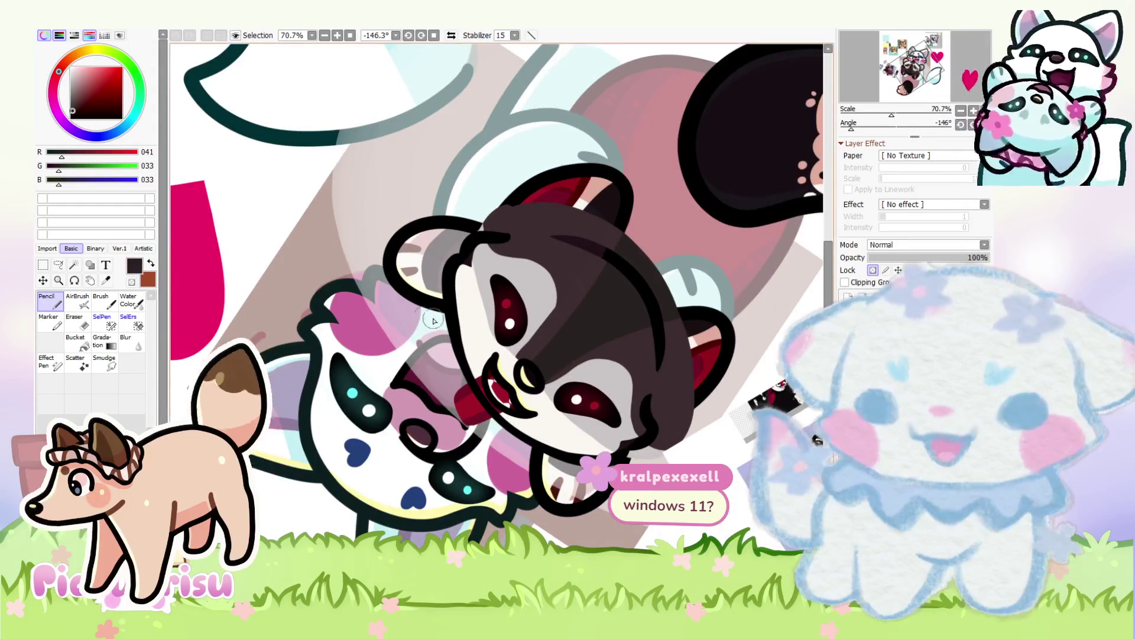
scroll(178, 260, up, 1)
scroll(178, 261, down, 2)
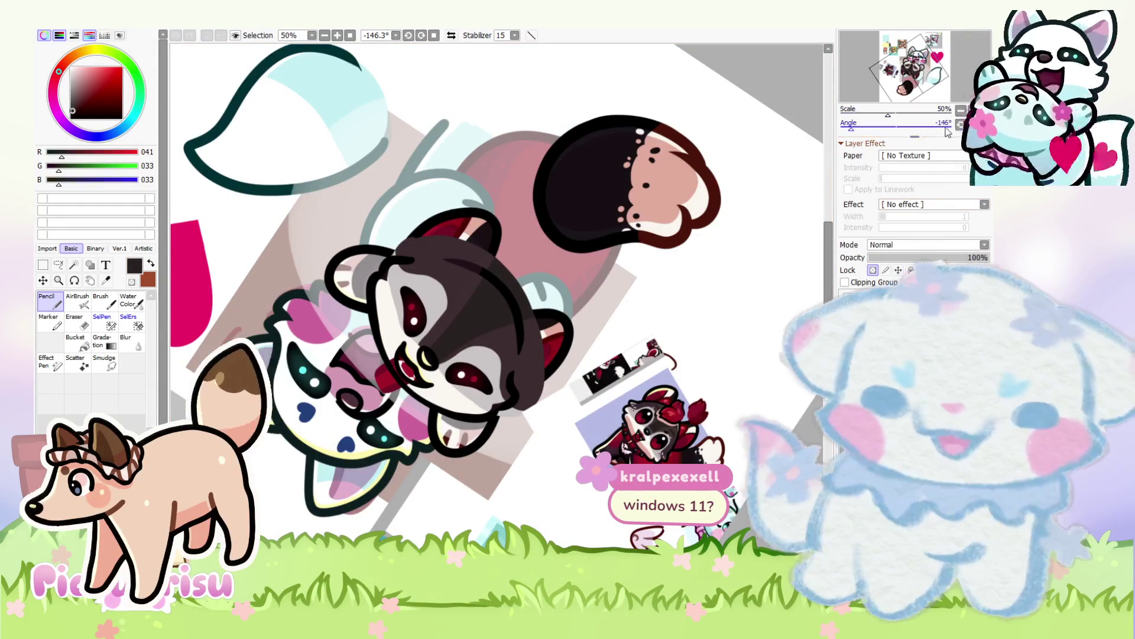
click(842, 127)
scroll(692, 355, up, 2)
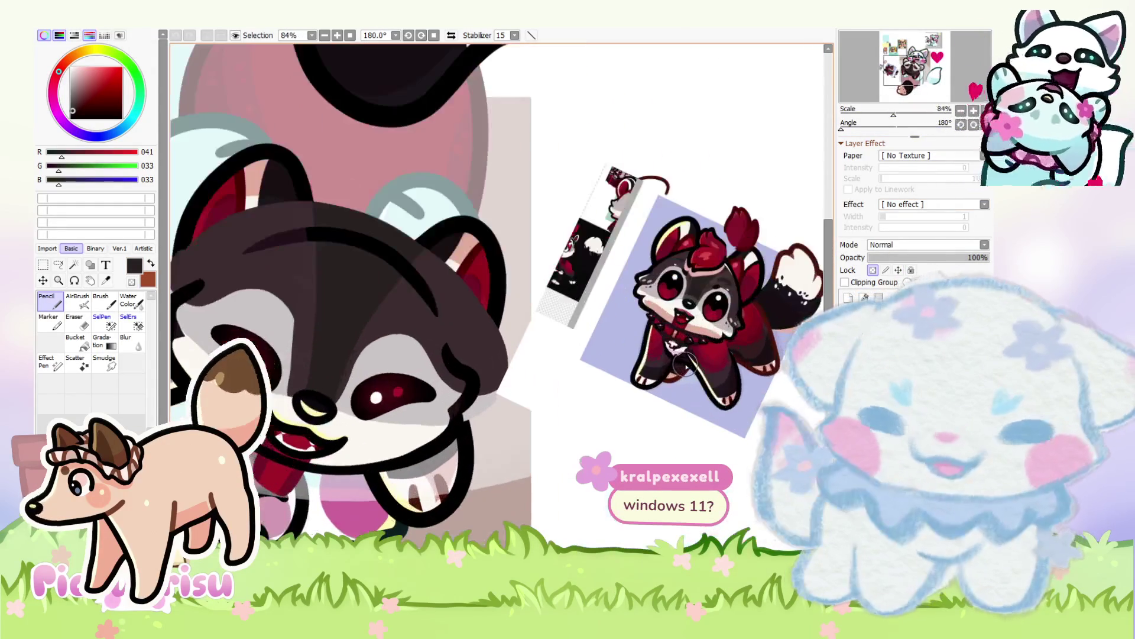
scroll(645, 376, up, 3)
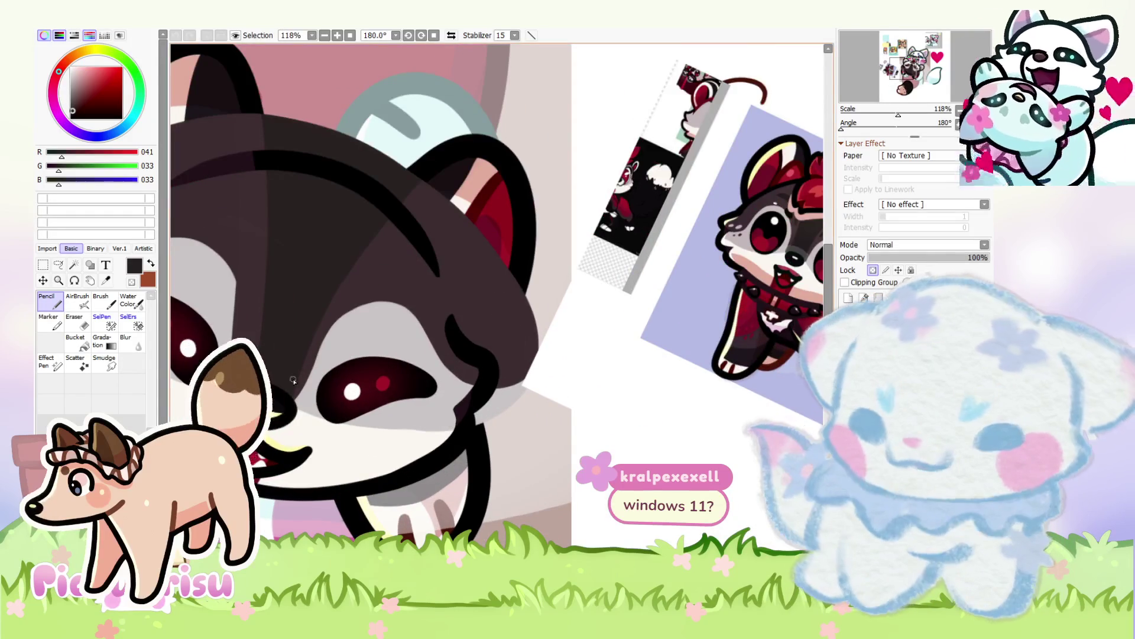
scroll(497, 312, up, 2)
alt+click(496, 313)
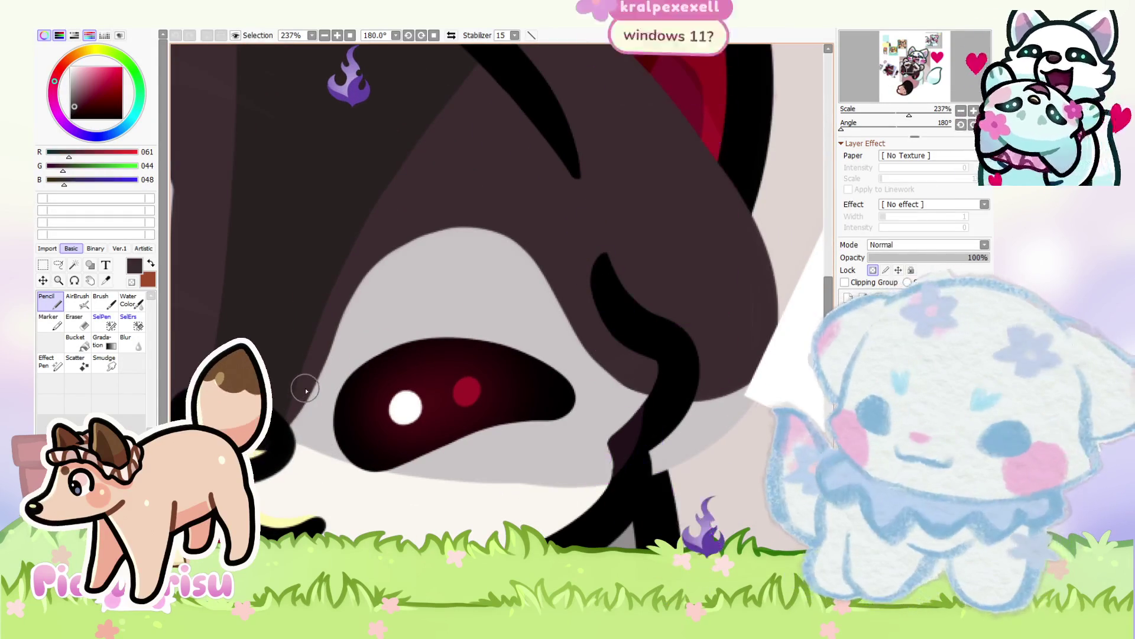
mouse_move(322, 355)
mouse_down()
mouse_move(509, 246)
mouse_move(412, 286)
mouse_up()
alt+click(413, 285)
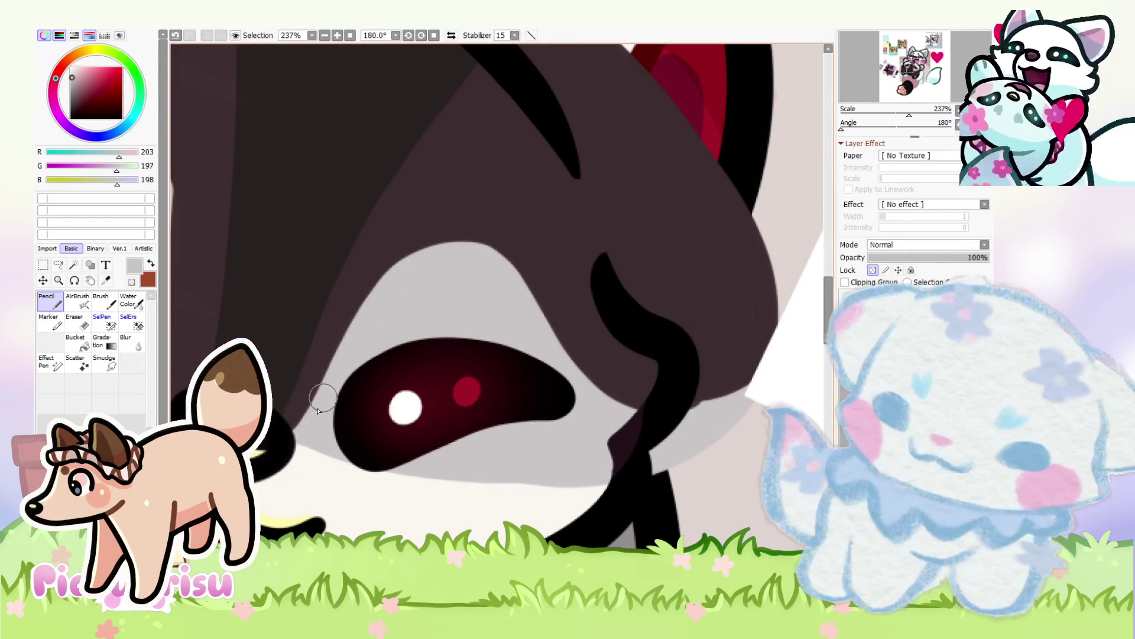
mouse_move(325, 396)
mouse_down()
mouse_move(357, 296)
mouse_move(474, 248)
mouse_move(570, 372)
mouse_move(674, 437)
mouse_up()
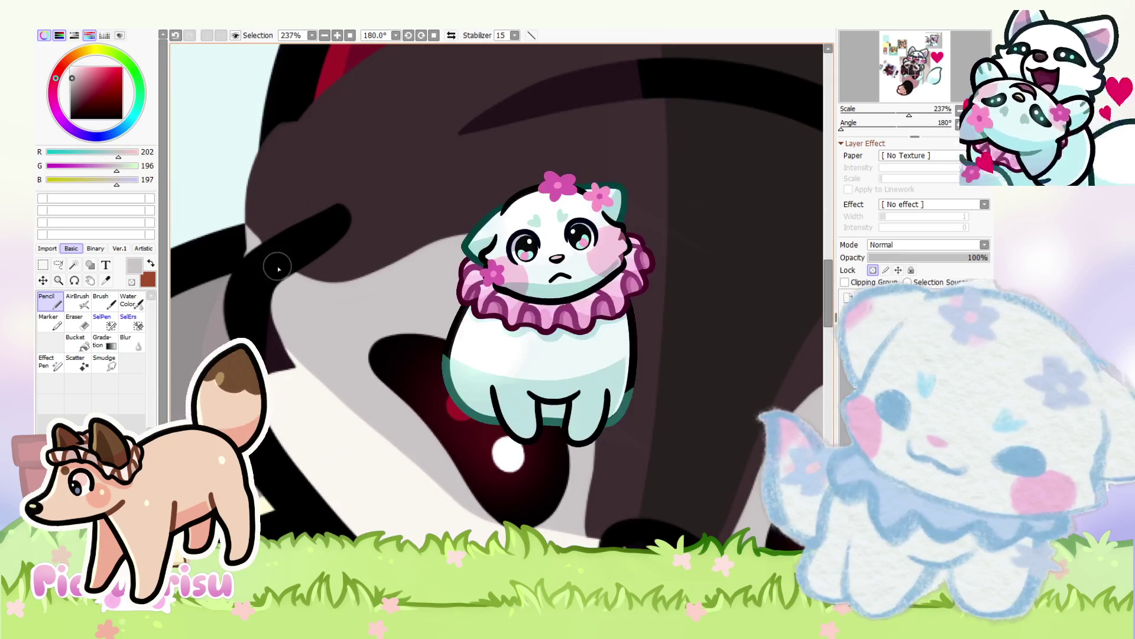
alt+click(589, 467)
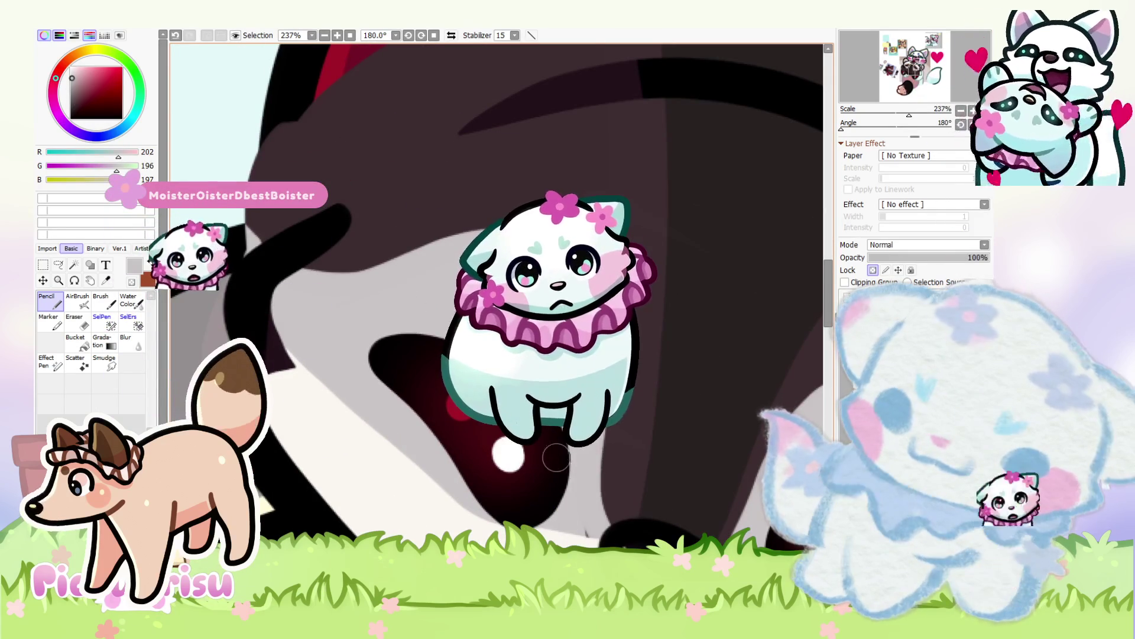
scroll(512, 416, down, 1)
scroll(512, 417, down, 1)
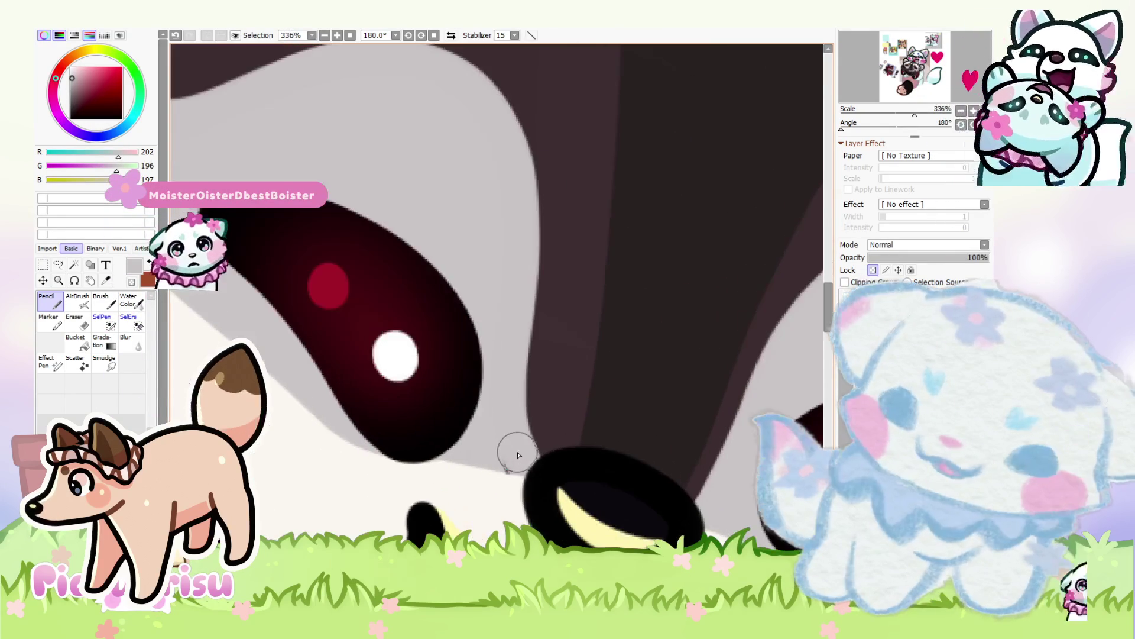
scroll(493, 433, down, 1)
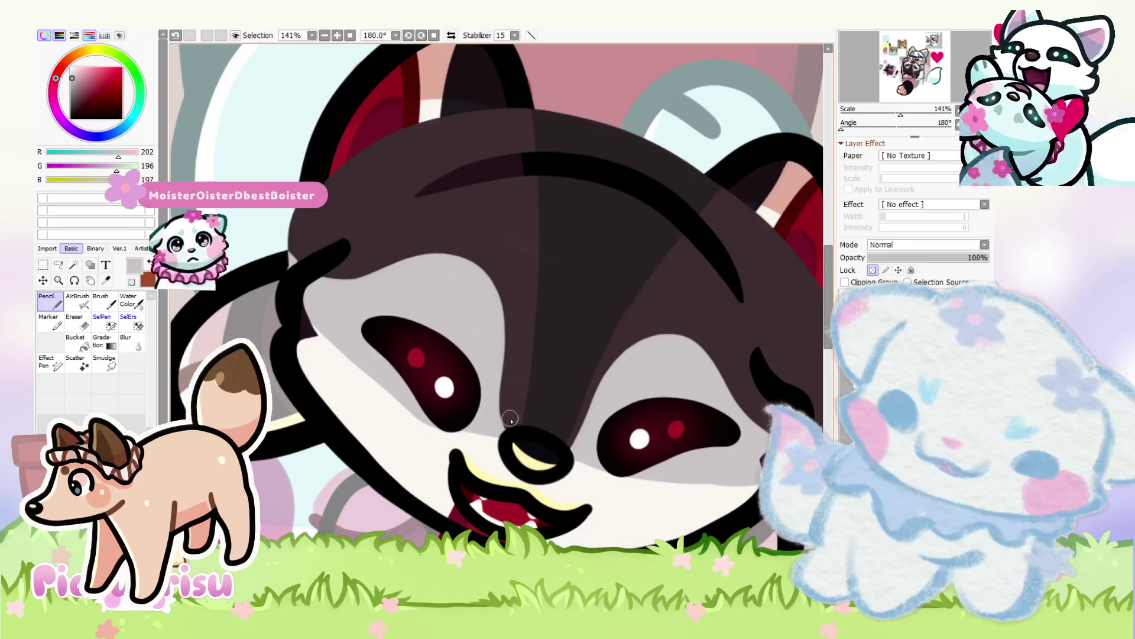
scroll(495, 429, up, 2)
alt+click(608, 363)
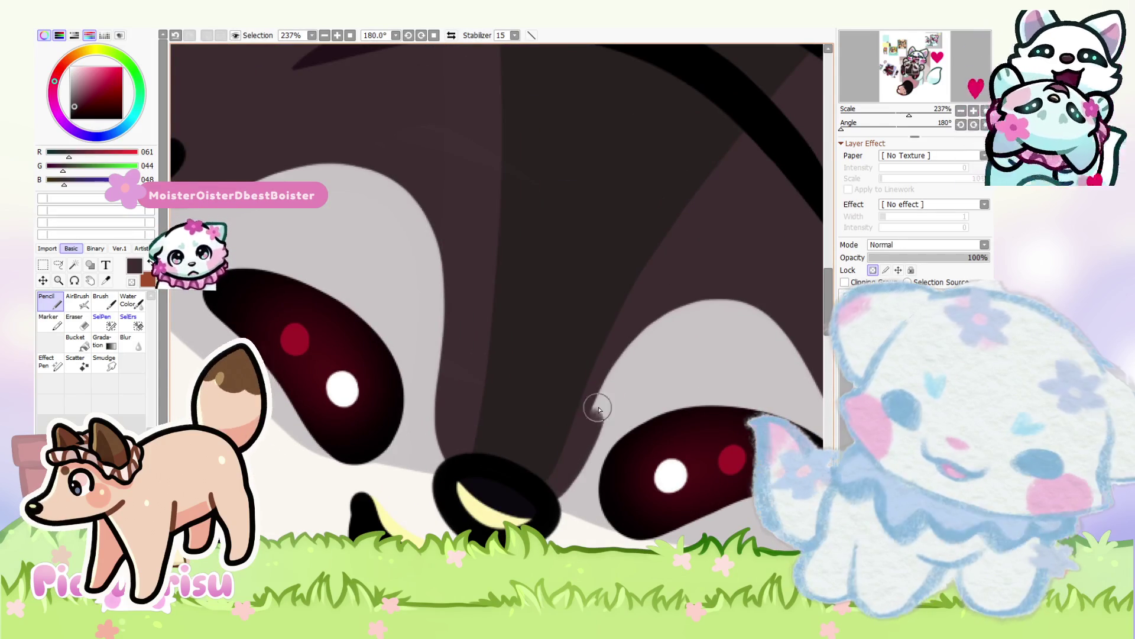
scroll(592, 325, down, 4)
scroll(567, 349, up, 4)
alt+click(583, 354)
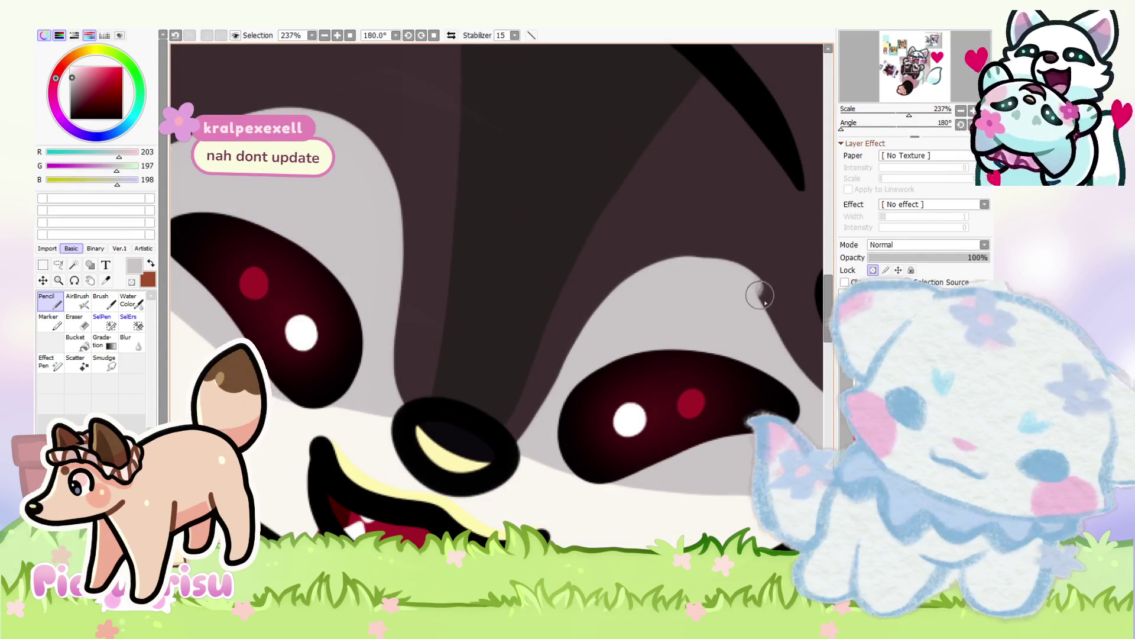
scroll(513, 294, down, 4)
scroll(513, 293, up, 7)
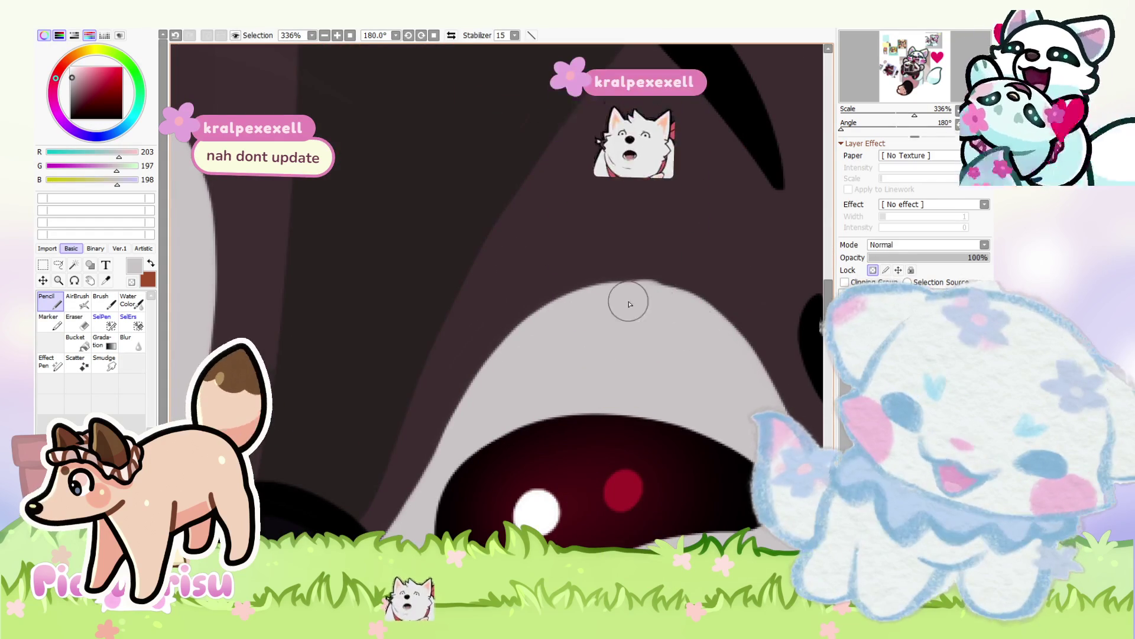
scroll(503, 383, down, 2)
scroll(559, 370, up, 1)
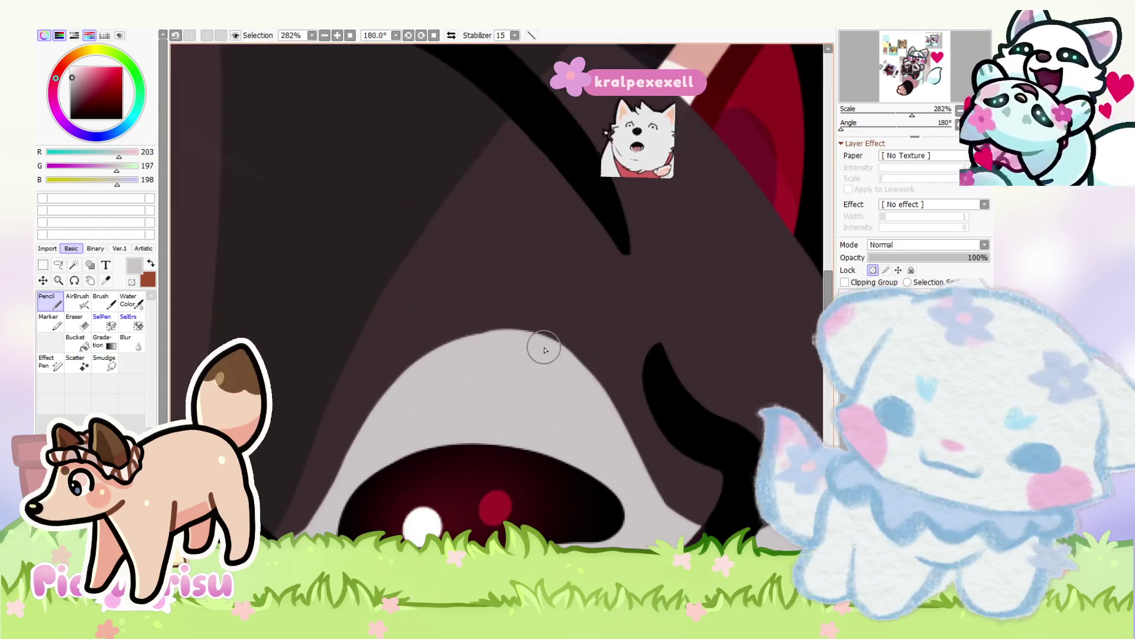
scroll(591, 320, down, 8)
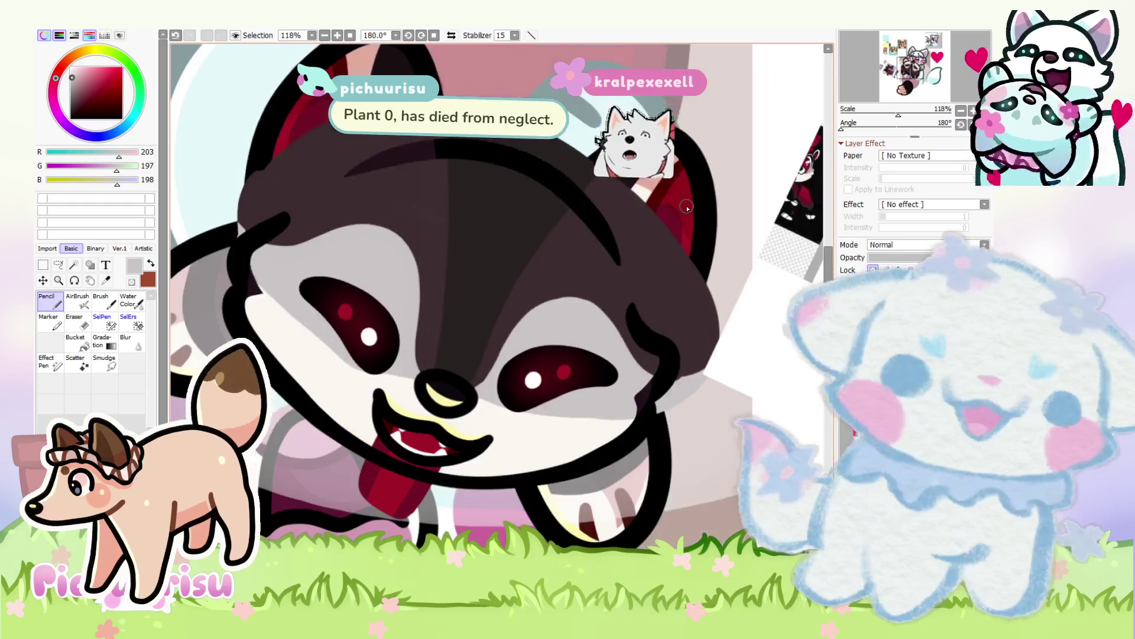
scroll(687, 208, up, 5)
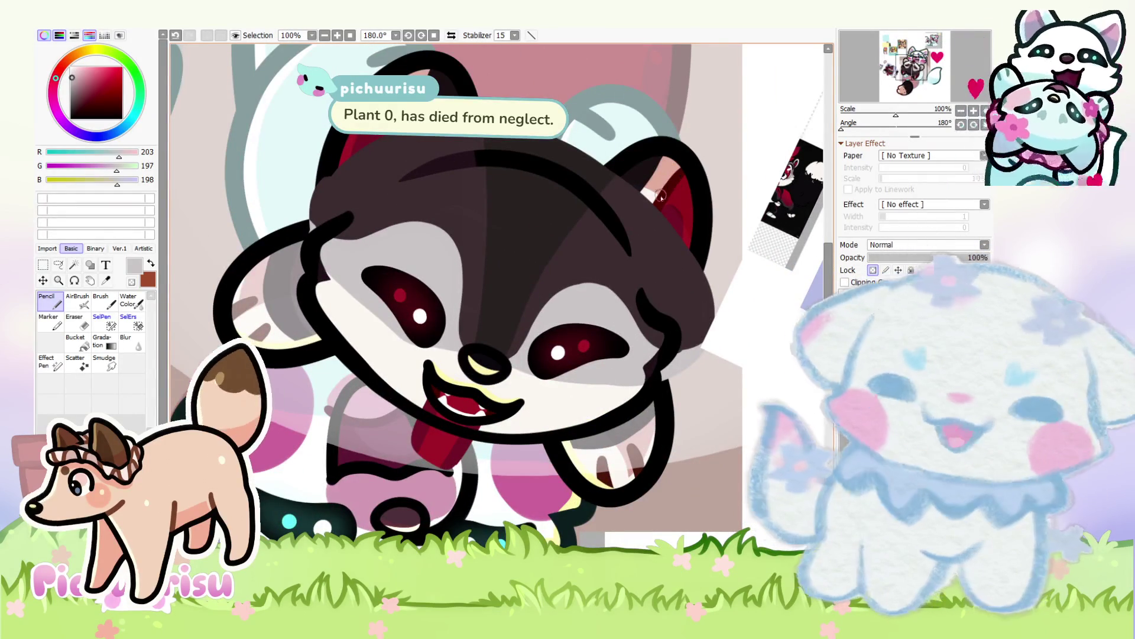
scroll(547, 398, down, 3)
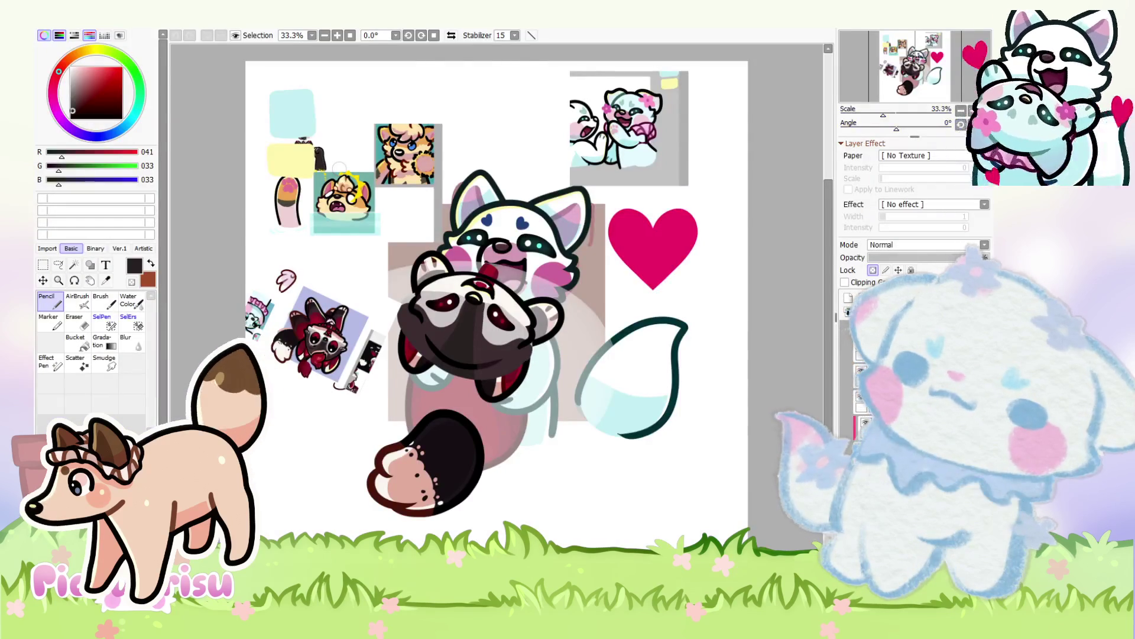
Step: Rotate the canvas view to 180° with the Navigator
click(974, 125)
drag(977, 127, 977, 127)
scroll(217, 321, up, 10)
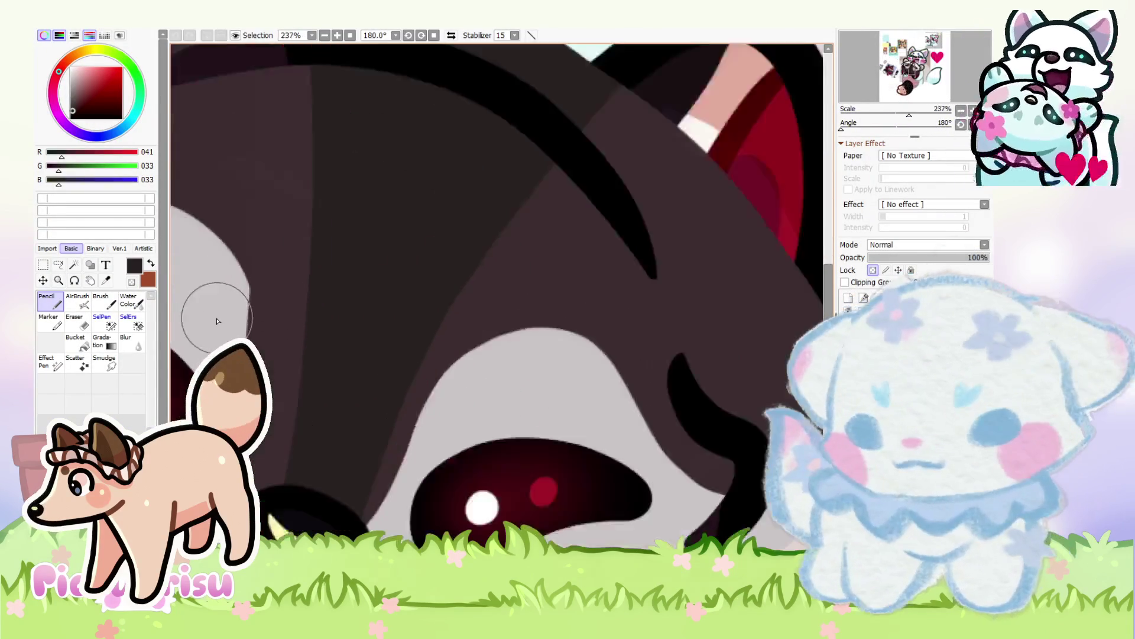
scroll(217, 321, up, 1)
Step: Sample the grey and dark fur colours and paint dark fur along the grey patch edge
alt+click(232, 292)
scroll(233, 292, down, 2)
scroll(283, 426, up, 2)
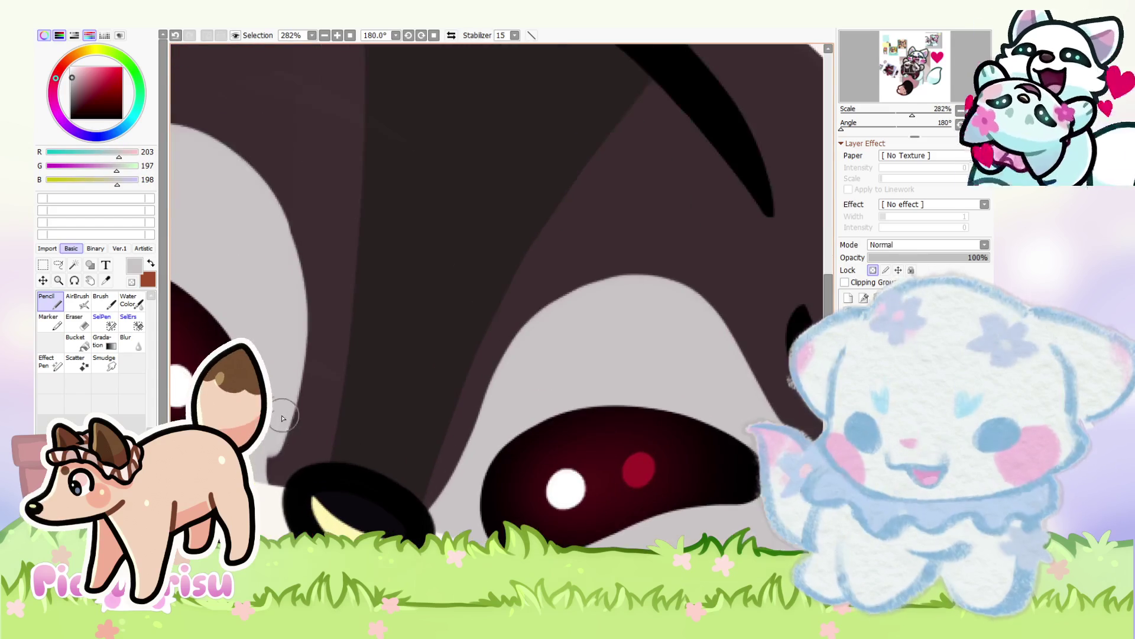
alt+click(290, 437)
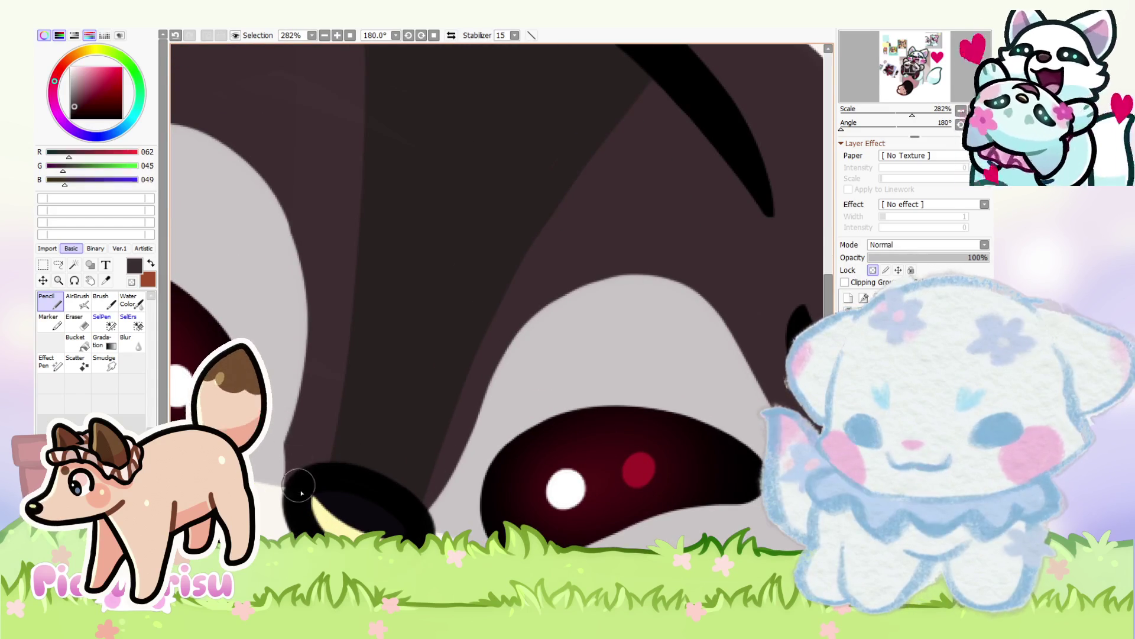
scroll(307, 253, down, 1)
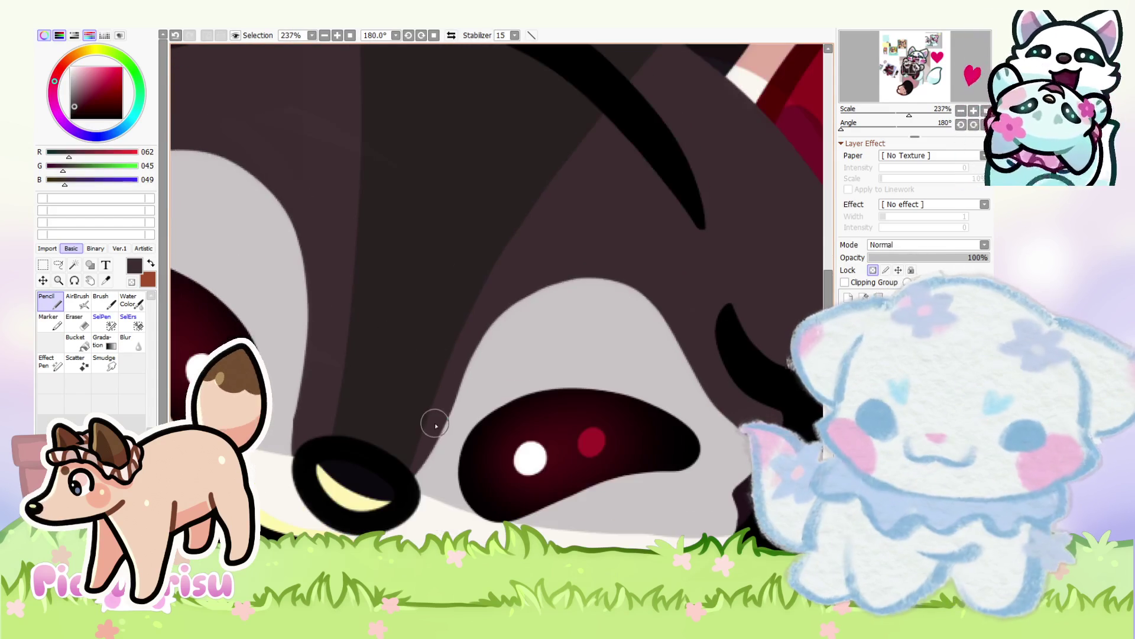
drag(598, 276, 710, 405)
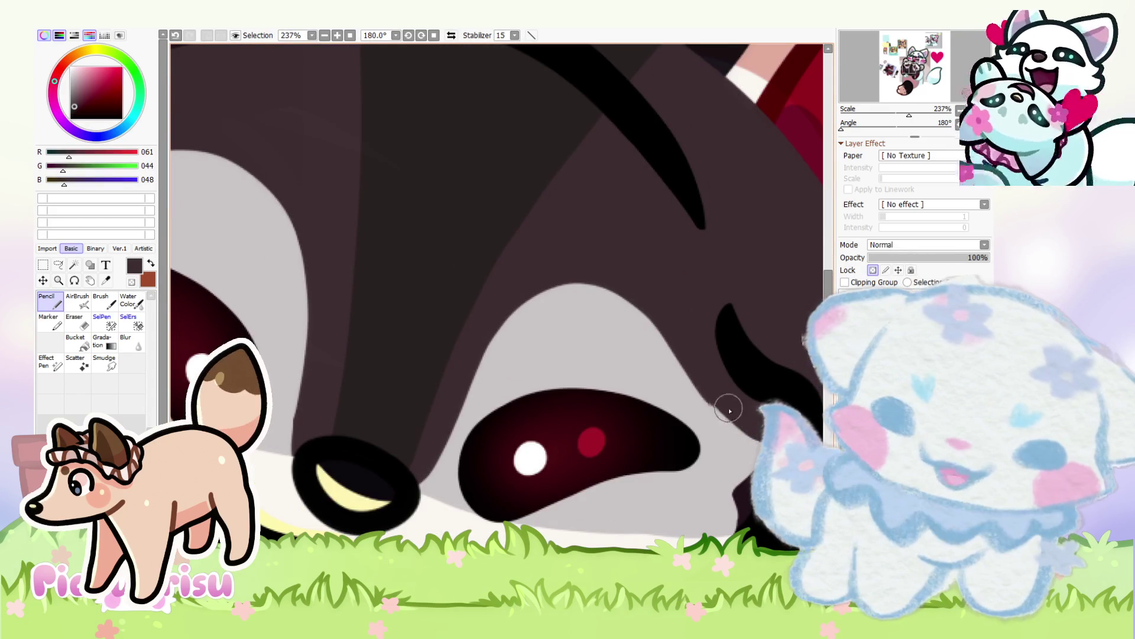
Step: Resample a darker head fur and the light grey, zooming to inspect the patch edge
scroll(651, 390, down, 2)
alt+click(449, 331)
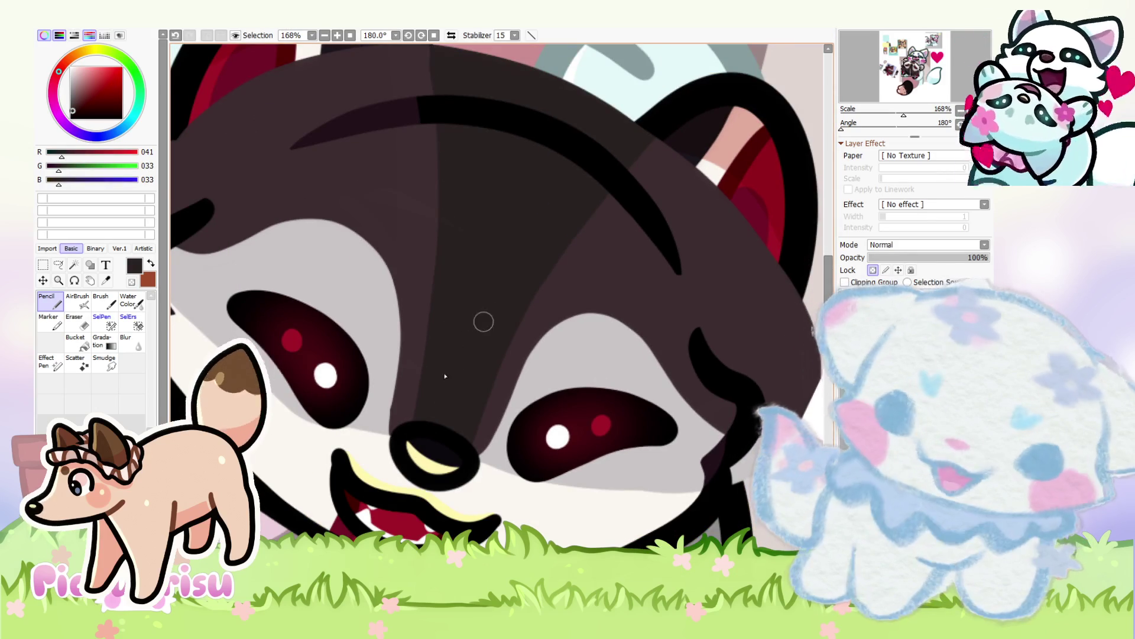
scroll(437, 375, down, 2)
scroll(426, 386, up, 3)
alt+click(380, 380)
scroll(382, 366, down, 1)
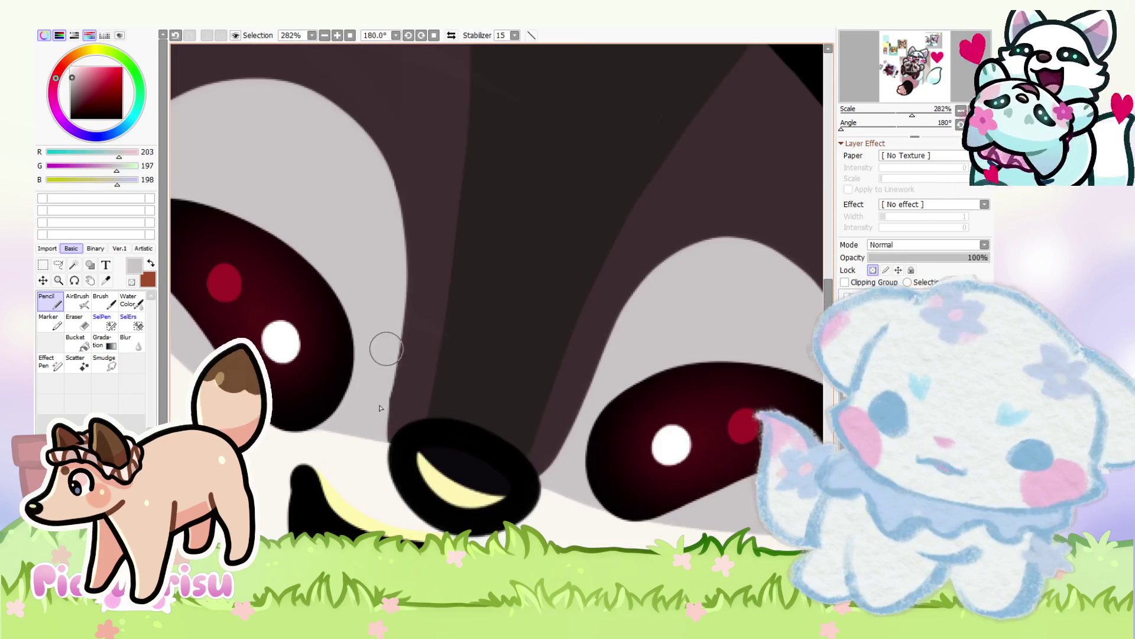
scroll(384, 414, down, 2)
scroll(366, 356, down, 3)
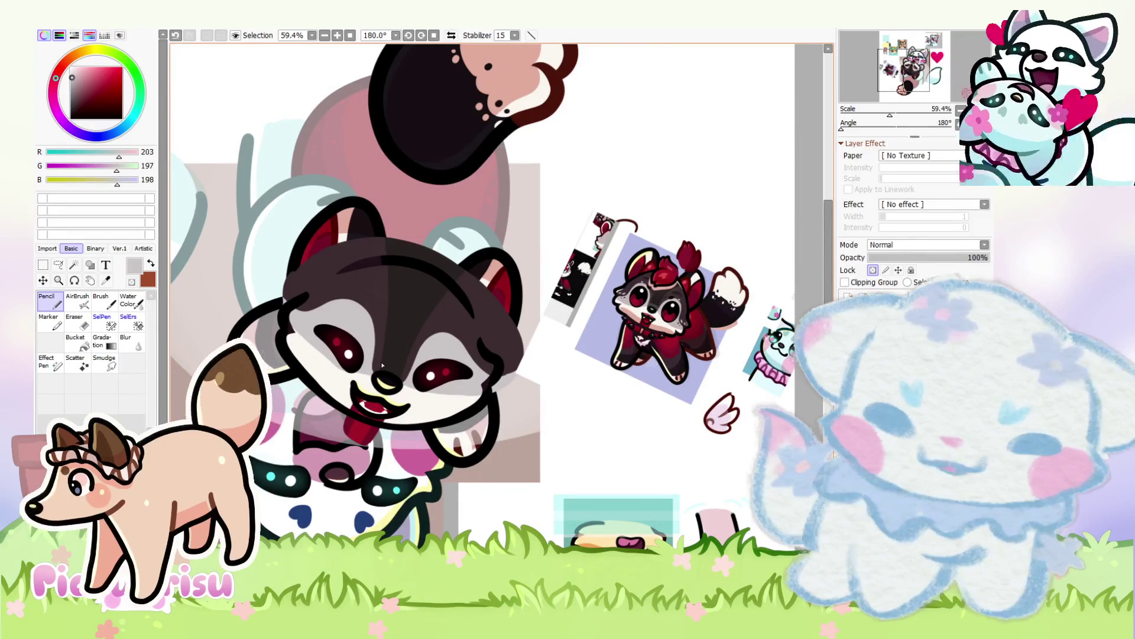
scroll(359, 352, up, 6)
scroll(359, 351, up, 3)
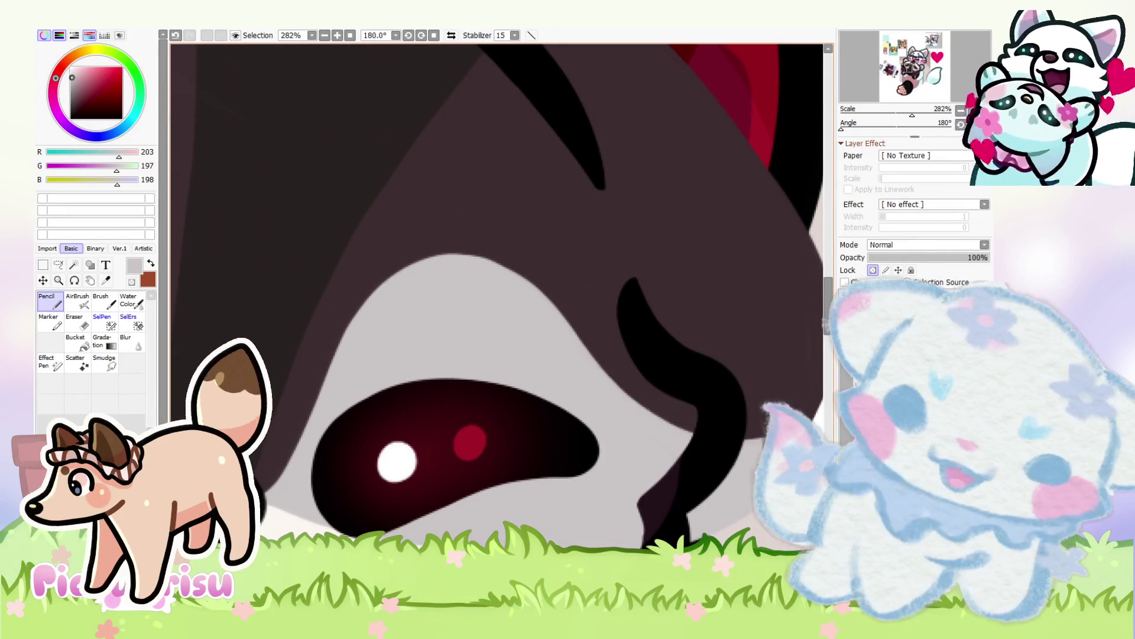
scroll(341, 289, down, 8)
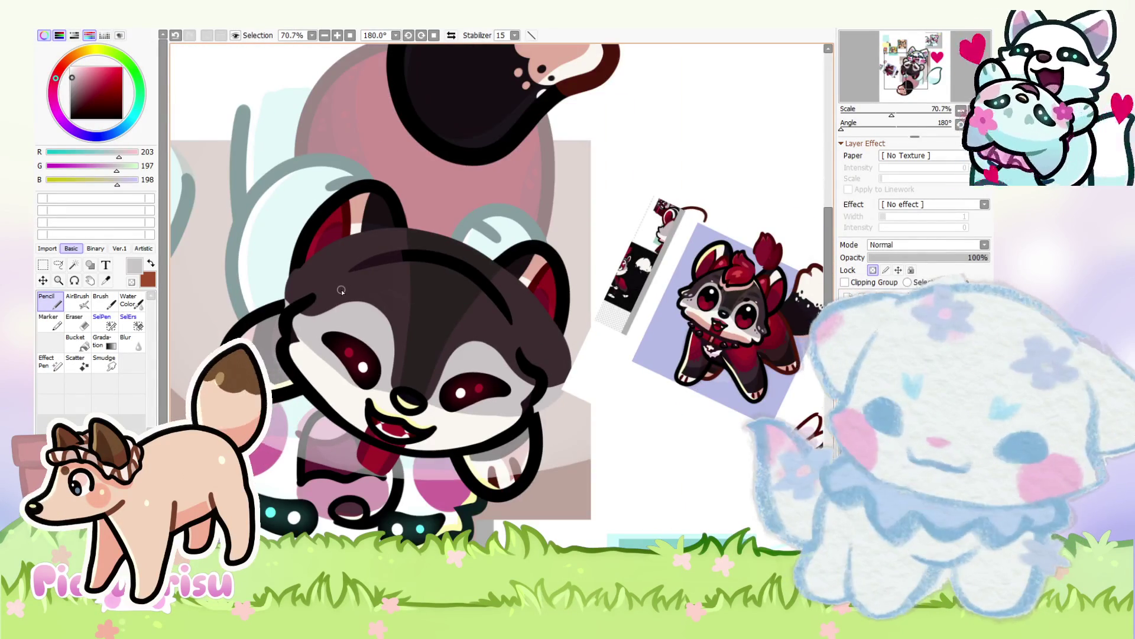
scroll(340, 290, up, 4)
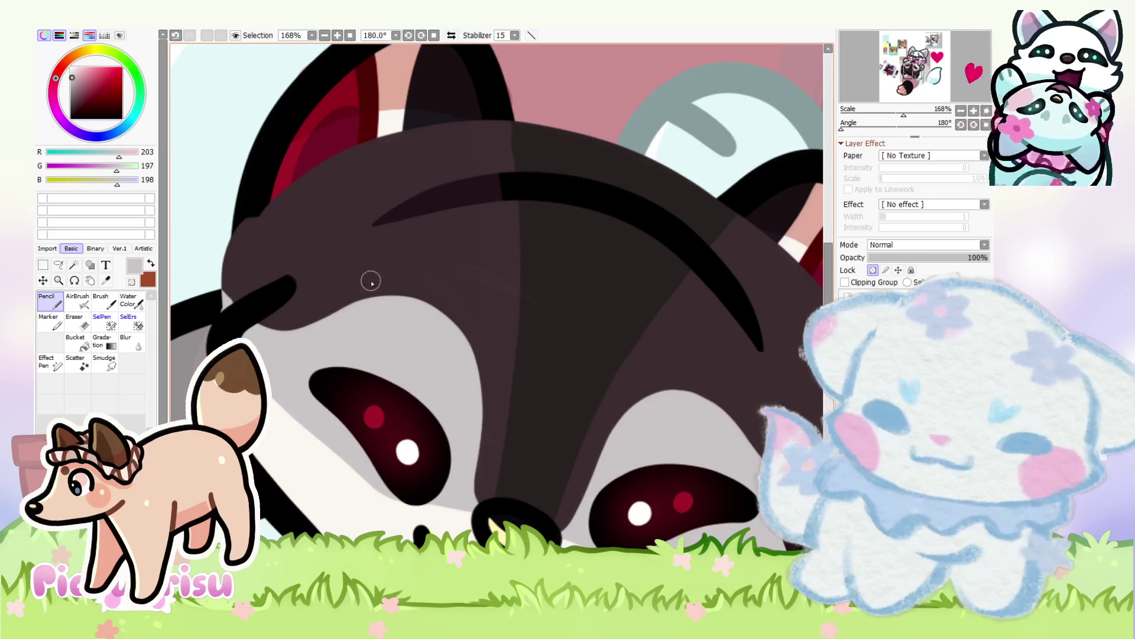
scroll(393, 296, down, 5)
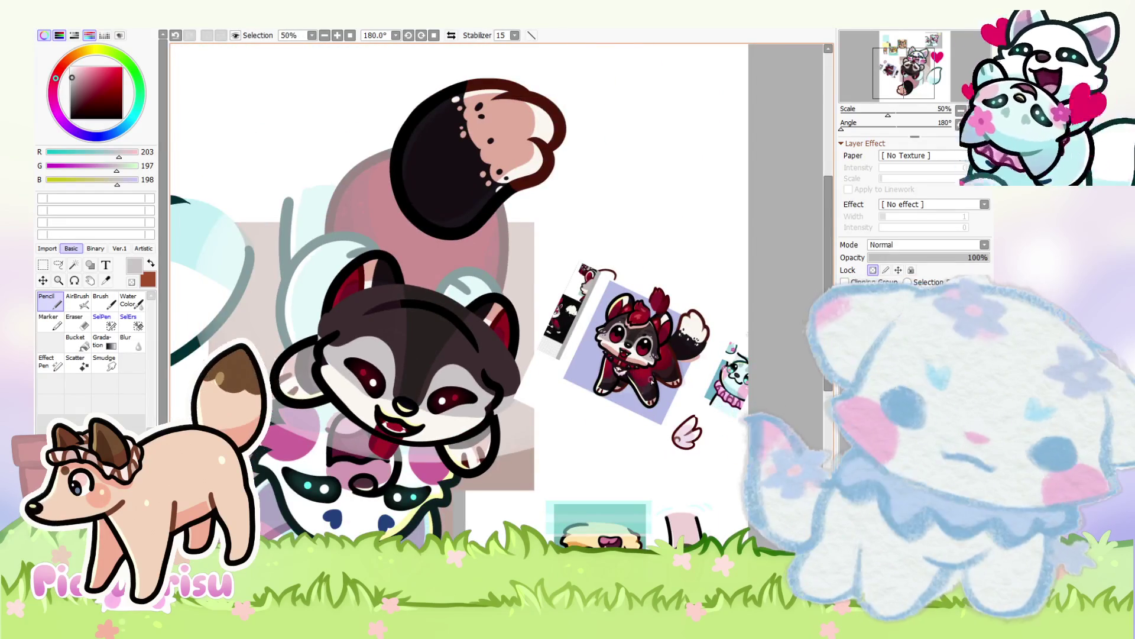
Step: Sample near-black from the red reference character's face for the eye dots
scroll(633, 331, up, 11)
alt+click(646, 280)
alt+click(627, 293)
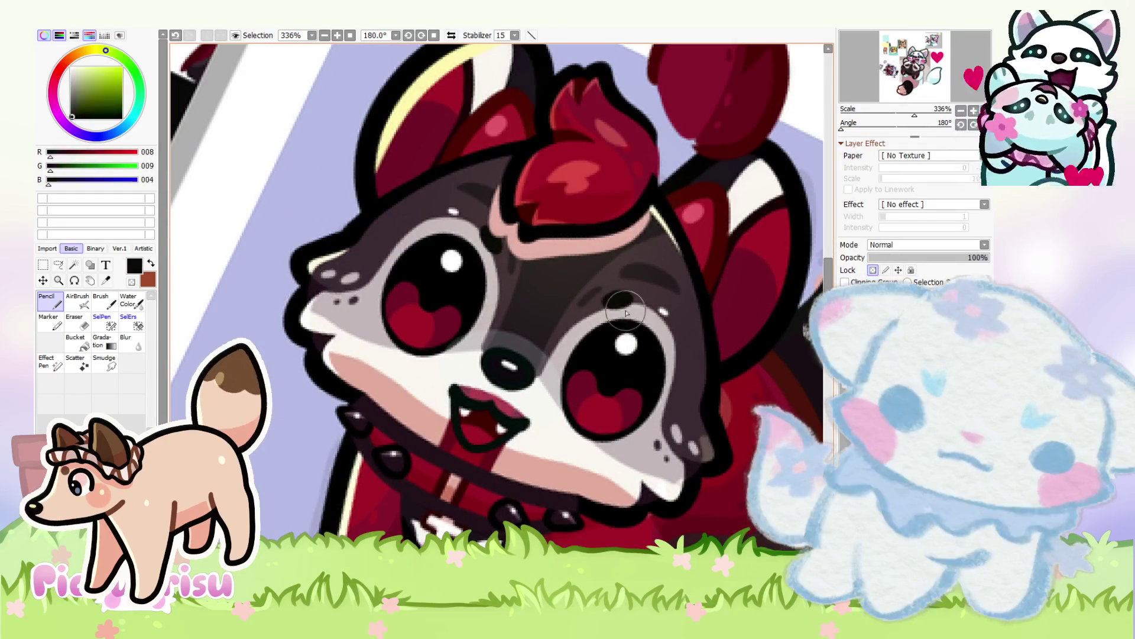
scroll(627, 293, down, 8)
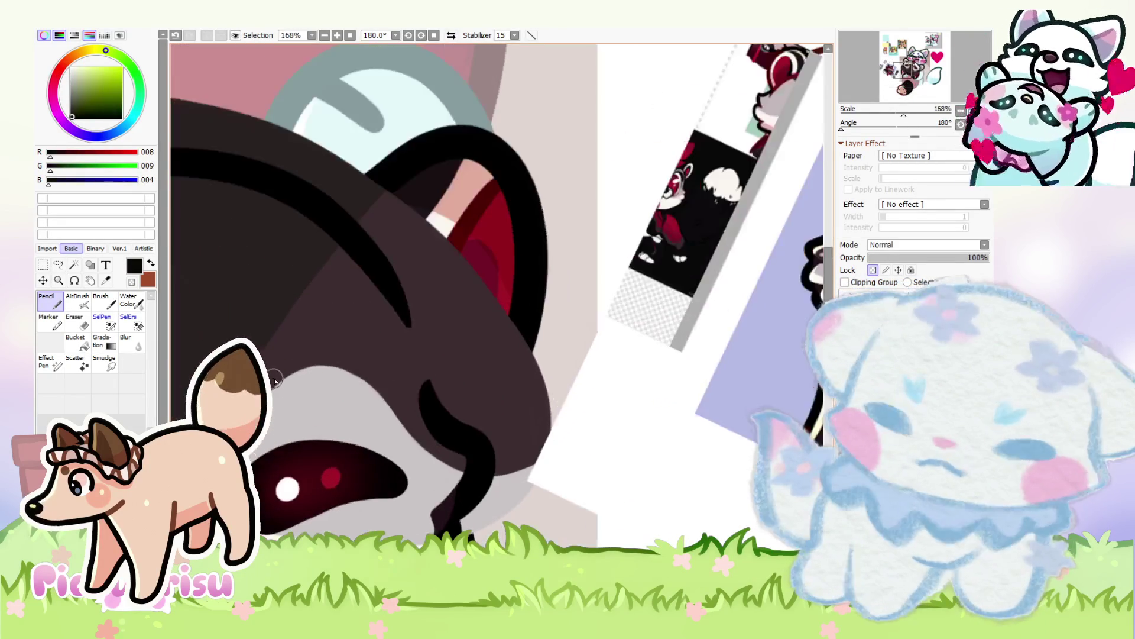
scroll(272, 379, up, 7)
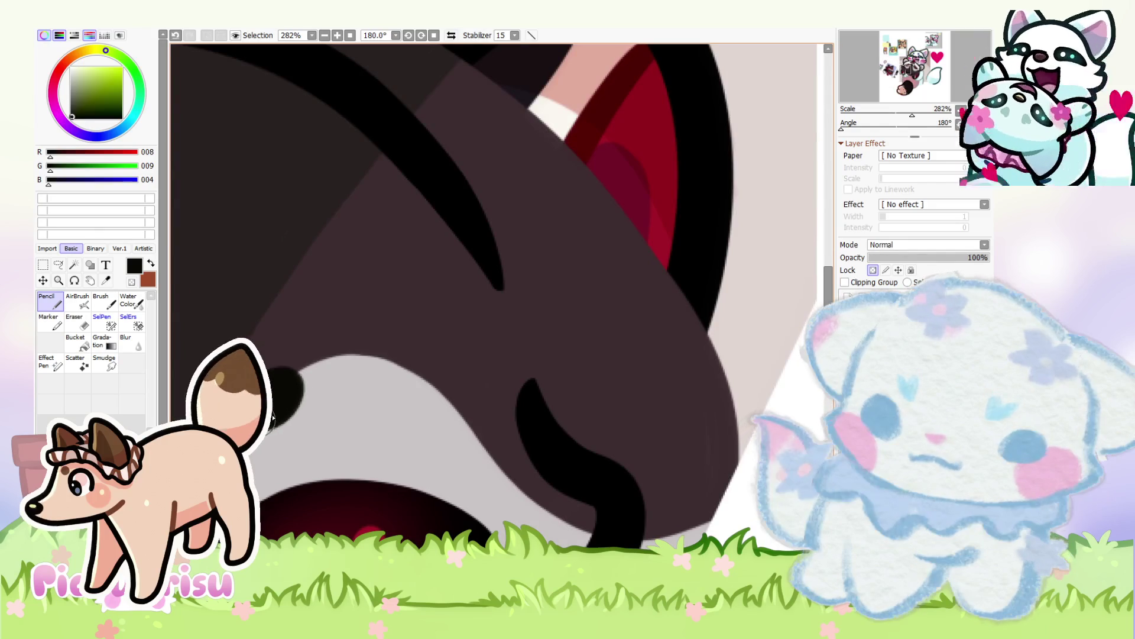
scroll(284, 381, down, 6)
scroll(363, 369, up, 4)
scroll(249, 362, up, 1)
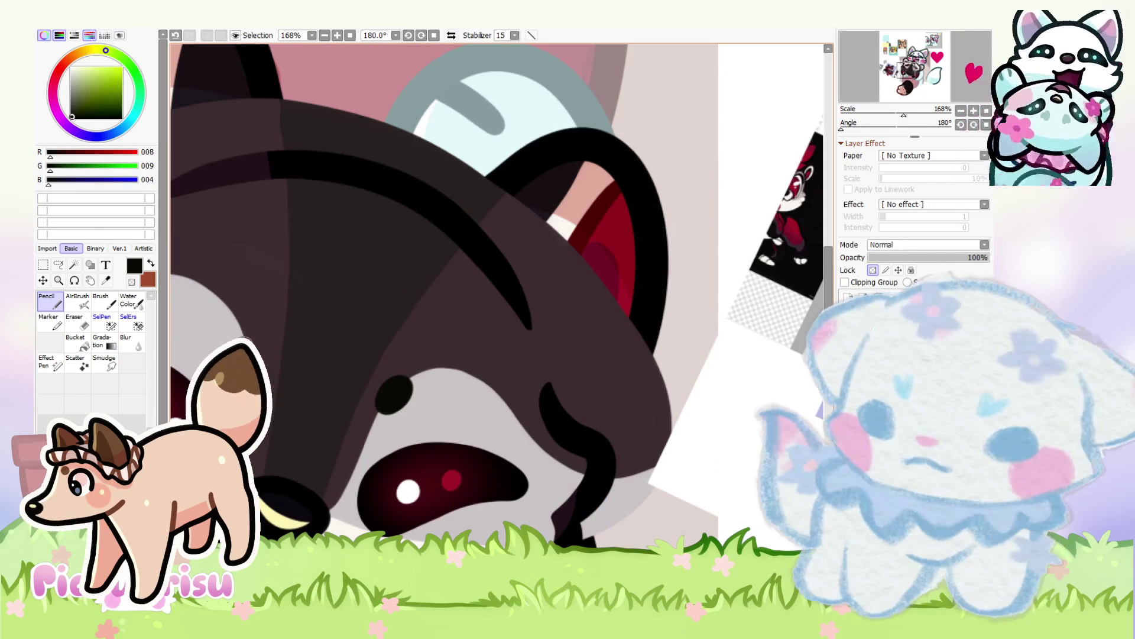
scroll(369, 341, down, 4)
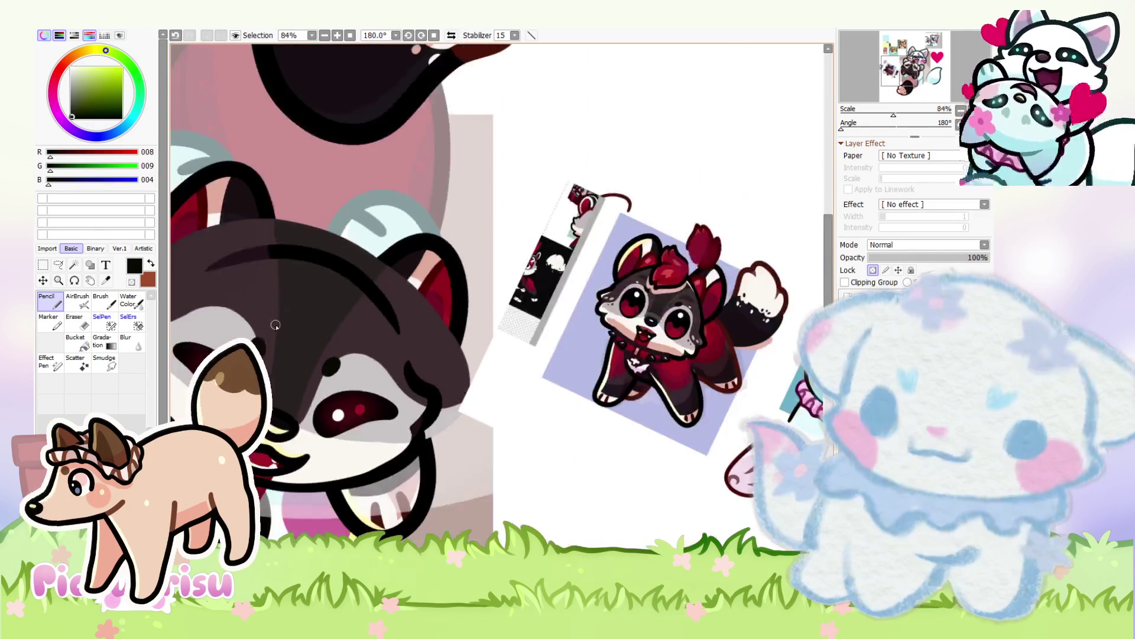
scroll(370, 341, up, 4)
scroll(370, 341, up, 2)
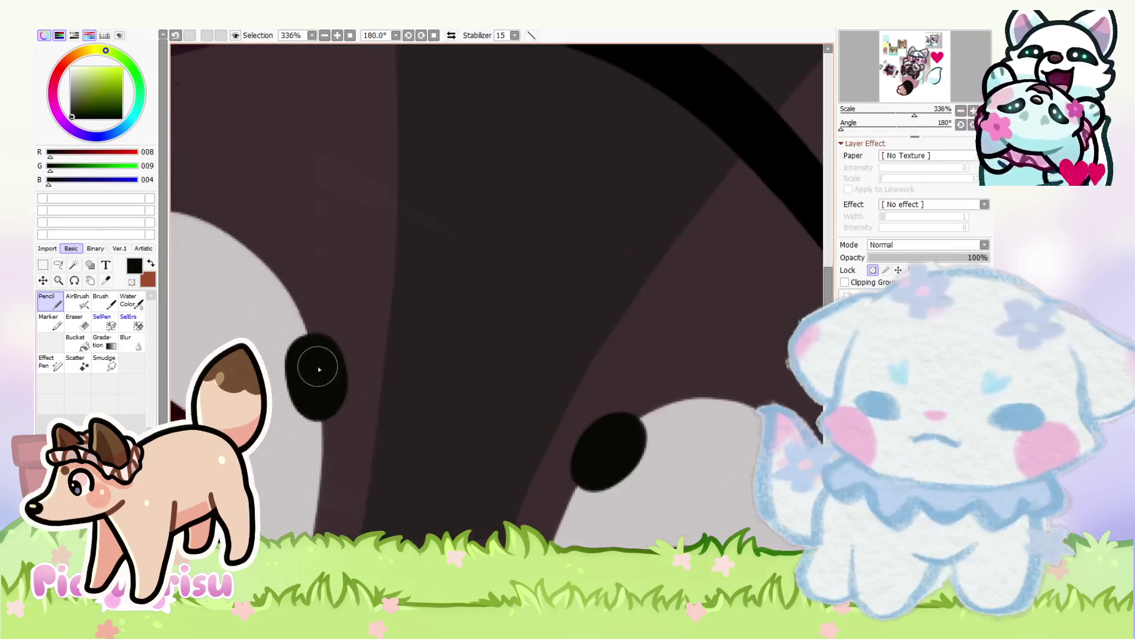
scroll(333, 380, down, 3)
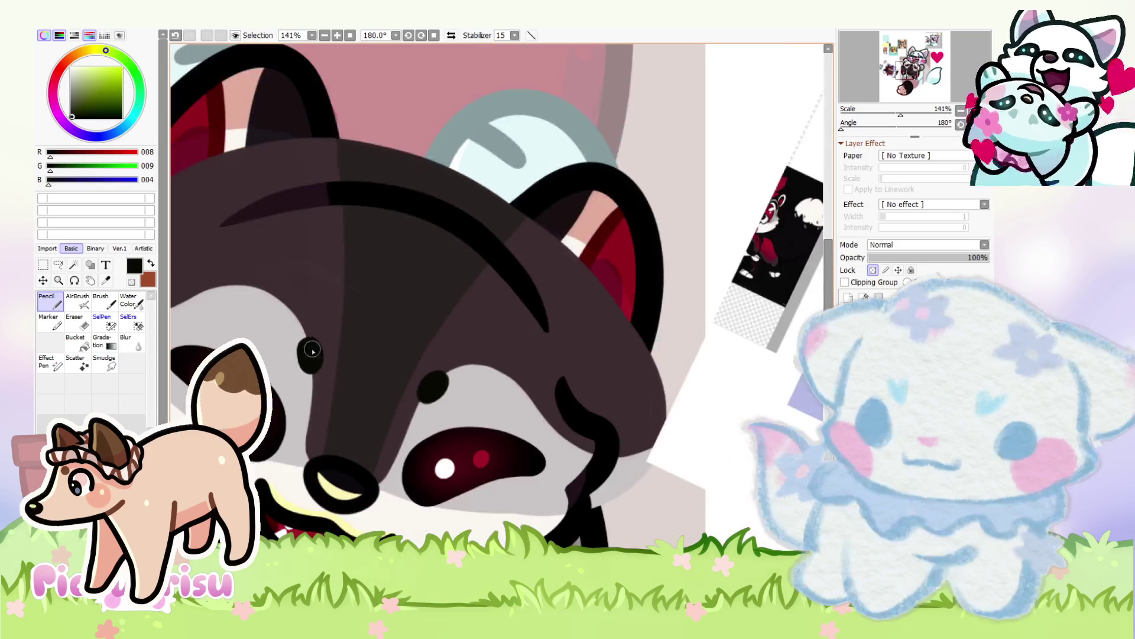
scroll(436, 381, up, 3)
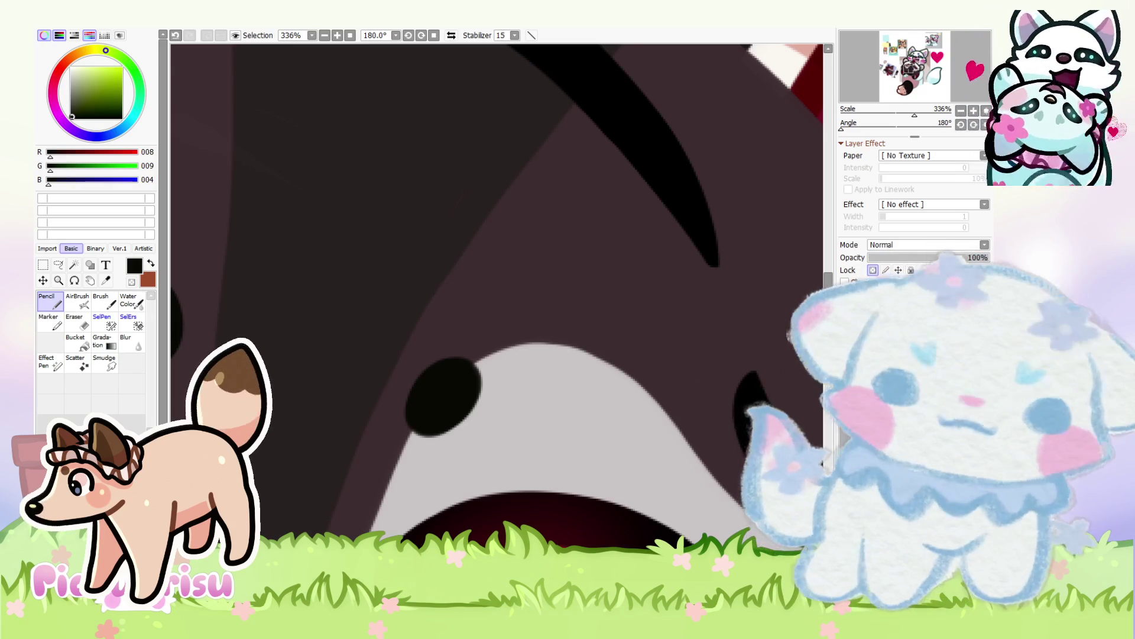
scroll(284, 355, down, 5)
scroll(451, 299, up, 6)
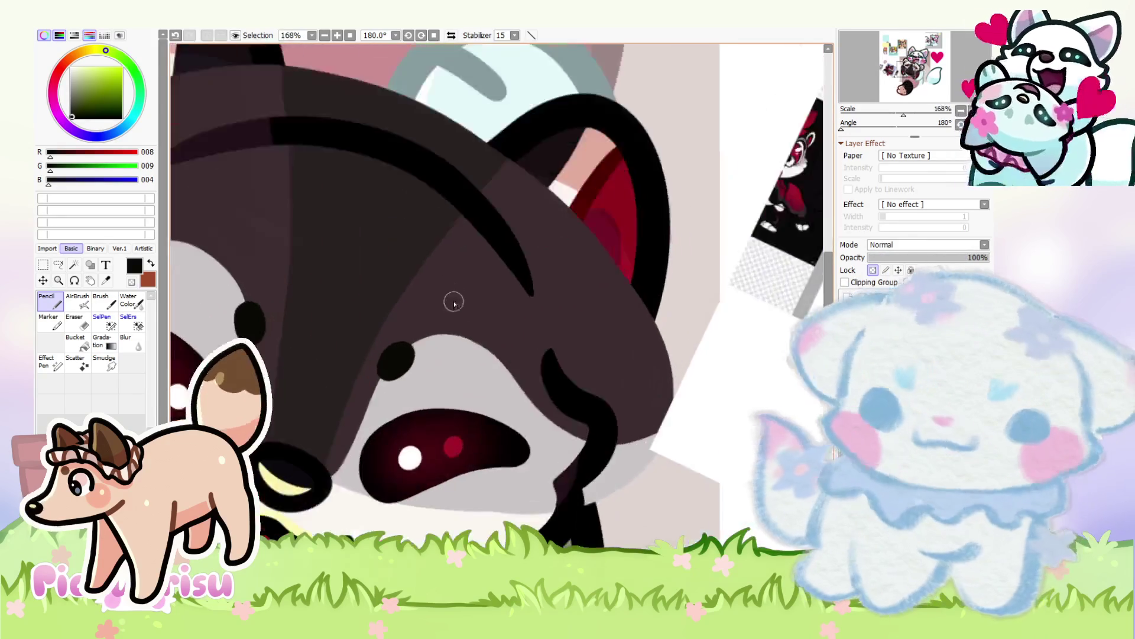
Step: Enlarge the black dot above the eye, then sample the reference's dark grey (R 38, G 30, B 31)
mouse_move(299, 449)
mouse_down()
mouse_move(355, 398)
mouse_move(354, 434)
mouse_up()
scroll(353, 434, down, 5)
scroll(300, 359, up, 5)
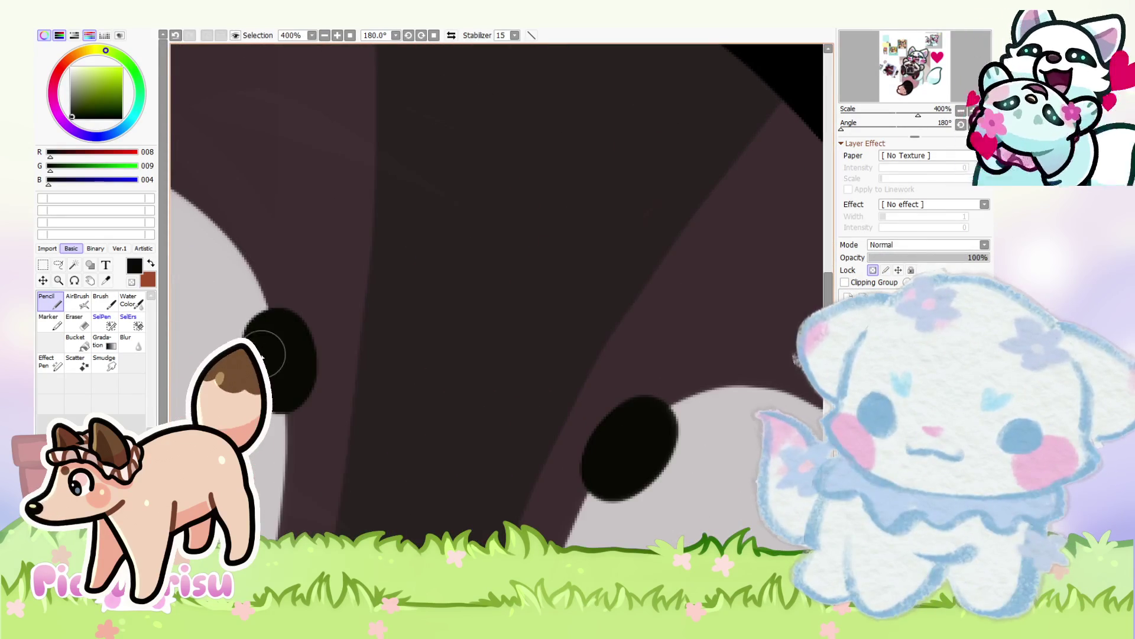
scroll(431, 287, down, 8)
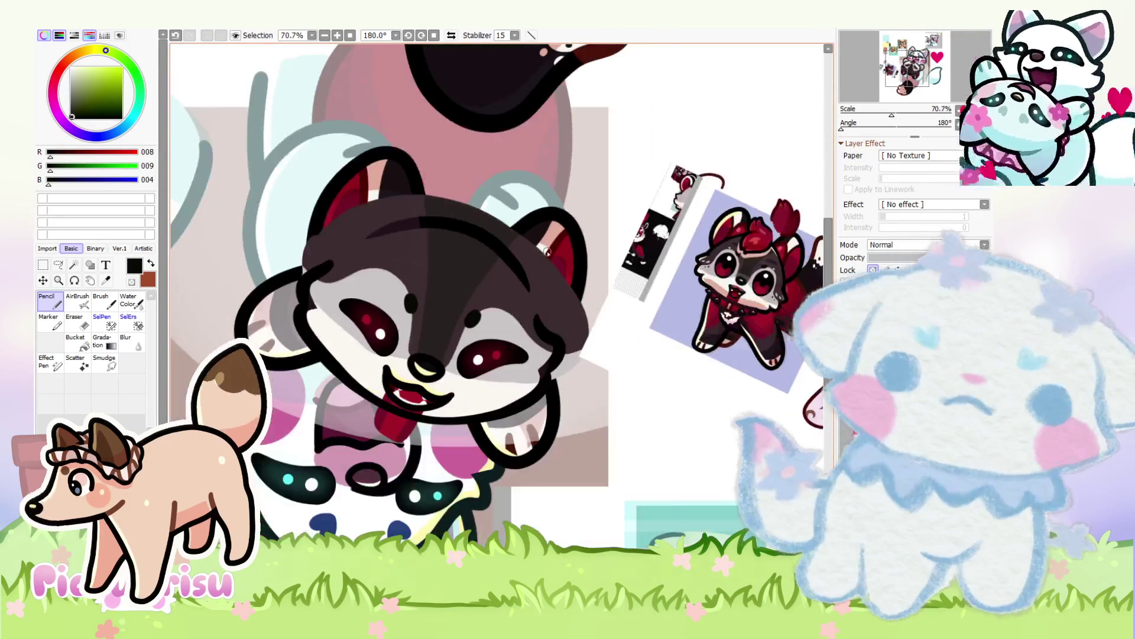
scroll(710, 266, up, 5)
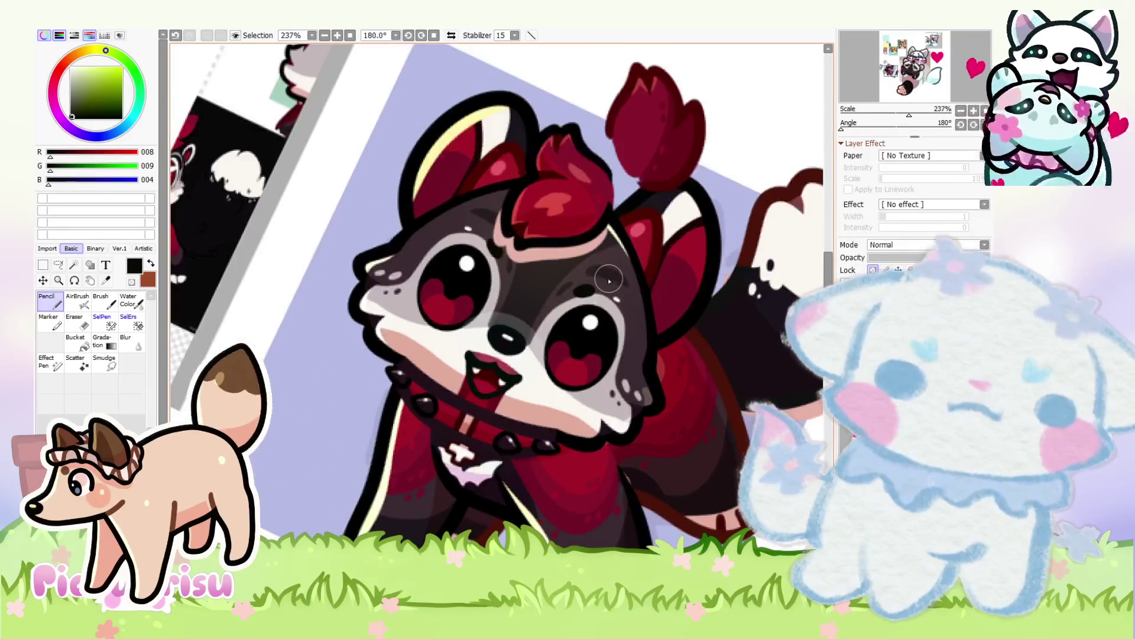
alt+click(609, 281)
scroll(609, 281, down, 10)
Step: Tilt the canvas and sample the dark and darker browns from the muzzle
mouse_move(586, 464)
mouse_down()
mouse_move(478, 486)
mouse_move(585, 449)
mouse_move(663, 355)
mouse_move(652, 285)
mouse_up()
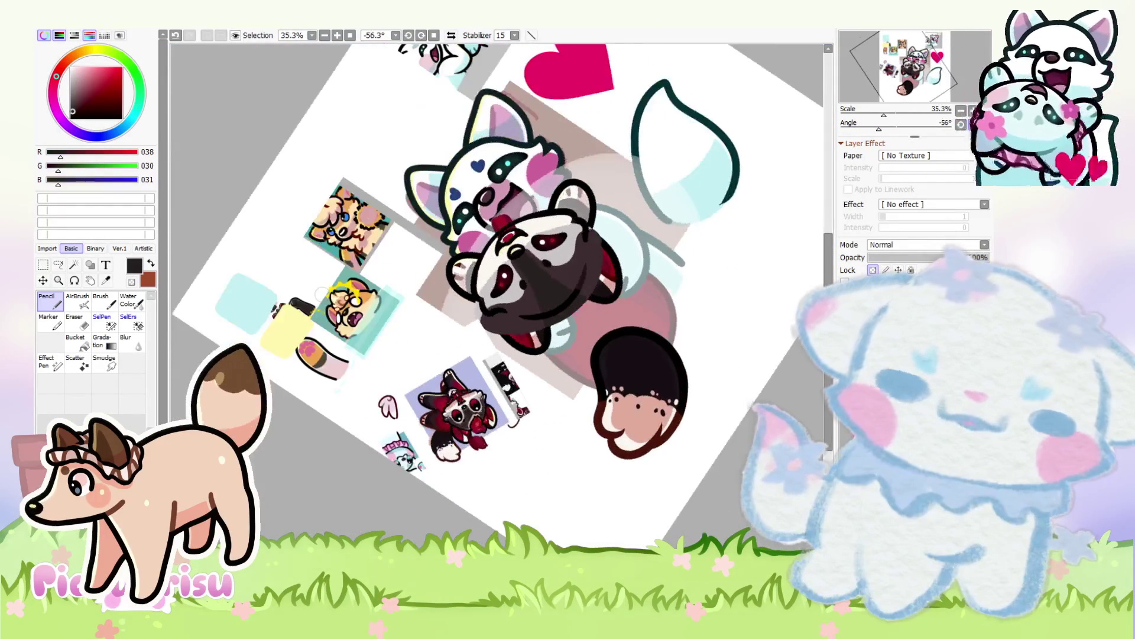
scroll(652, 285, up, 2)
scroll(396, 255, down, 3)
scroll(532, 370, up, 3)
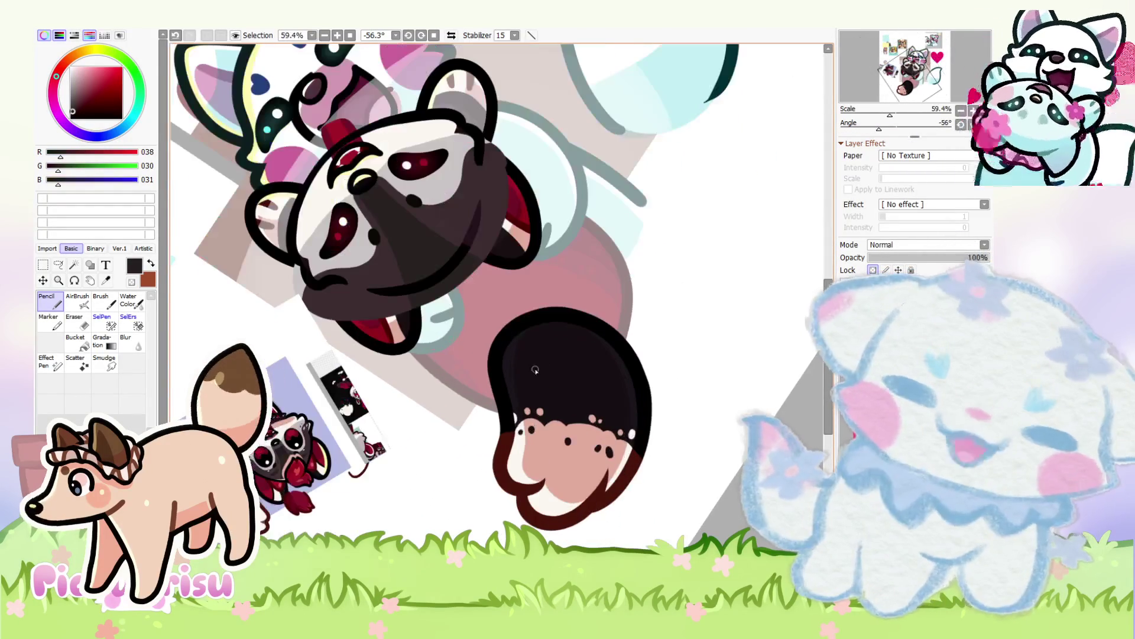
scroll(296, 437, up, 3)
scroll(355, 295, down, 3)
scroll(418, 234, up, 3)
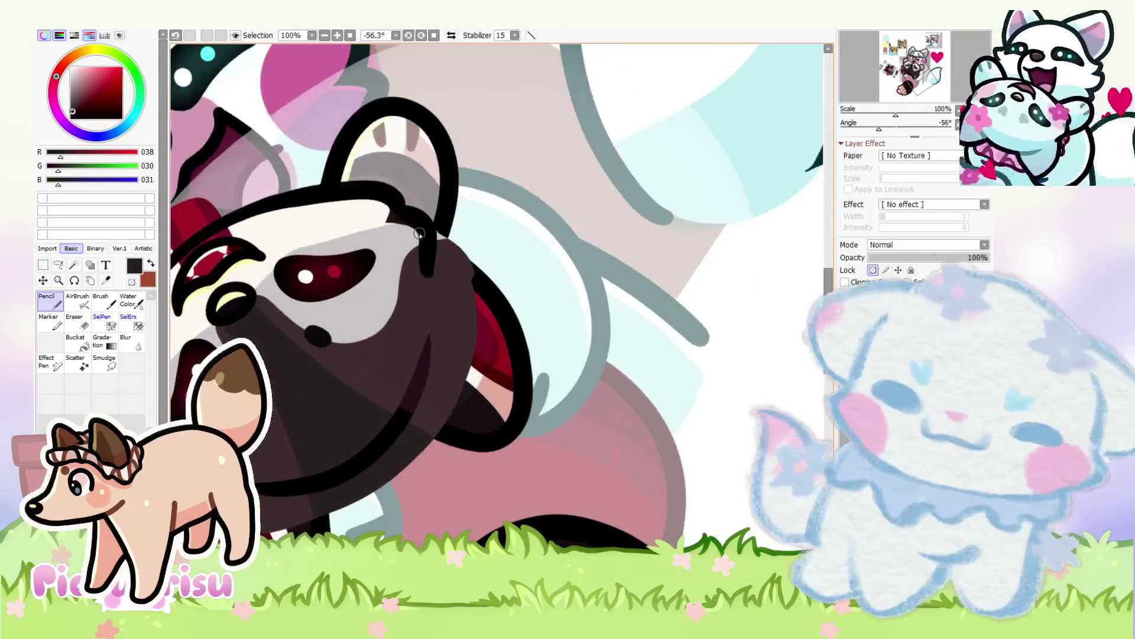
scroll(384, 283, up, 1)
scroll(274, 366, down, 3)
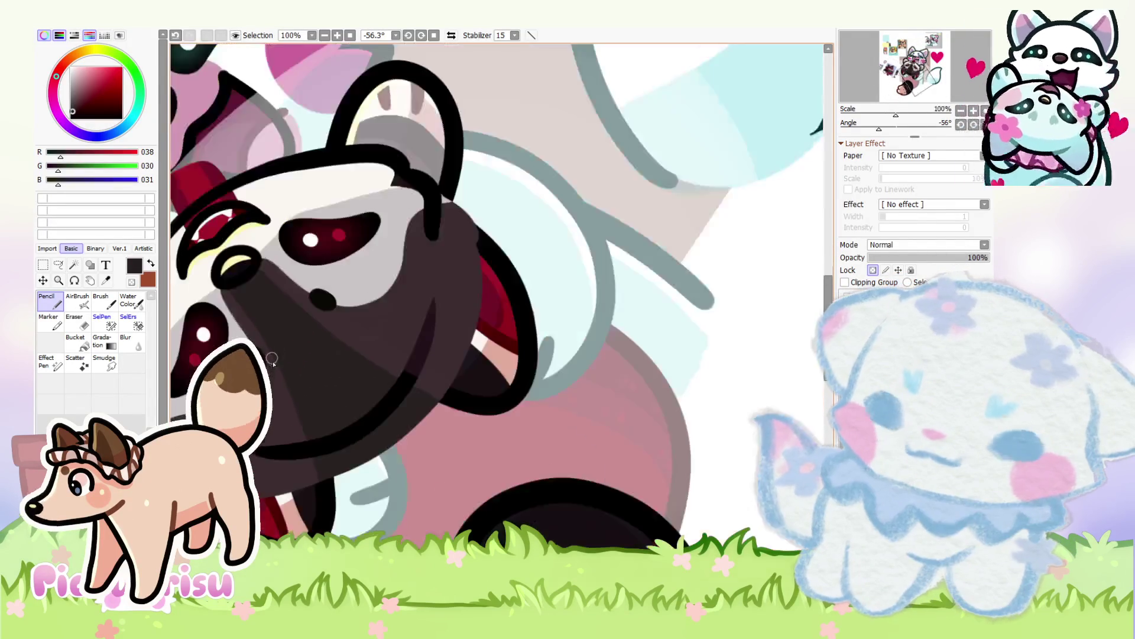
scroll(274, 366, down, 2)
scroll(237, 435, up, 3)
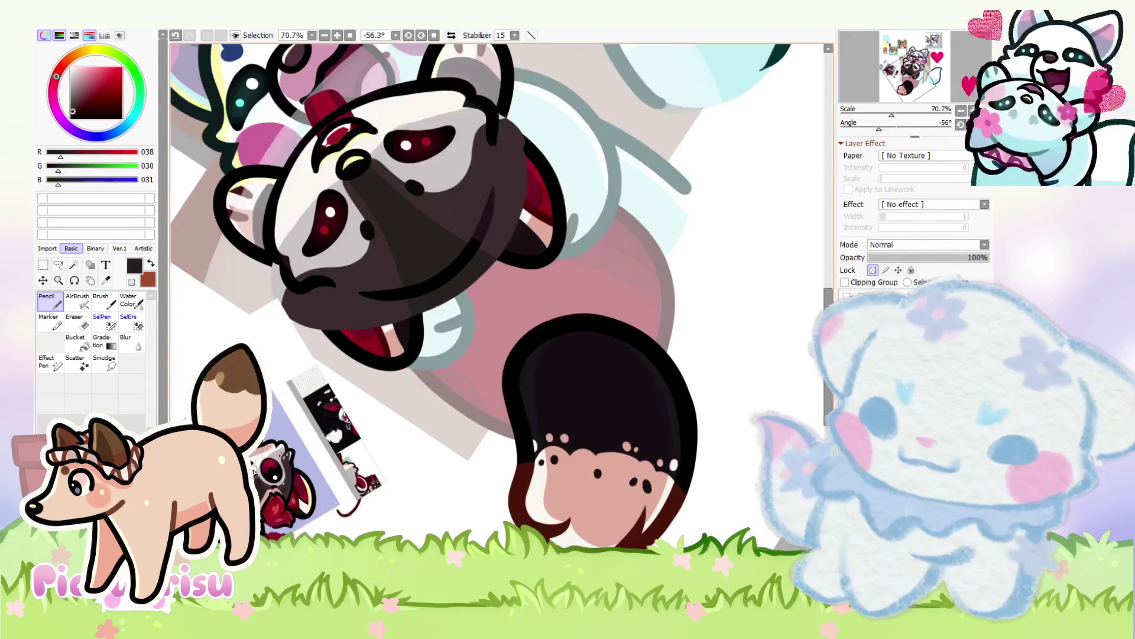
scroll(275, 480, down, 1)
scroll(332, 282, up, 4)
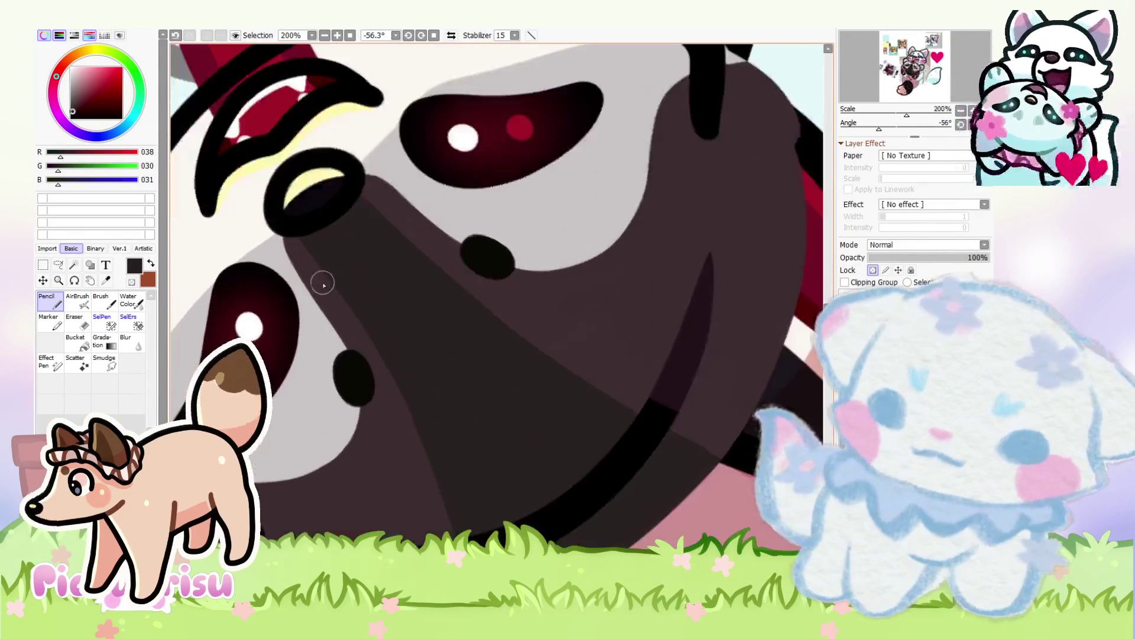
alt+click(299, 243)
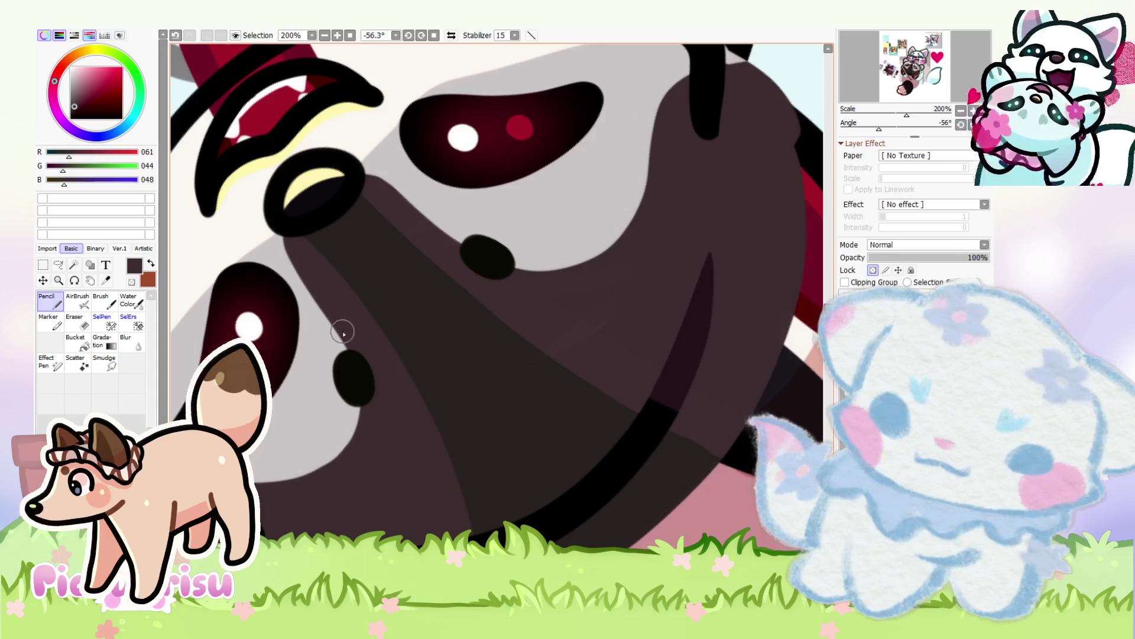
scroll(371, 381, down, 1)
right_click(332, 256)
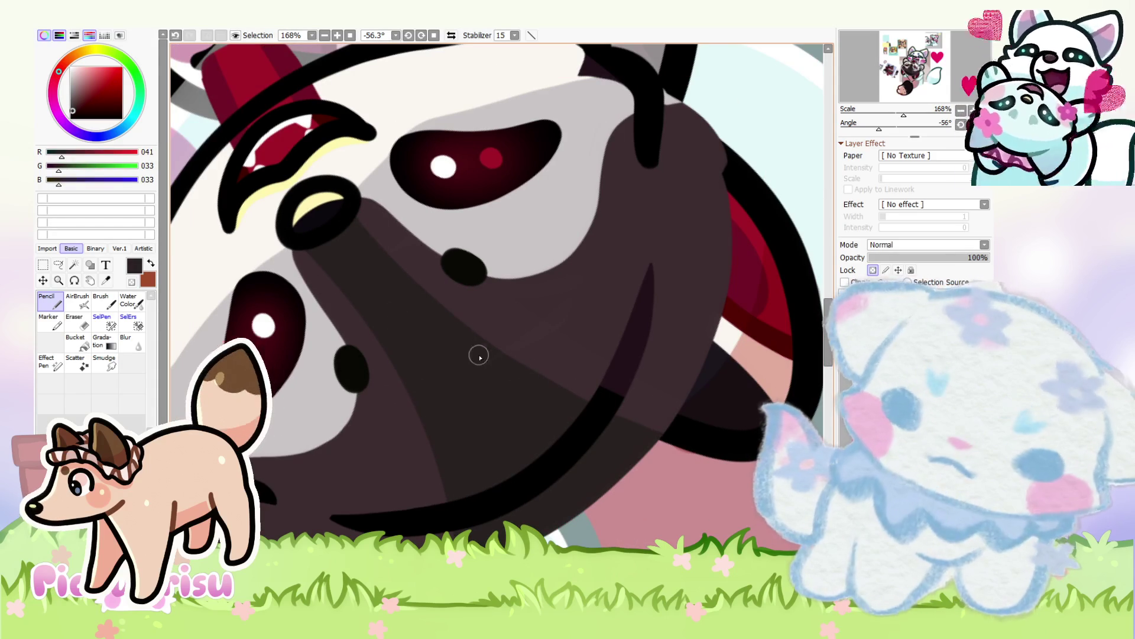
Step: Draw a dark curved shading line beside the nose and a mouth shape beneath it
scroll(485, 343, up, 2)
scroll(497, 331, down, 2)
scroll(533, 313, up, 4)
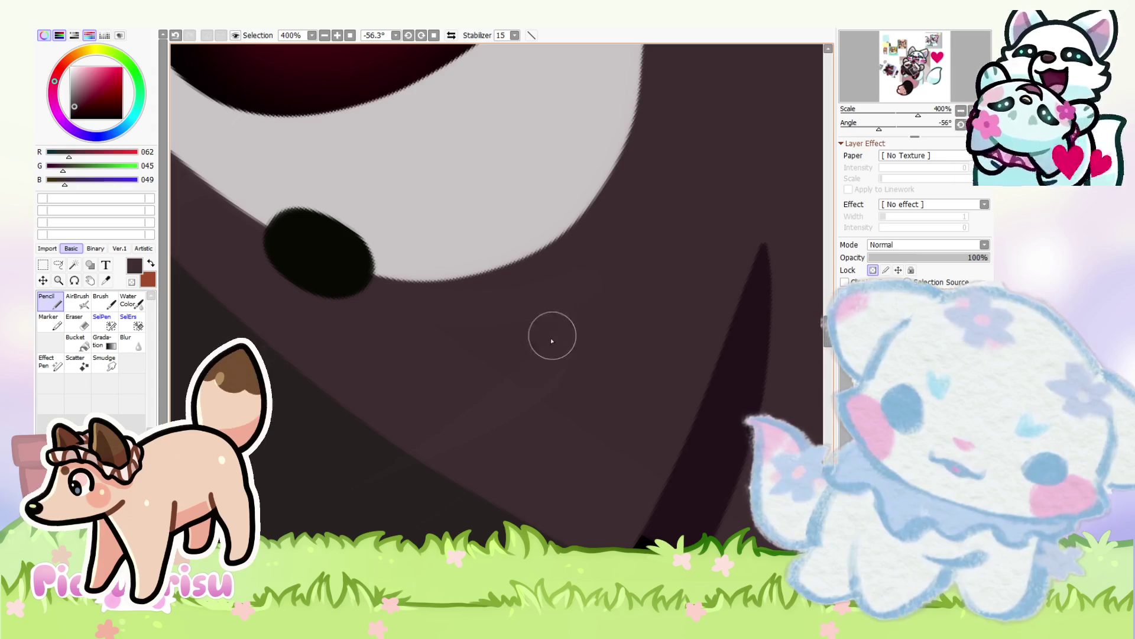
scroll(488, 352, down, 4)
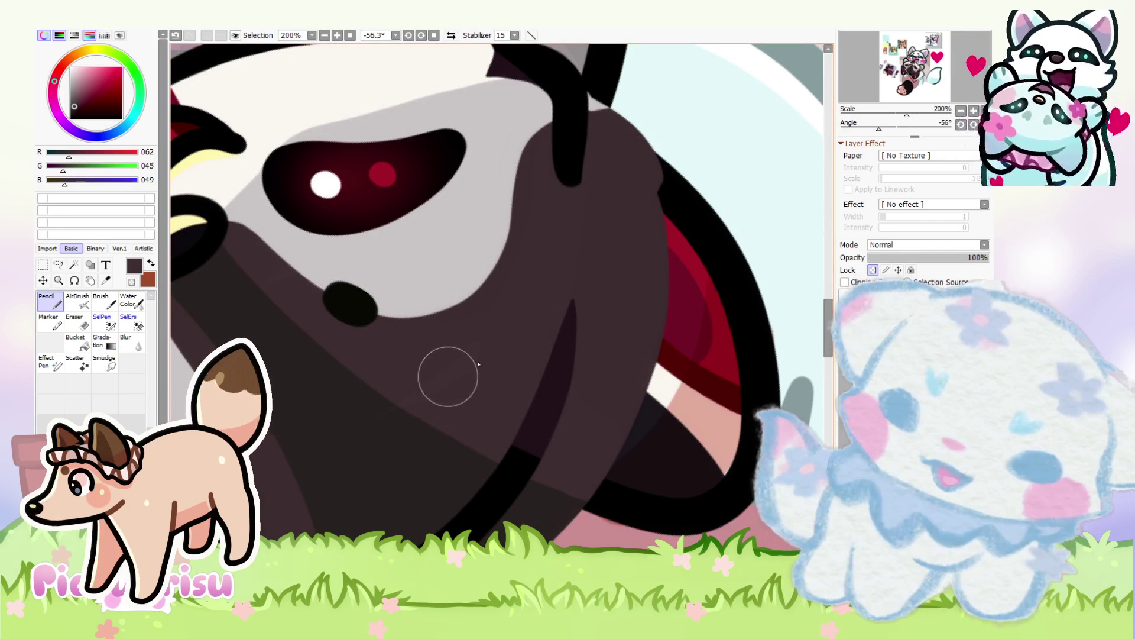
scroll(423, 324, down, 5)
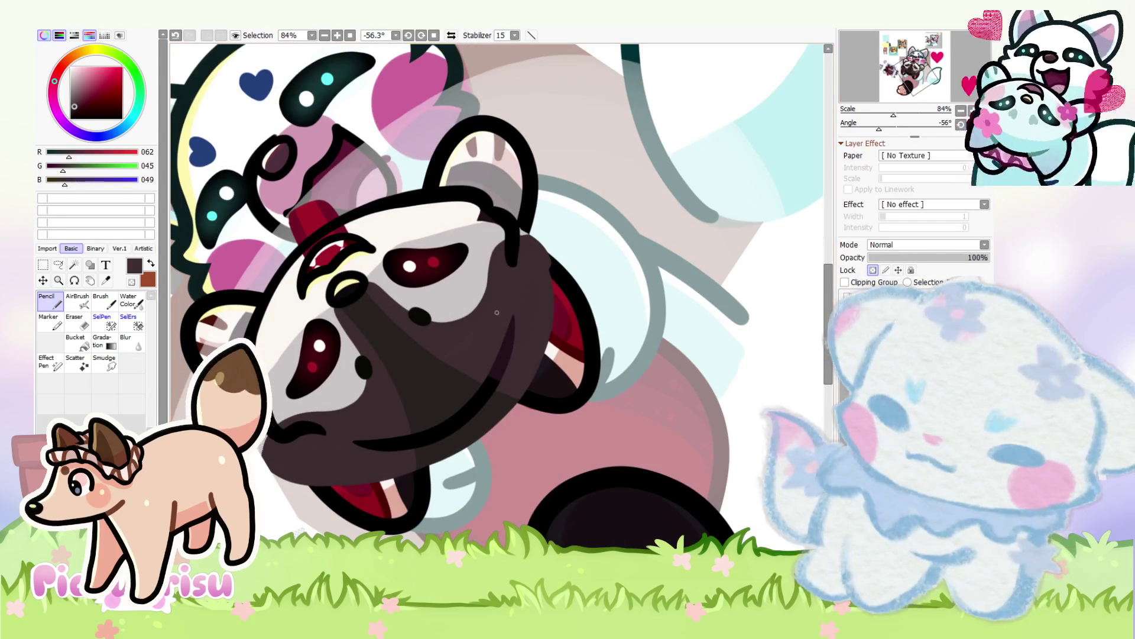
scroll(367, 355, down, 3)
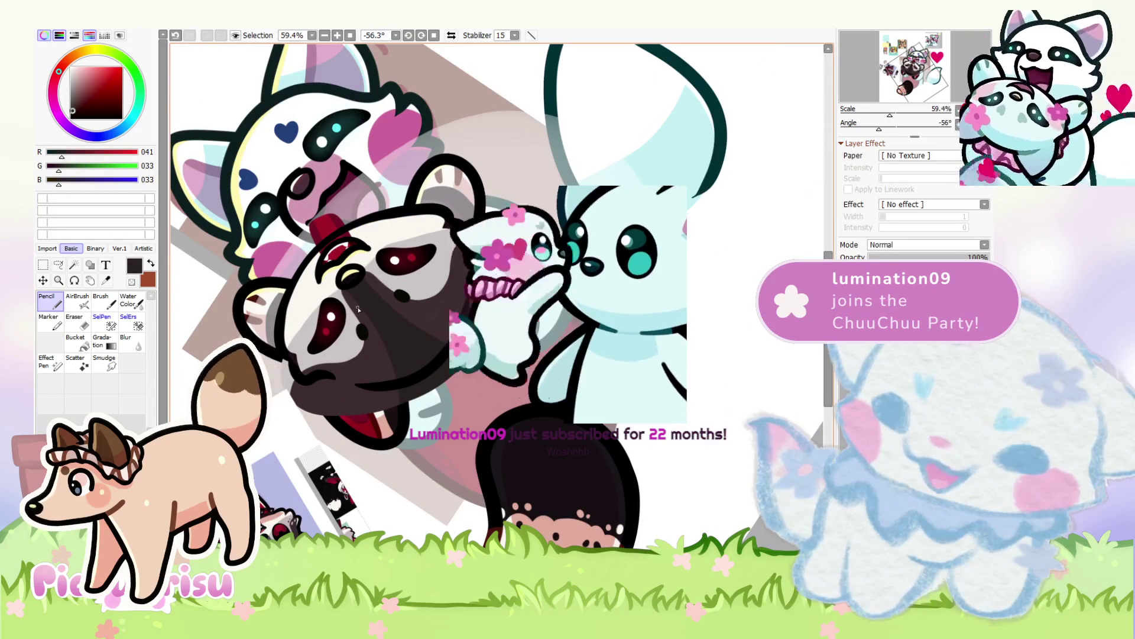
scroll(364, 296, up, 5)
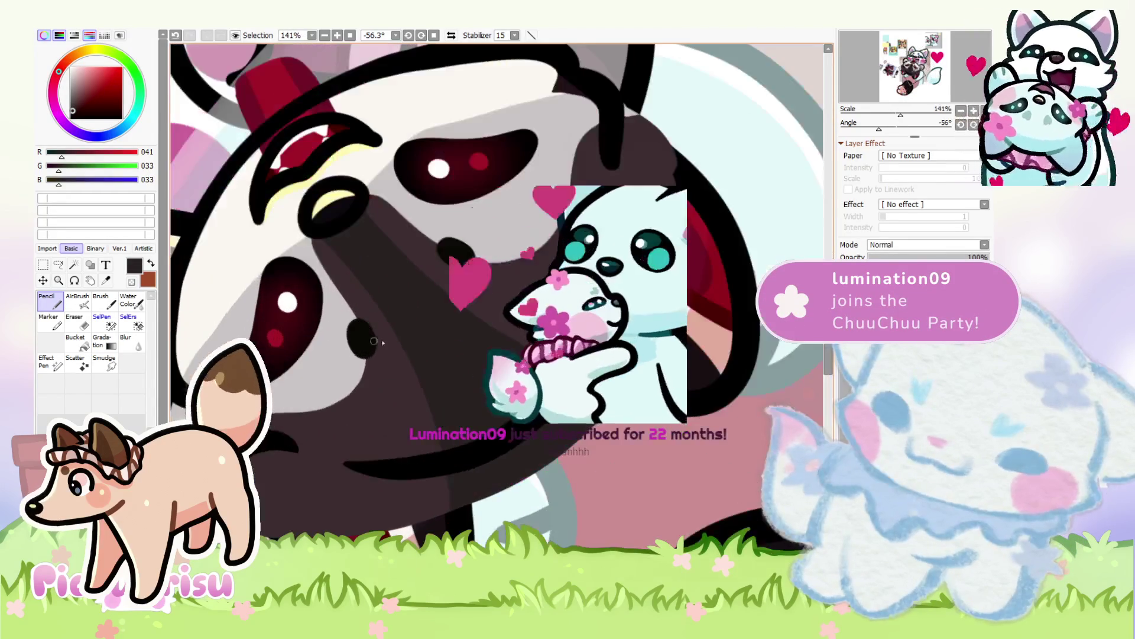
scroll(364, 296, up, 3)
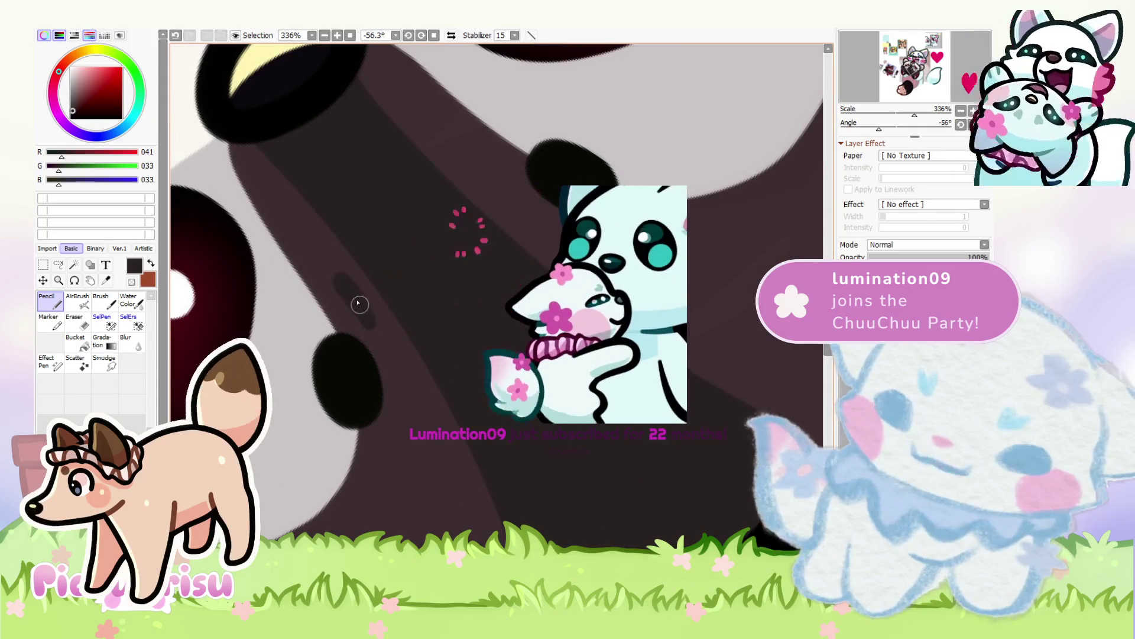
scroll(481, 172, down, 2)
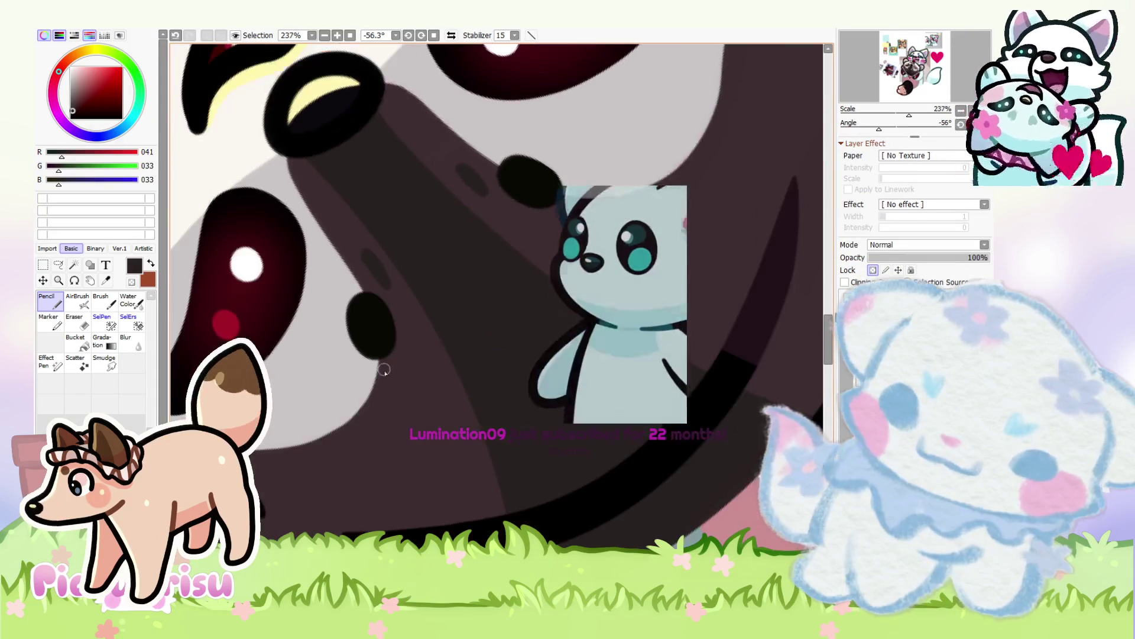
drag(396, 378, 333, 472)
drag(395, 373, 346, 477)
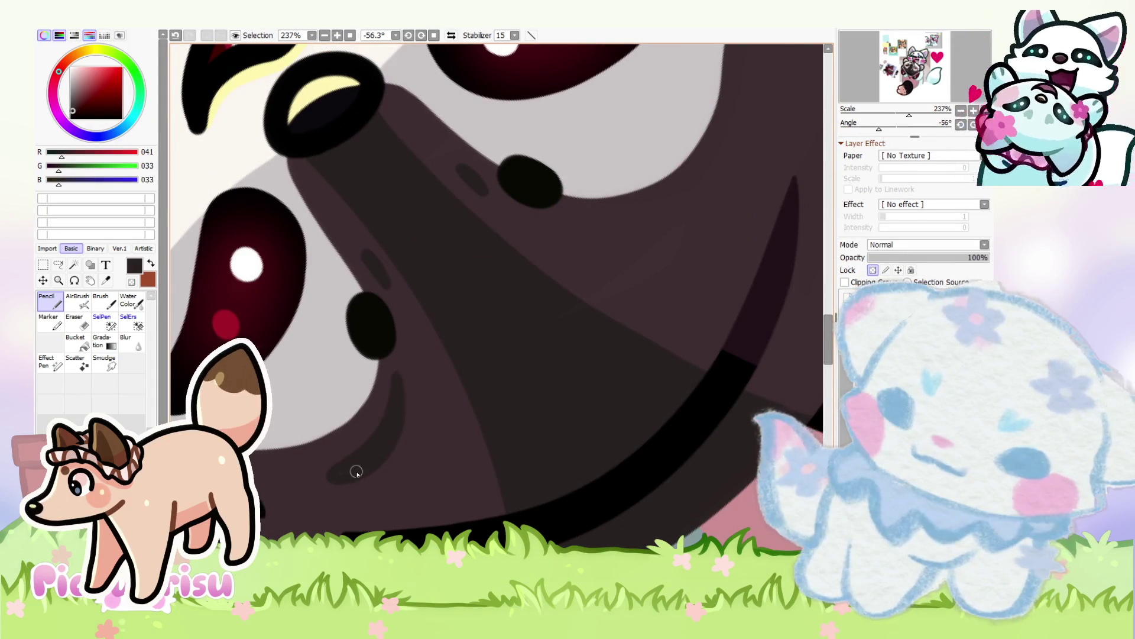
scroll(413, 348, down, 3)
scroll(463, 314, up, 4)
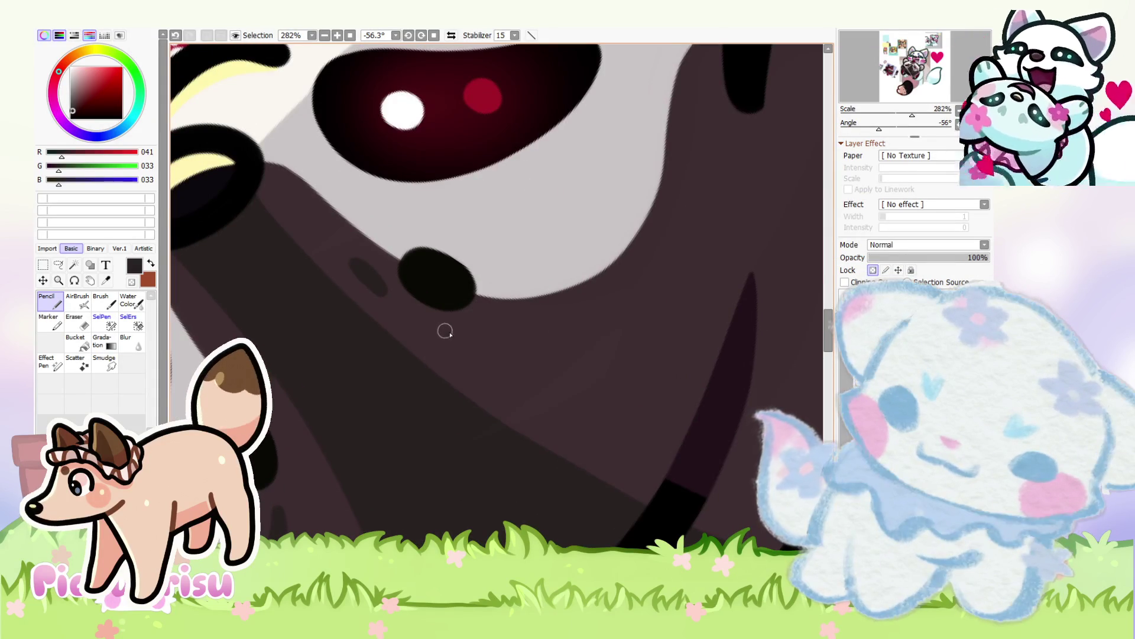
mouse_move(564, 321)
mouse_down()
mouse_move(448, 334)
mouse_move(574, 323)
mouse_up()
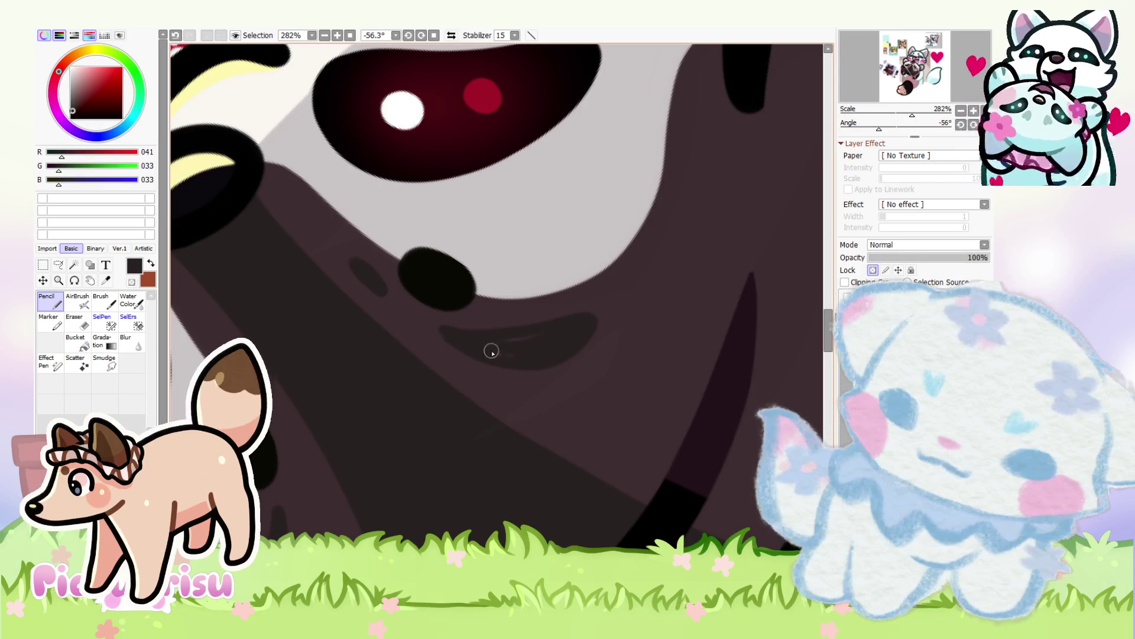
Step: Re-pick the lighter fur brown (R 61, G 44, B 48) and reset the canvas rotation upright
scroll(435, 327, up, 2)
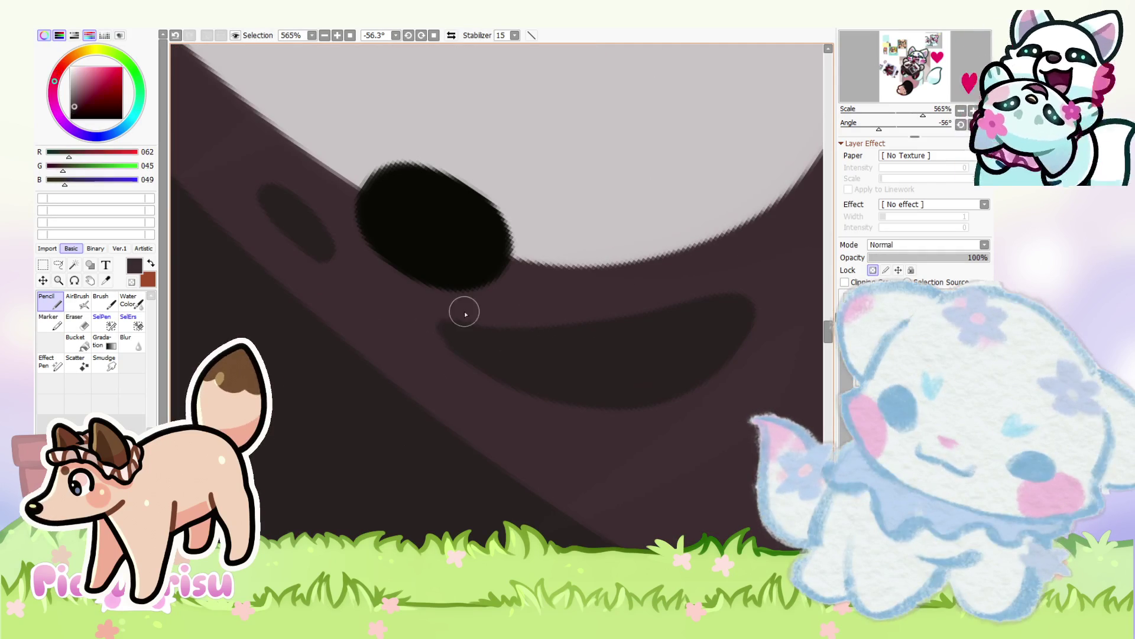
alt+click(461, 342)
scroll(449, 296, down, 5)
scroll(373, 349, up, 2)
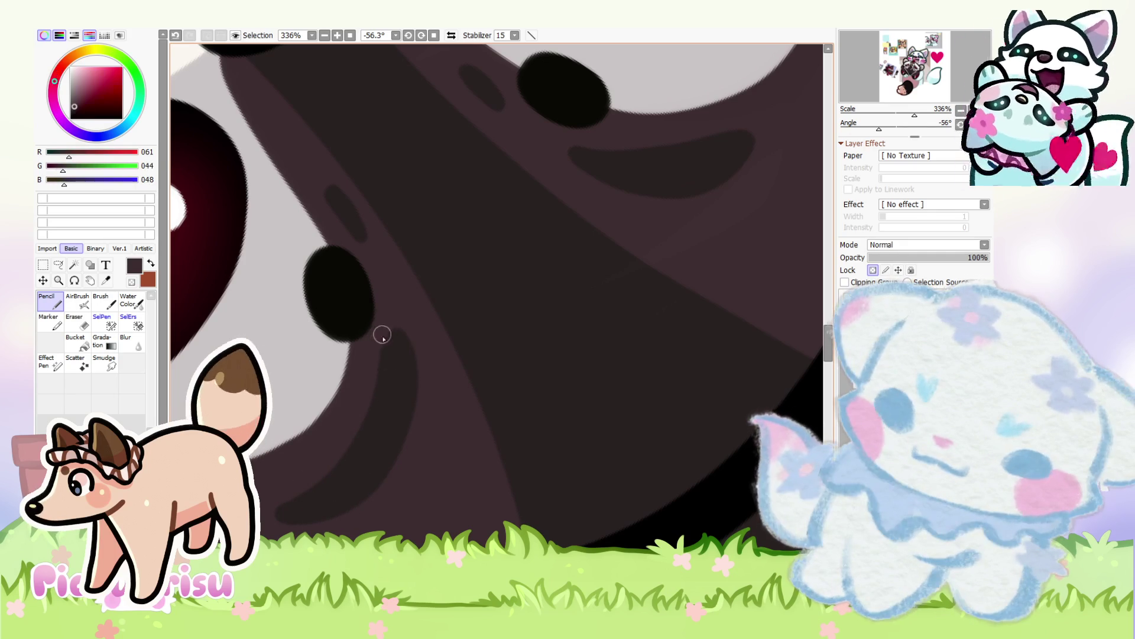
scroll(384, 321, down, 8)
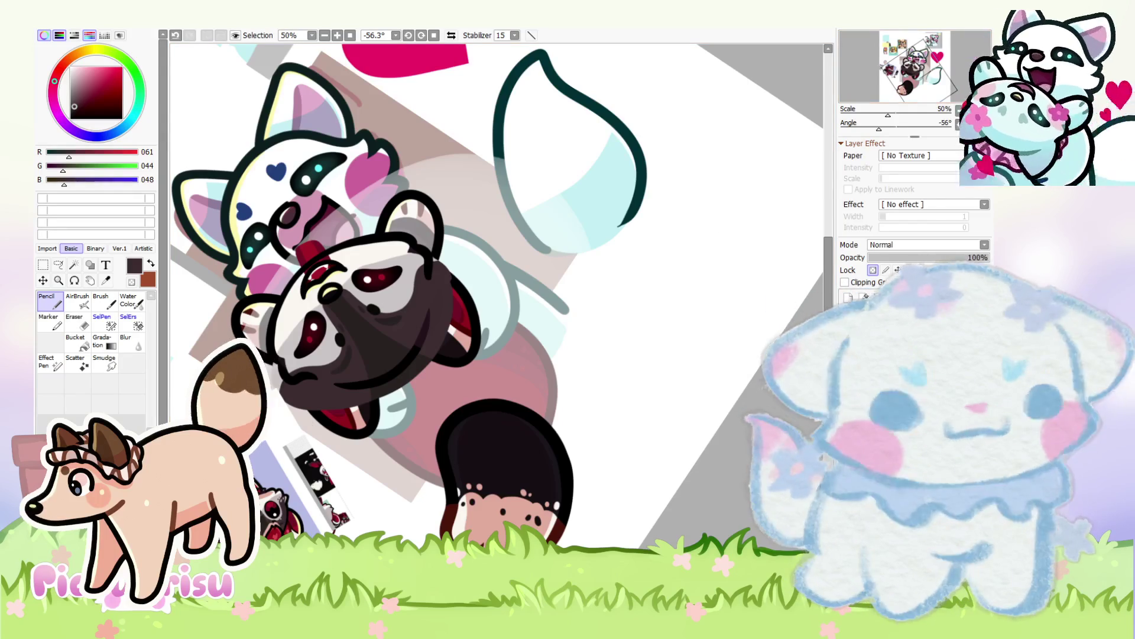
key(Home)
scroll(318, 194, down, 2)
scroll(318, 194, up, 2)
scroll(318, 194, down, 3)
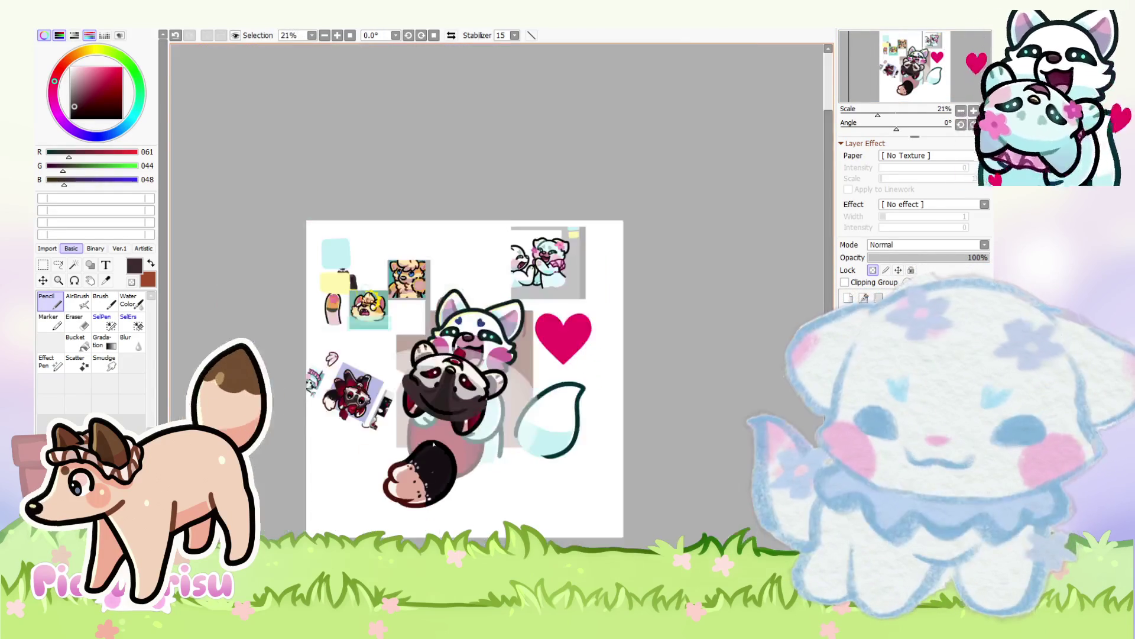
scroll(319, 194, up, 2)
scroll(298, 367, up, 3)
scroll(298, 367, up, 2)
scroll(298, 366, down, 3)
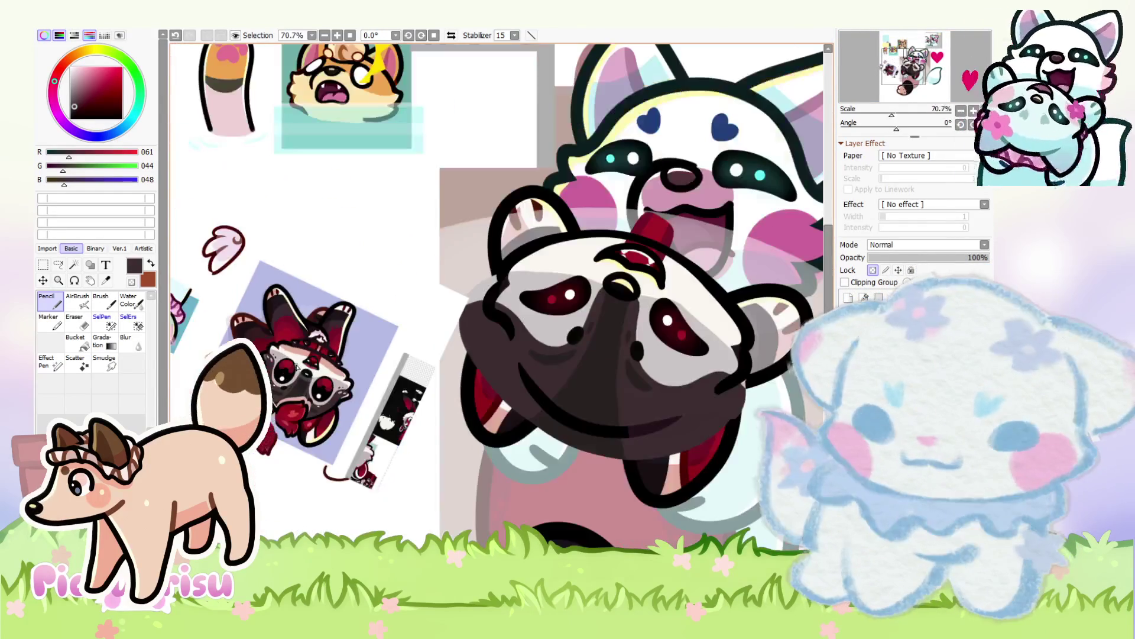
scroll(274, 358, up, 4)
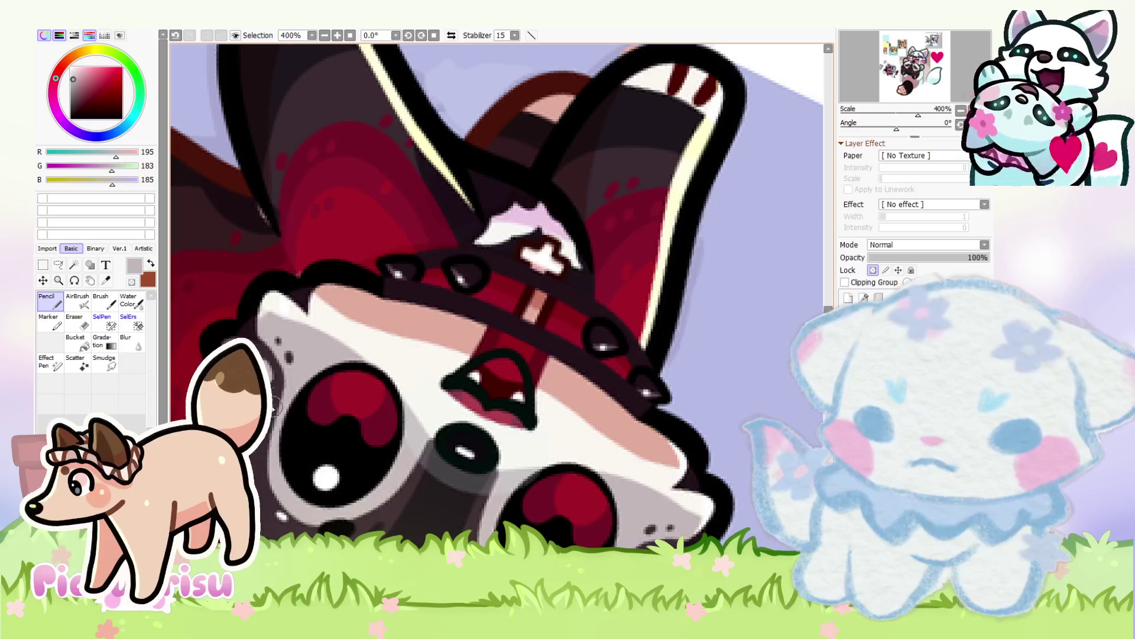
scroll(274, 358, down, 2)
scroll(427, 353, down, 4)
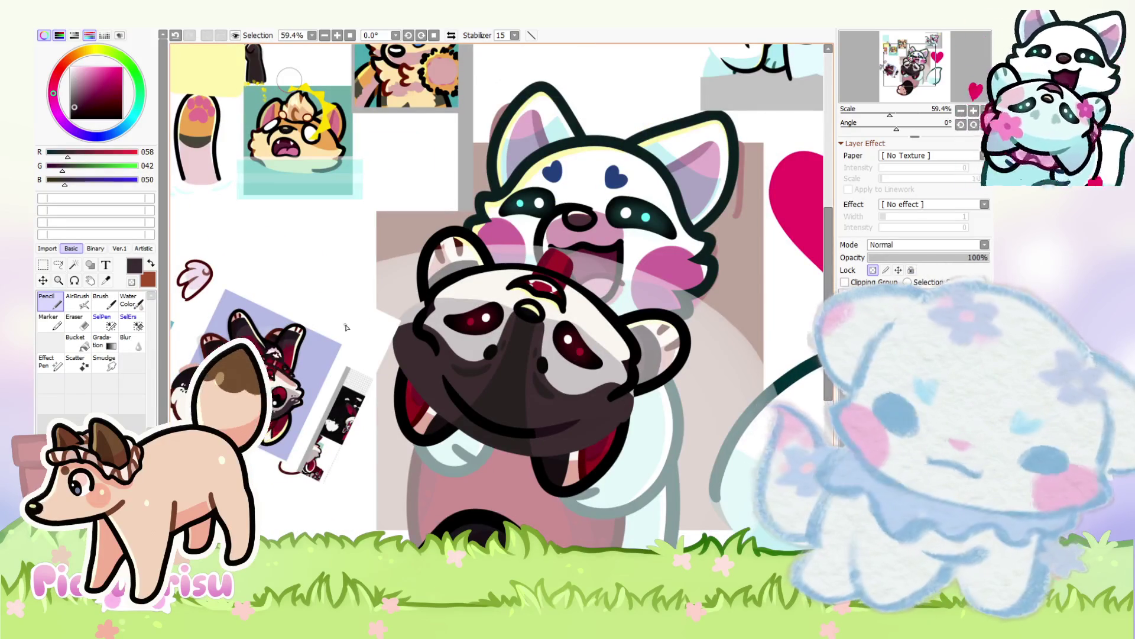
scroll(513, 340, up, 5)
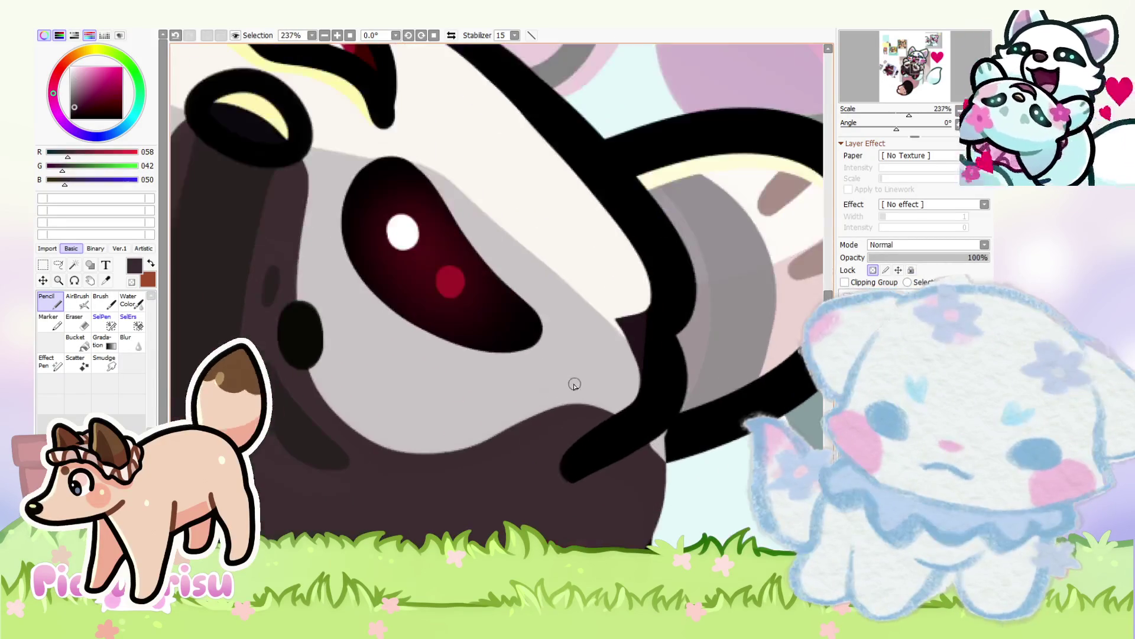
scroll(618, 389, down, 6)
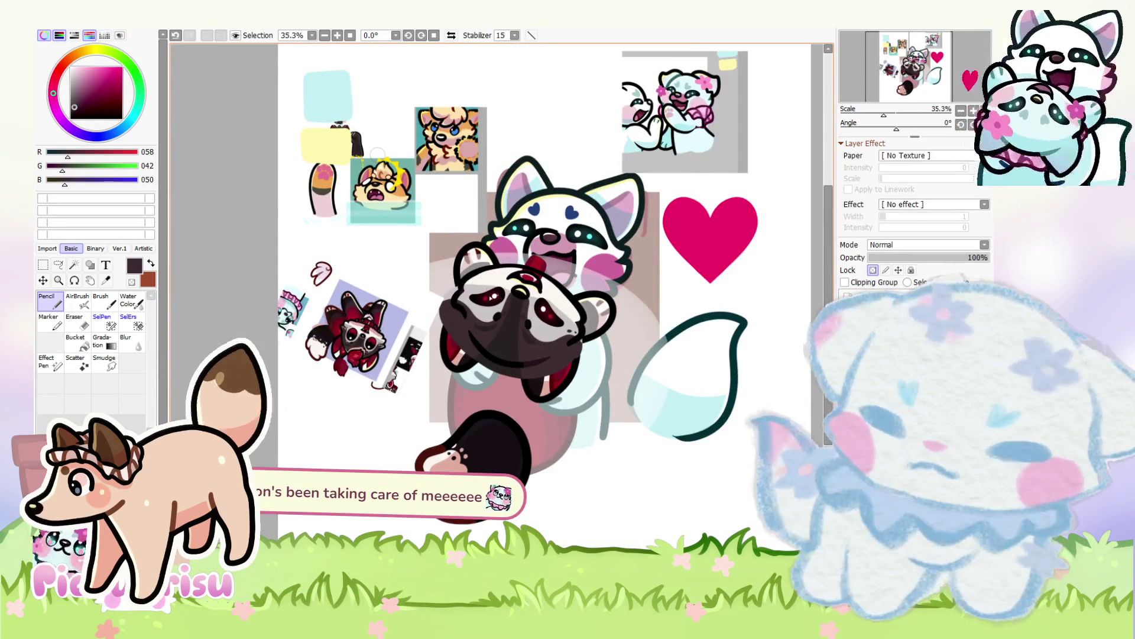
scroll(494, 295, up, 8)
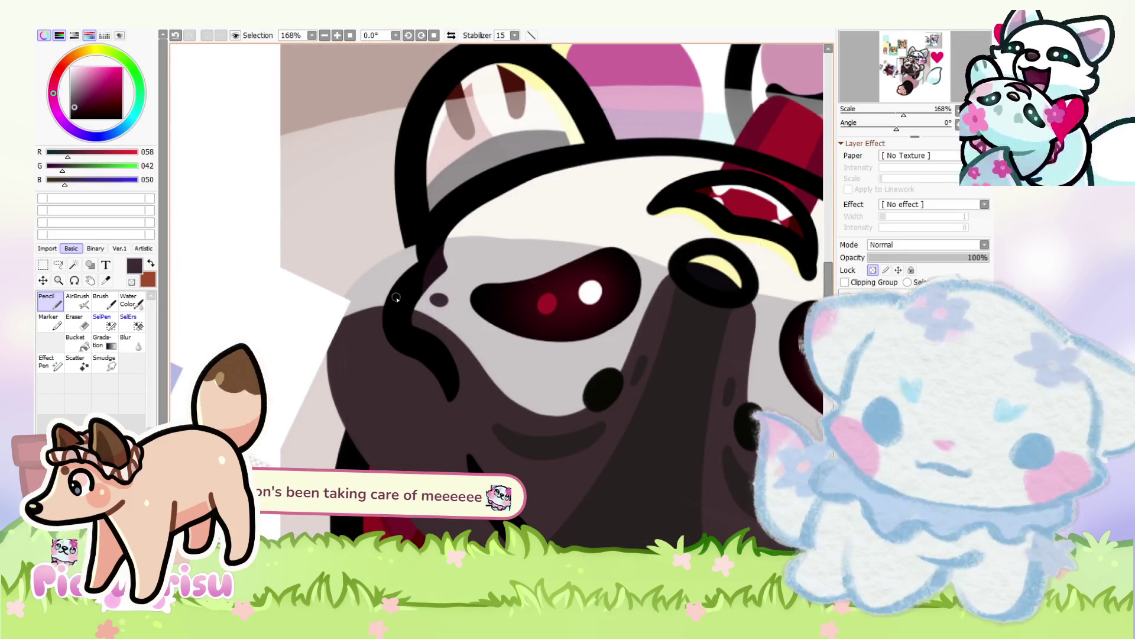
scroll(381, 292, down, 6)
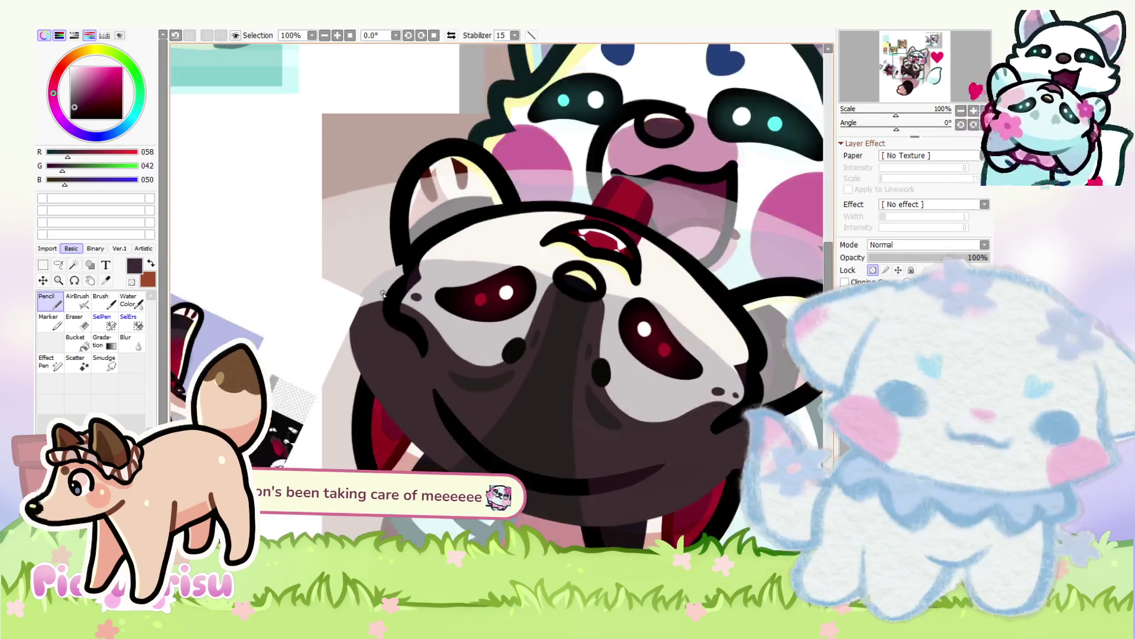
key(End)
key(End)
key(End)
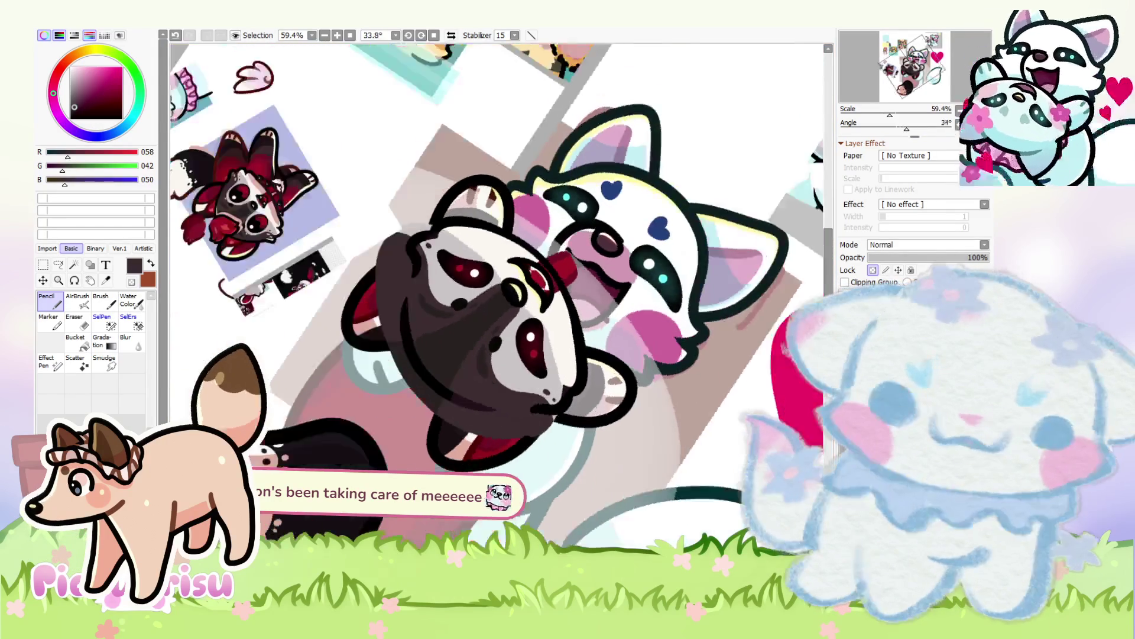
key(End)
key(End)
key(End)
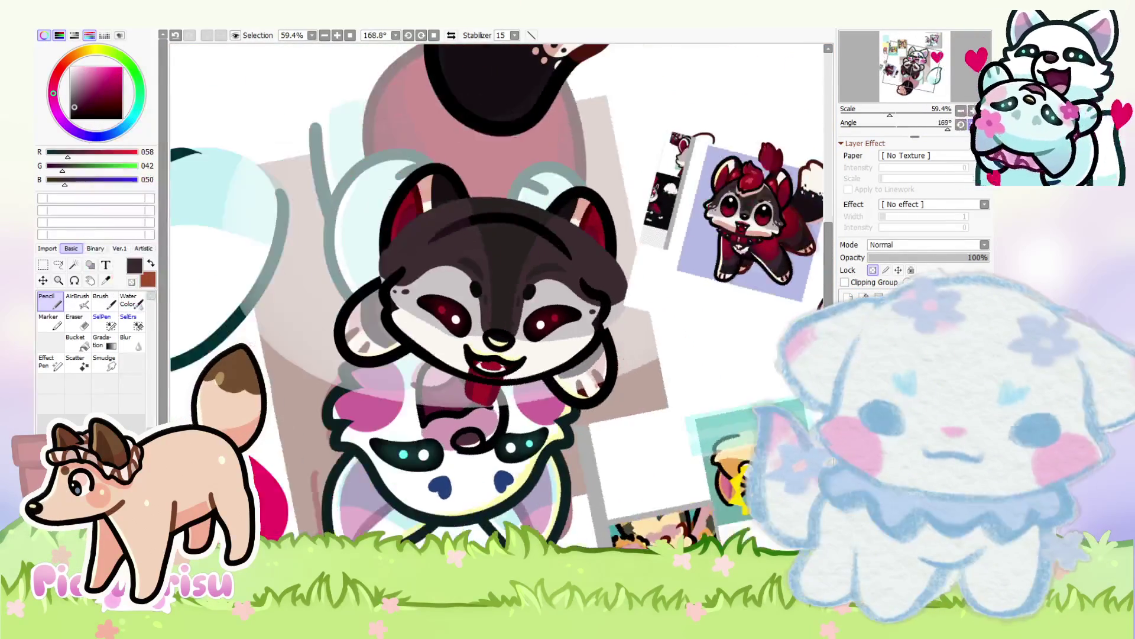
scroll(462, 252, up, 4)
Step: Extend the dark fur shading along the lower muzzle edge with the Pencil
scroll(417, 298, up, 3)
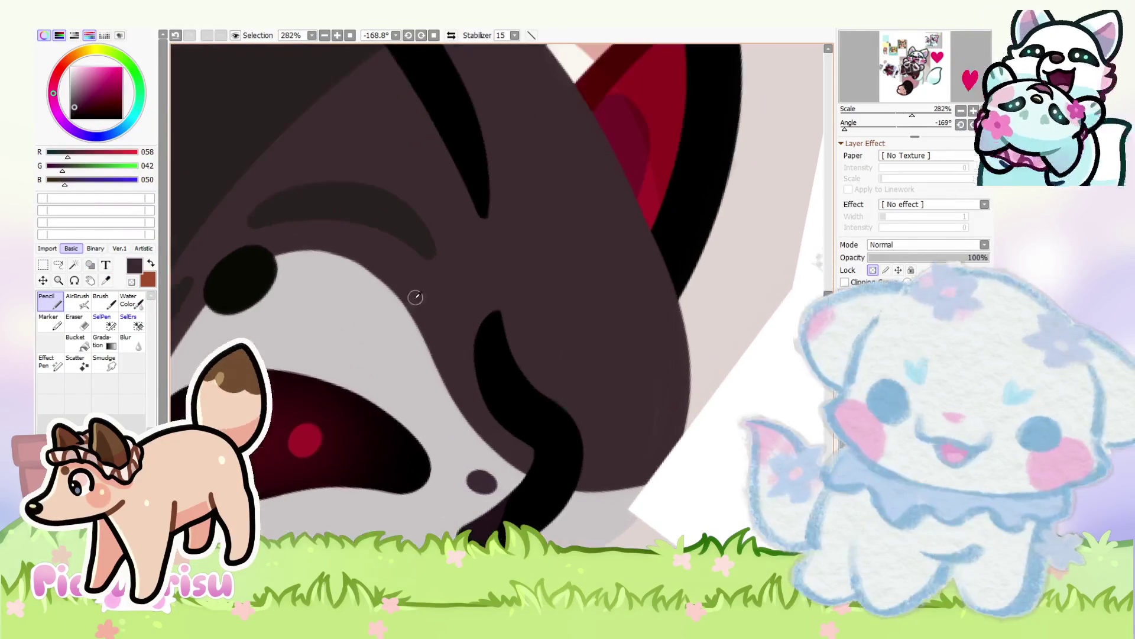
mouse_move(313, 242)
mouse_down()
mouse_move(432, 375)
mouse_move(649, 481)
mouse_move(486, 447)
mouse_move(656, 467)
mouse_up()
alt+click(320, 280)
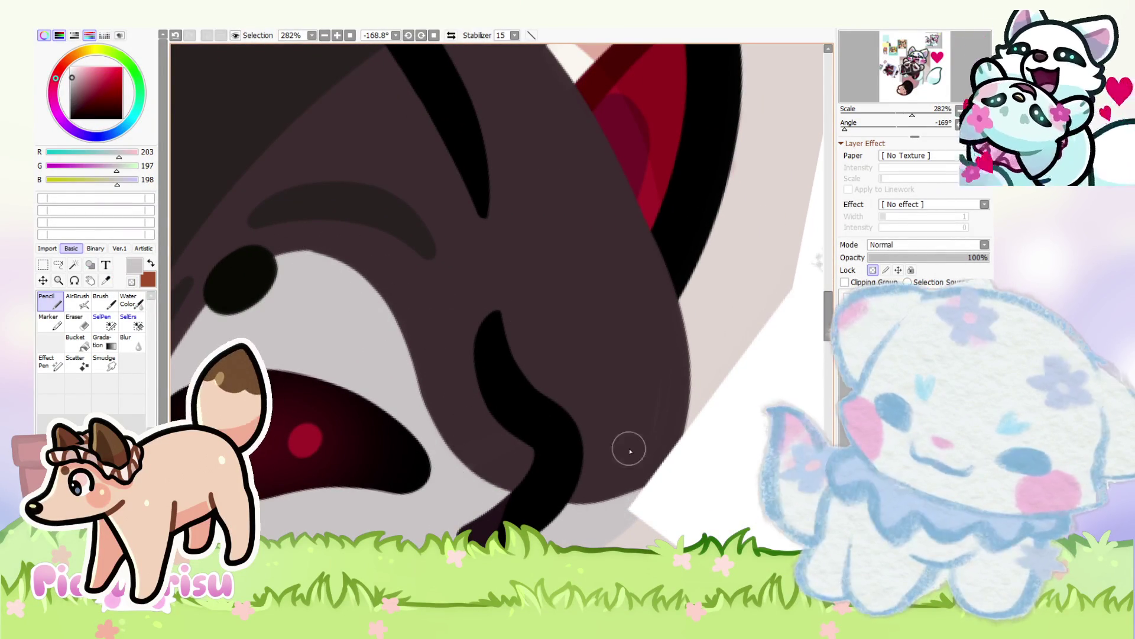
scroll(319, 246, up, 2)
alt+click(361, 246)
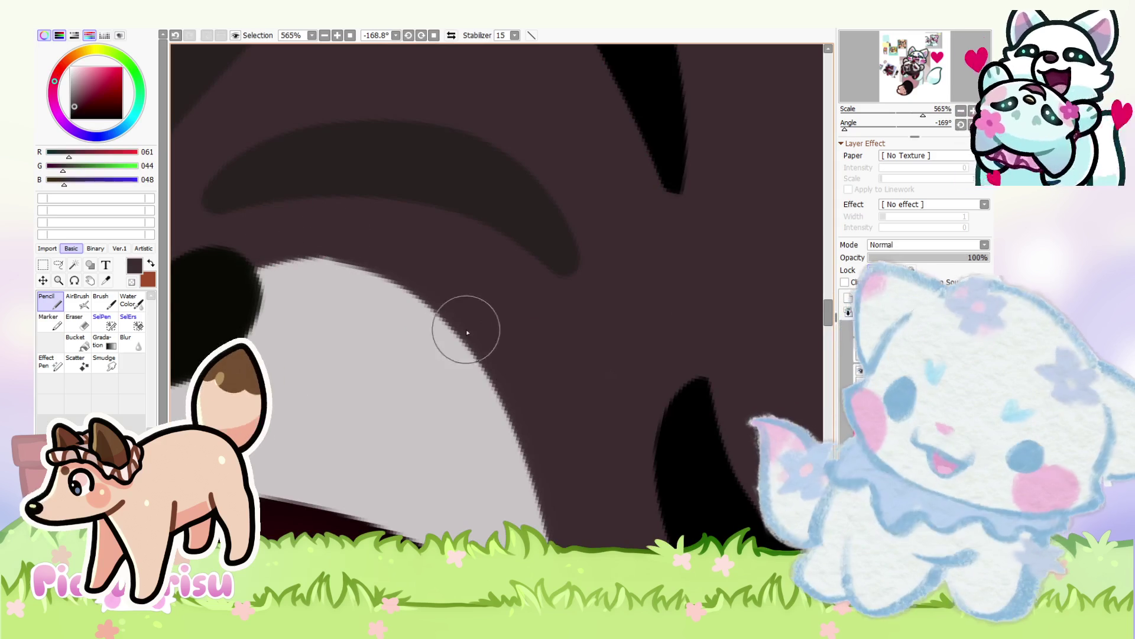
Step: Compare muzzle grey, maroon and dark brown fur colours, ending on the dark brown
scroll(464, 334, down, 8)
scroll(317, 248, up, 3)
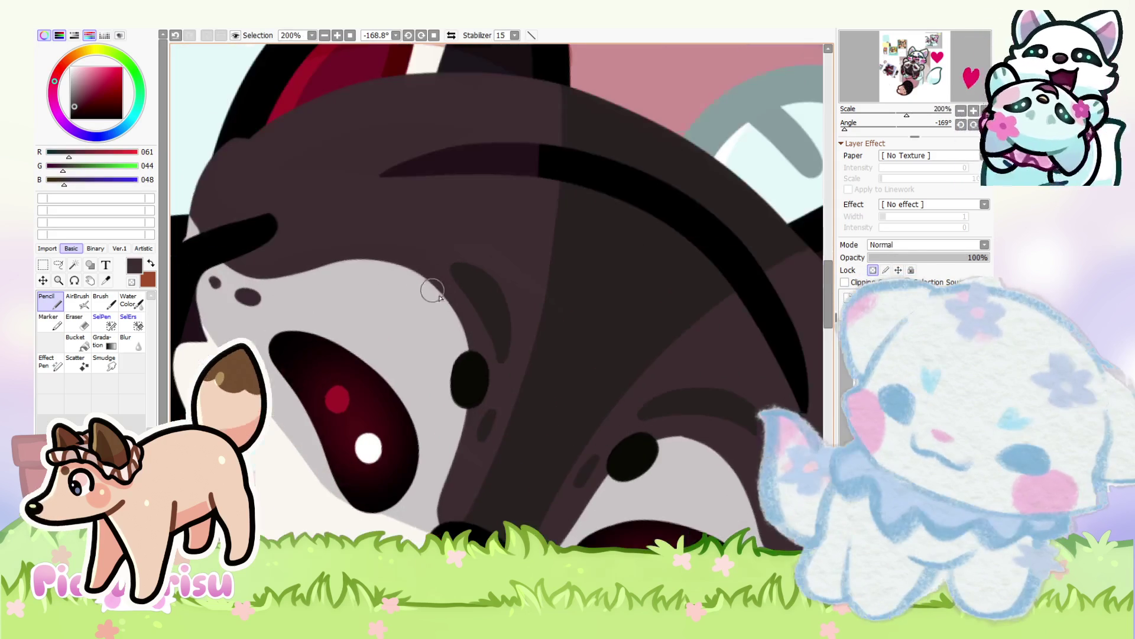
scroll(641, 388, down, 2)
scroll(640, 388, up, 9)
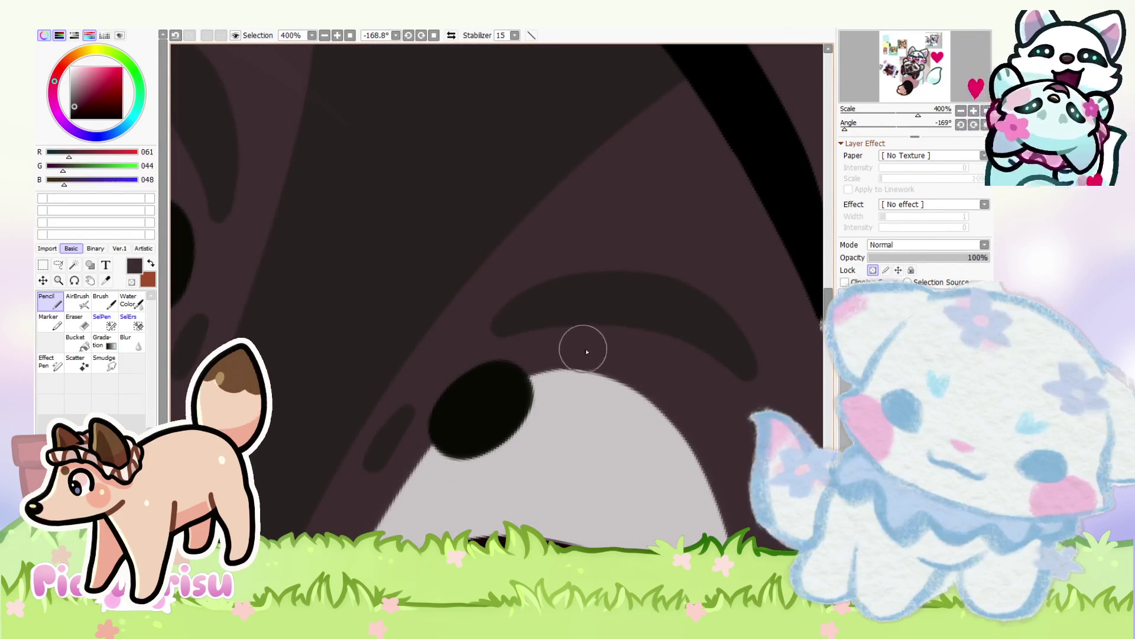
scroll(577, 347, down, 11)
scroll(520, 323, up, 8)
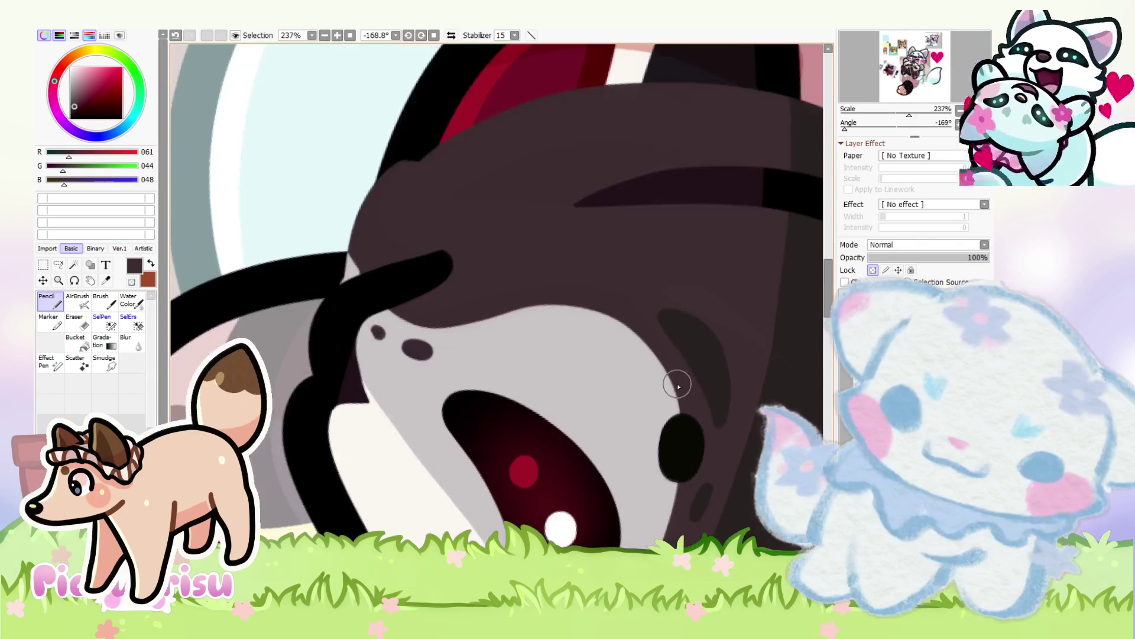
scroll(547, 292, up, 4)
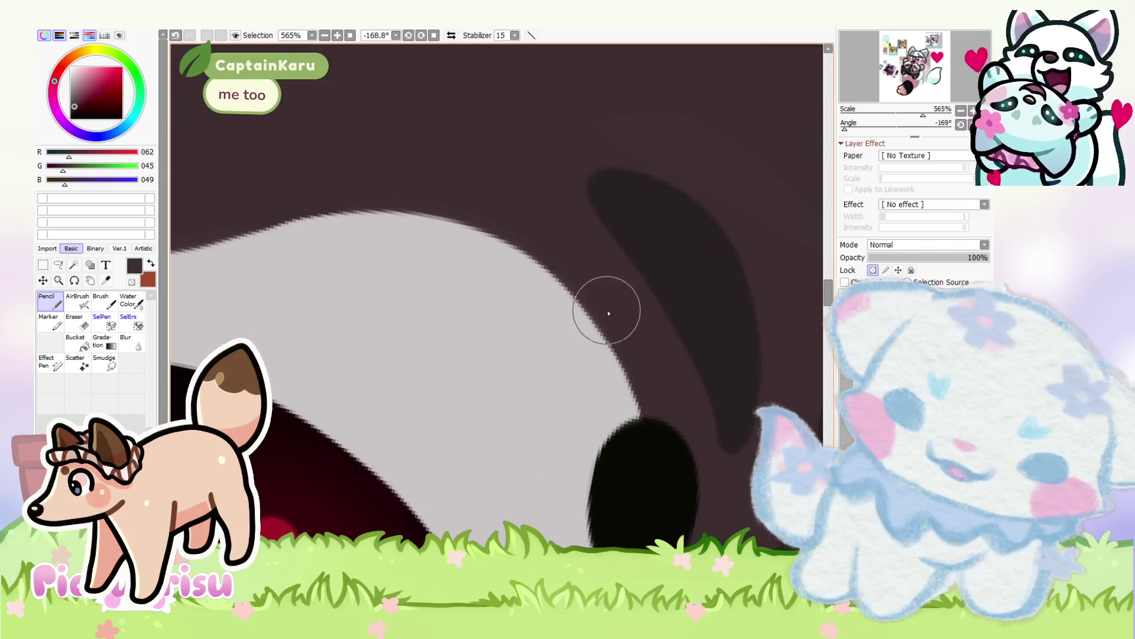
scroll(604, 303, down, 4)
alt+click(388, 296)
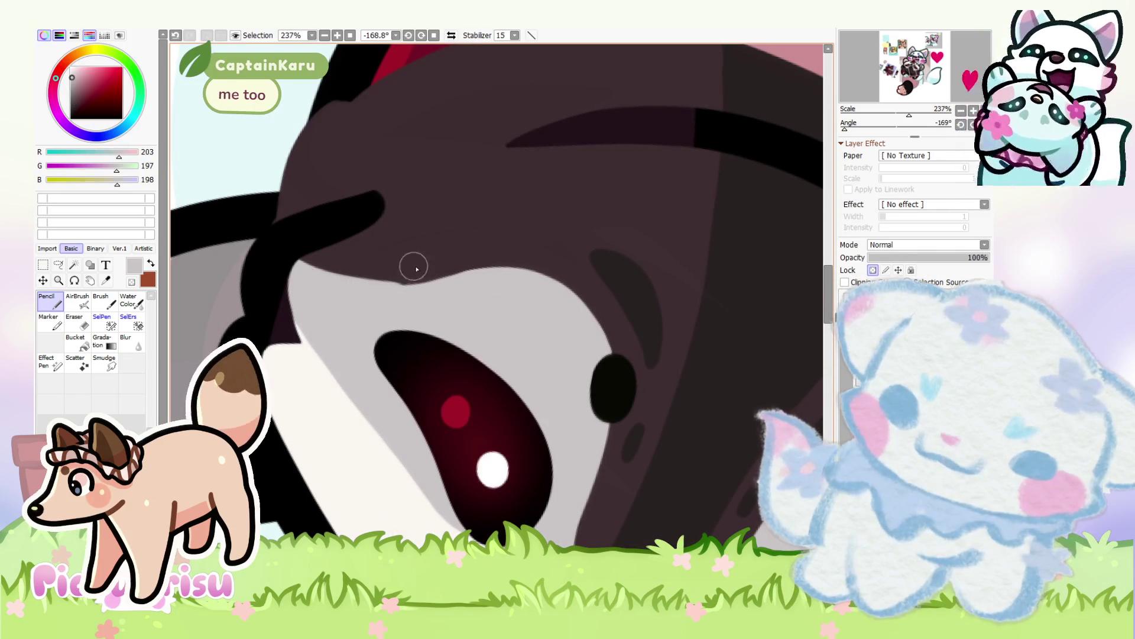
alt+click(438, 256)
scroll(296, 227, down, 4)
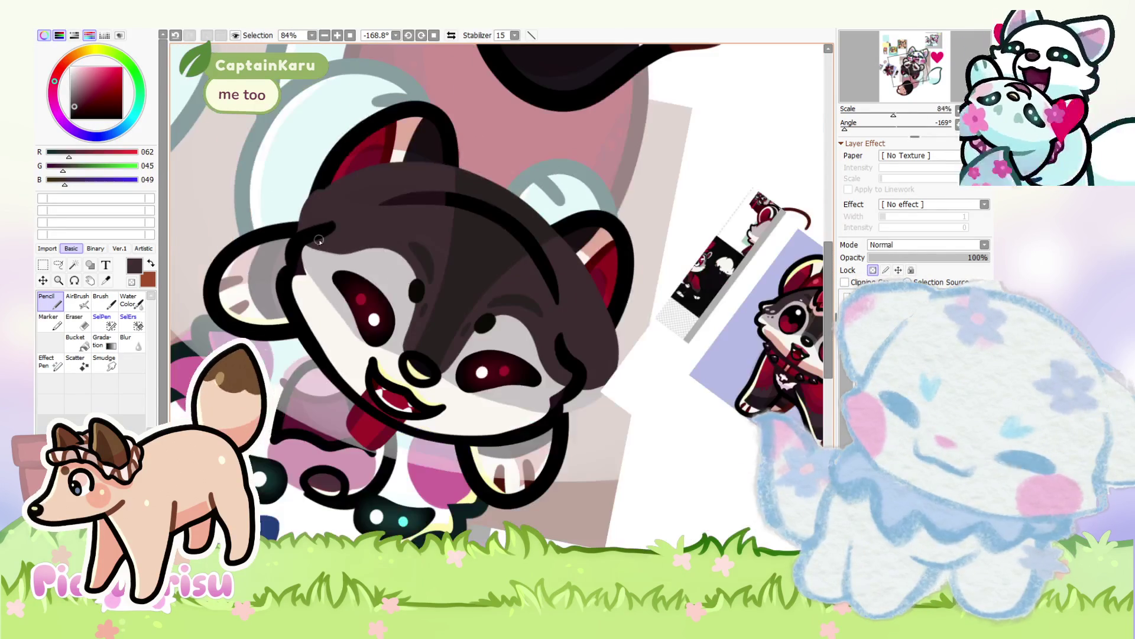
alt+click(318, 256)
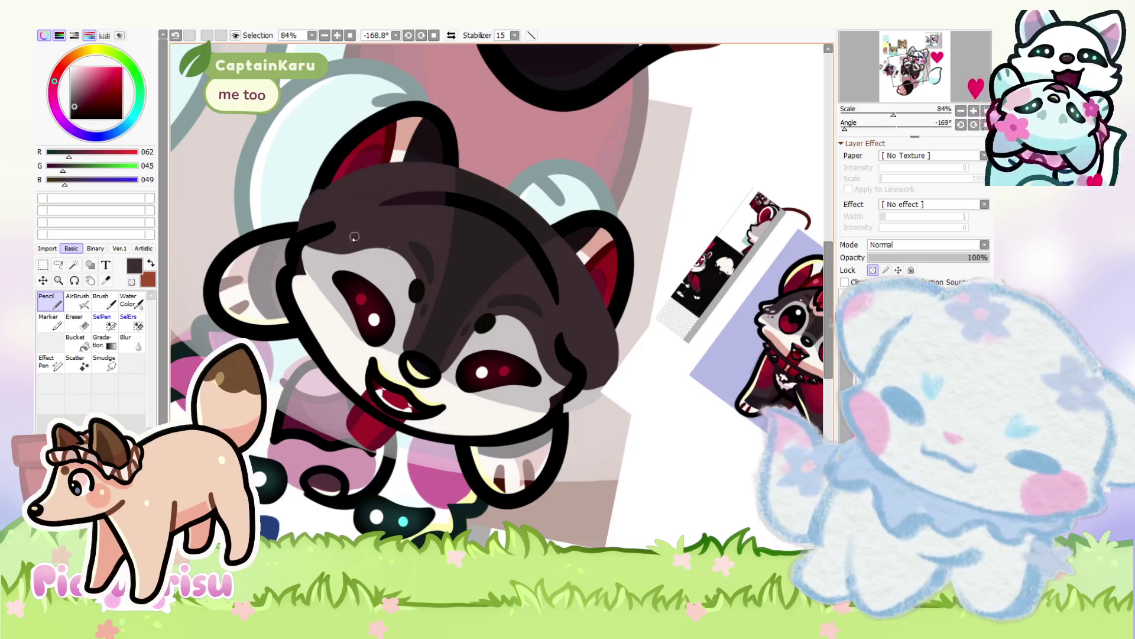
scroll(300, 284, up, 5)
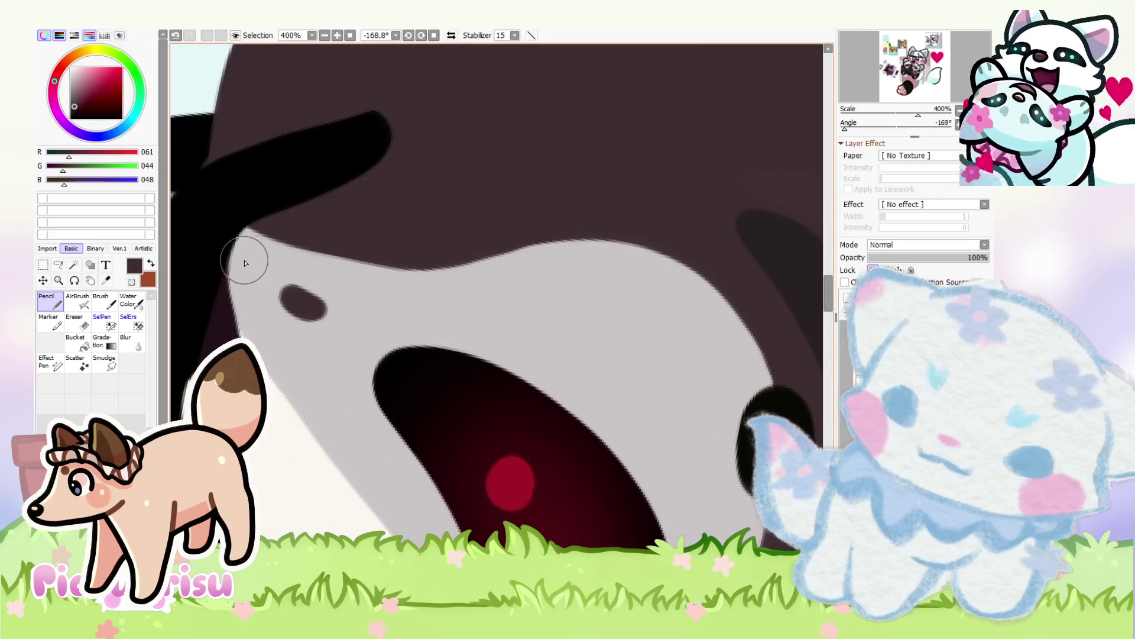
scroll(243, 249, down, 4)
scroll(583, 442, up, 3)
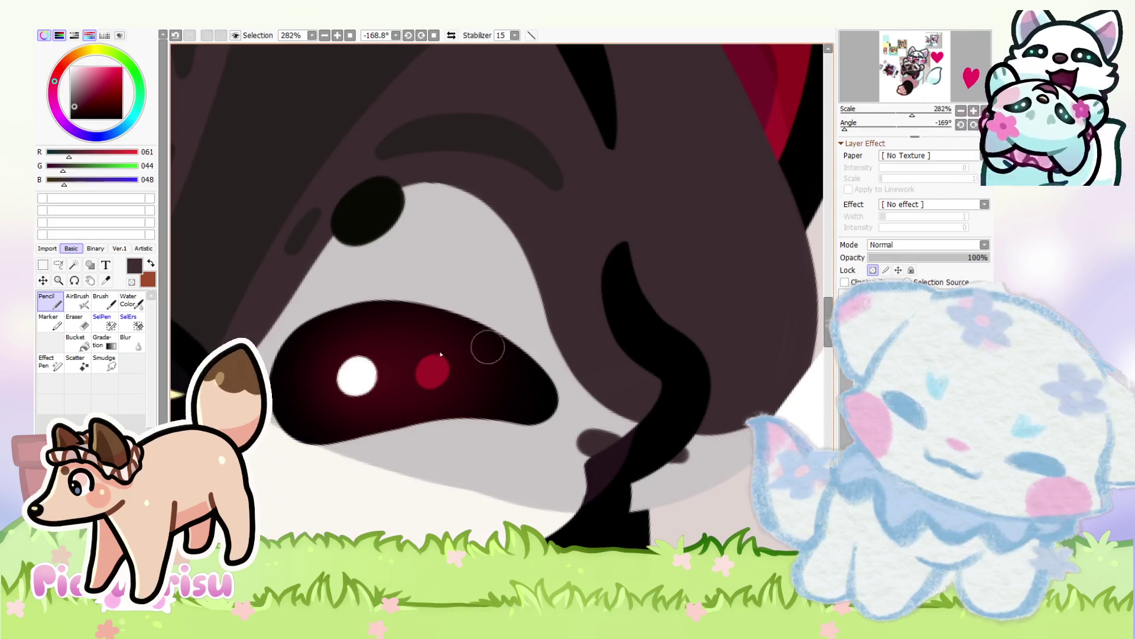
scroll(516, 358, down, 8)
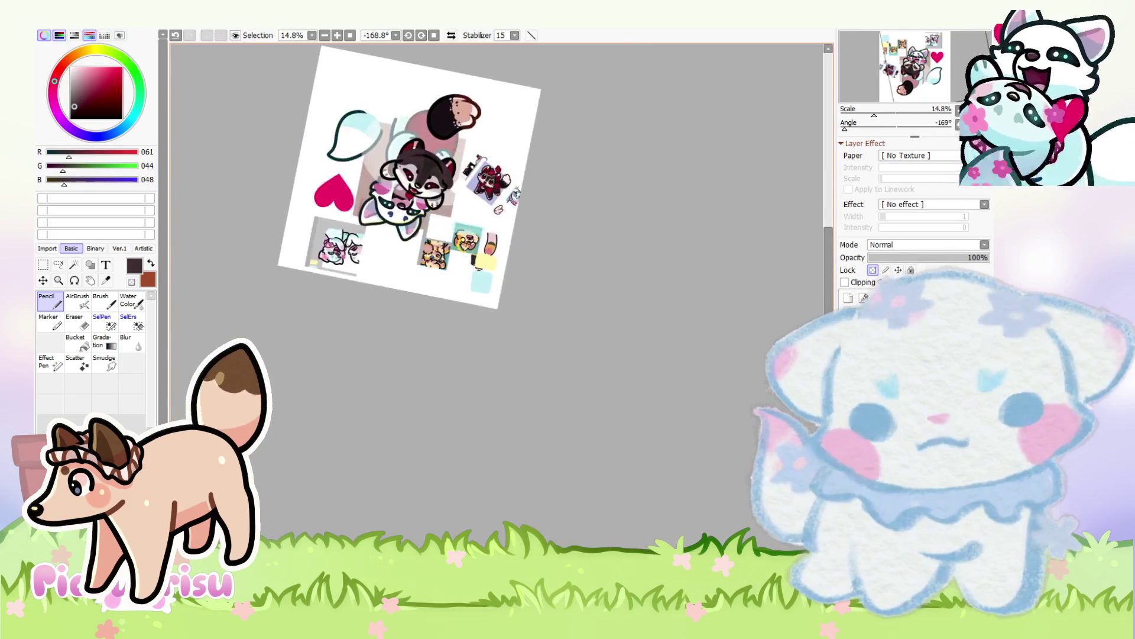
scroll(448, 184, up, 5)
scroll(448, 184, up, 4)
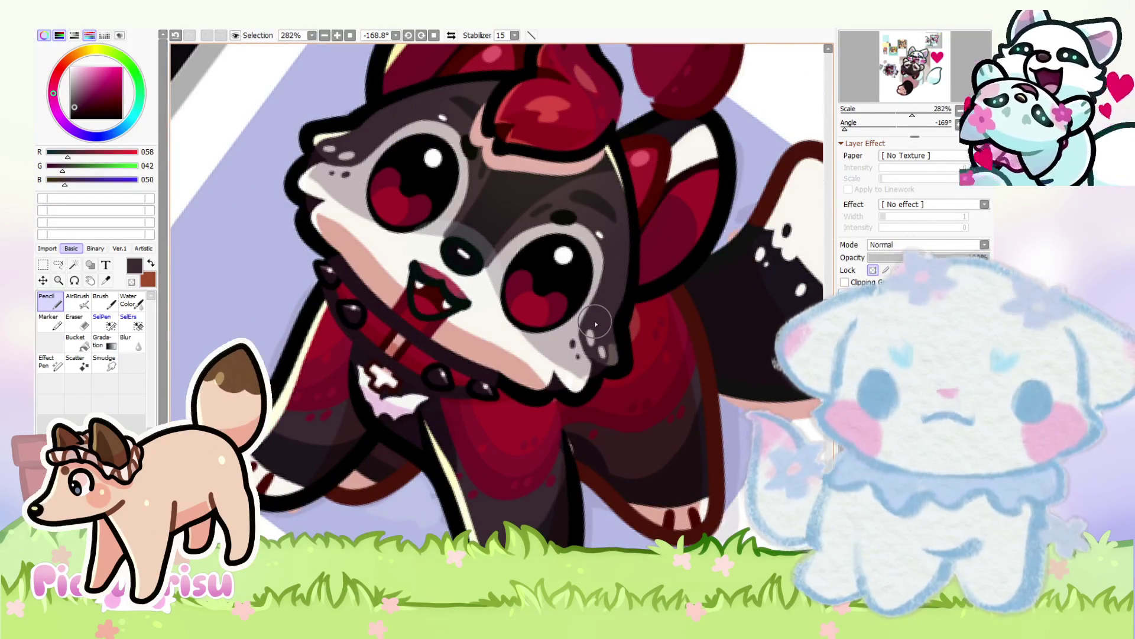
Step: Paint light grey oval spots on the dark fur and near the nose
alt+click(585, 334)
scroll(577, 338, down, 3)
scroll(566, 344, up, 4)
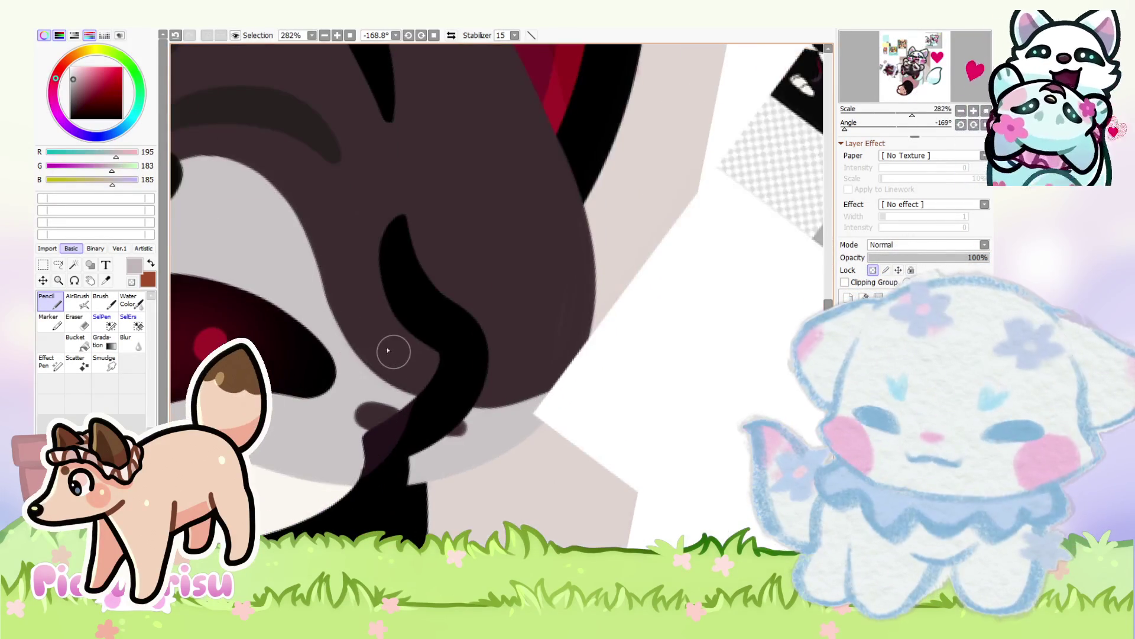
click(388, 349)
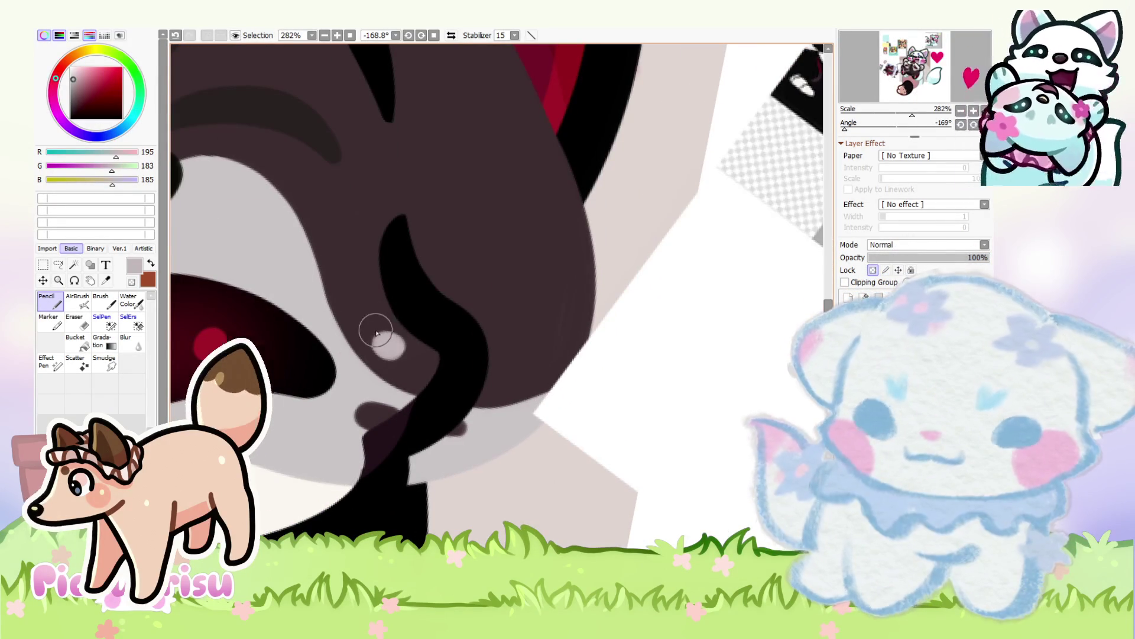
key(ctrl+z)
drag(371, 326, 385, 345)
click(415, 370)
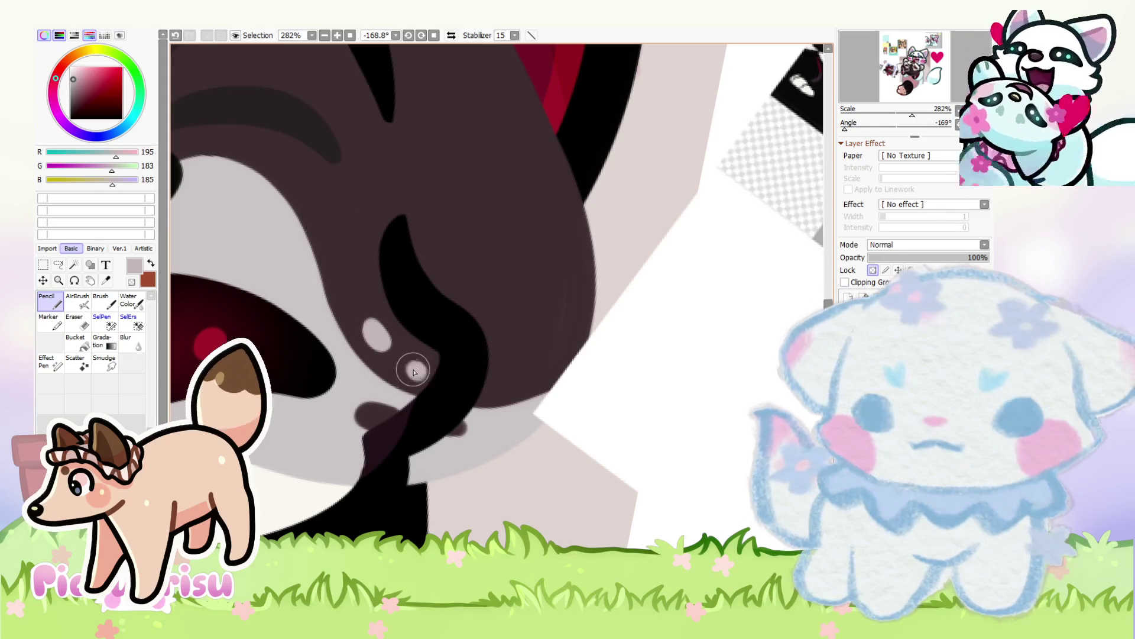
scroll(415, 370, down, 5)
scroll(496, 312, up, 4)
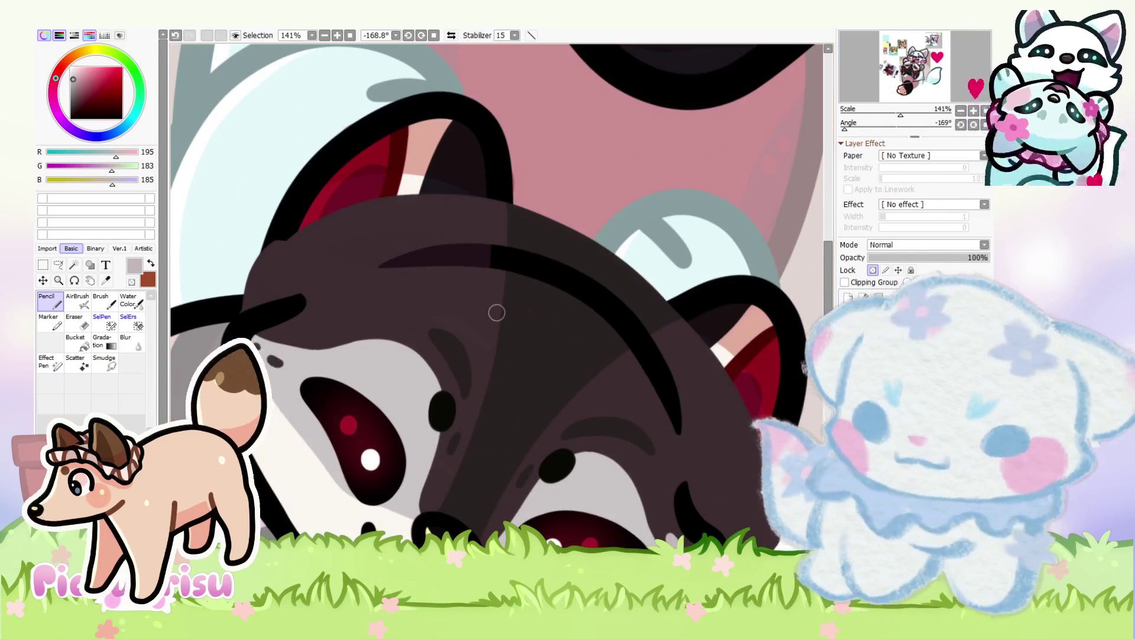
scroll(483, 406, down, 1)
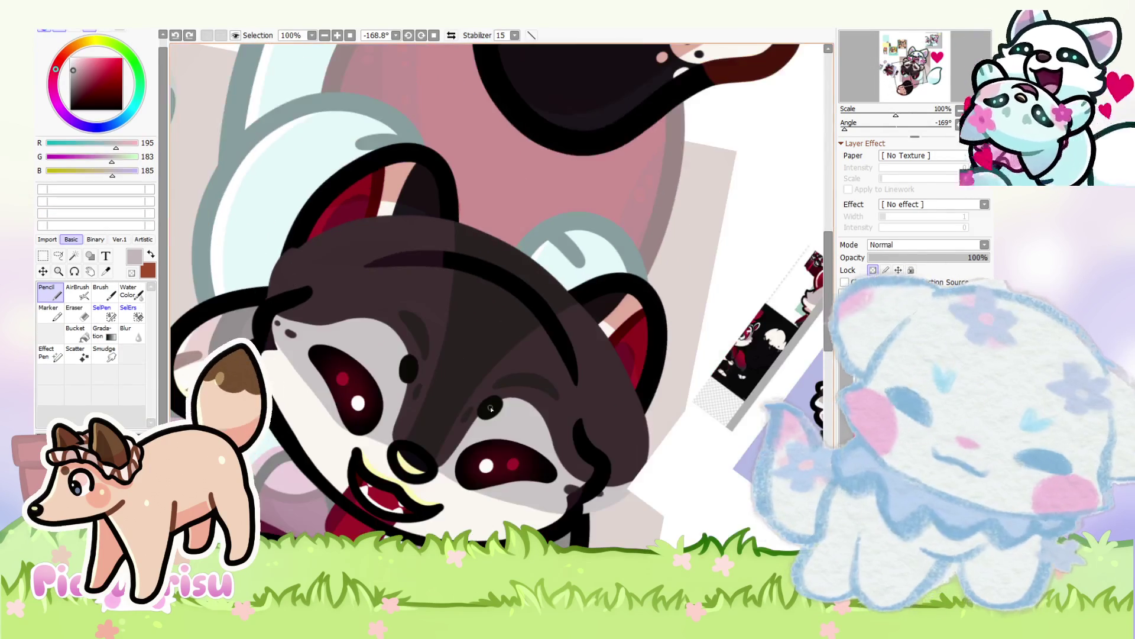
scroll(568, 461, up, 5)
drag(547, 447, 586, 482)
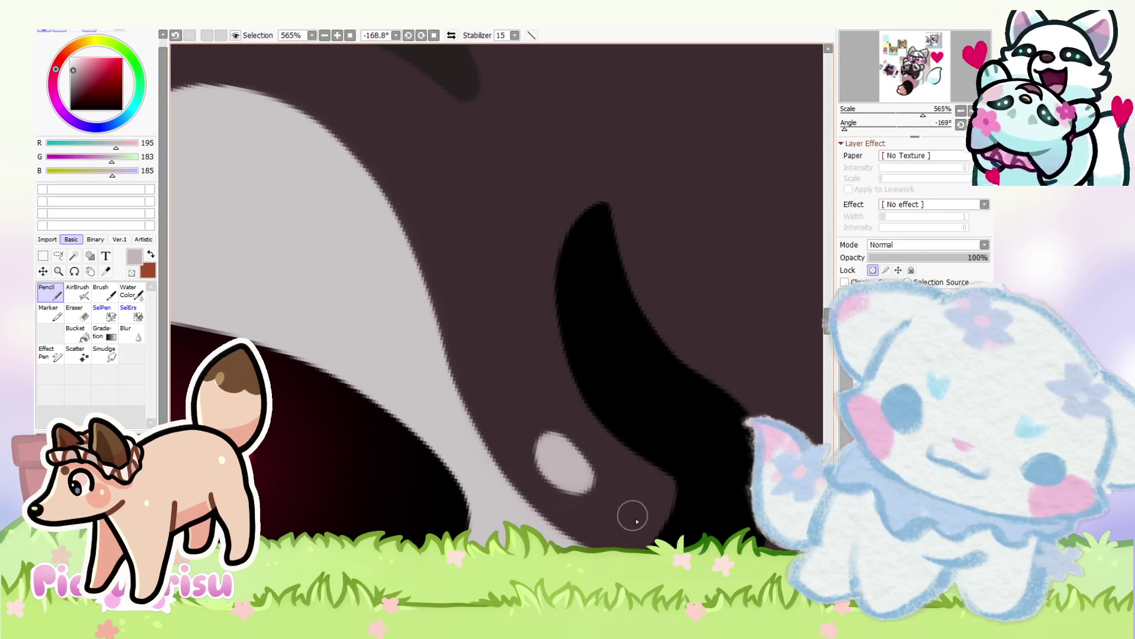
scroll(639, 507, down, 4)
scroll(450, 363, up, 3)
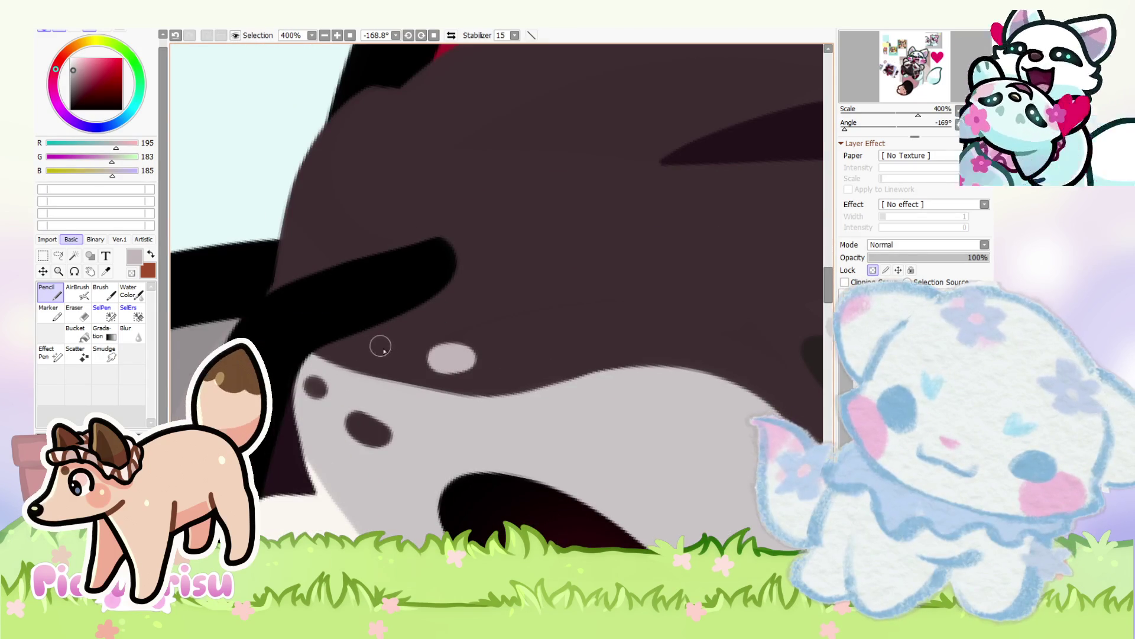
Step: Smooth the dark brown fur edge along the fur-muzzle boundary
alt+click(536, 320)
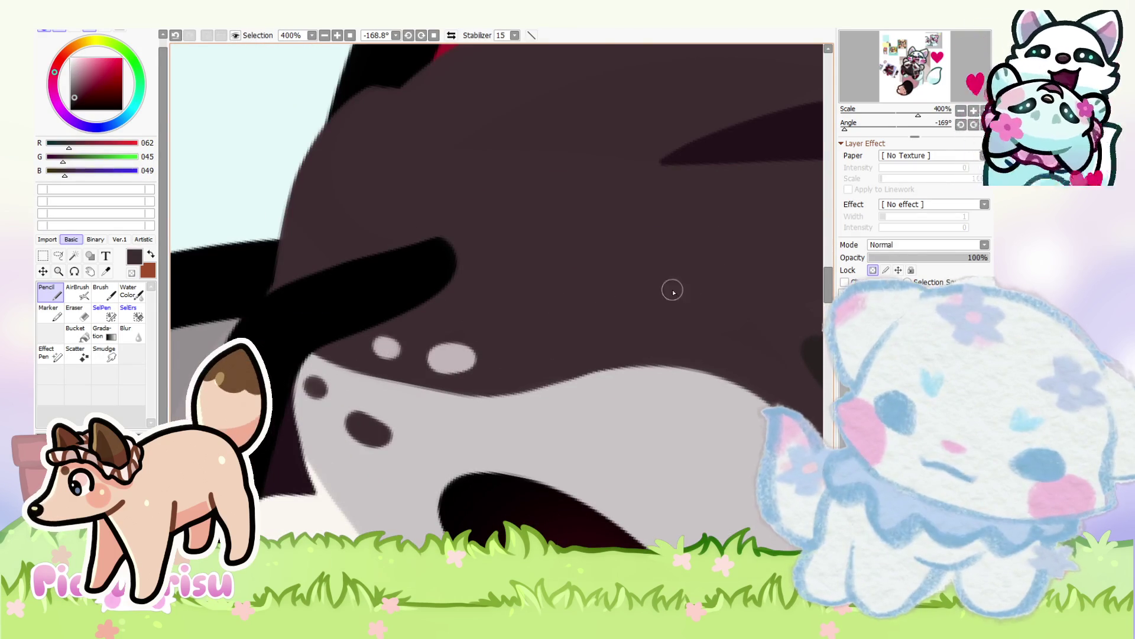
scroll(458, 285, down, 4)
scroll(373, 275, up, 4)
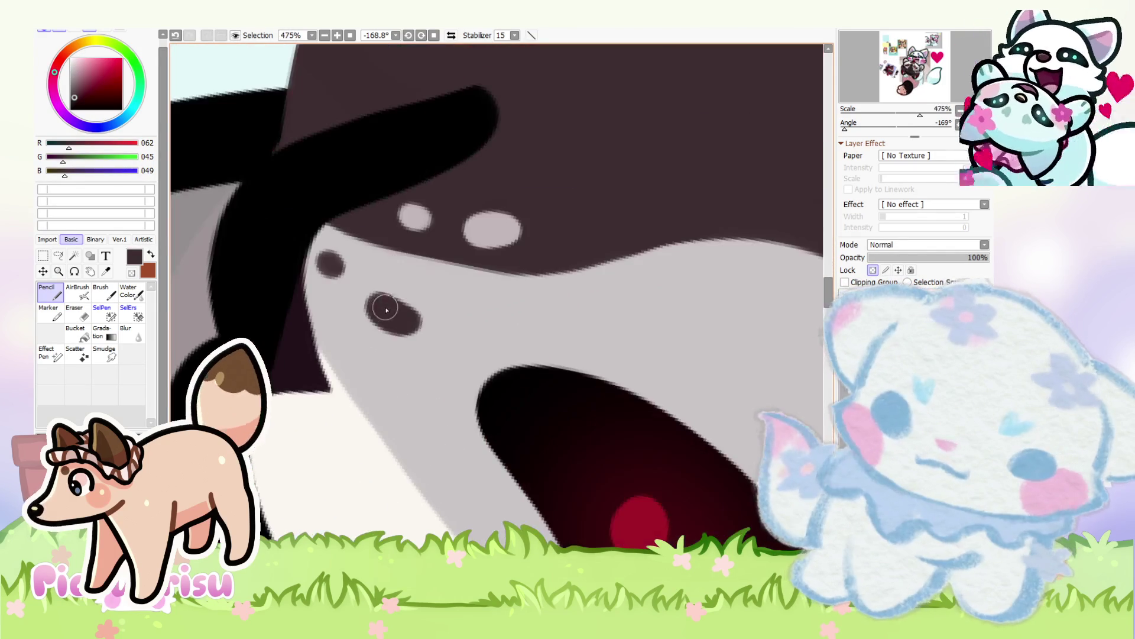
scroll(376, 303, down, 4)
scroll(353, 285, up, 4)
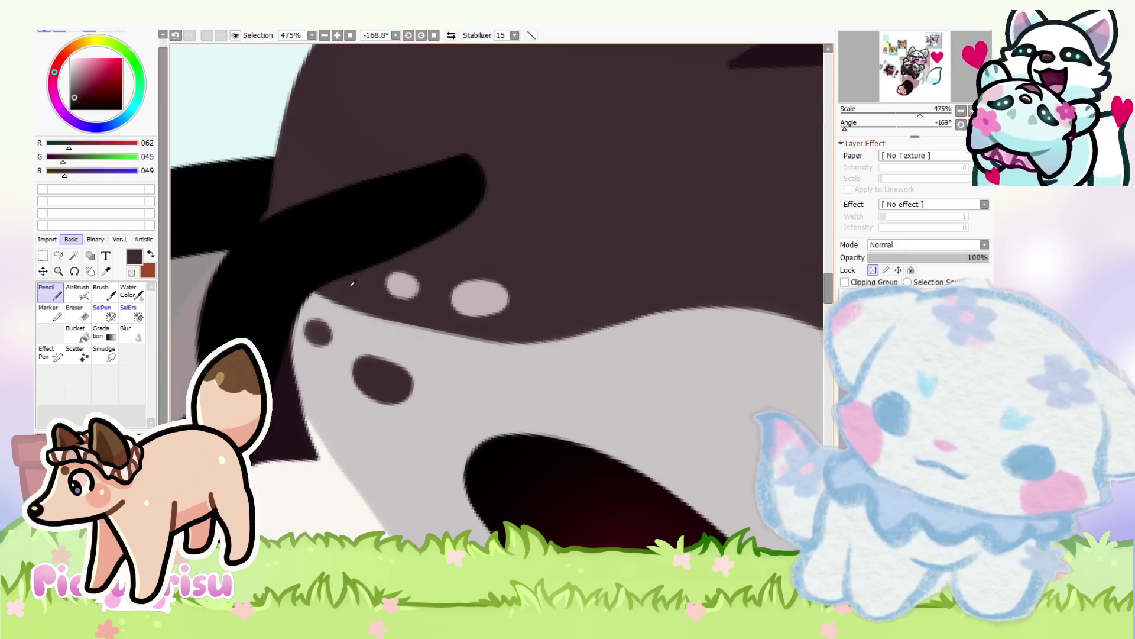
mouse_move(325, 290)
mouse_down()
mouse_move(451, 340)
mouse_move(543, 339)
mouse_up()
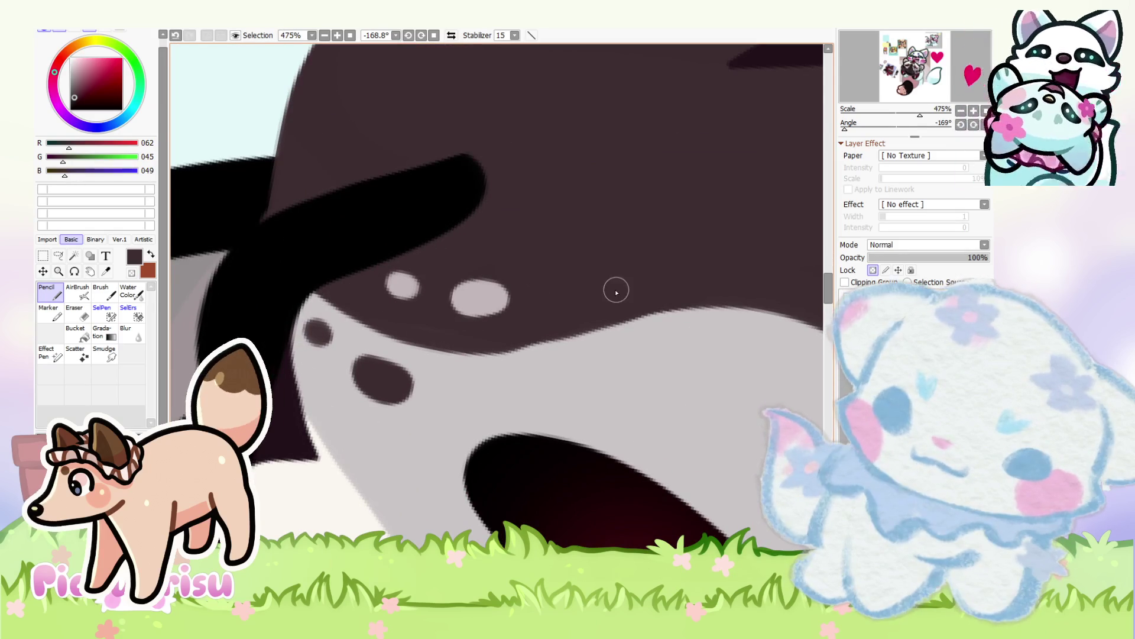
drag(325, 291, 482, 352)
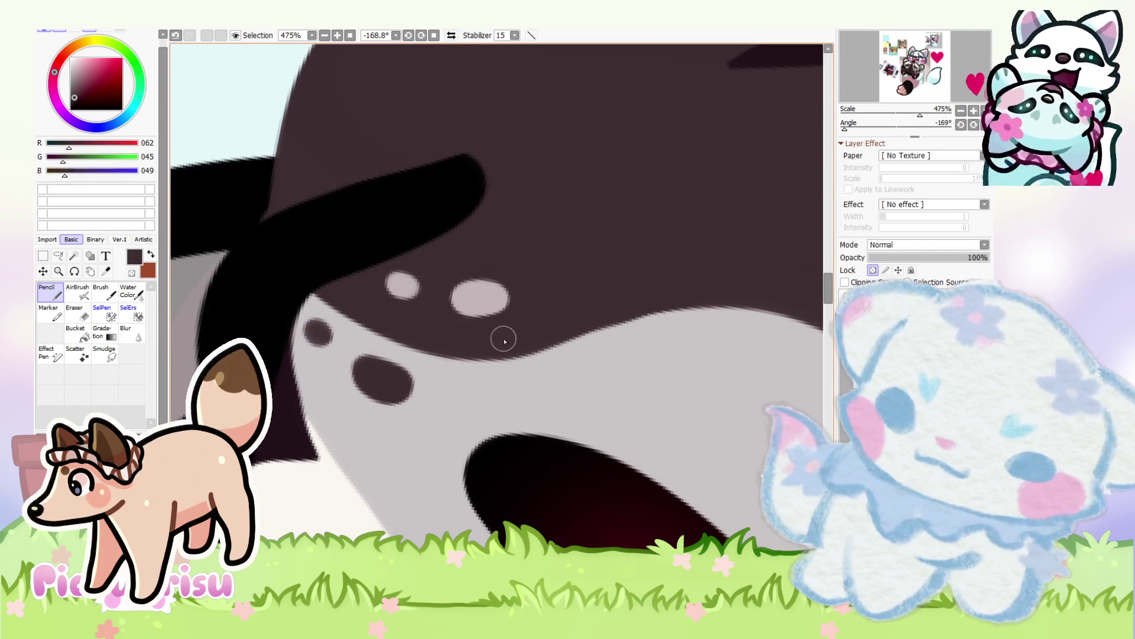
Step: Add a short dark brown mark on the character's head, redrawing it once
alt+click(606, 347)
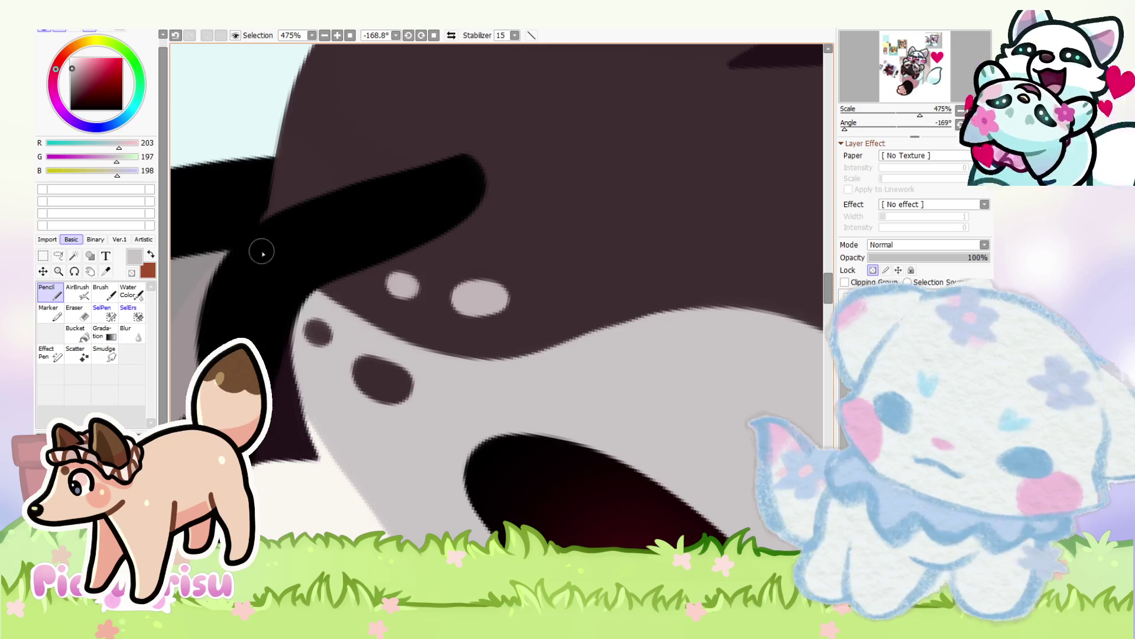
scroll(250, 237, down, 5)
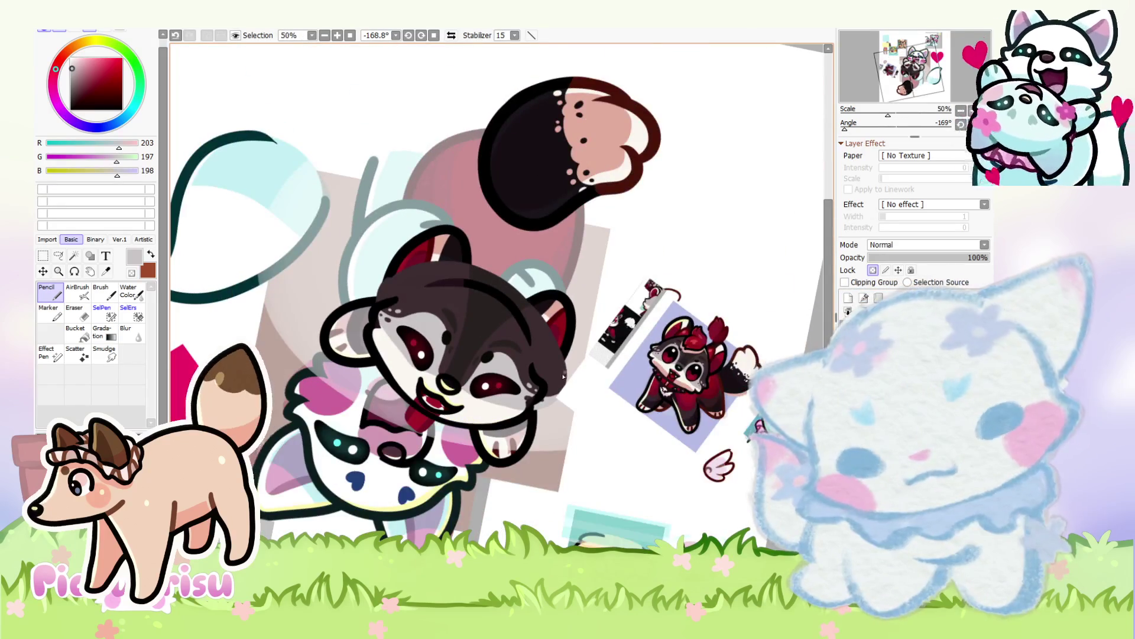
scroll(568, 373, up, 4)
scroll(431, 350, up, 2)
alt+click(425, 337)
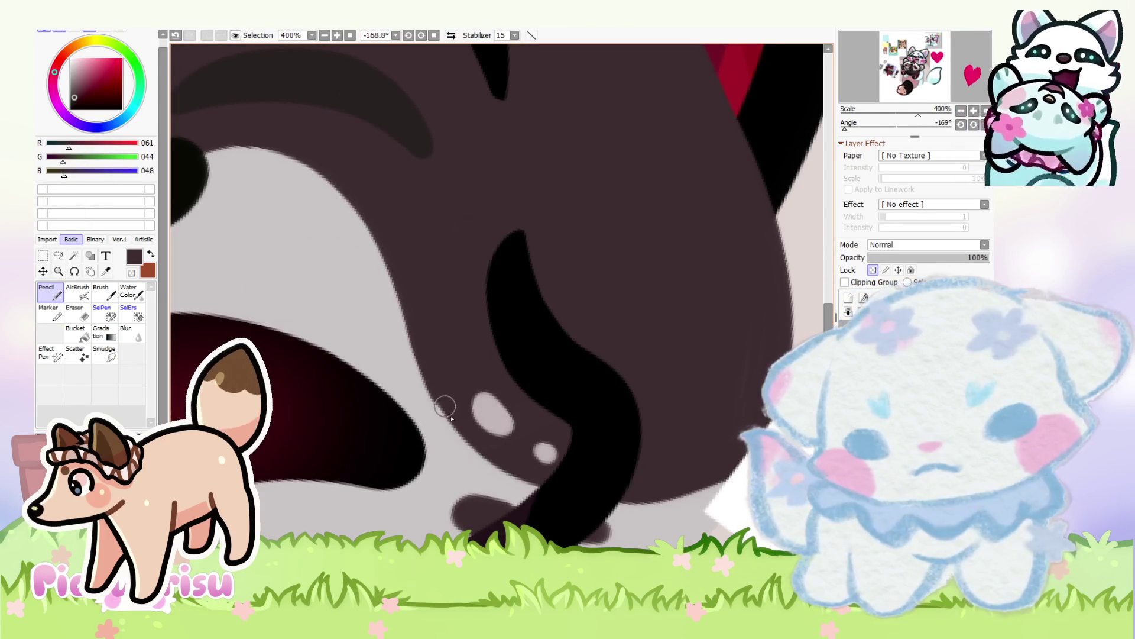
scroll(540, 332, down, 5)
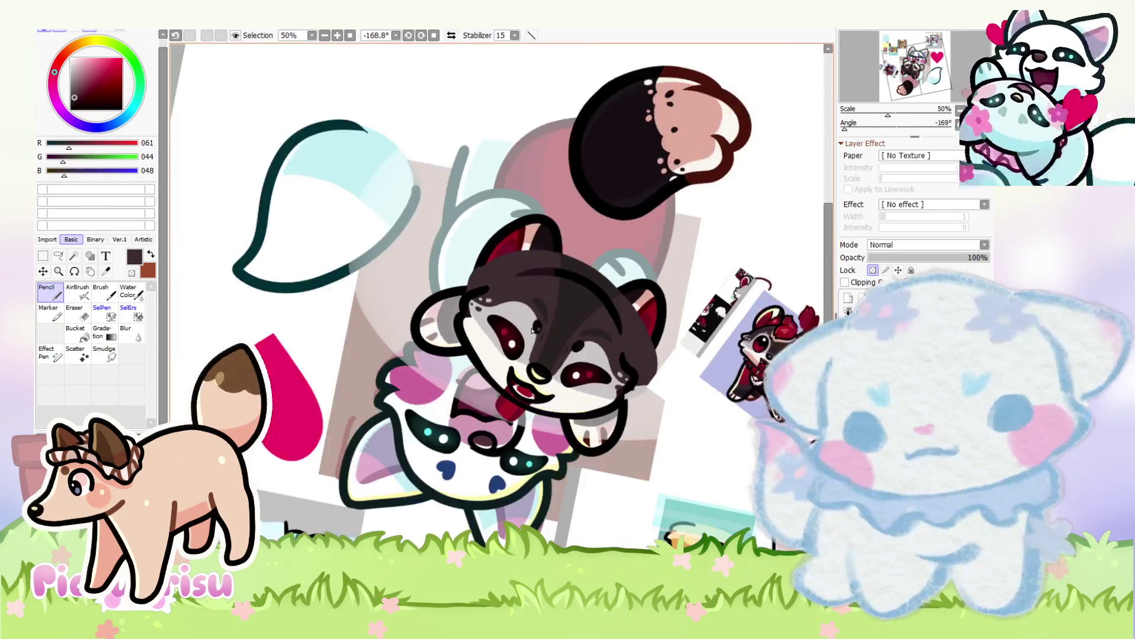
scroll(790, 330, up, 3)
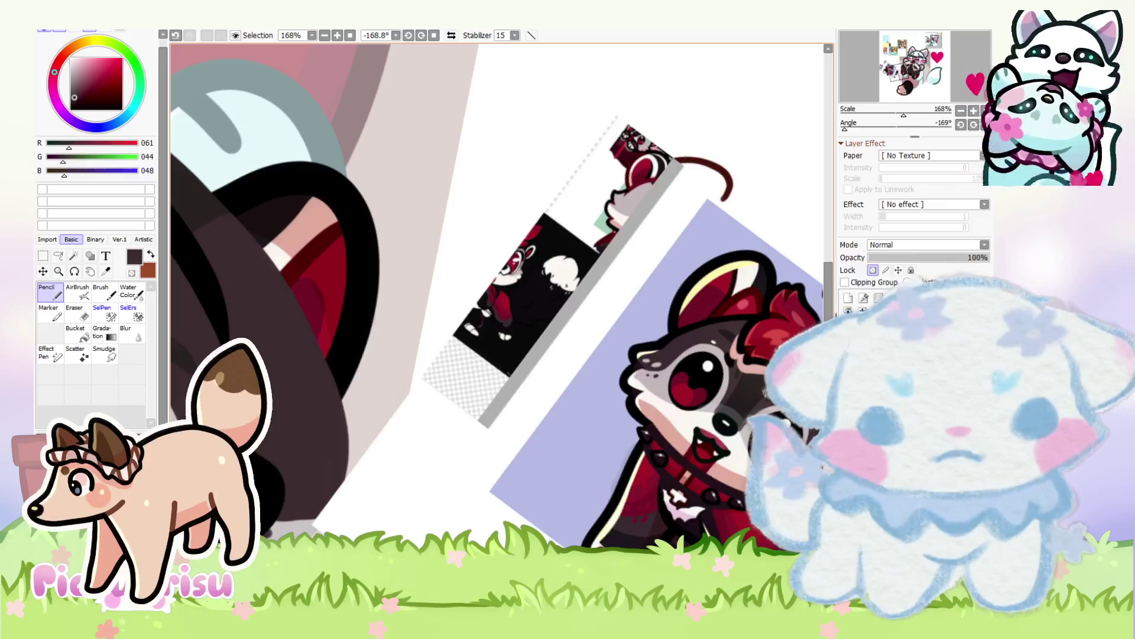
scroll(347, 320, down, 2)
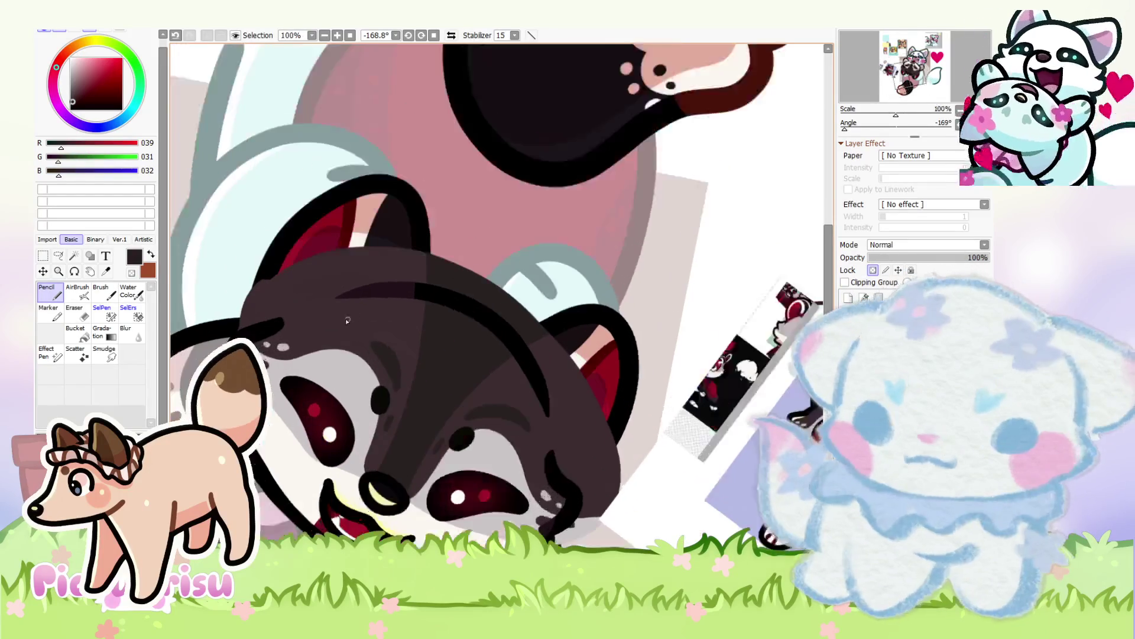
scroll(347, 320, up, 2)
mouse_move(314, 333)
mouse_down()
mouse_move(358, 327)
mouse_move(336, 325)
mouse_up()
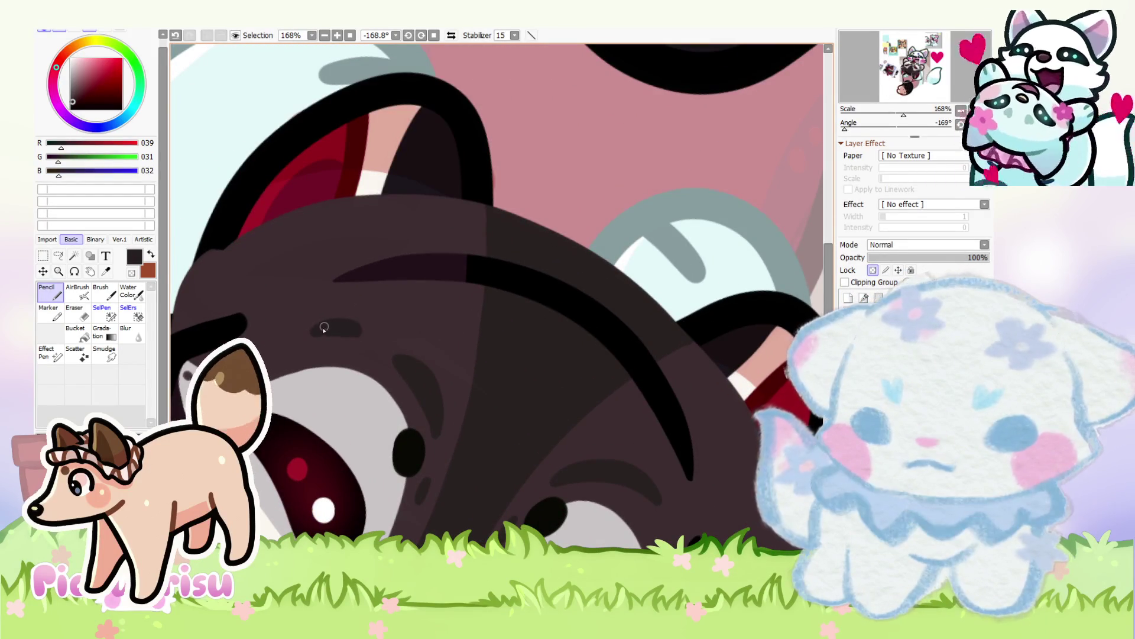
key(ctrl+z)
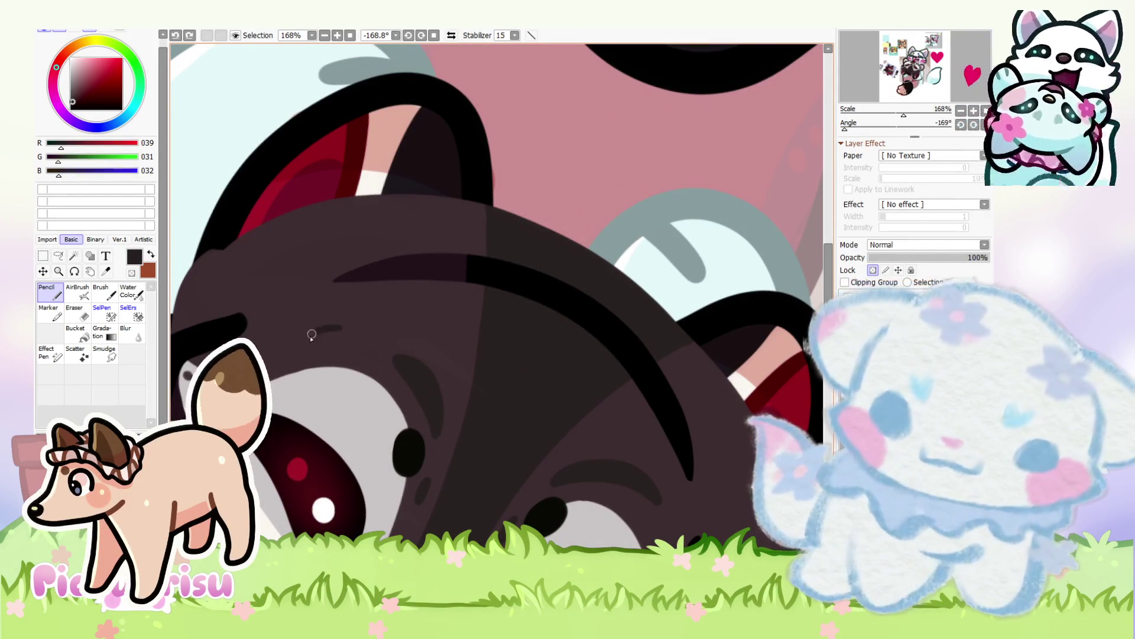
drag(357, 329, 327, 330)
scroll(301, 237, down, 5)
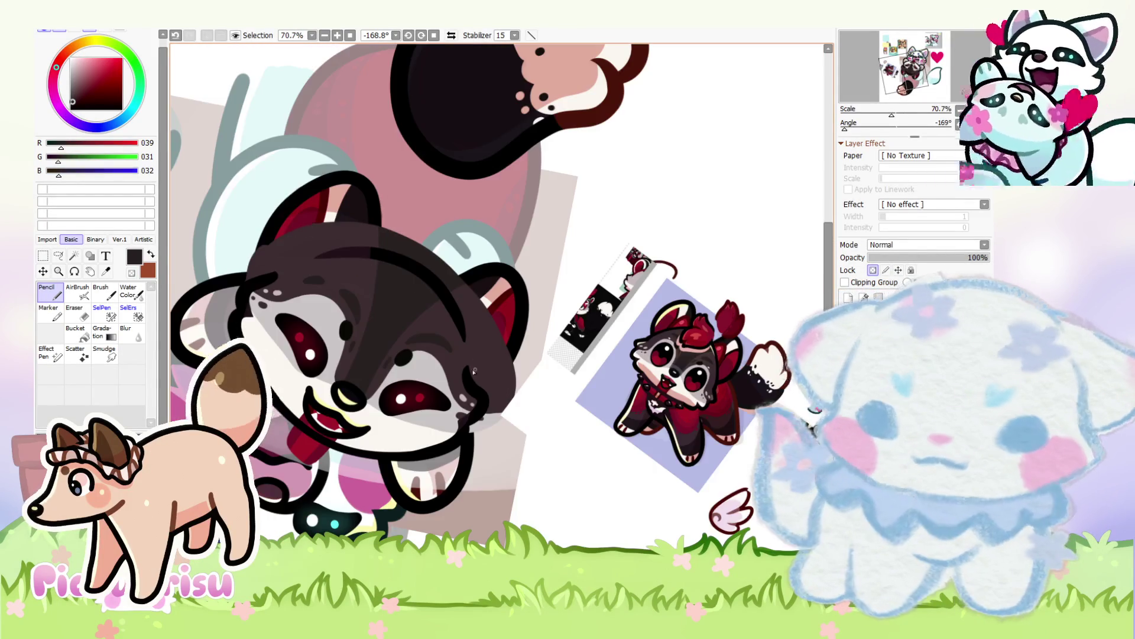
scroll(476, 372, up, 5)
scroll(661, 333, down, 4)
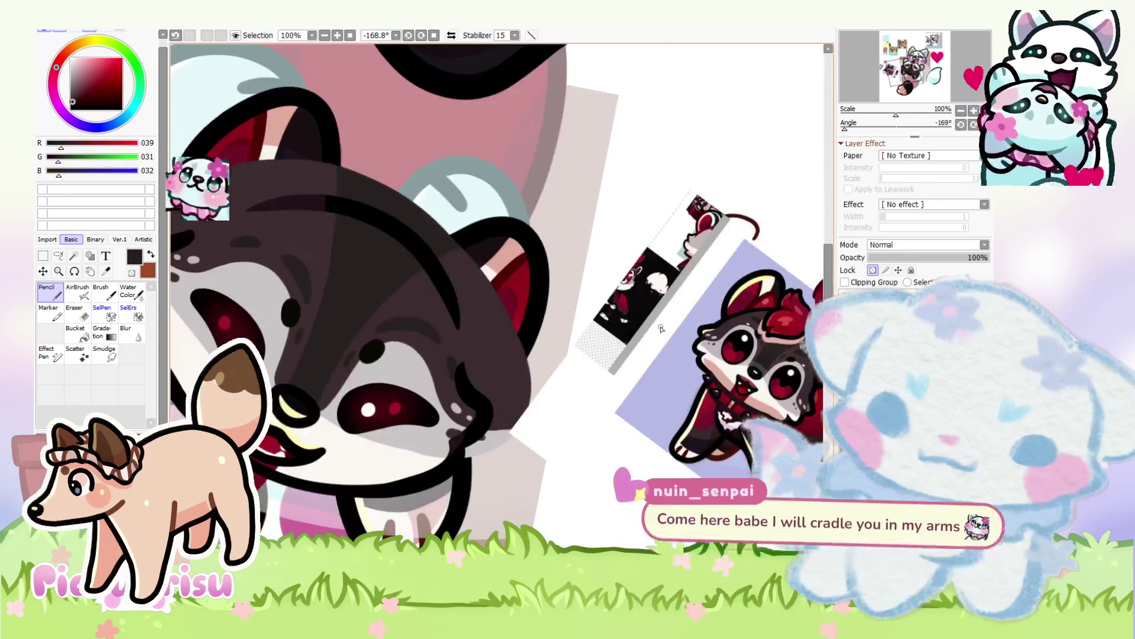
scroll(661, 333, down, 2)
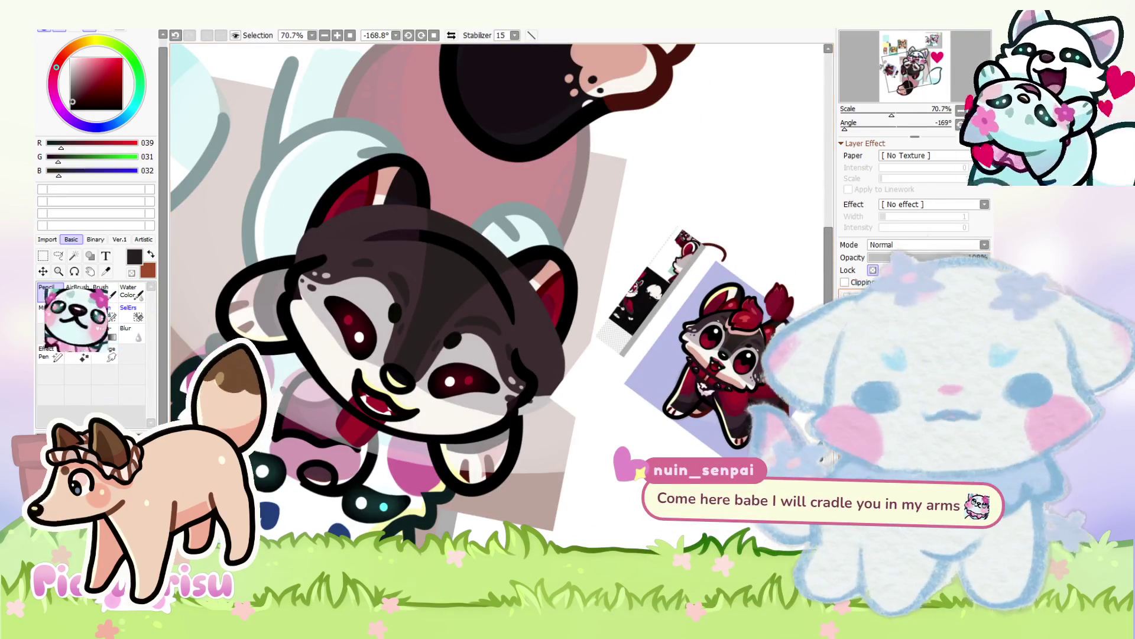
Step: Clip the current layer to the layer below and reset the view upright
click(873, 284)
key(minus)
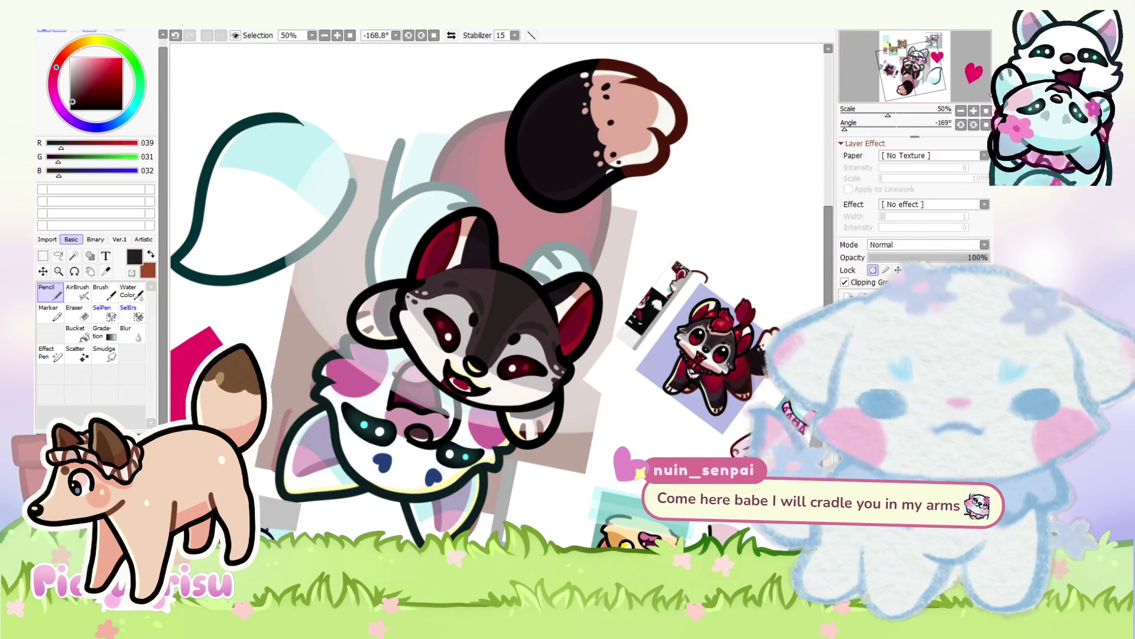
key(Home)
key(minus)
Step: Rotate the view and sample the reference hair's deep red (R 76, G 8, B 2)
mouse_move(904, 135)
mouse_down()
mouse_move(971, 131)
mouse_move(631, 213)
mouse_up()
scroll(632, 213, up, 10)
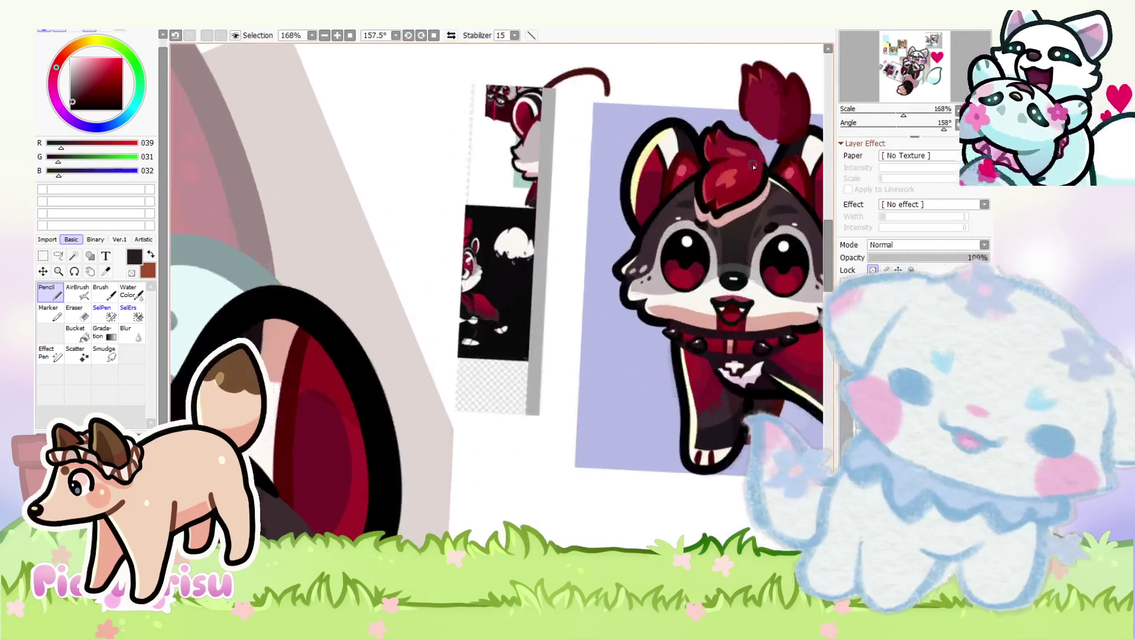
alt+click(793, 158)
scroll(794, 158, down, 5)
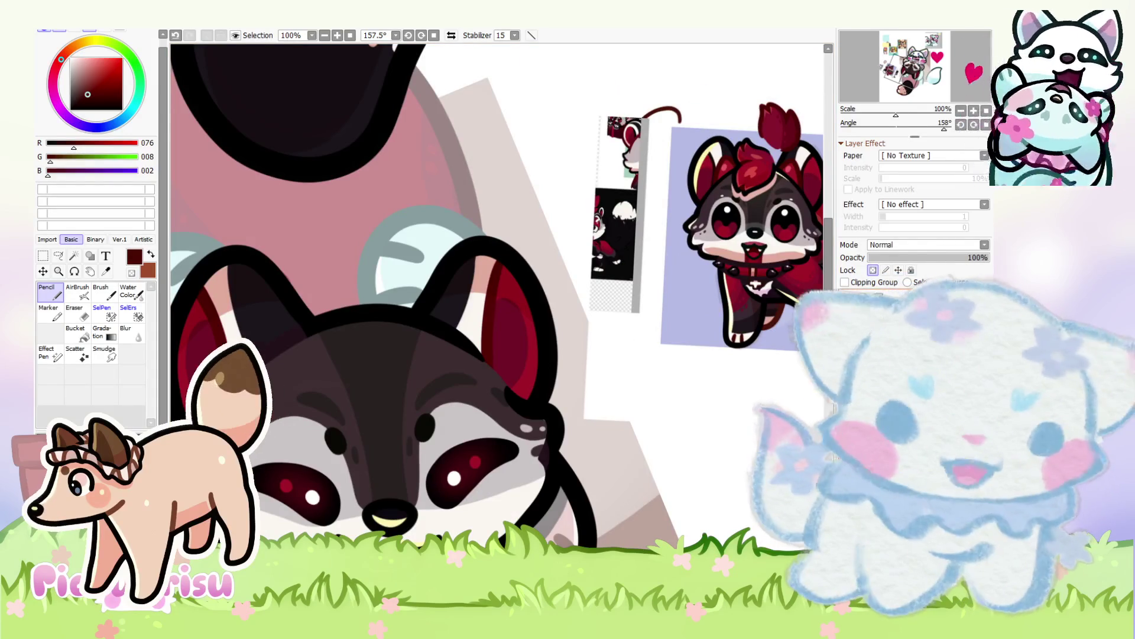
Step: Draw the first dark-red strokes down over the head and arcing across its left side
scroll(542, 300, up, 2)
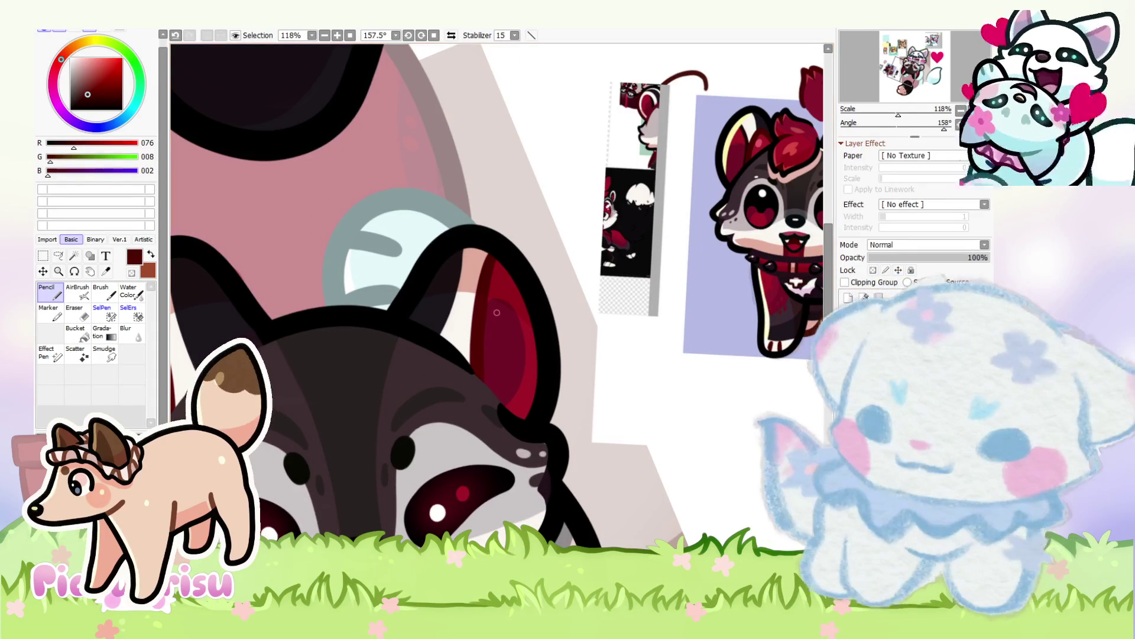
scroll(353, 337, up, 3)
drag(507, 274, 542, 404)
scroll(354, 307, down, 4)
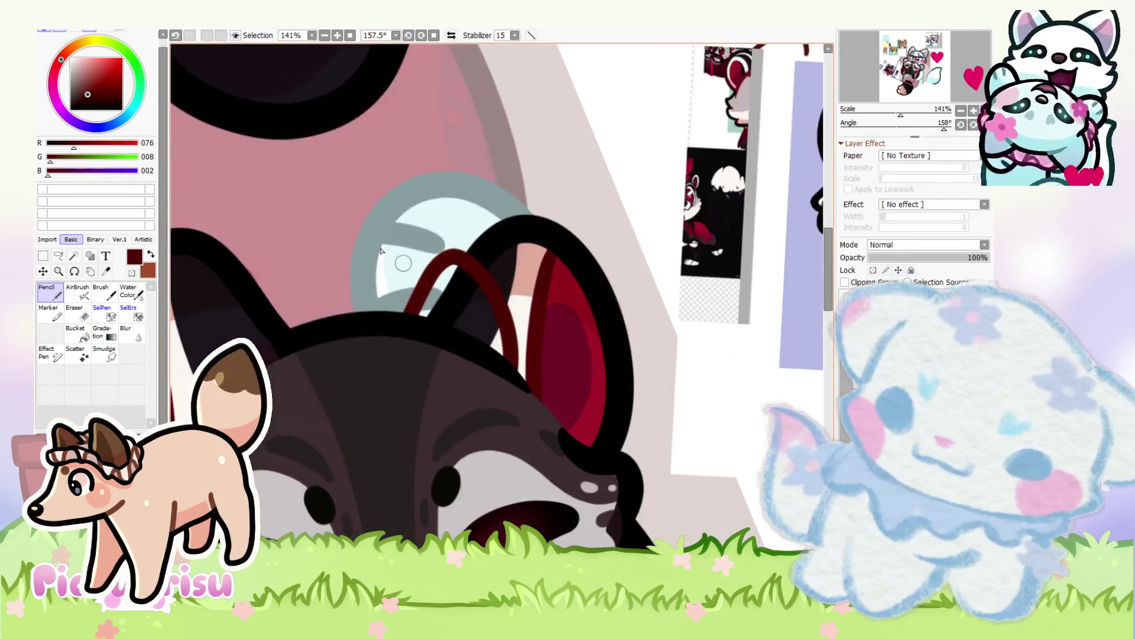
scroll(301, 324, up, 3)
drag(319, 320, 204, 320)
scroll(414, 308, down, 3)
scroll(496, 314, up, 3)
Step: Undo the dark-red loop stroke and redraw the loop over the head outline
key(ctrl+z)
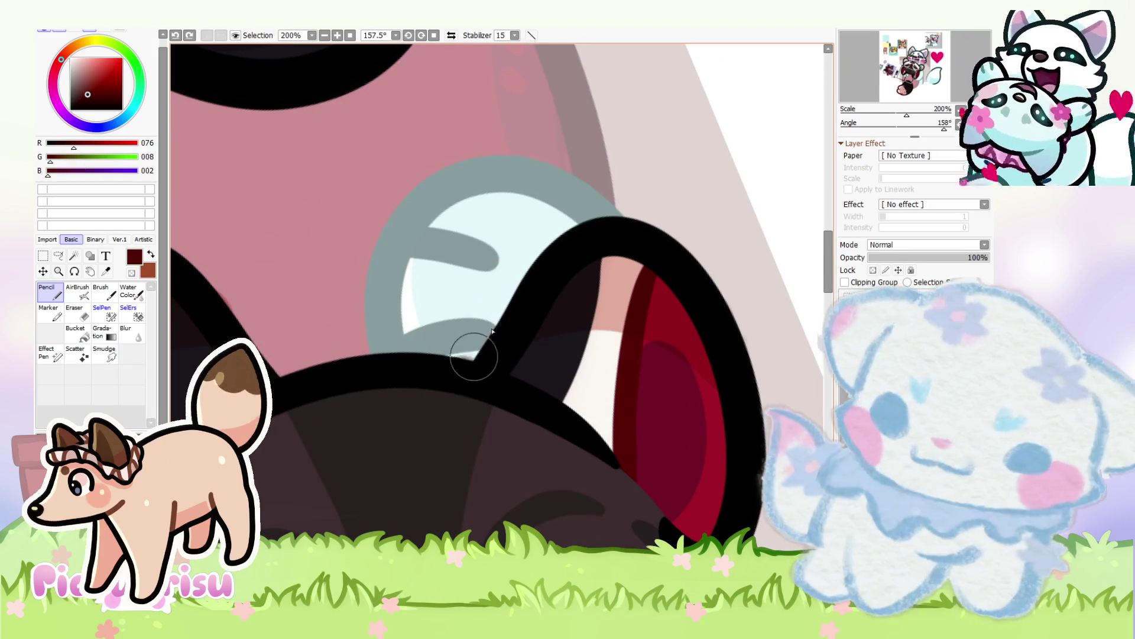
key(ctrl+y)
key(ctrl+z)
mouse_move(467, 355)
mouse_down()
mouse_move(506, 284)
mouse_move(592, 427)
mouse_up()
scroll(305, 361, down, 2)
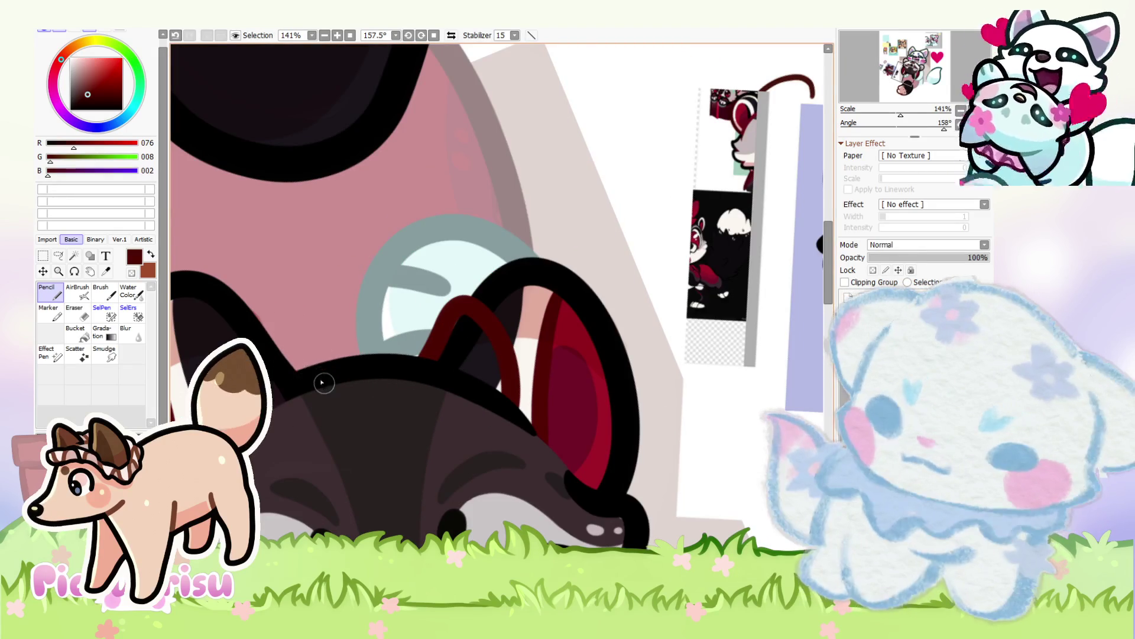
scroll(258, 326, down, 3)
scroll(295, 314, up, 4)
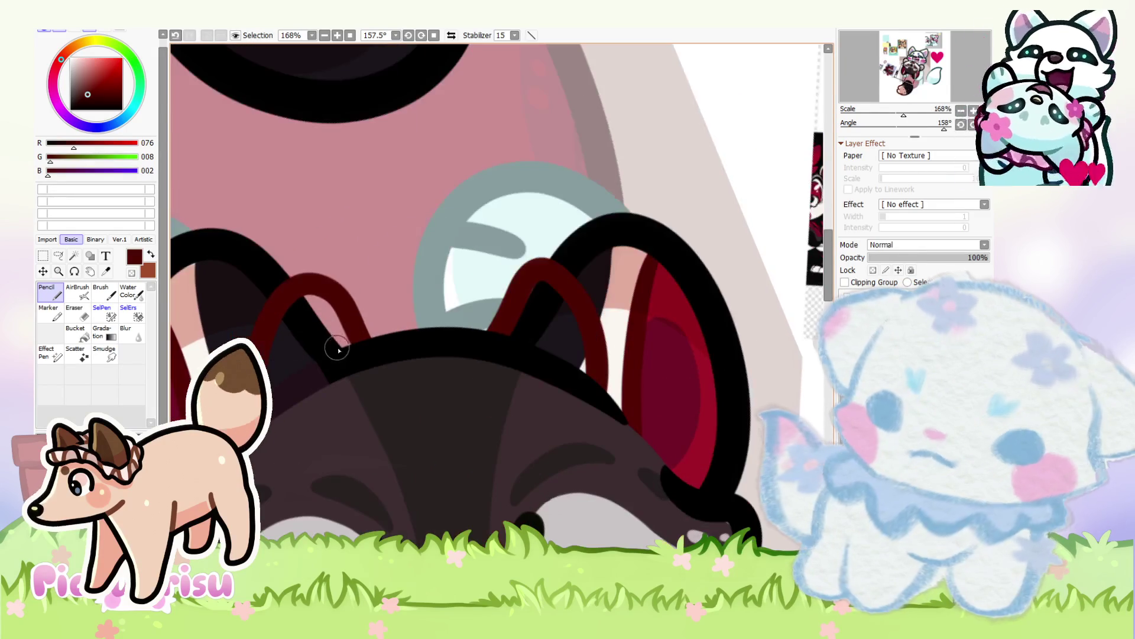
Step: Retry the strokes, finishing with a shorter right stroke and an arch over the head's left side
key(ctrl+z)
mouse_move(364, 342)
mouse_down()
mouse_move(334, 300)
mouse_move(265, 469)
mouse_up()
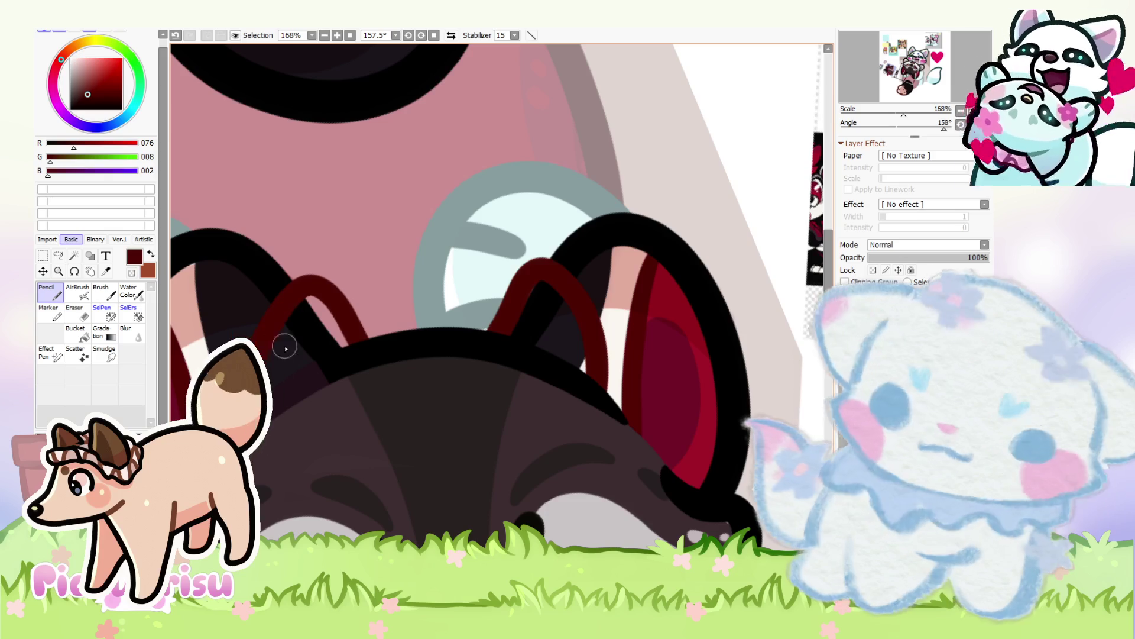
key(ctrl+z)
key(ctrl+y)
key(ctrl+z)
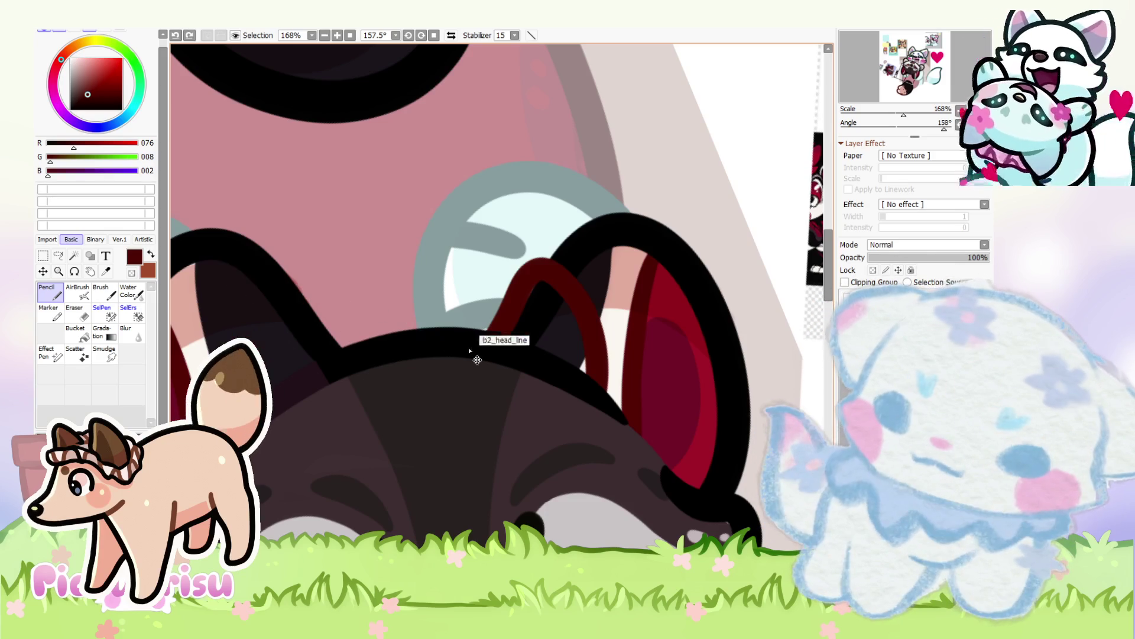
key(ctrl+z)
mouse_move(496, 330)
mouse_down()
mouse_move(604, 343)
mouse_move(603, 384)
mouse_up()
mouse_move(358, 355)
mouse_down()
mouse_move(311, 278)
mouse_move(260, 339)
mouse_up()
scroll(273, 294, down, 5)
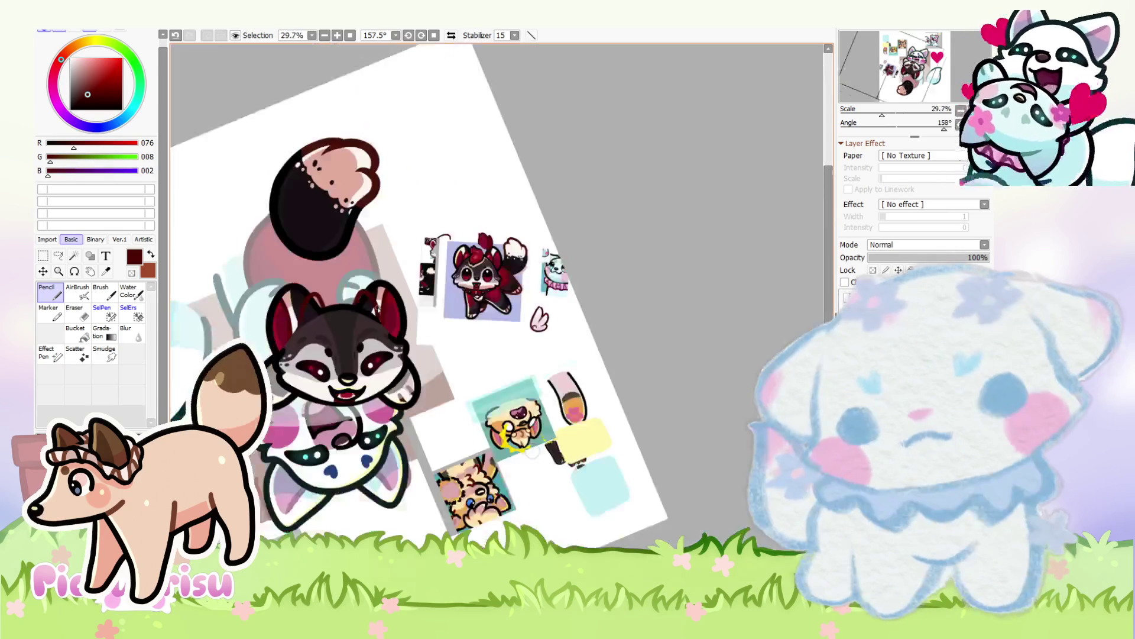
Step: Sample crimson from the reference character, then dark red from the inner ear
scroll(420, 271, up, 6)
alt+click(419, 270)
scroll(419, 270, down, 6)
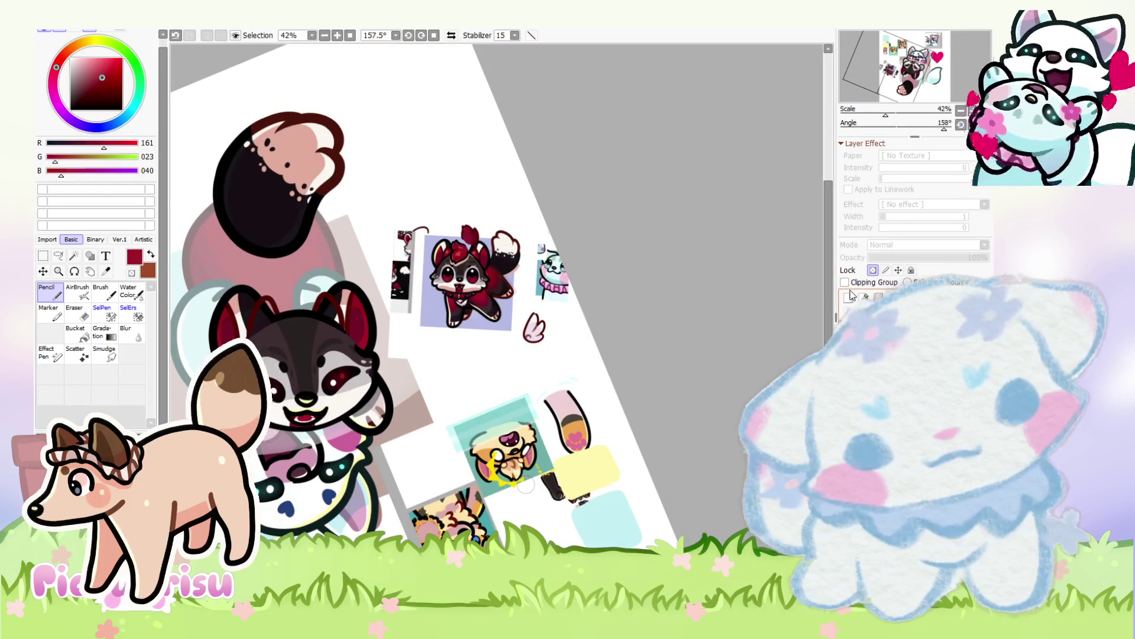
scroll(319, 310, up, 5)
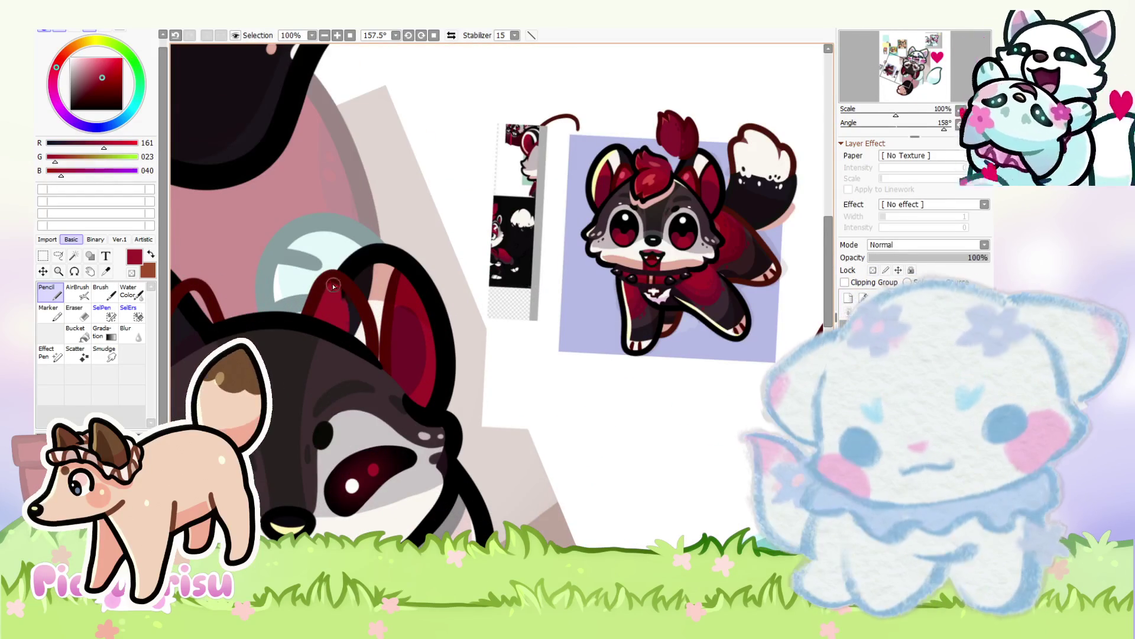
scroll(287, 317, down, 1)
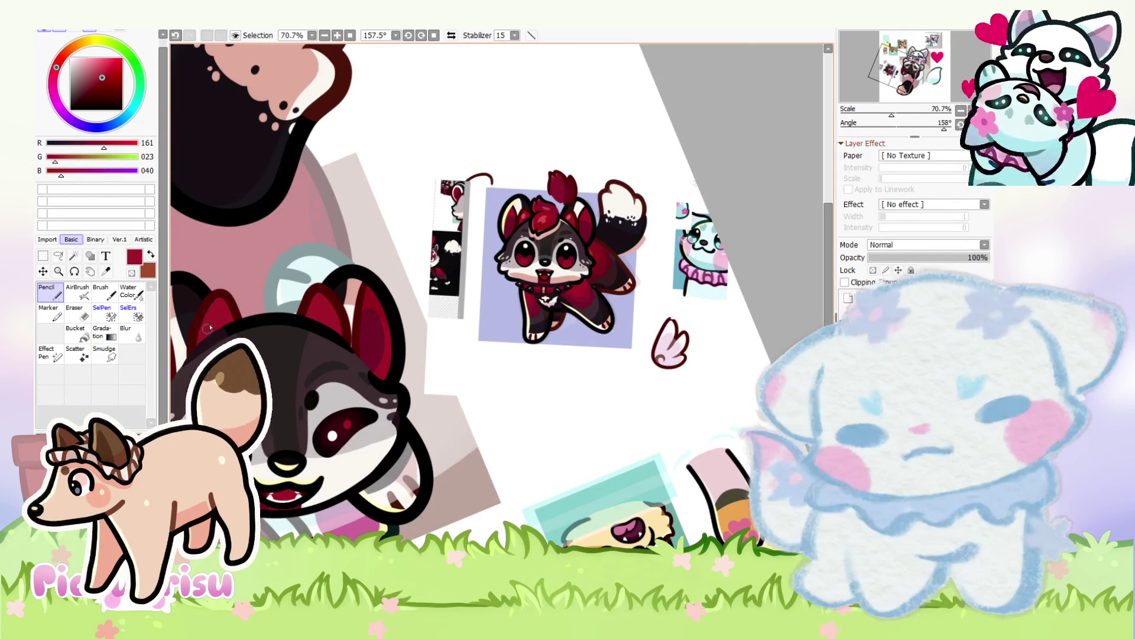
scroll(519, 294, up, 5)
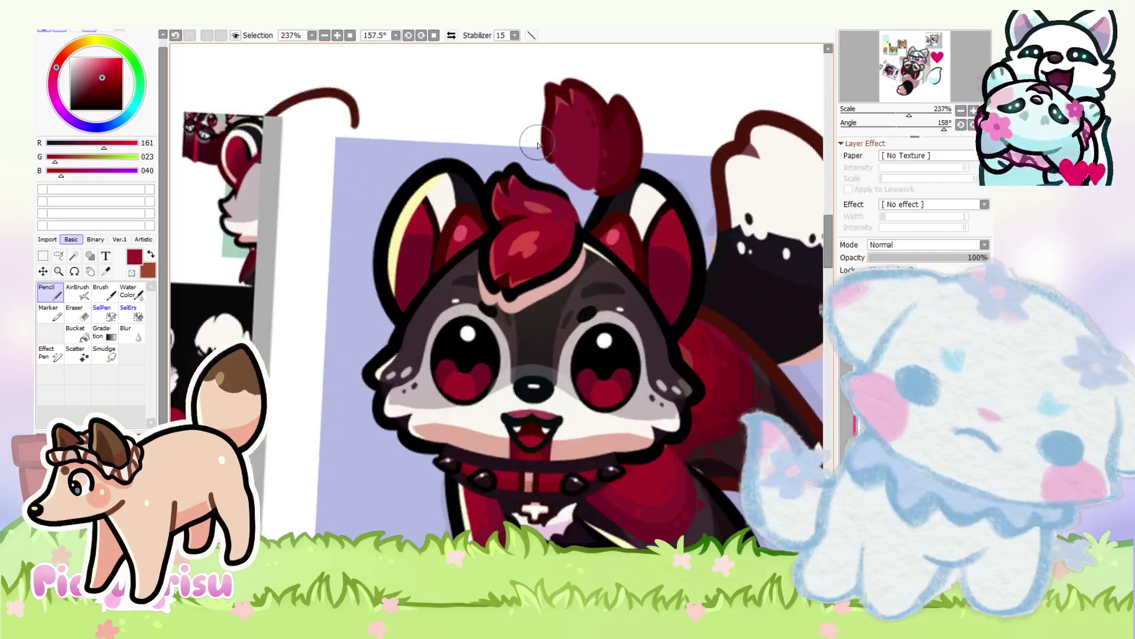
scroll(536, 284, down, 3)
scroll(539, 283, down, 4)
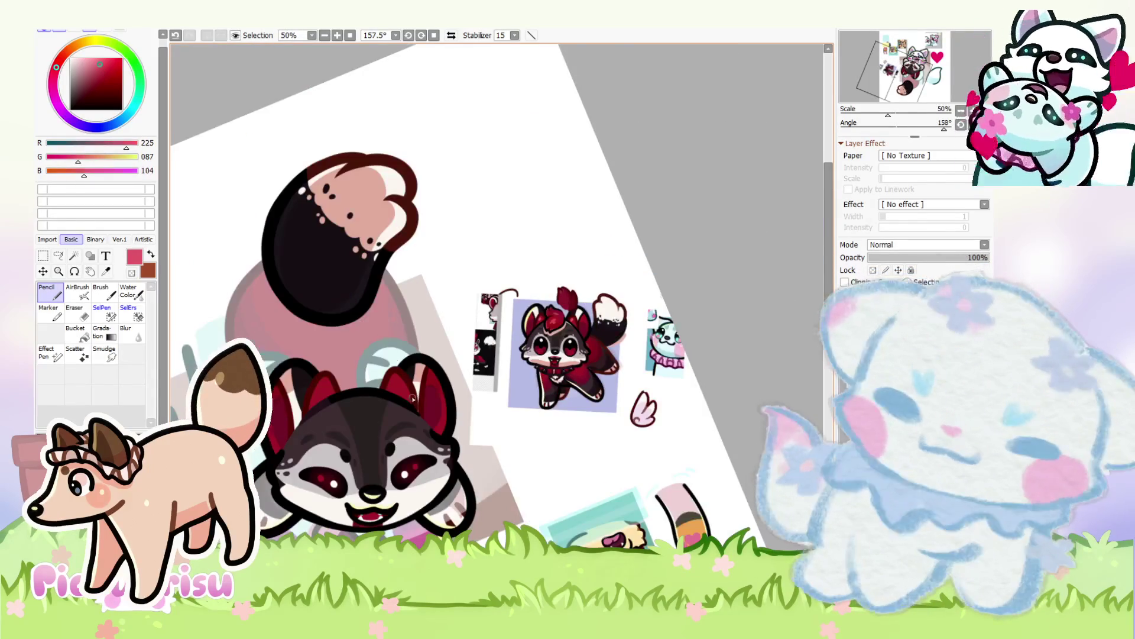
scroll(414, 404, up, 1)
scroll(398, 337, down, 2)
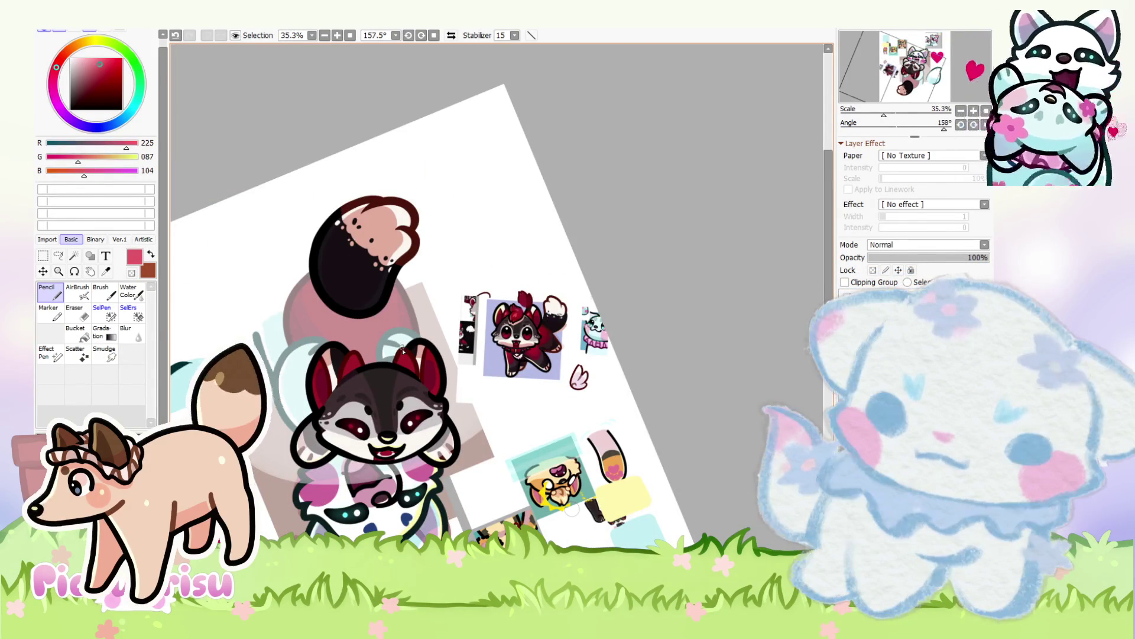
scroll(403, 351, up, 5)
scroll(345, 353, up, 1)
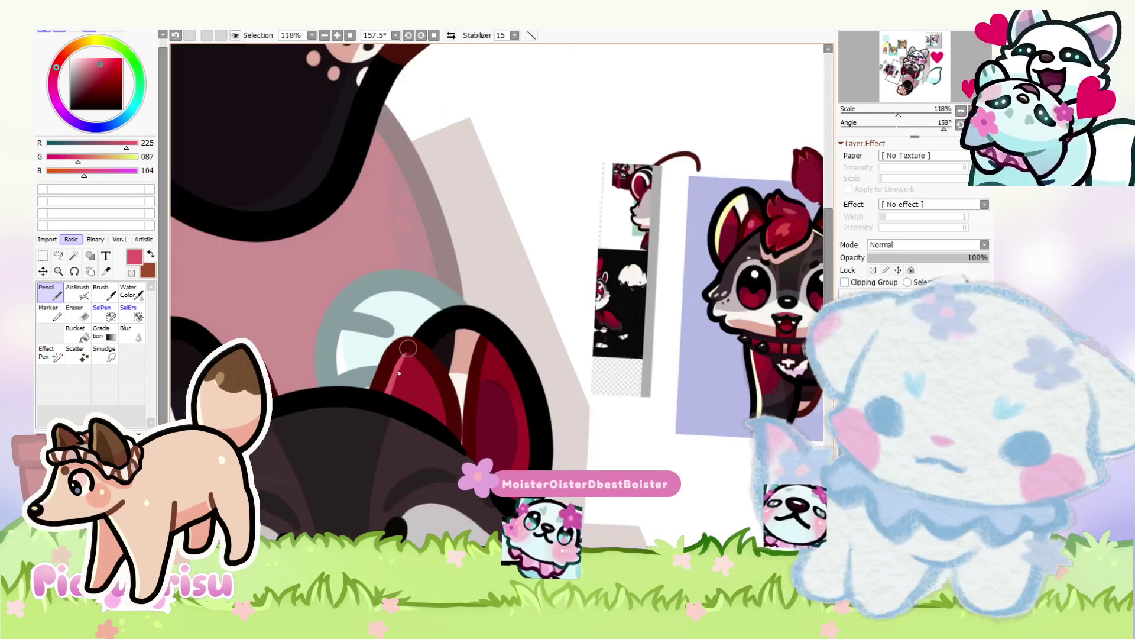
scroll(329, 329, down, 1)
scroll(330, 330, up, 1)
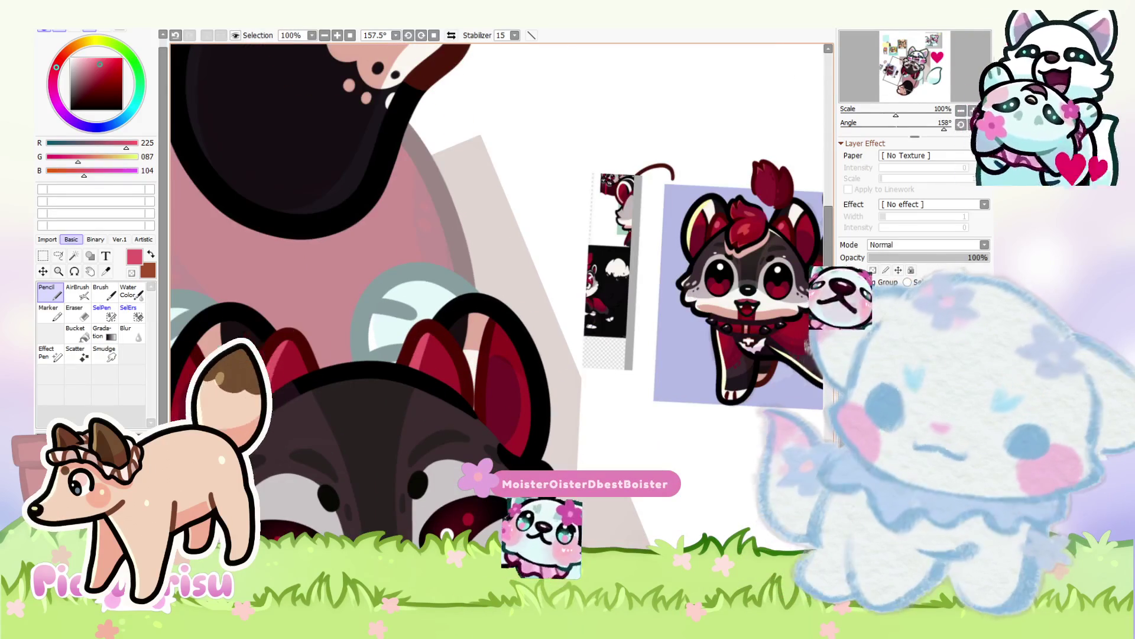
scroll(290, 362, up, 1)
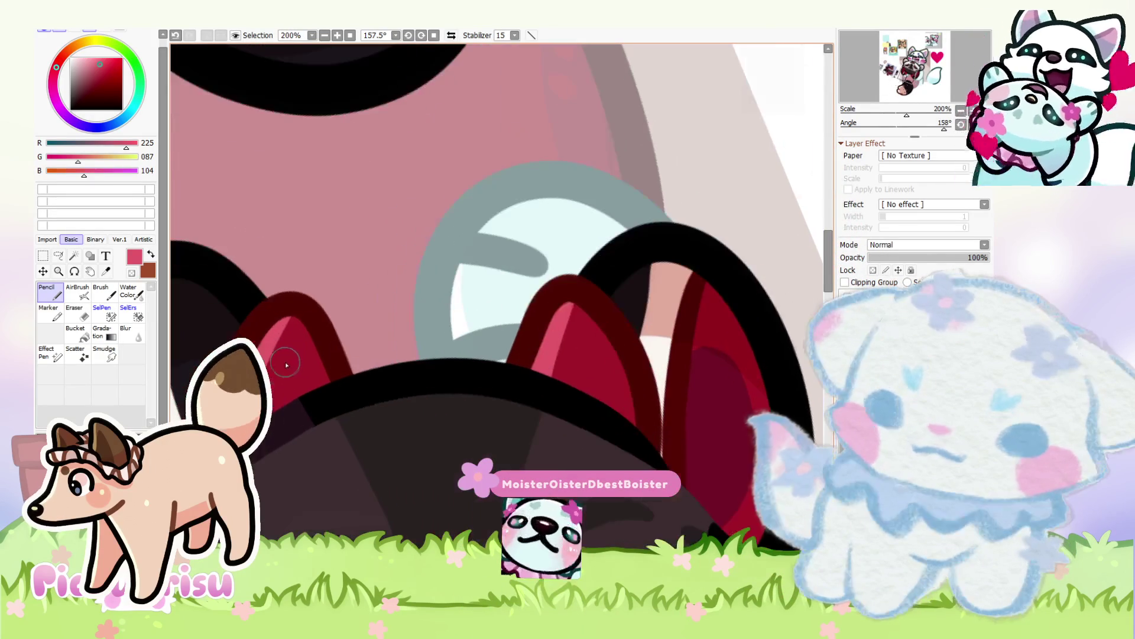
scroll(262, 340, down, 2)
scroll(262, 340, up, 2)
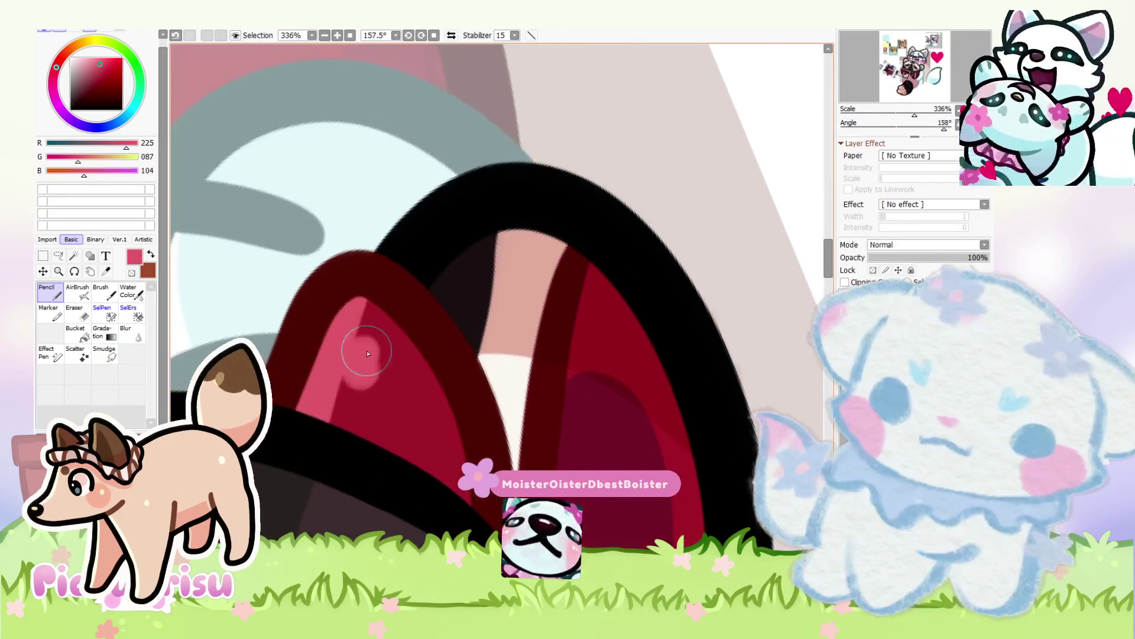
scroll(354, 319, down, 2)
scroll(296, 320, up, 5)
alt+click(293, 299)
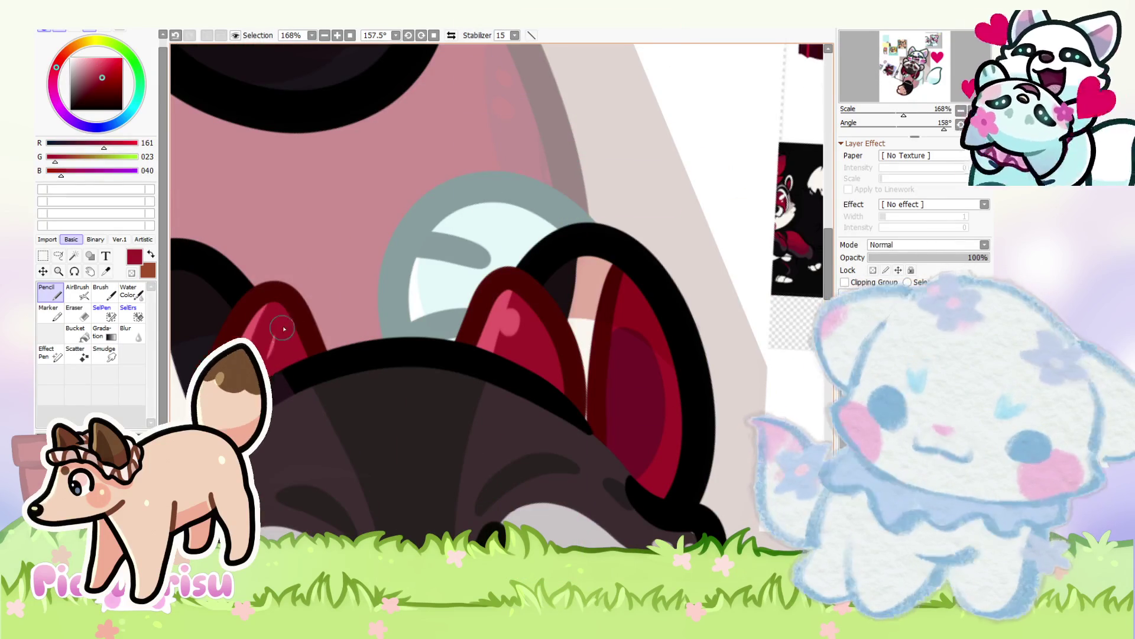
scroll(379, 331, up, 1)
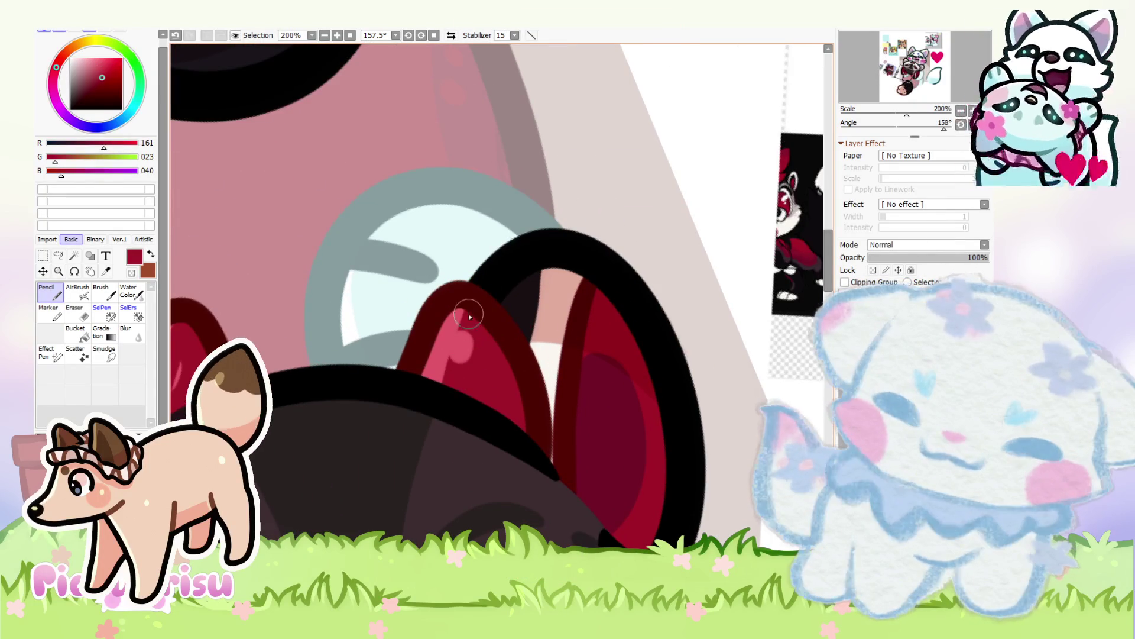
Step: Darken the first inner ear with deep dark red (127,0,0) strokes and a crimson touch
drag(467, 322, 449, 421)
click(107, 84)
drag(467, 375, 509, 398)
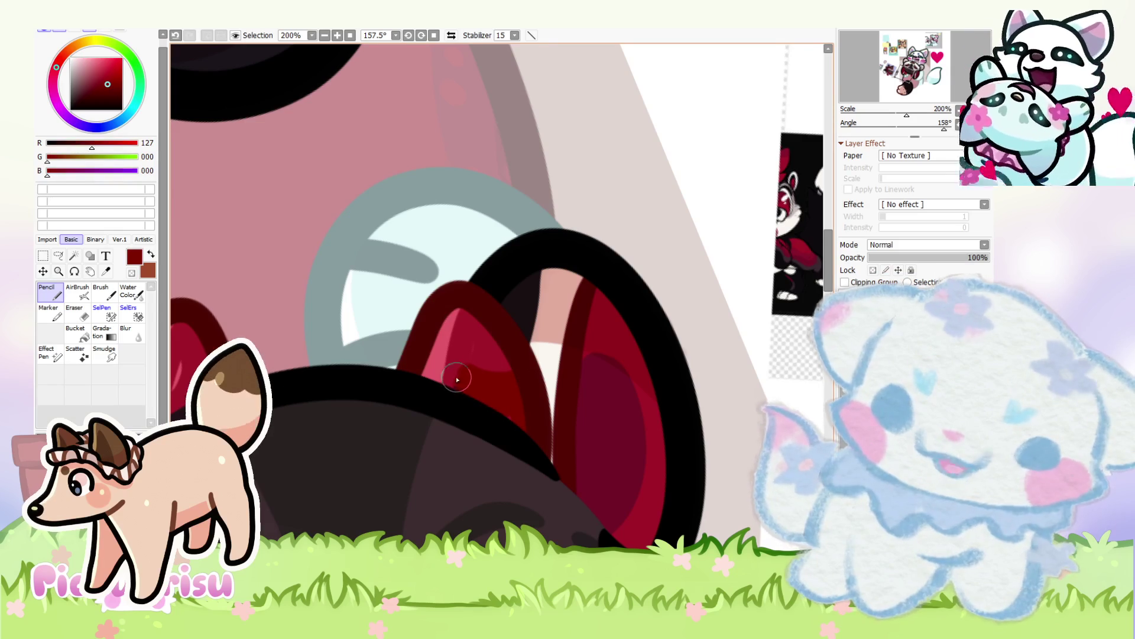
alt+click(466, 338)
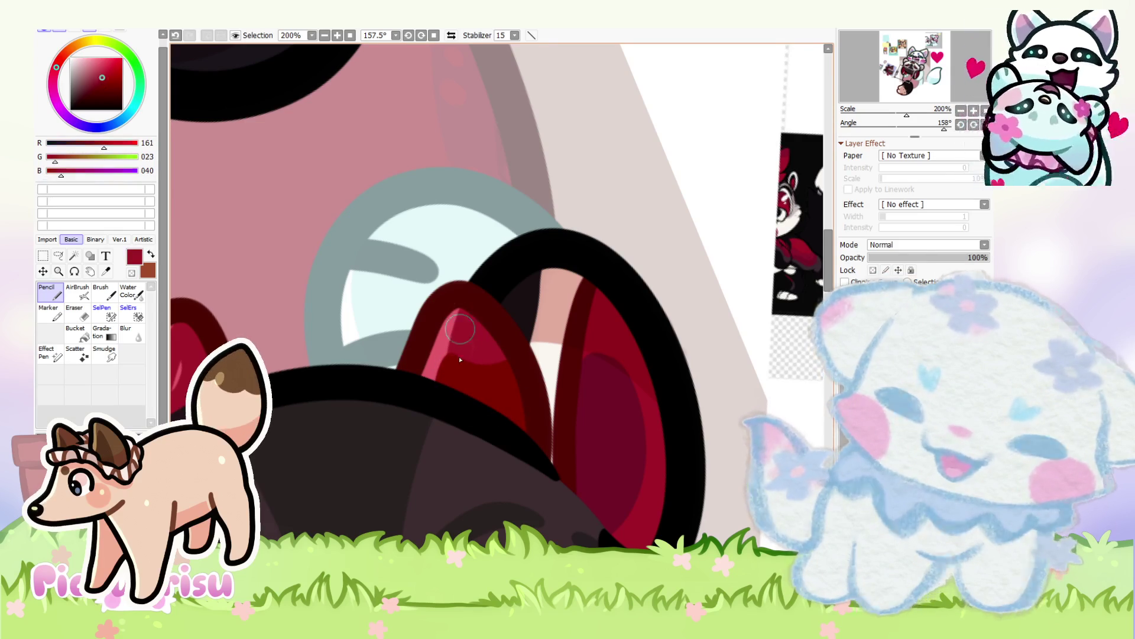
drag(468, 339, 472, 342)
Step: Paint dark red on the other inner ear, sampling crimson and pink (225,87,104) as needed
alt+click(458, 311)
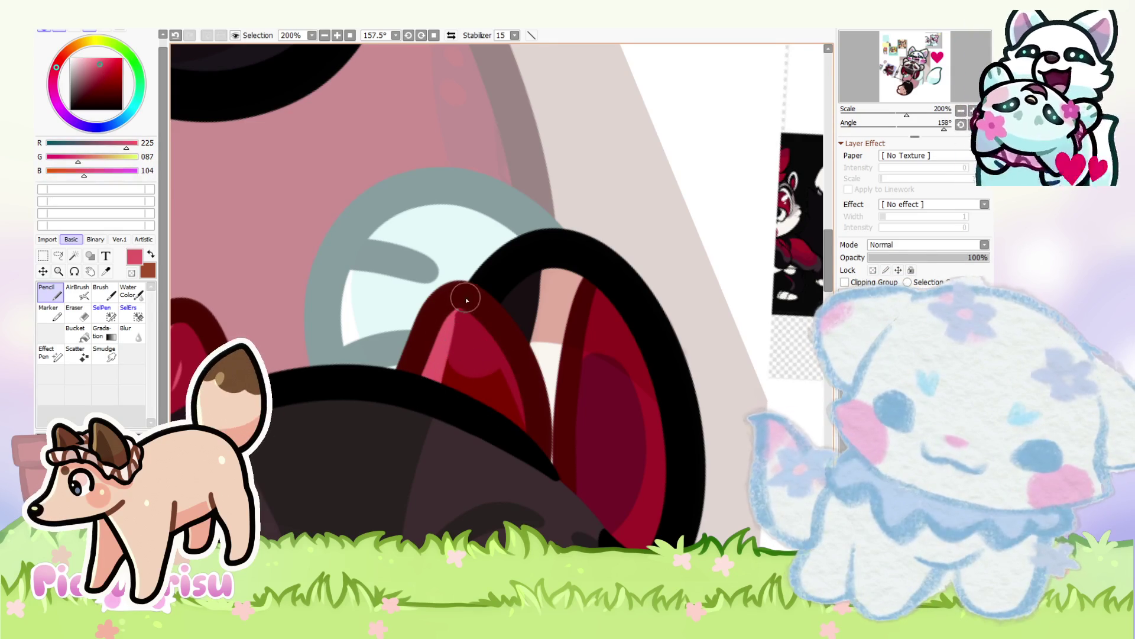
scroll(438, 375, down, 5)
alt+click(455, 347)
scroll(455, 348, up, 4)
drag(325, 356, 376, 340)
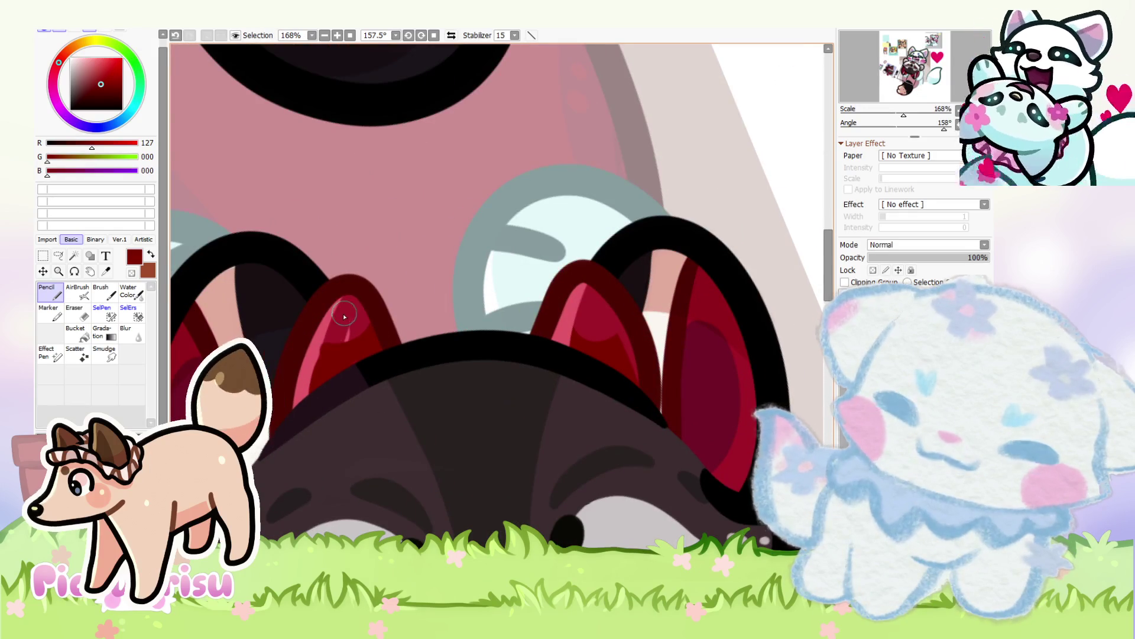
alt+click(351, 317)
scroll(346, 316, up, 1)
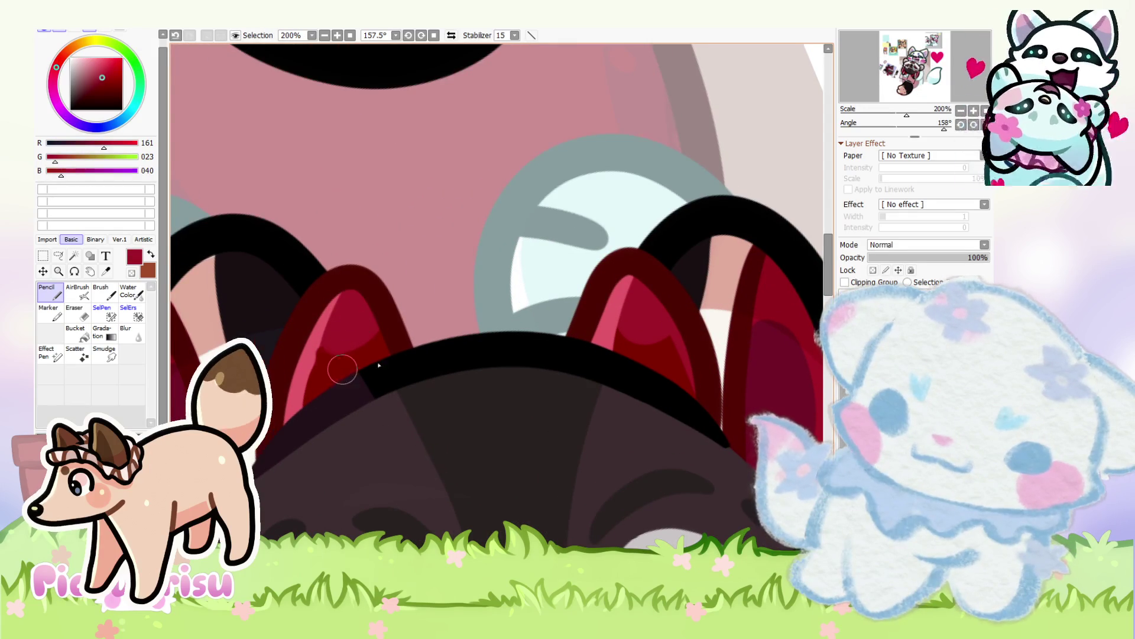
alt+click(308, 357)
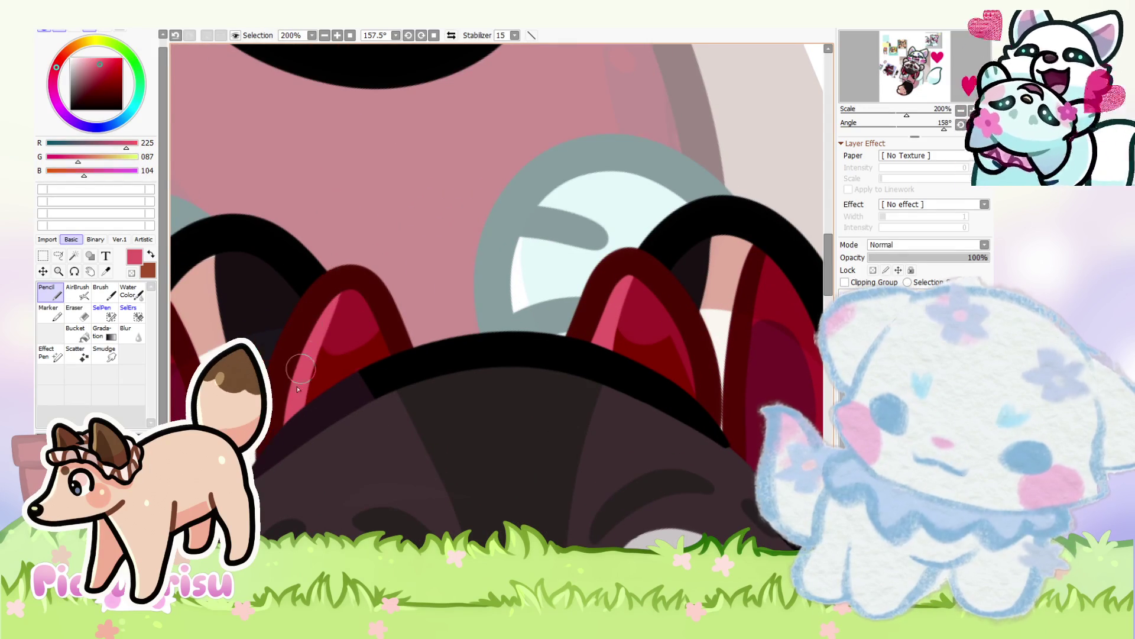
alt+click(351, 370)
scroll(351, 371, down, 11)
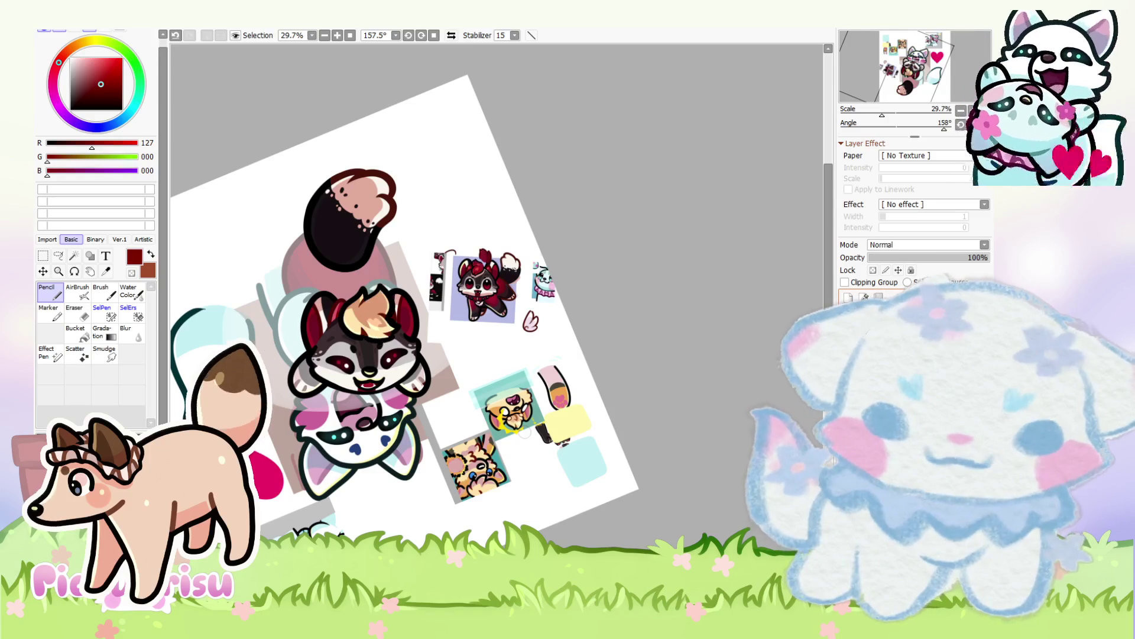
Step: Fade the layer covering the head to 37% opacity
click(895, 258)
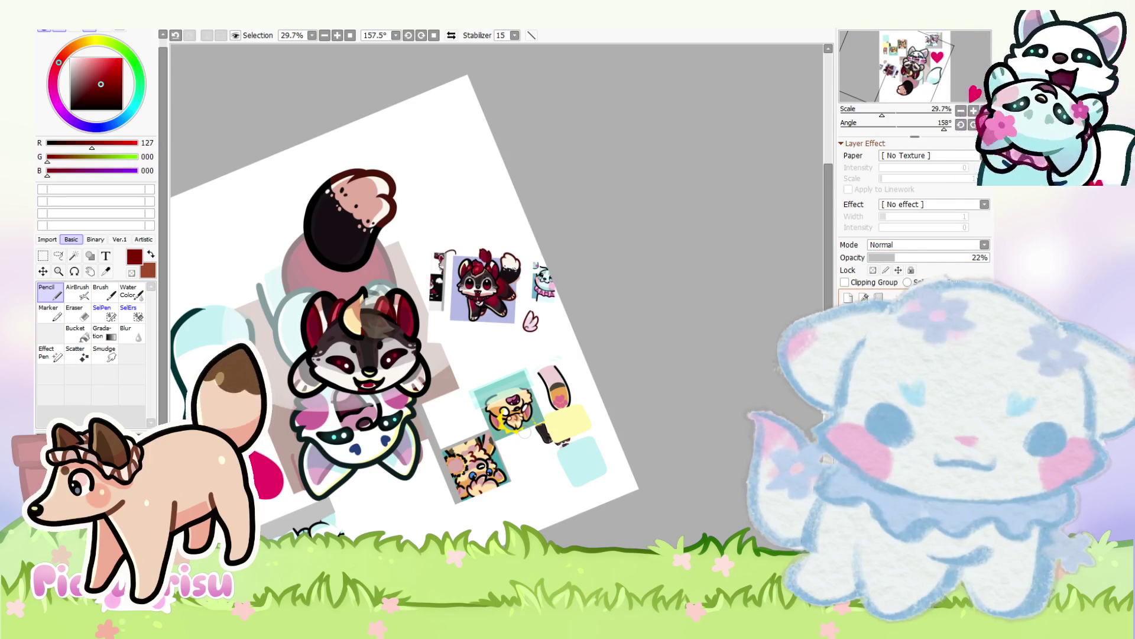
click(914, 258)
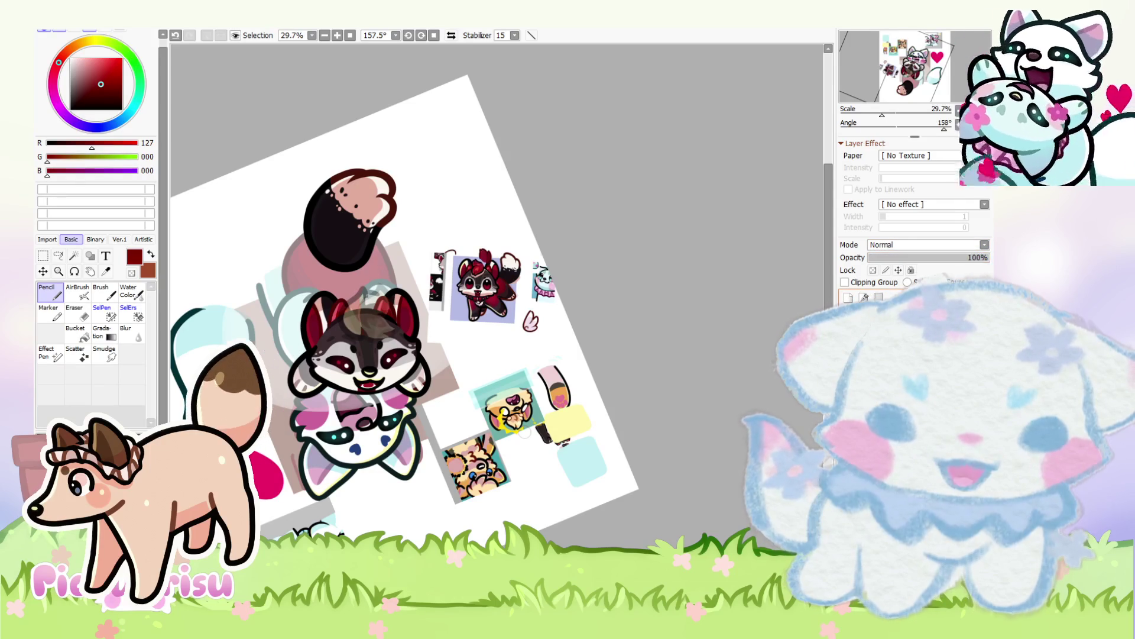
scroll(389, 289, up, 2)
scroll(389, 290, up, 3)
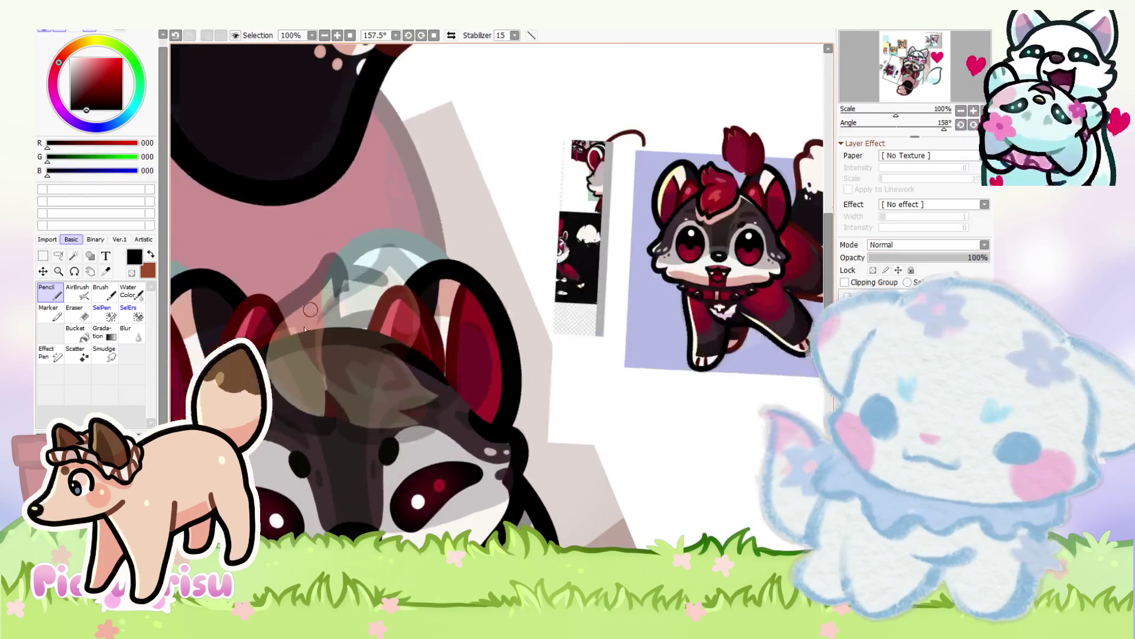
scroll(592, 238, up, 4)
scroll(471, 285, down, 3)
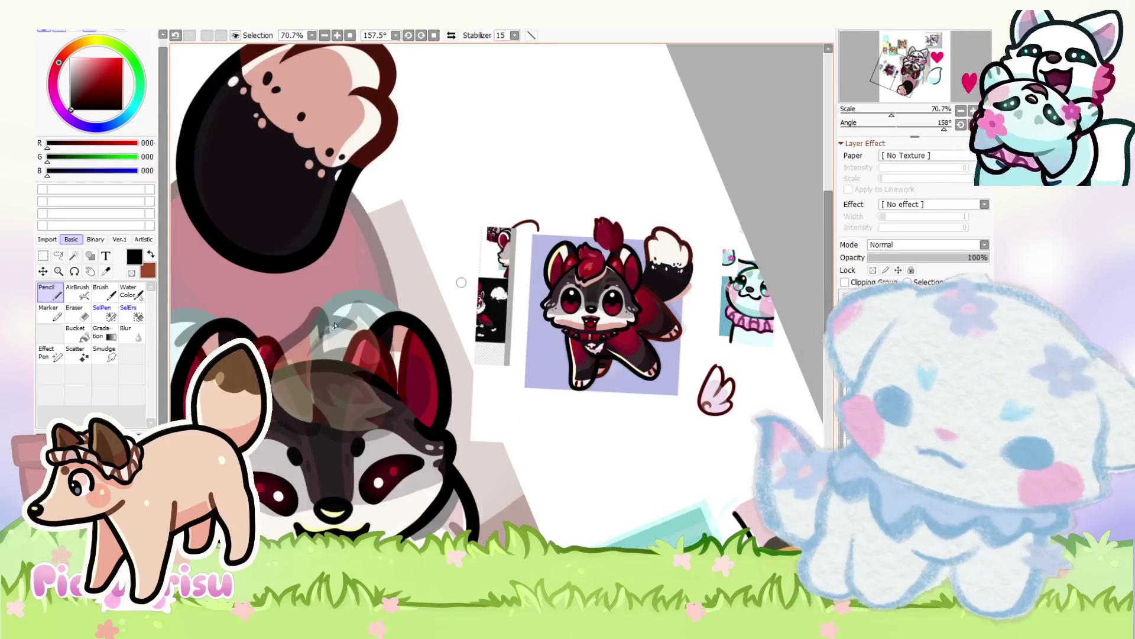
Step: Sketch a first bright-red hair tuft with arcs on the forehead
click(114, 60)
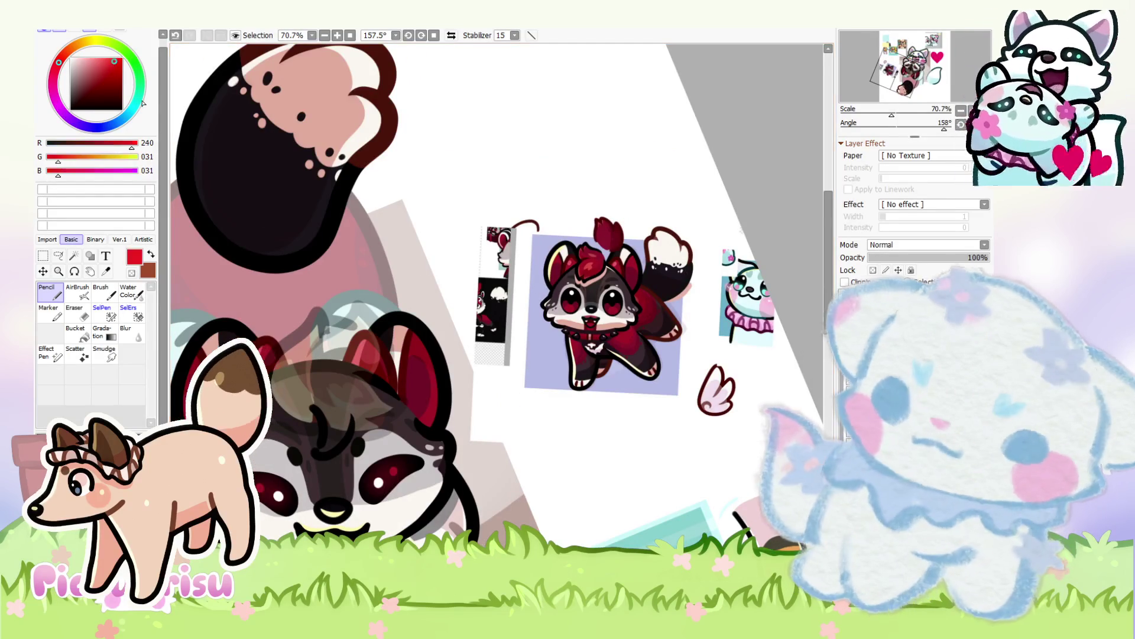
mouse_move(310, 411)
mouse_down()
mouse_move(311, 449)
mouse_move(337, 437)
mouse_move(351, 307)
mouse_move(384, 342)
mouse_move(372, 381)
mouse_up()
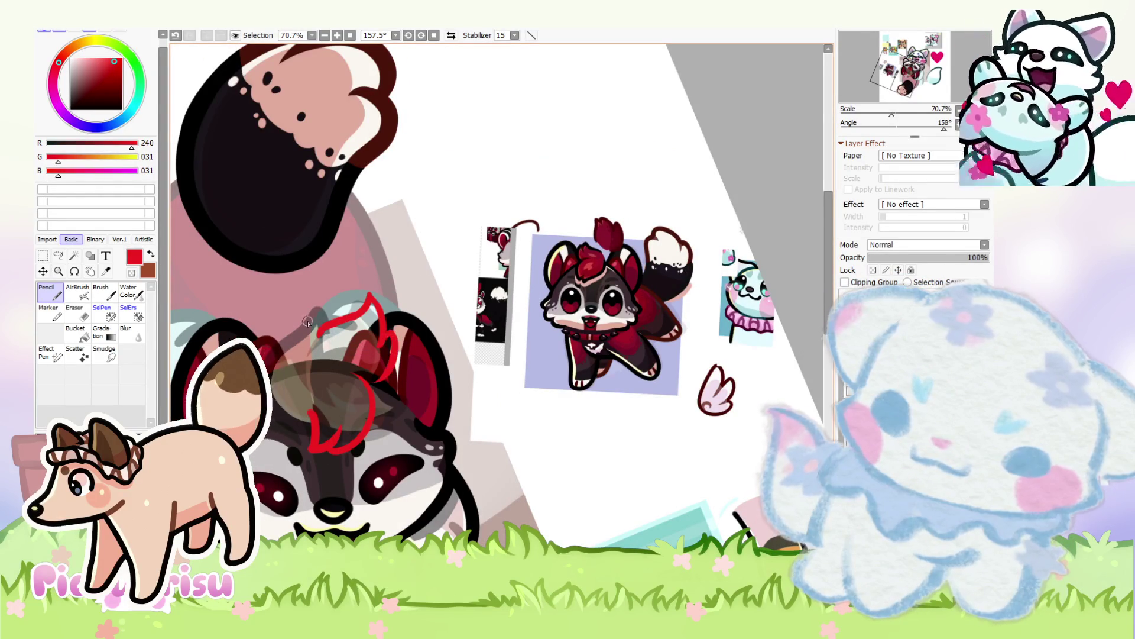
drag(326, 322, 277, 350)
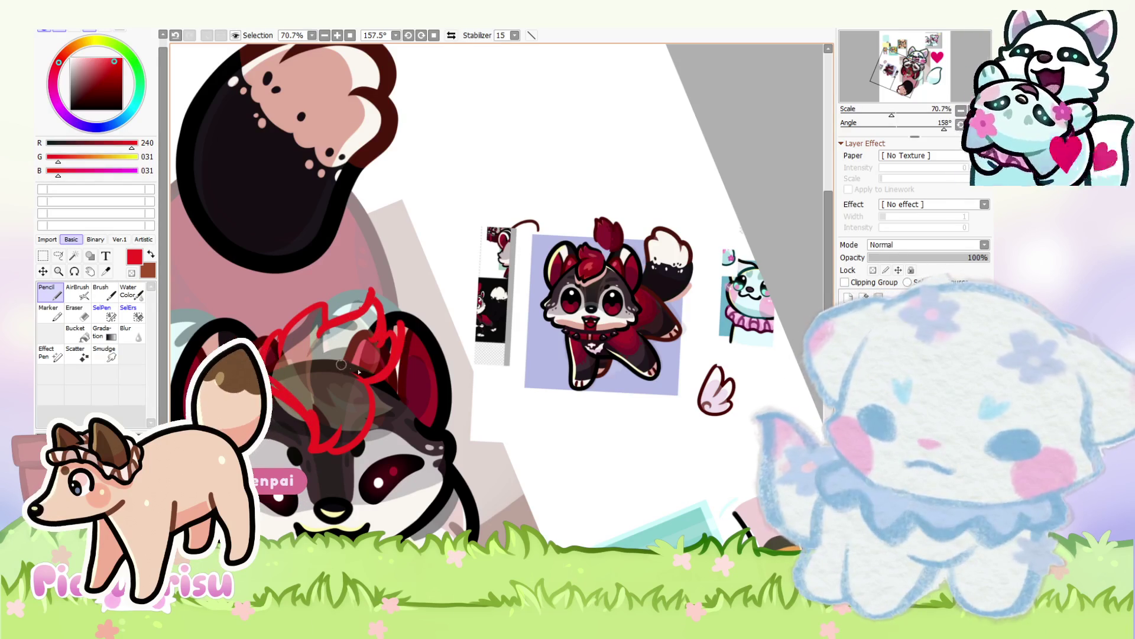
scroll(396, 366, down, 3)
scroll(367, 324, up, 2)
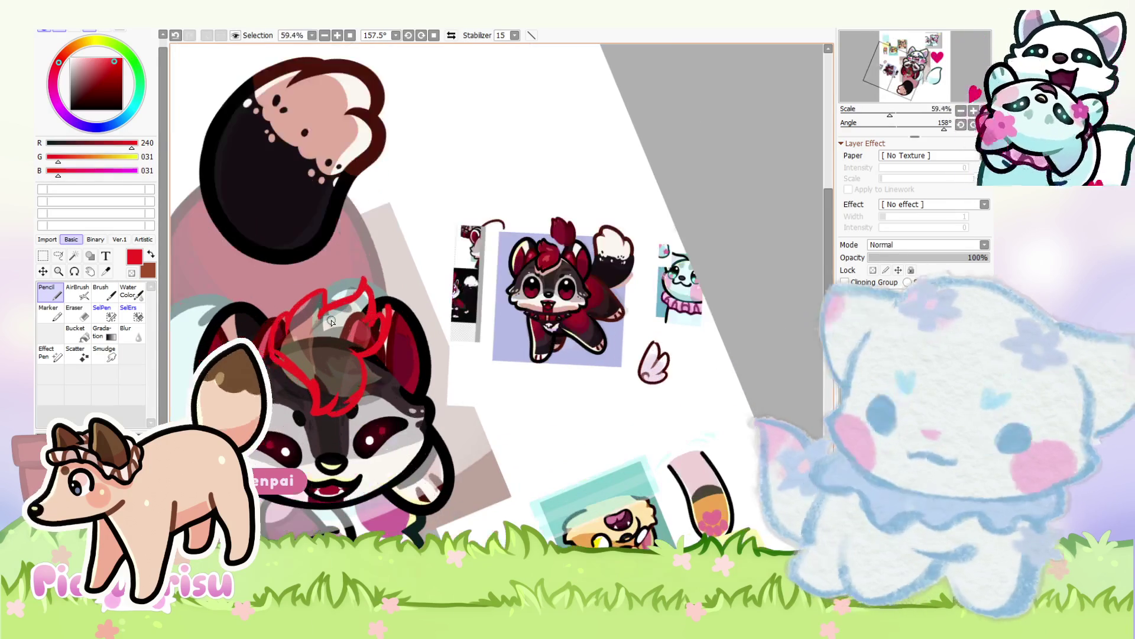
Step: Lasso-select the first red hair sketch and delete it
click(57, 256)
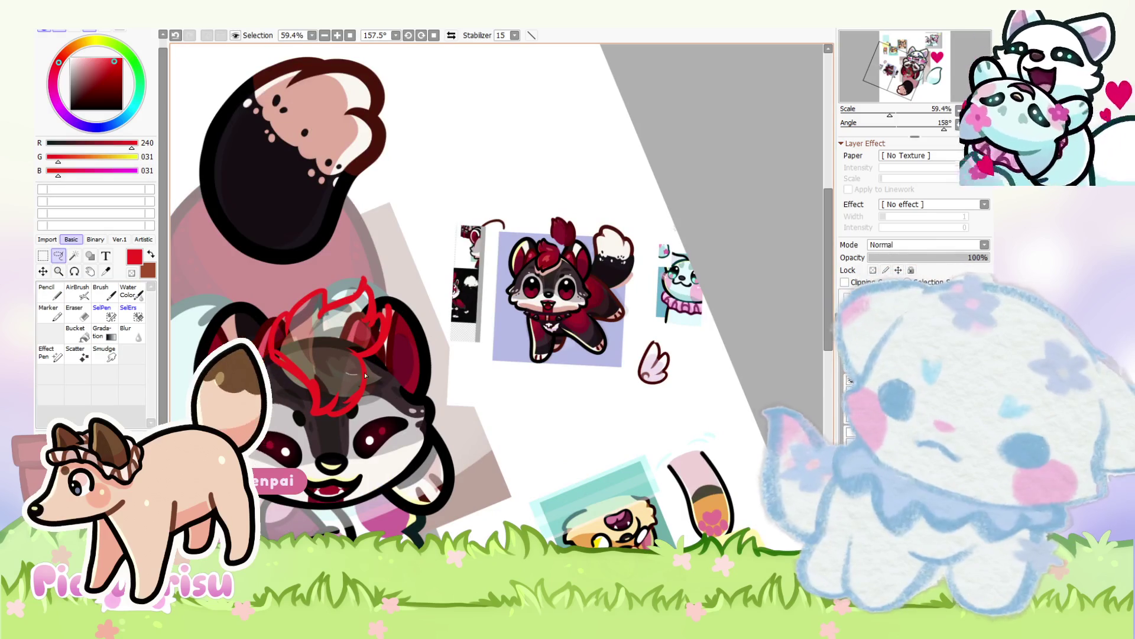
mouse_move(376, 325)
mouse_down()
mouse_move(349, 299)
mouse_move(366, 334)
mouse_move(345, 379)
mouse_up()
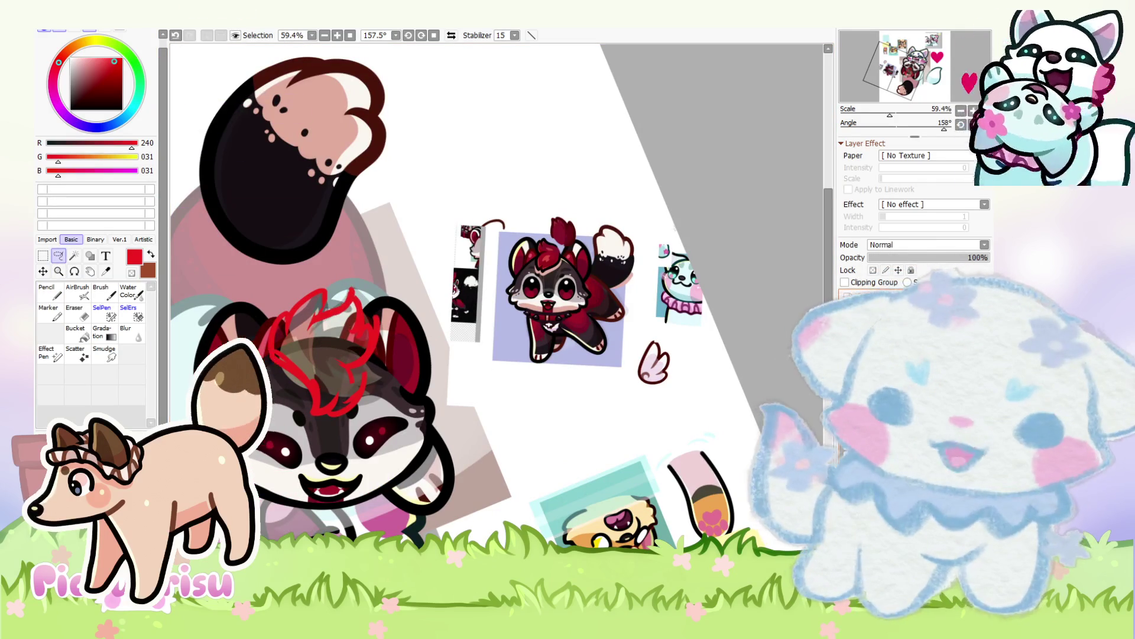
key(Delete)
Step: Redraw the spiky hair tuft sketch in bright red with a thicker base
click(81, 73)
click(50, 291)
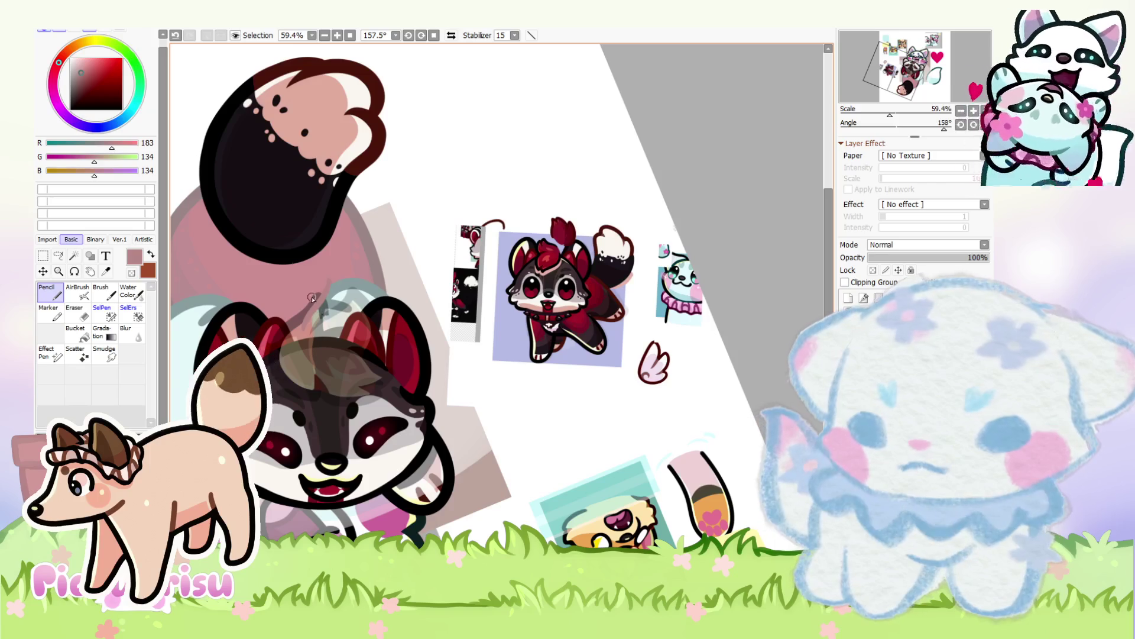
alt+click(317, 316)
scroll(312, 325, up, 2)
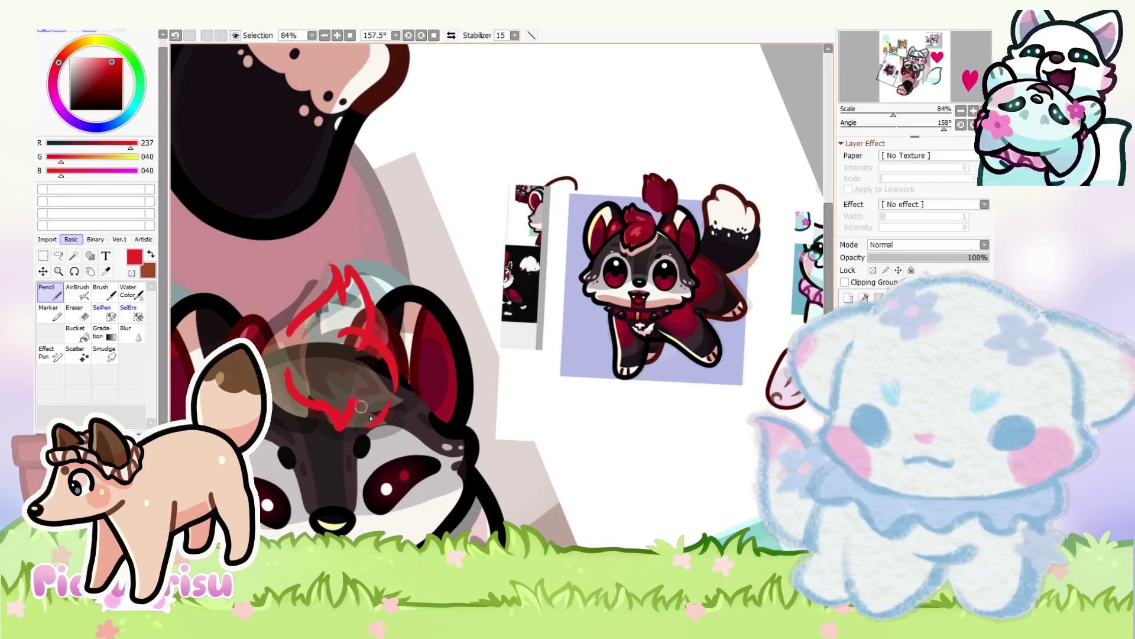
scroll(304, 320, down, 1)
drag(303, 310, 305, 272)
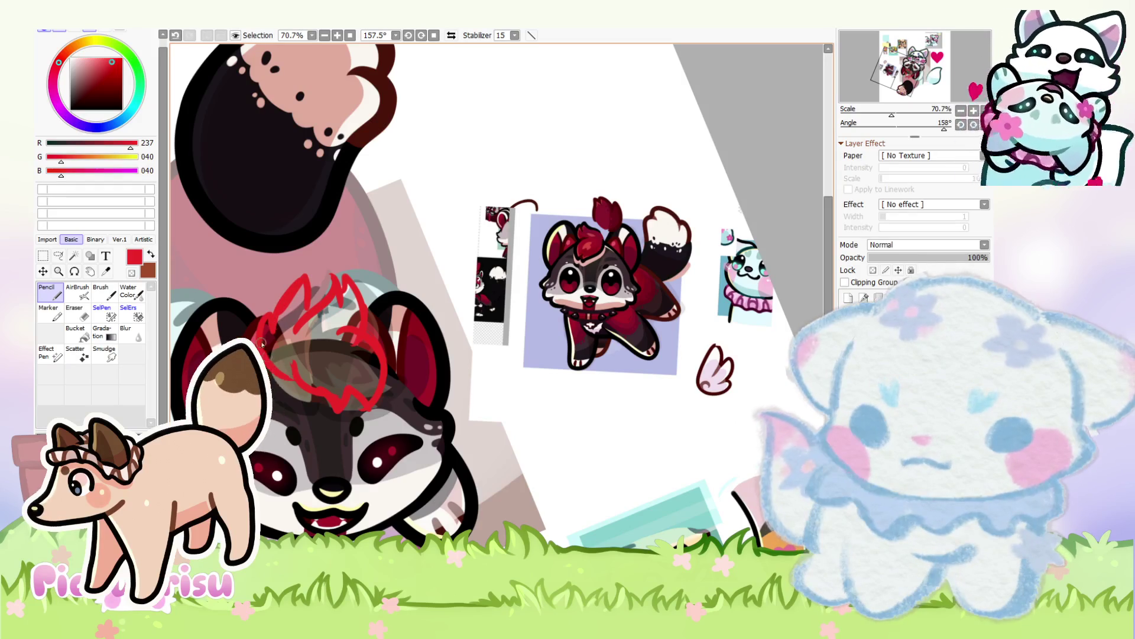
drag(314, 313, 308, 279)
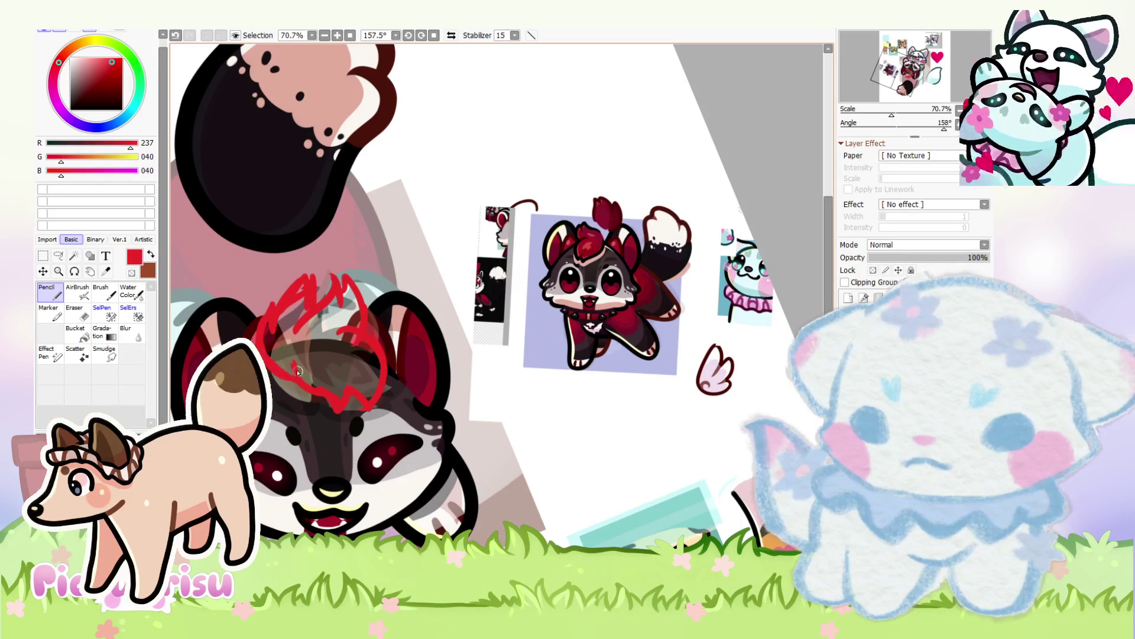
drag(336, 408, 372, 402)
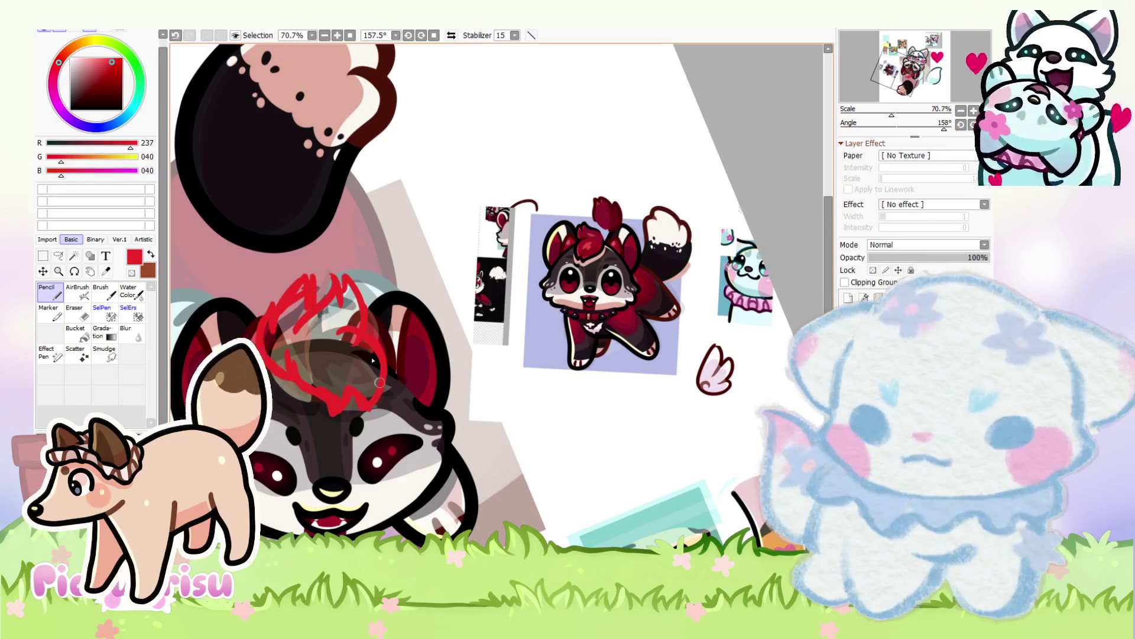
scroll(354, 321, up, 1)
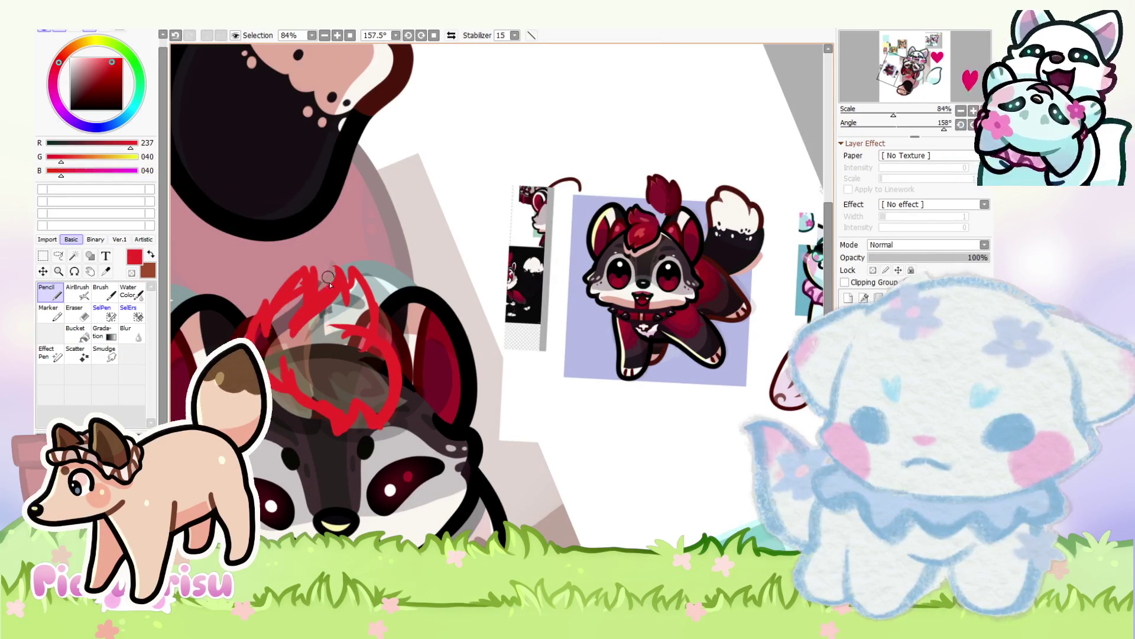
scroll(350, 331, down, 4)
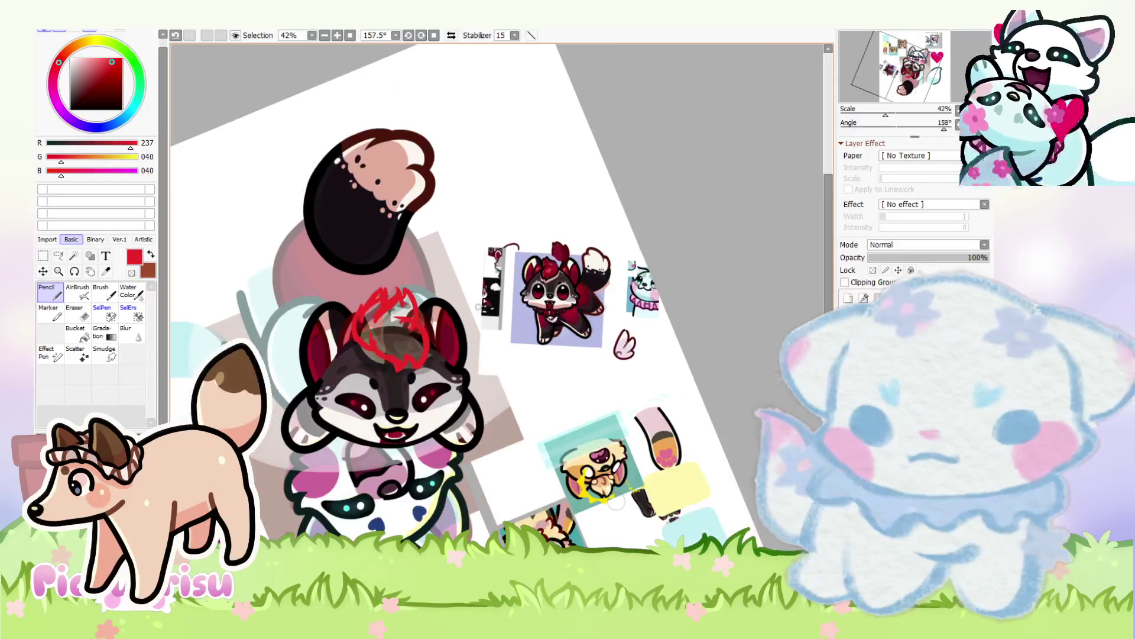
Step: Lower the sketch layer's opacity to 74%
click(942, 261)
drag(942, 260, 958, 258)
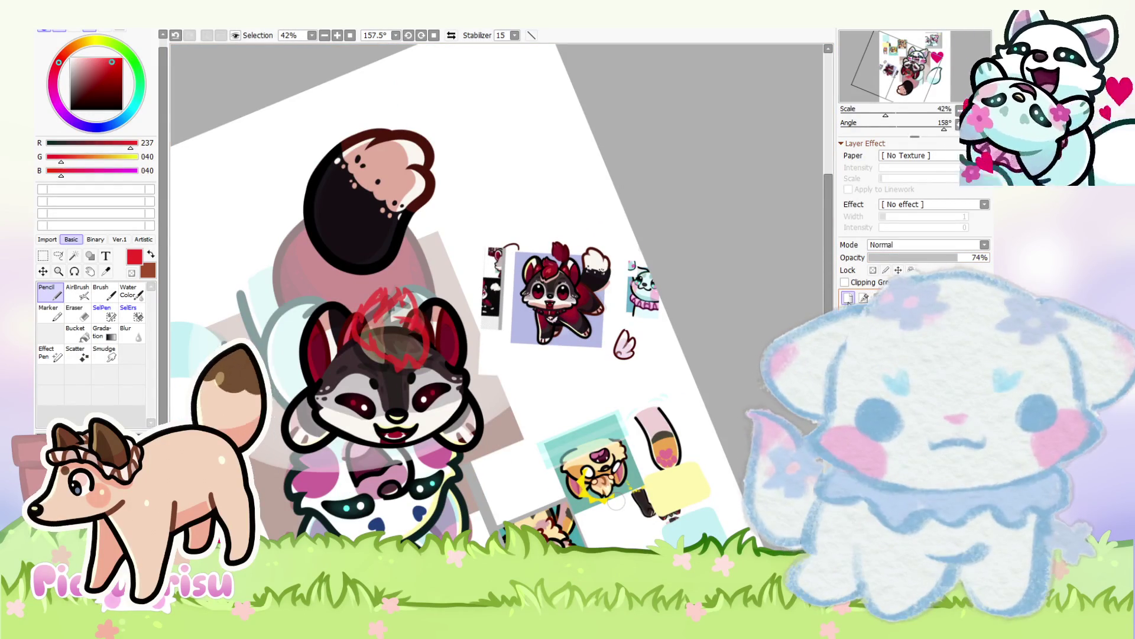
scroll(499, 290, up, 1)
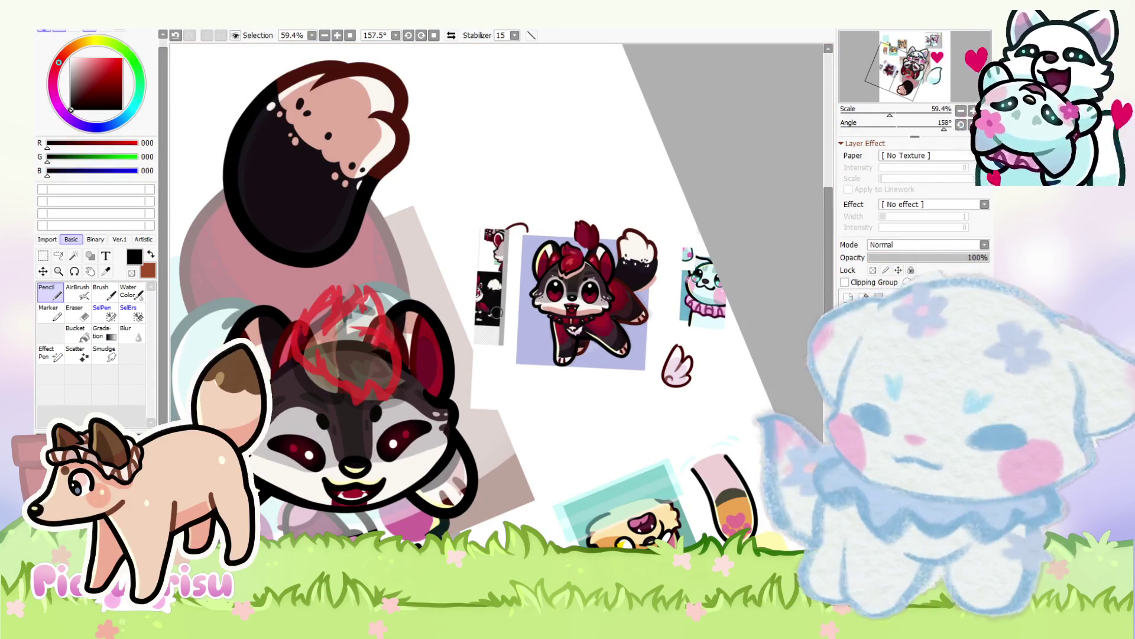
Step: Draw a black curved line across the head and test an eraser stroke on it
scroll(316, 355, up, 2)
scroll(317, 355, up, 1)
scroll(349, 361, up, 1)
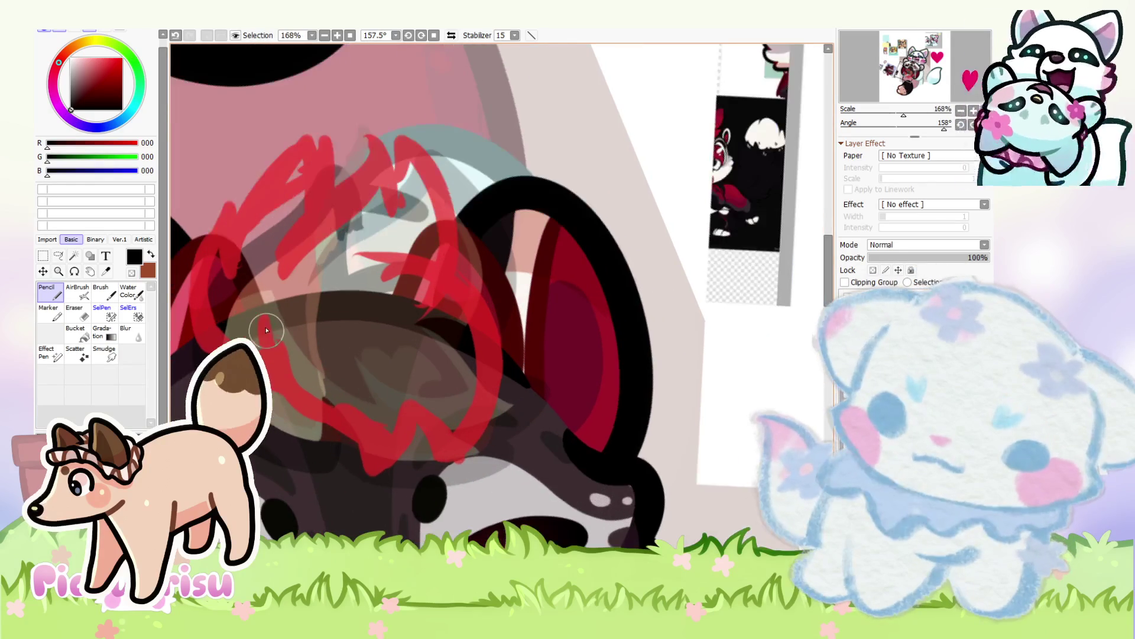
drag(331, 283, 500, 408)
click(73, 313)
scroll(418, 419, up, 3)
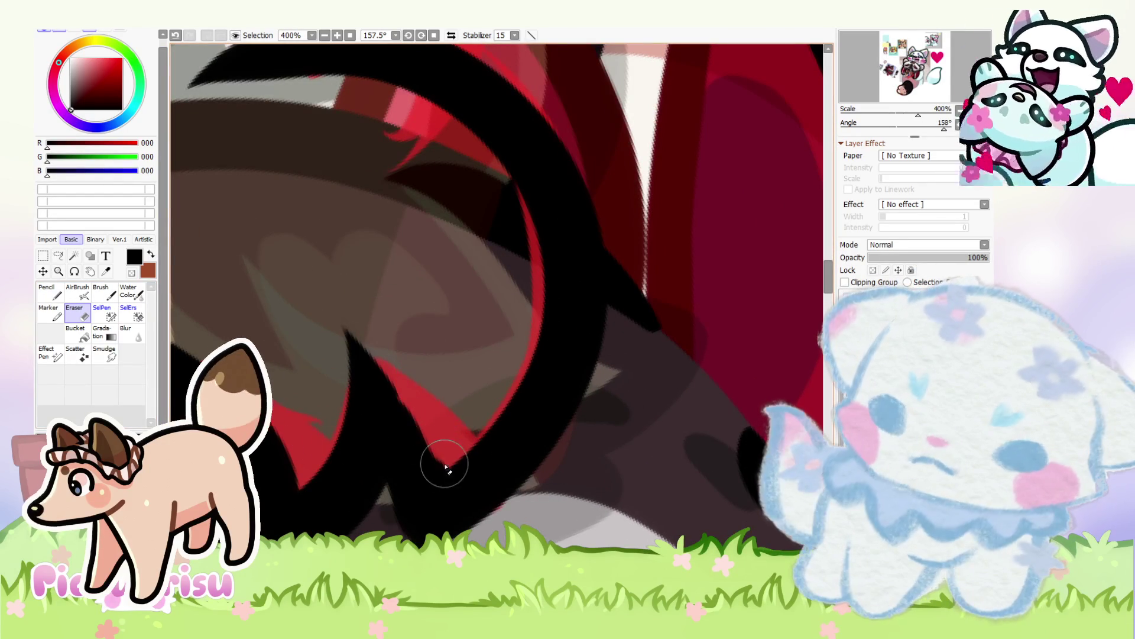
scroll(284, 352, down, 3)
scroll(283, 352, up, 3)
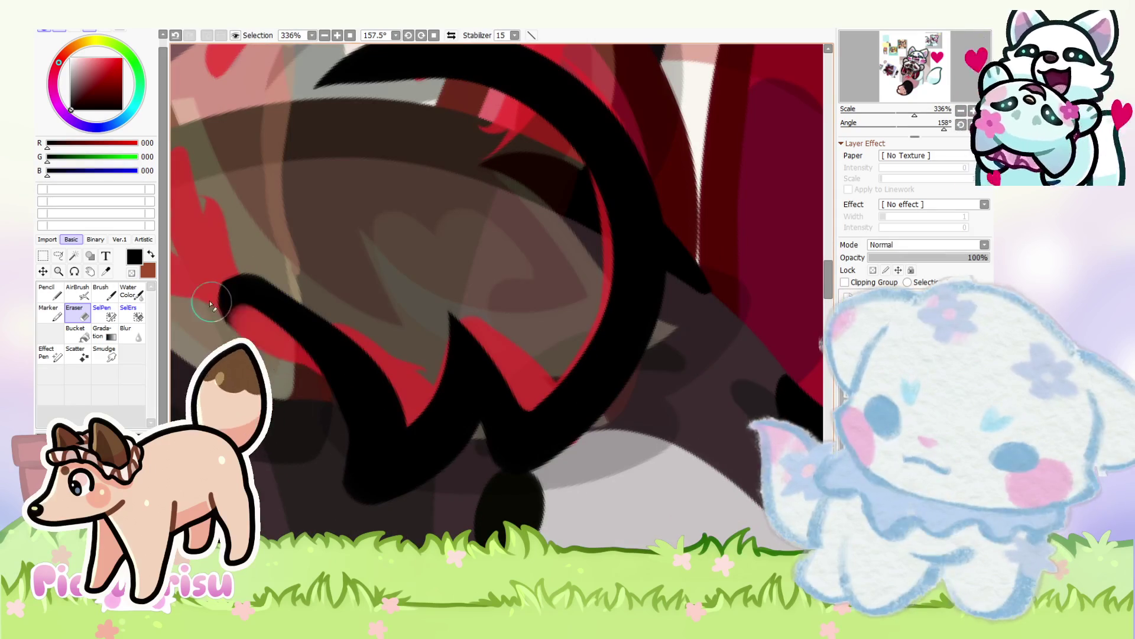
key(ctrl+z)
key(ctrl+z)
key(ctrl+z)
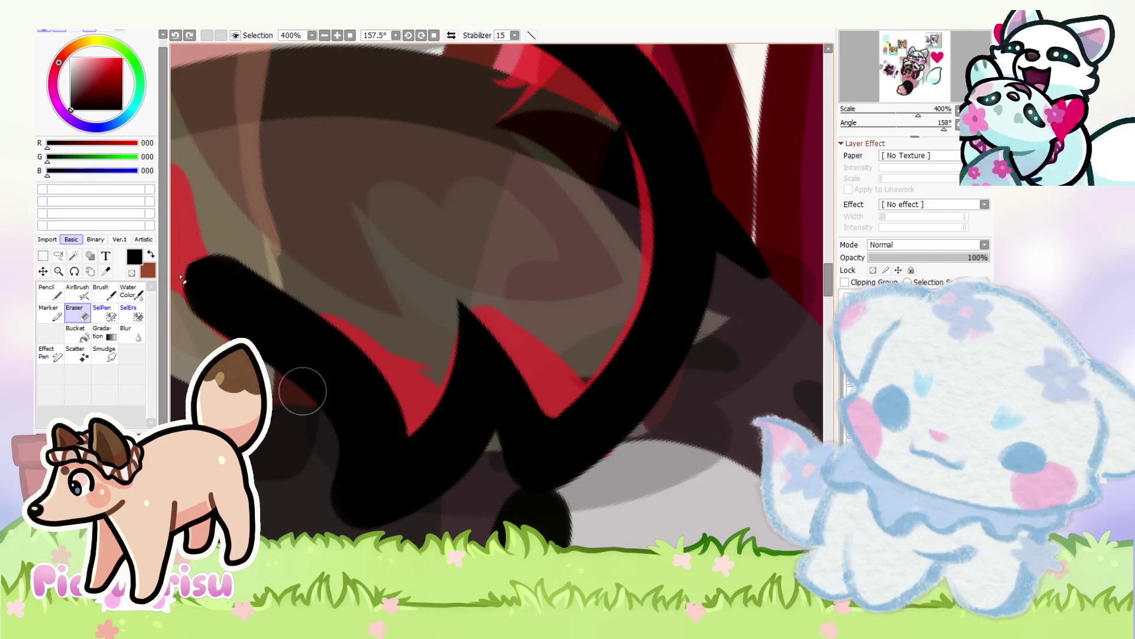
key(ctrl+y)
key(ctrl+y)
key(ctrl+y)
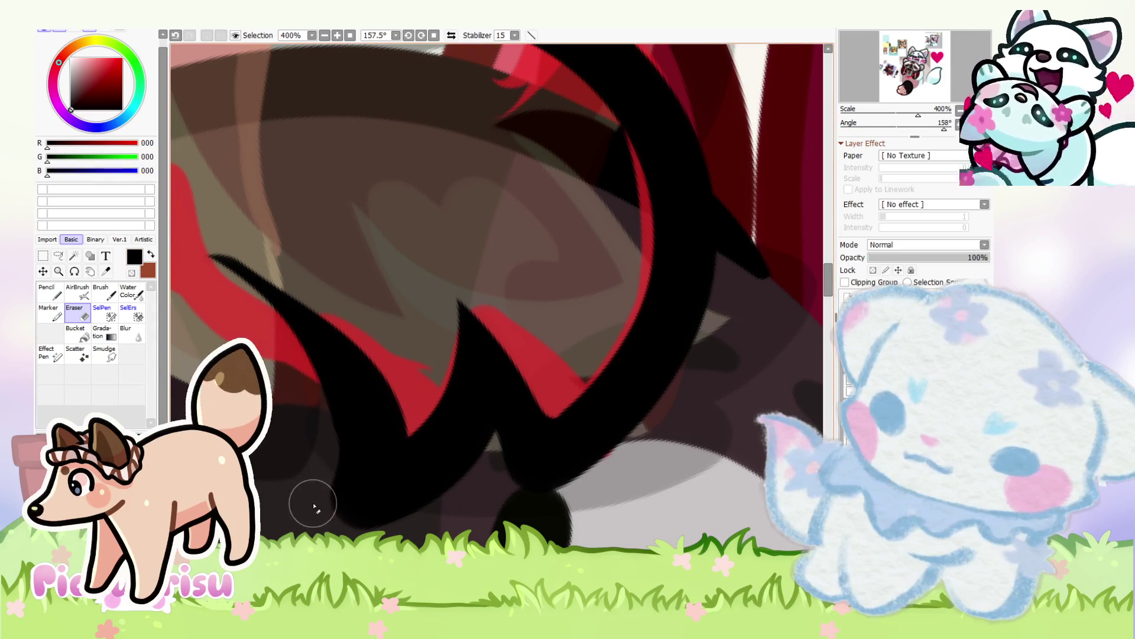
scroll(345, 391, down, 3)
scroll(346, 391, down, 2)
Step: Taper and trim the upper-left end of the black stroke with the Eraser
key(n)
scroll(337, 385, up, 4)
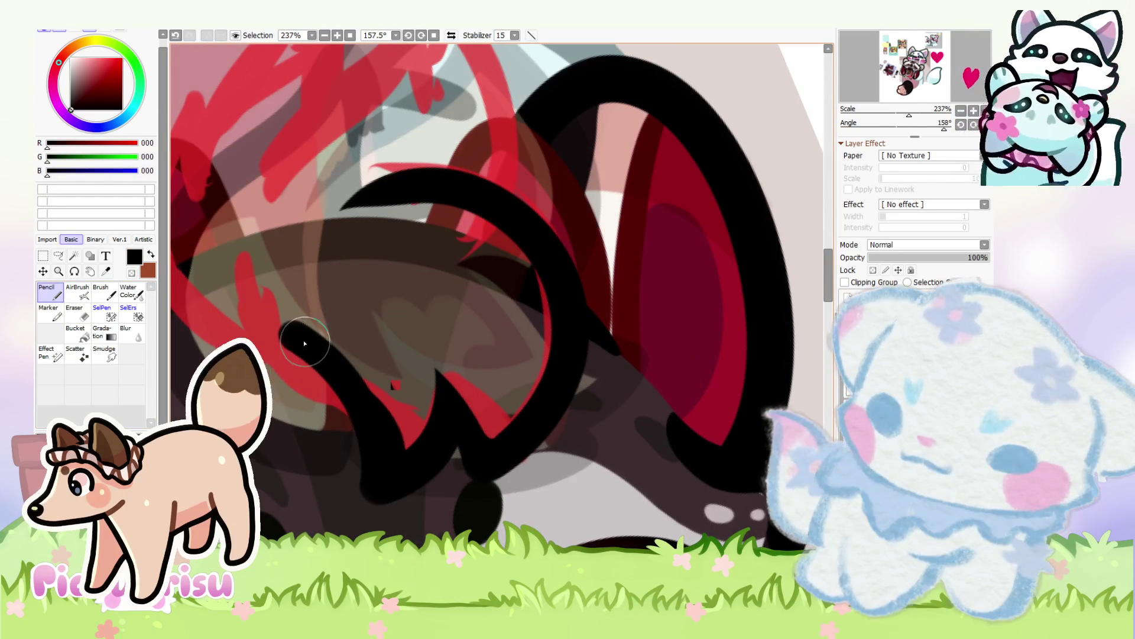
key(e)
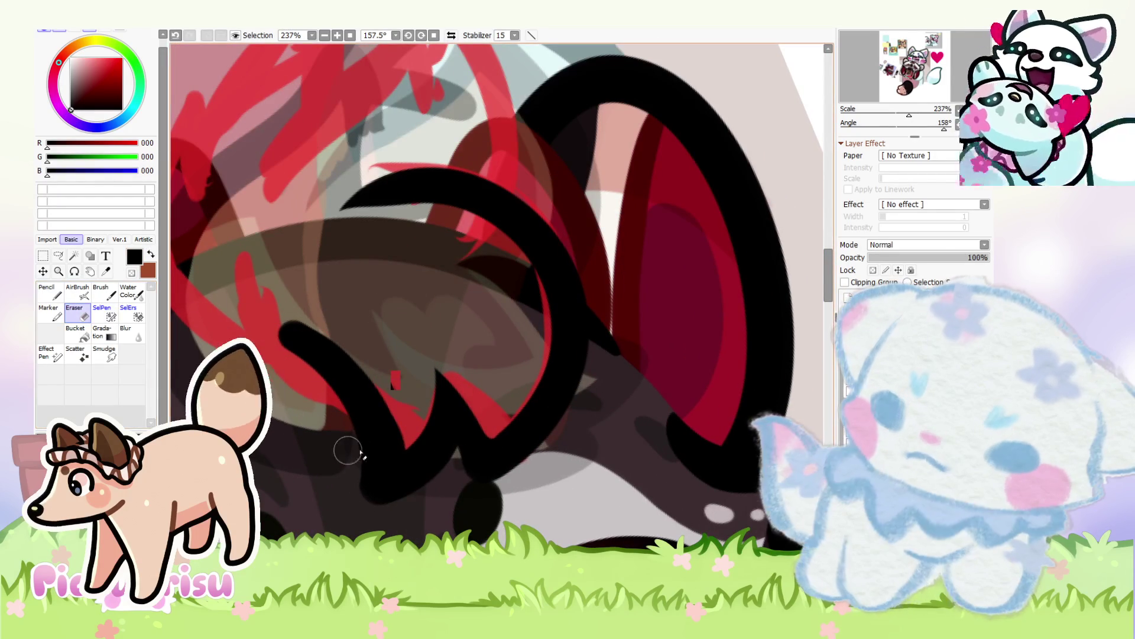
scroll(347, 450, up, 3)
drag(235, 264, 347, 300)
mouse_move(379, 248)
mouse_down()
mouse_move(308, 261)
mouse_move(340, 358)
mouse_up()
scroll(340, 358, down, 7)
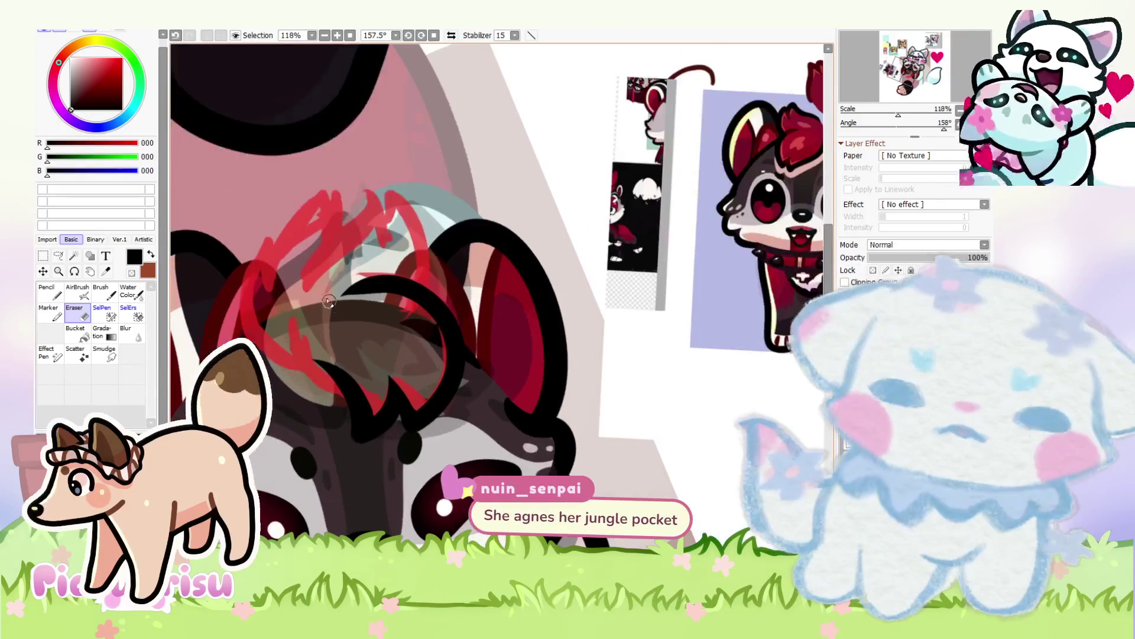
Step: Try black airbrush strokes over the hair, then undo them
key(a)
scroll(199, 288, up, 4)
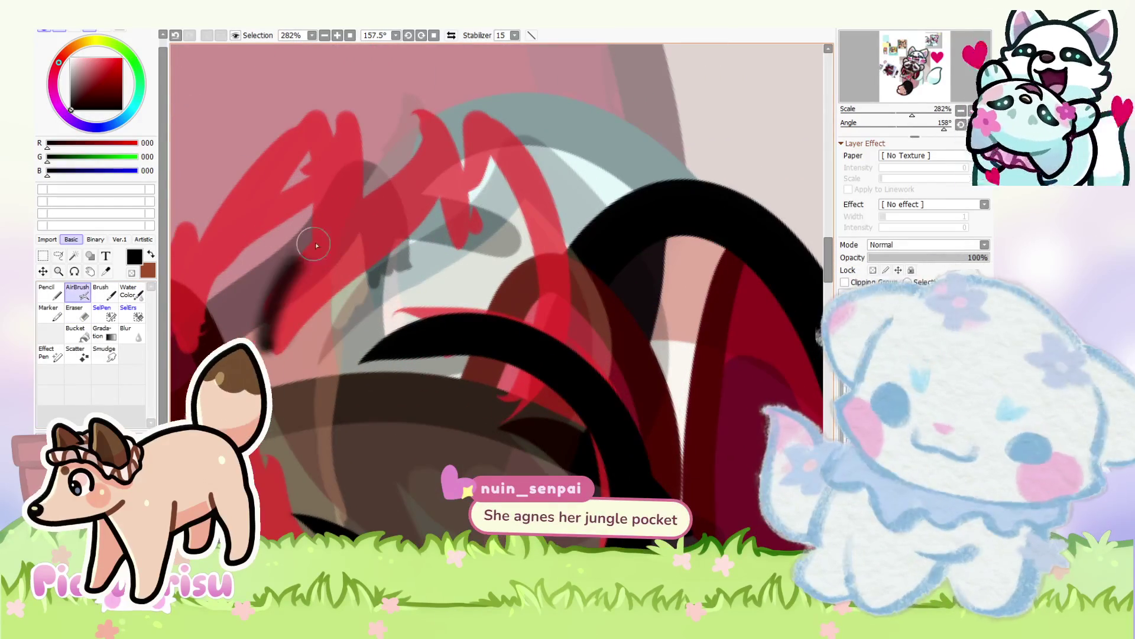
drag(278, 296, 417, 112)
drag(449, 221, 171, 224)
click(50, 291)
key(ctrl+z)
key(ctrl+z)
Step: After undoing trial strokes, draw the tuft's zigzag black outline
mouse_move(269, 290)
mouse_down()
mouse_move(354, 202)
mouse_move(472, 194)
mouse_up()
key(ctrl+z)
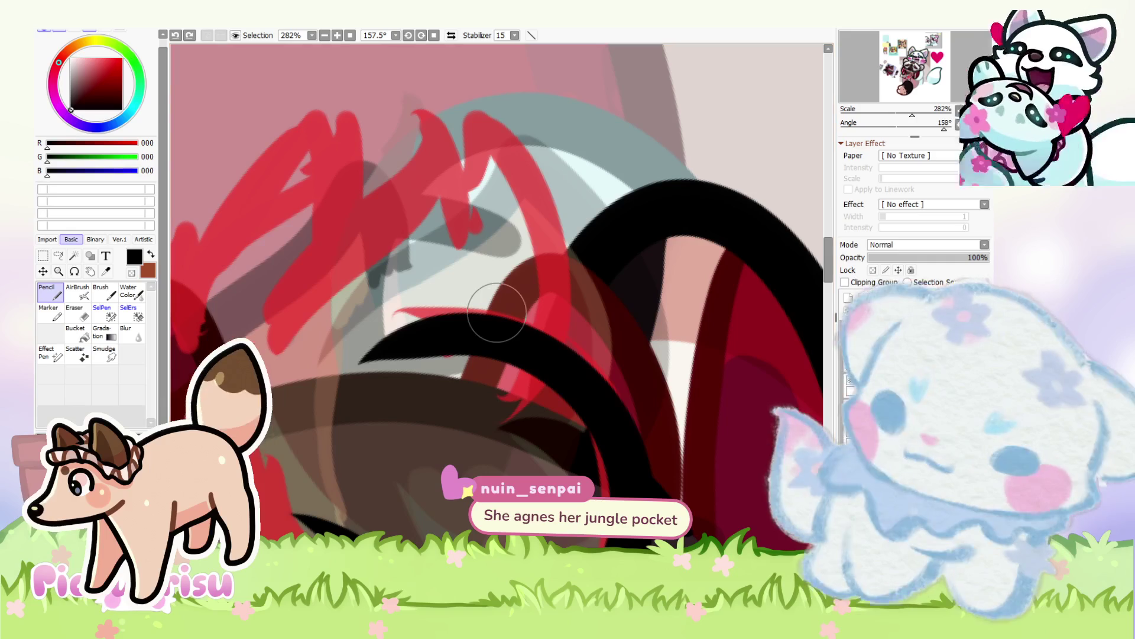
mouse_move(278, 296)
mouse_down()
mouse_move(398, 109)
mouse_move(292, 260)
mouse_up()
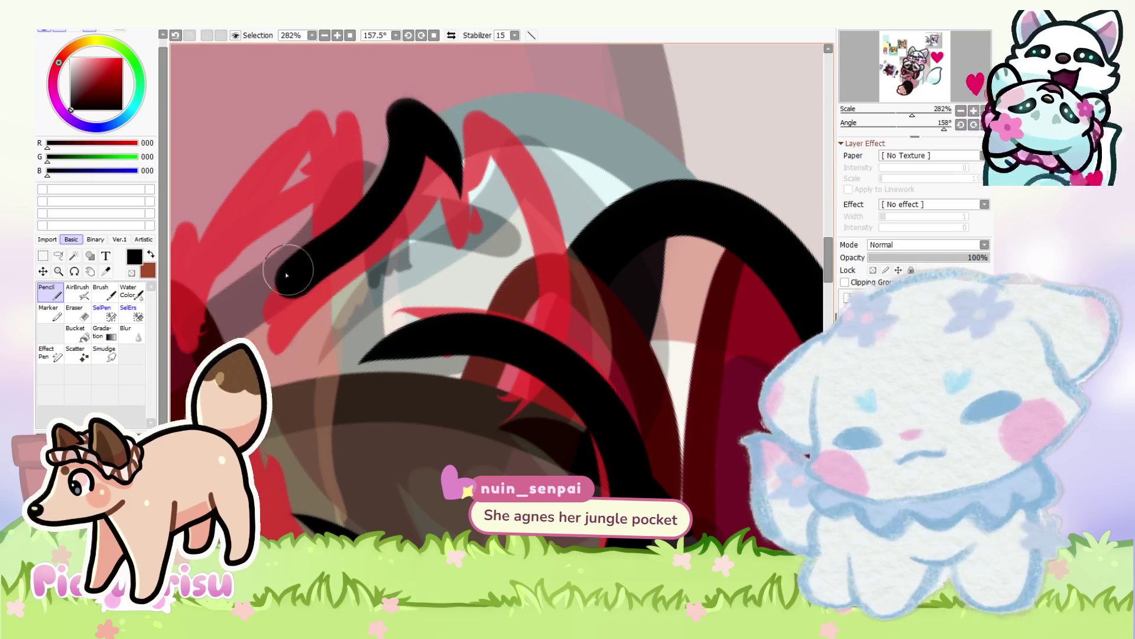
key(ctrl+z)
mouse_move(237, 331)
mouse_down()
mouse_move(349, 224)
mouse_move(467, 242)
mouse_move(491, 153)
mouse_move(582, 262)
mouse_move(556, 322)
mouse_up()
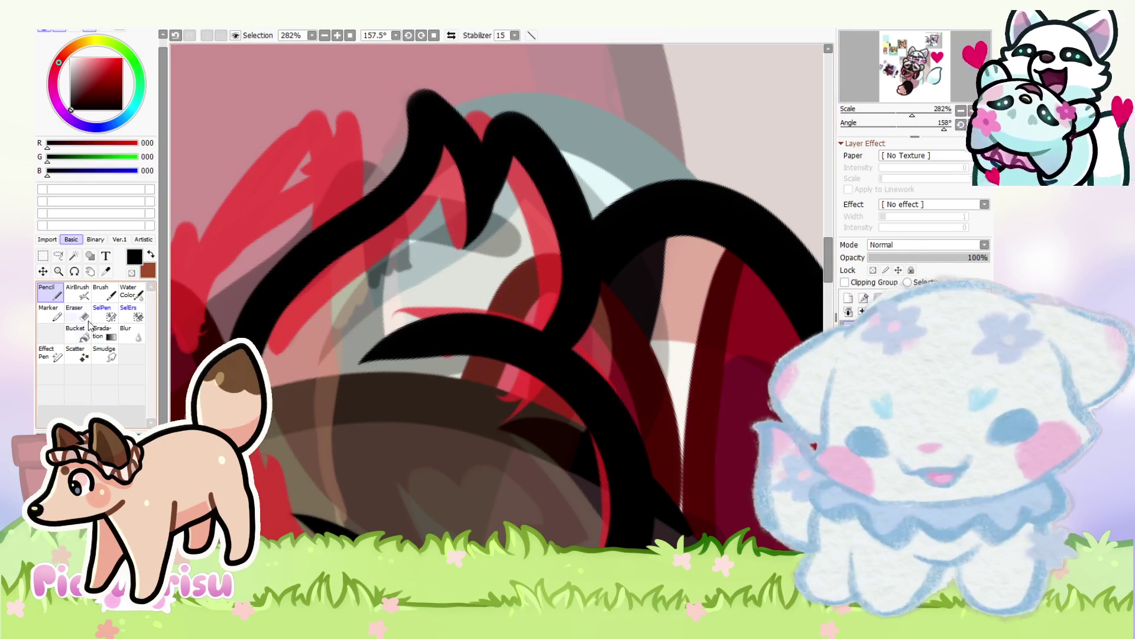
scroll(468, 261, up, 2)
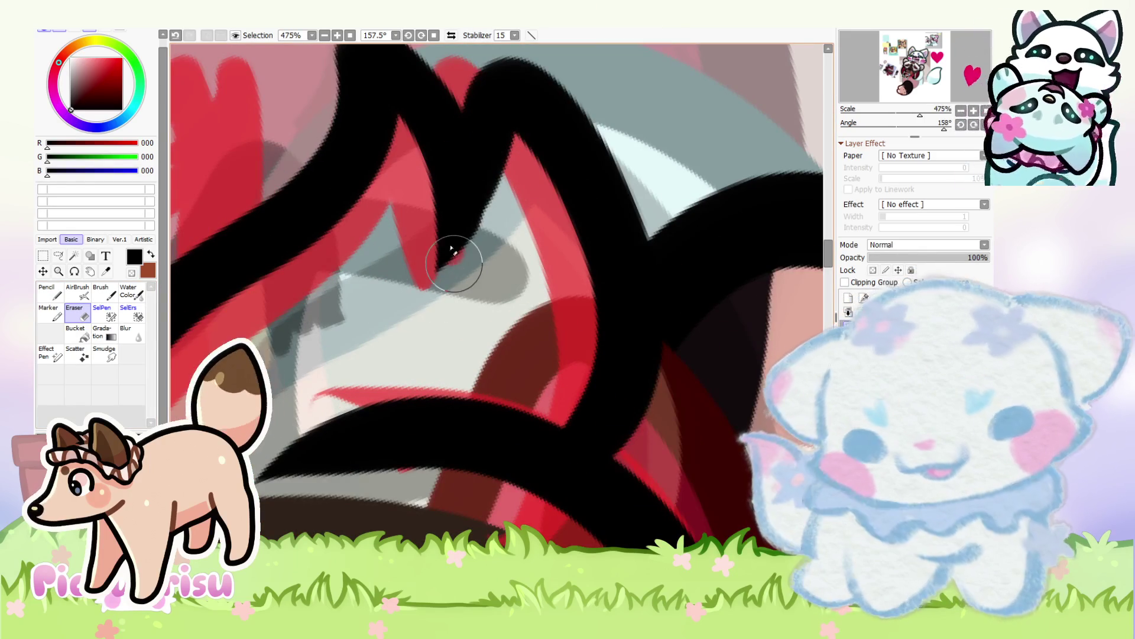
scroll(456, 253, down, 5)
click(50, 291)
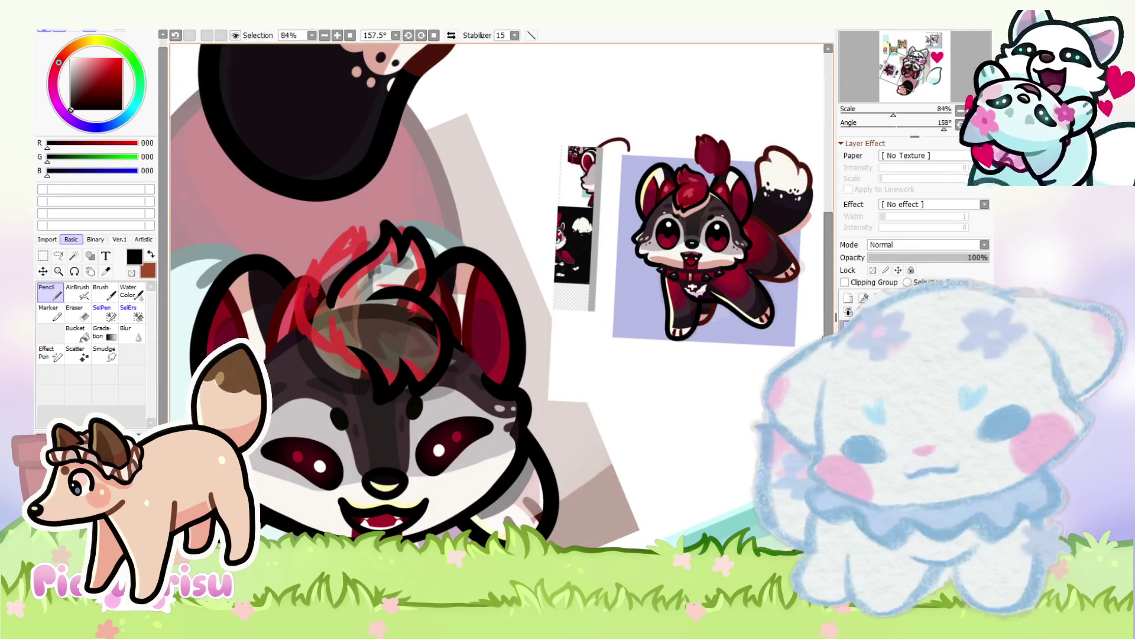
Step: Clean up the outline on the full-opacity layer and sample dark red (103, 11, 26) from the reference hair
click(847, 299)
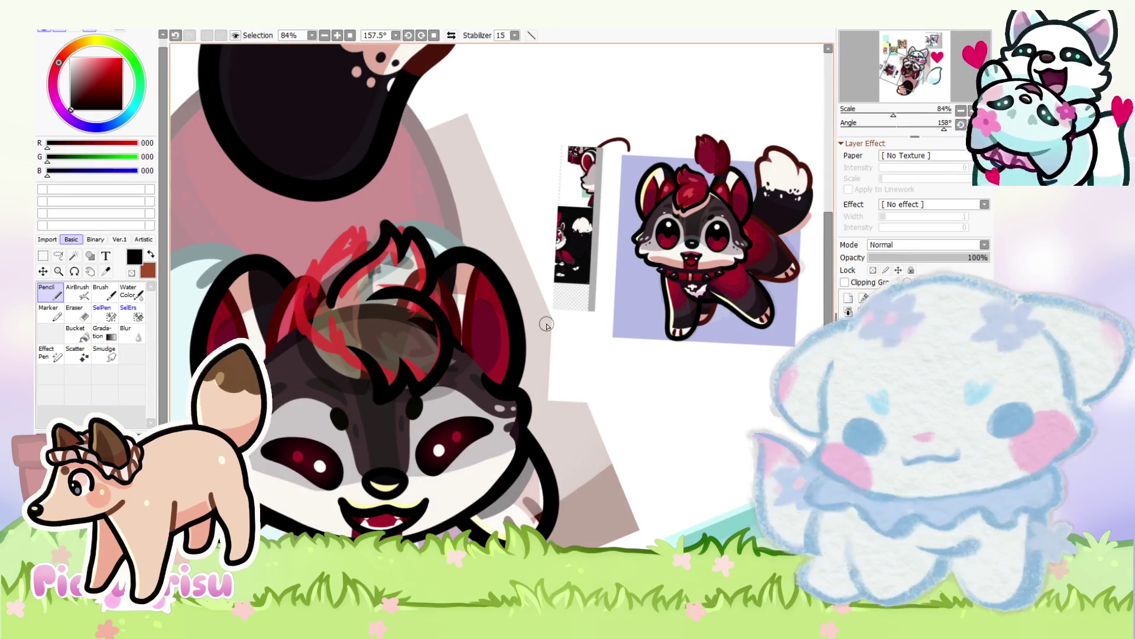
scroll(374, 302, up, 3)
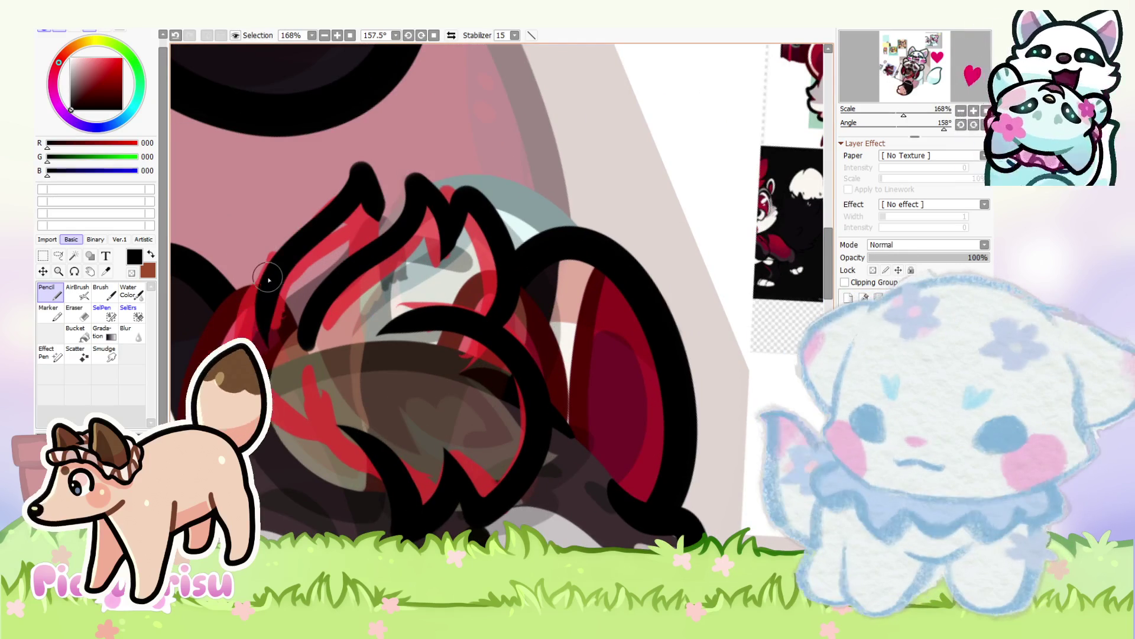
scroll(270, 317, down, 3)
scroll(270, 316, up, 5)
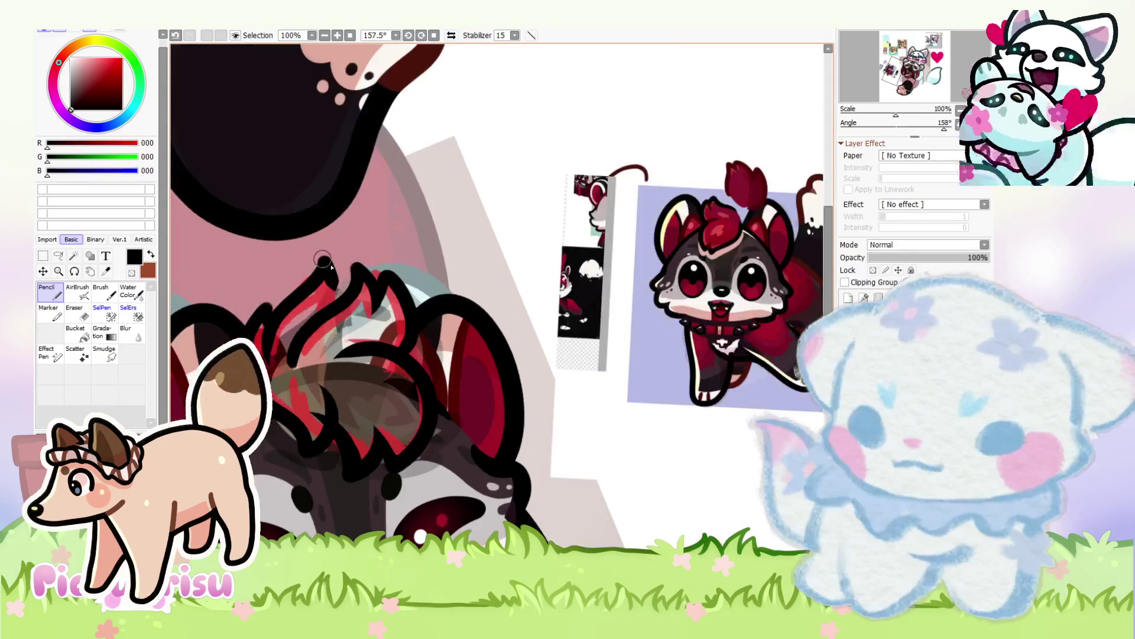
click(74, 312)
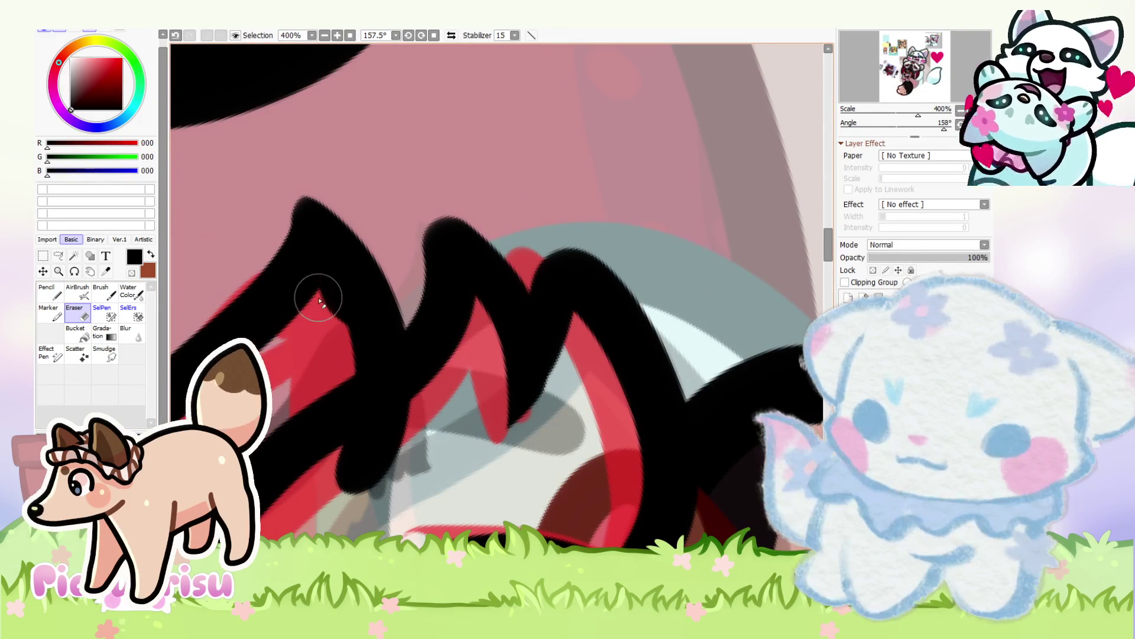
scroll(284, 208, up, 2)
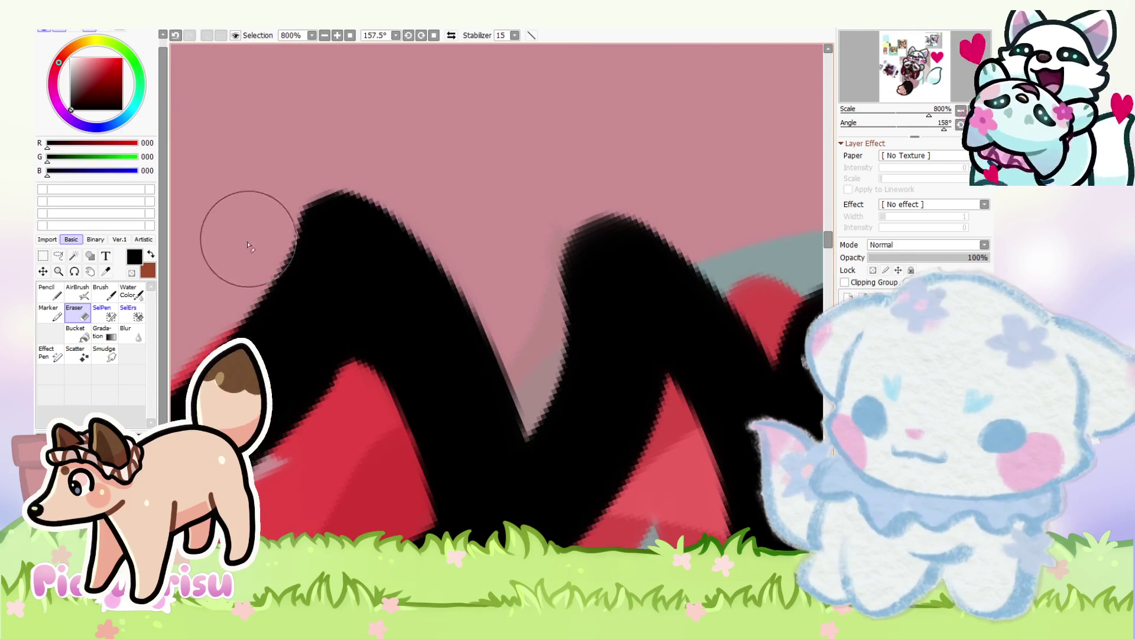
scroll(347, 246, down, 2)
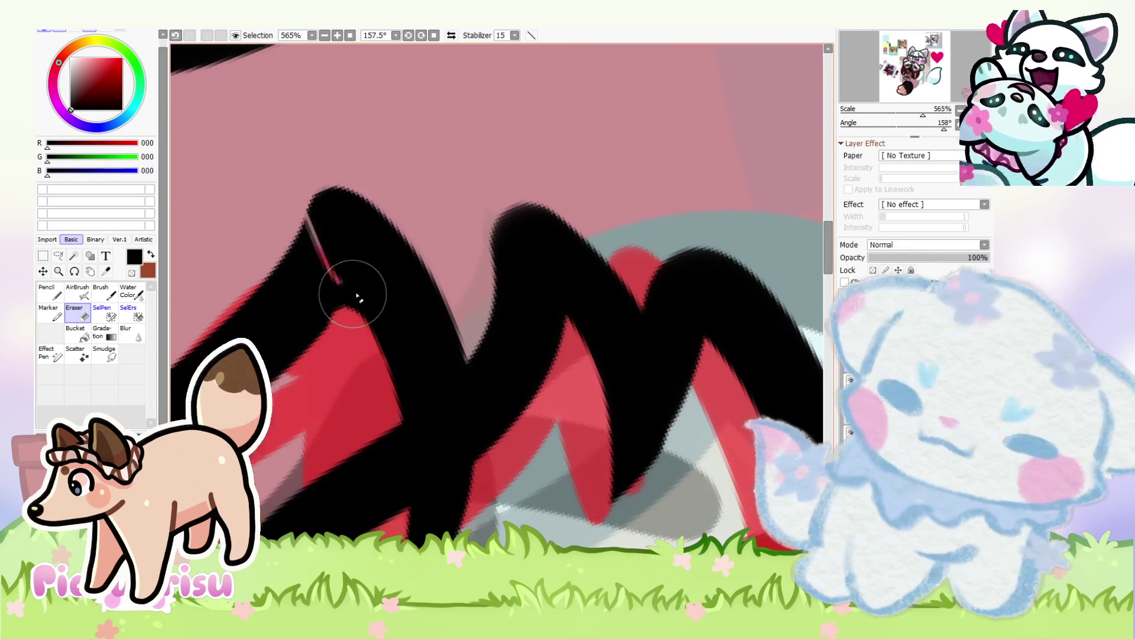
scroll(267, 278, down, 10)
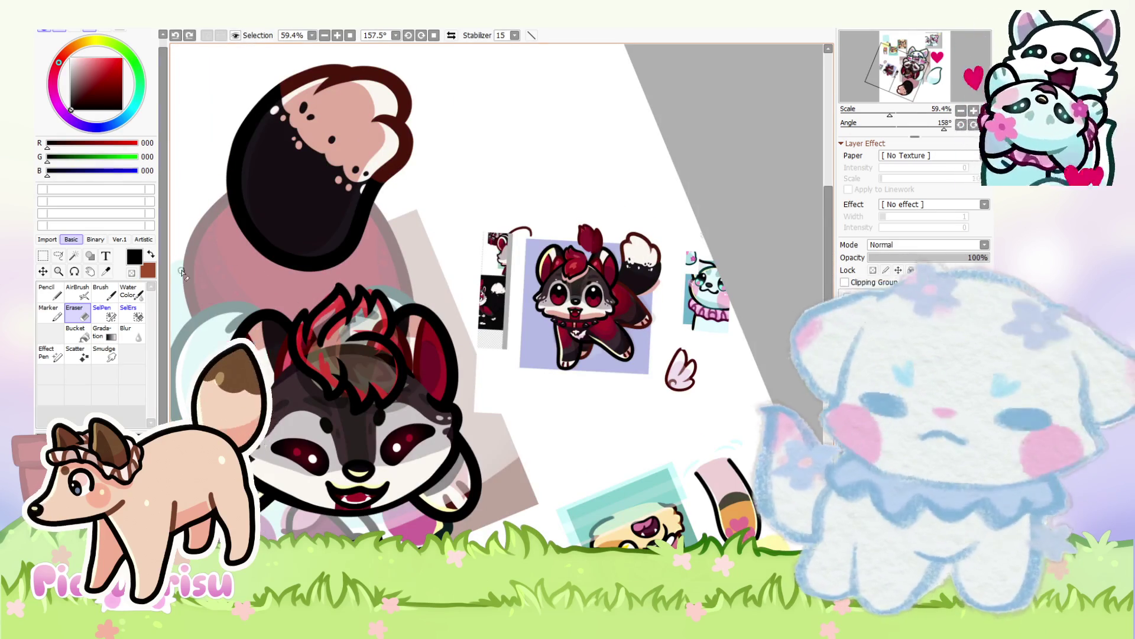
click(61, 299)
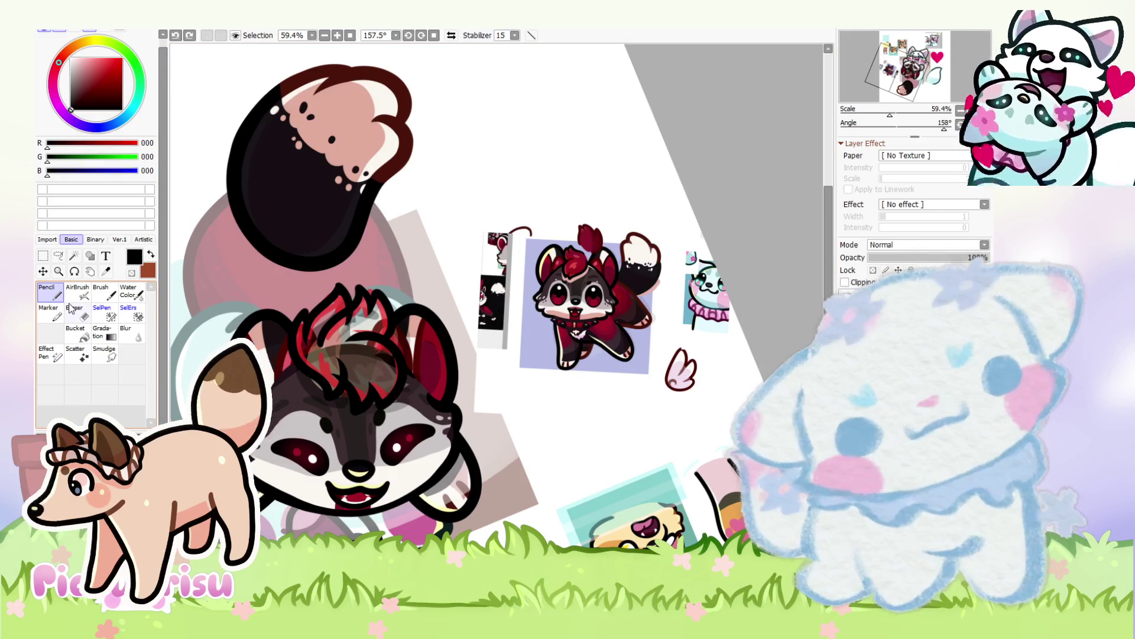
scroll(493, 308, up, 4)
right_click(532, 332)
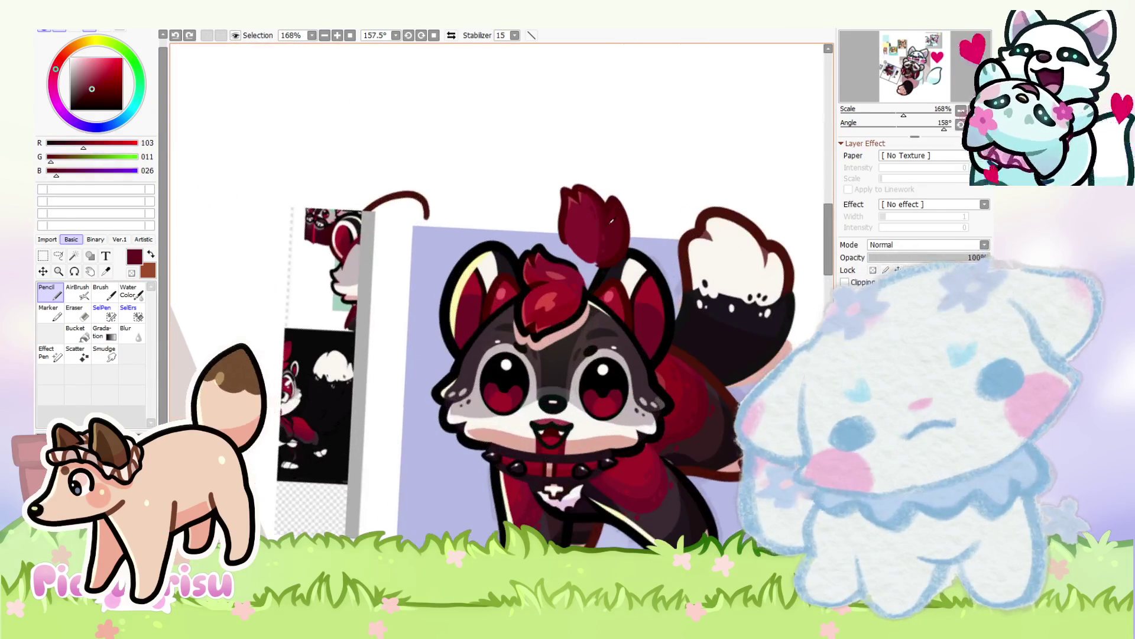
Step: Fill the spiky tuft inside its black outline with dark red (103/011/026)
scroll(591, 385, down, 5)
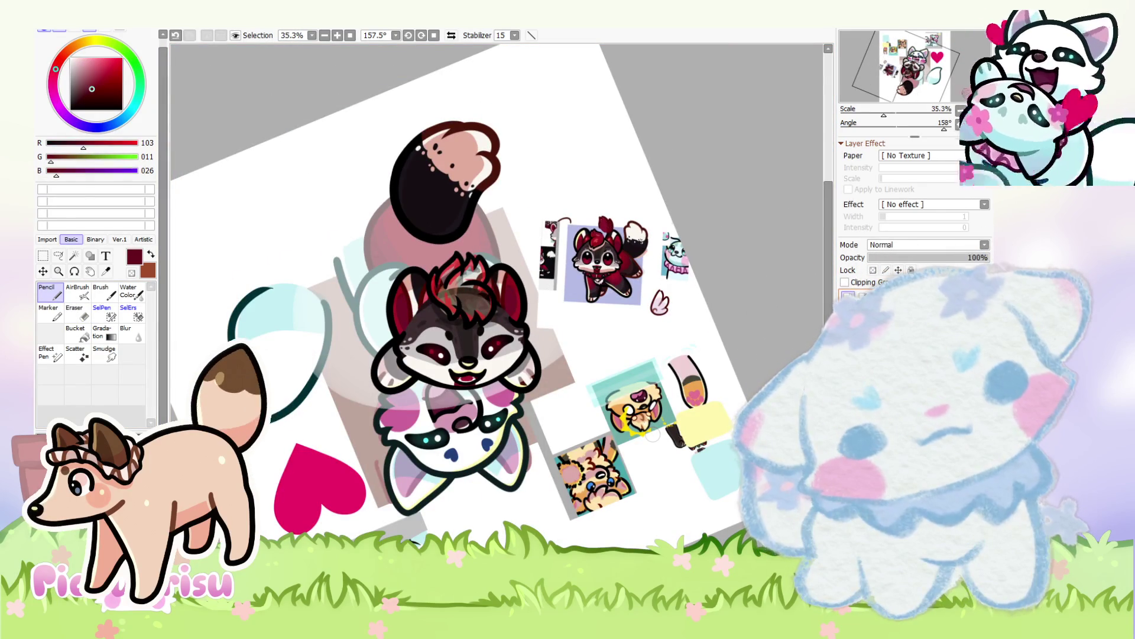
scroll(555, 315, up, 3)
scroll(378, 240, up, 3)
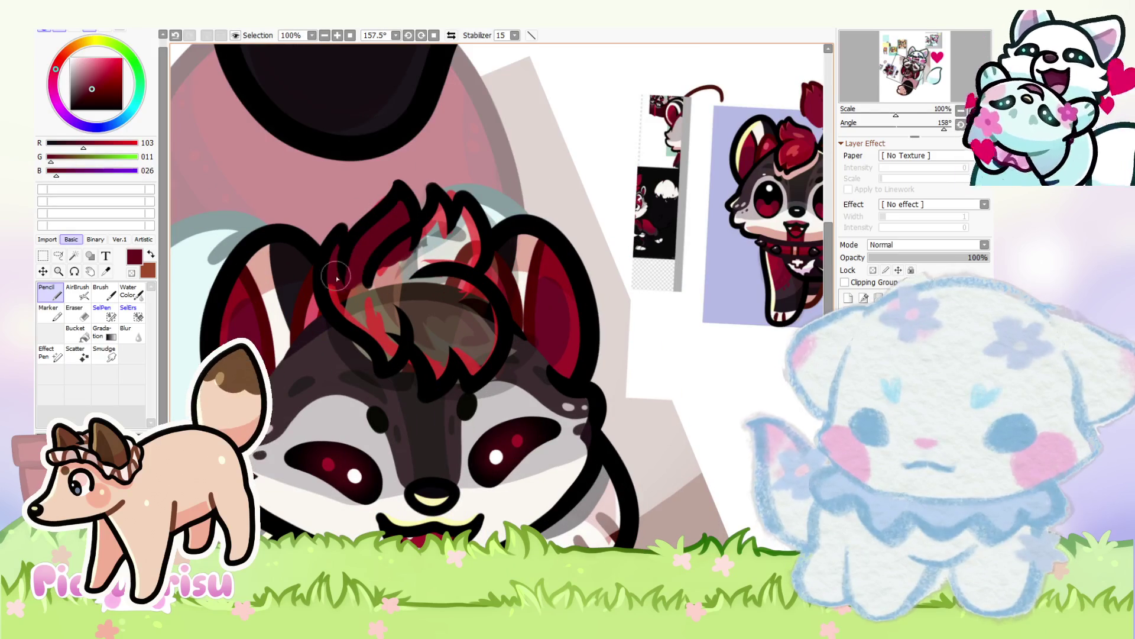
drag(380, 334, 383, 331)
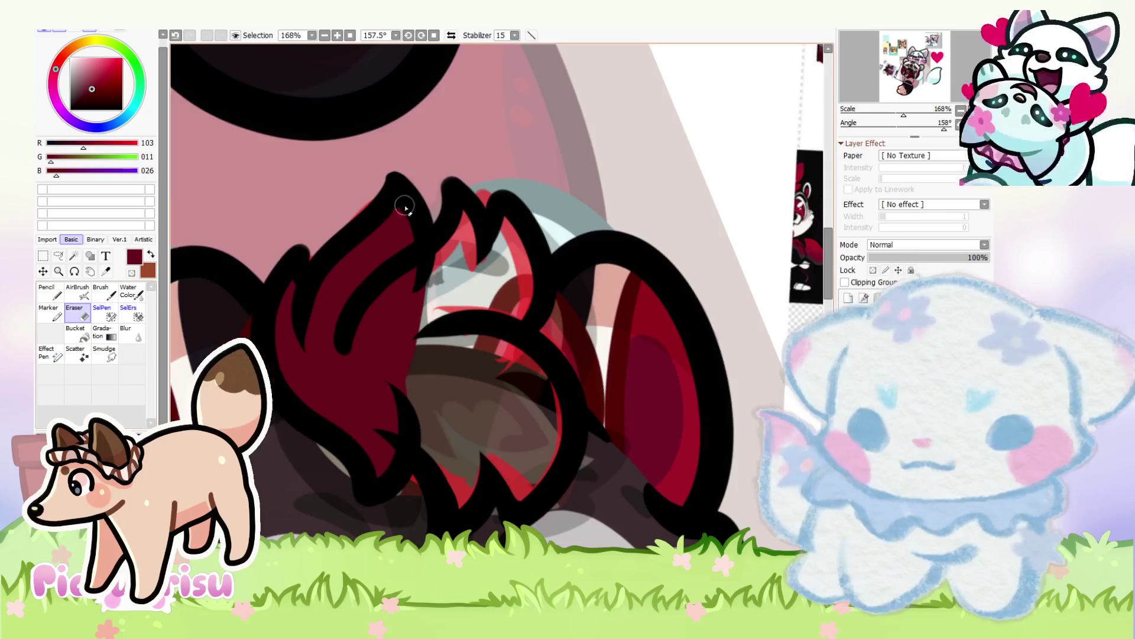
scroll(400, 215, up, 8)
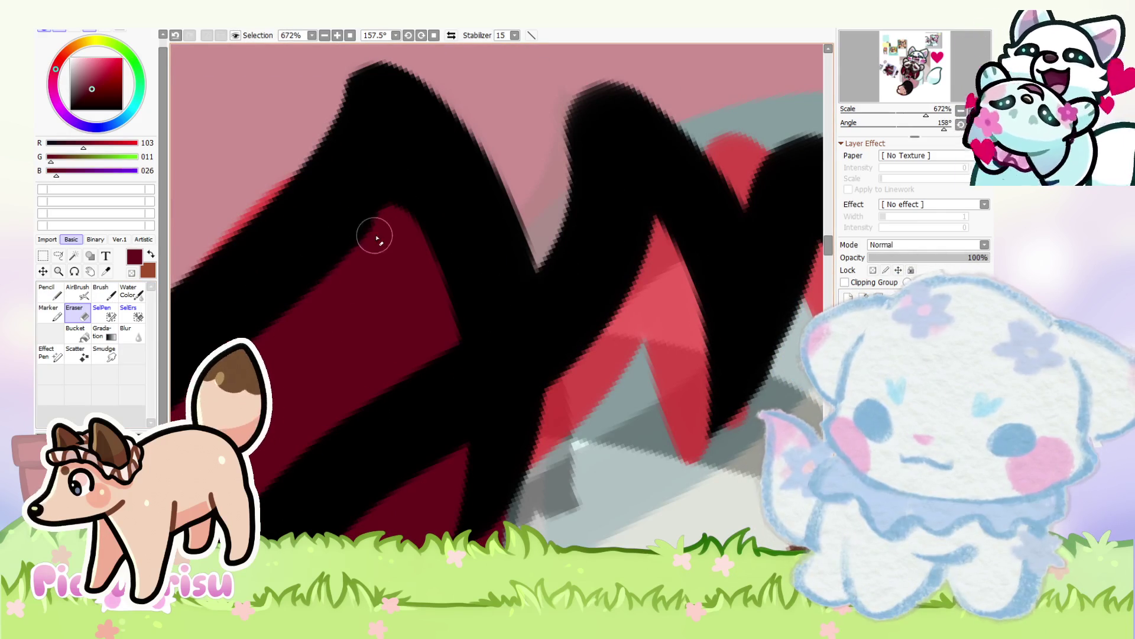
scroll(355, 272, down, 1)
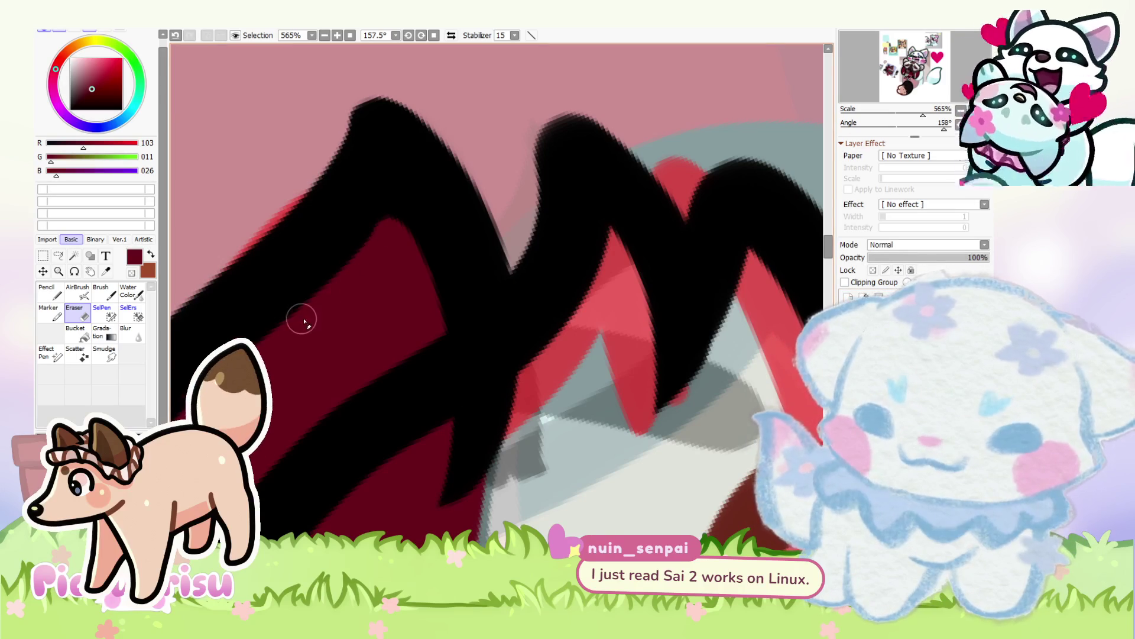
scroll(353, 124, up, 3)
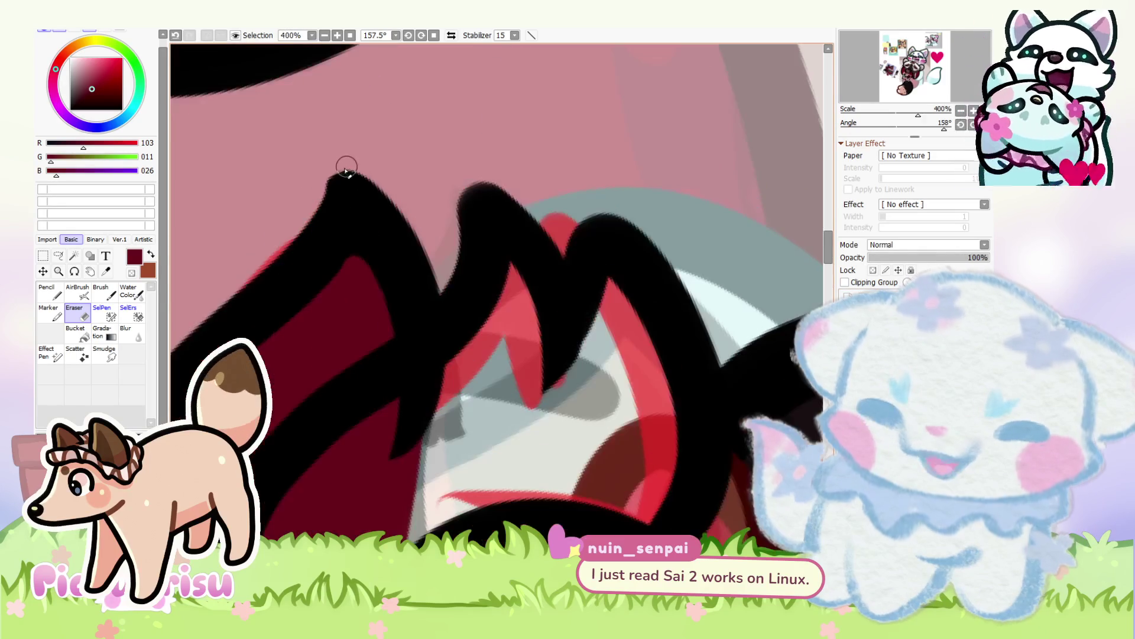
scroll(520, 227, down, 8)
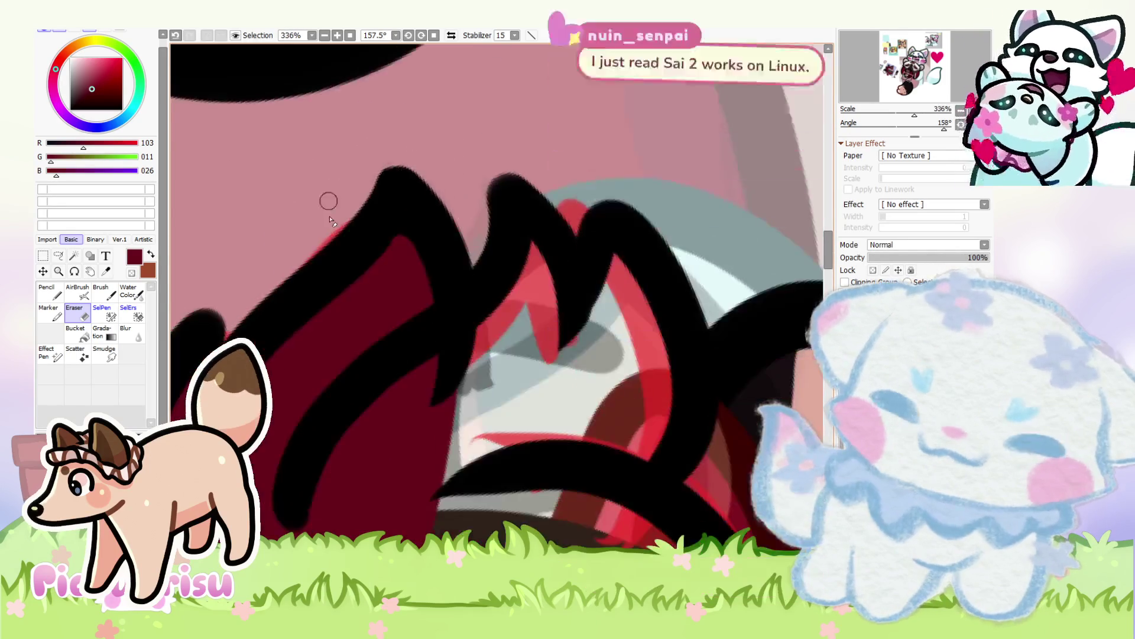
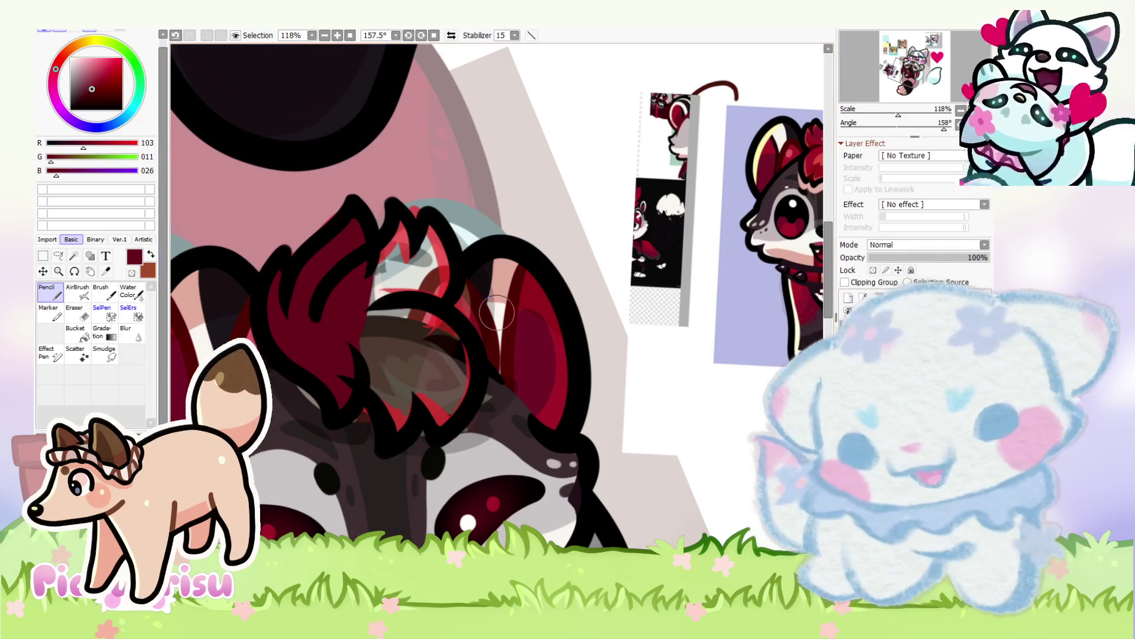
Step: Paint over the dark grey shading in the hair tuft with red
scroll(658, 264, up, 3)
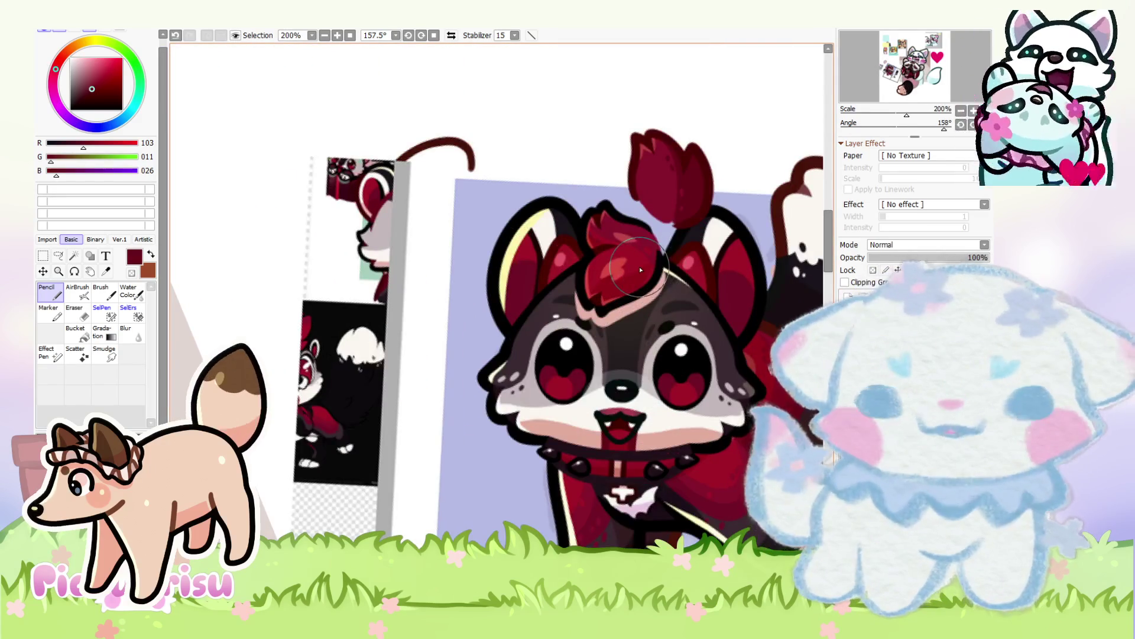
scroll(640, 270, up, 2)
scroll(524, 314, down, 5)
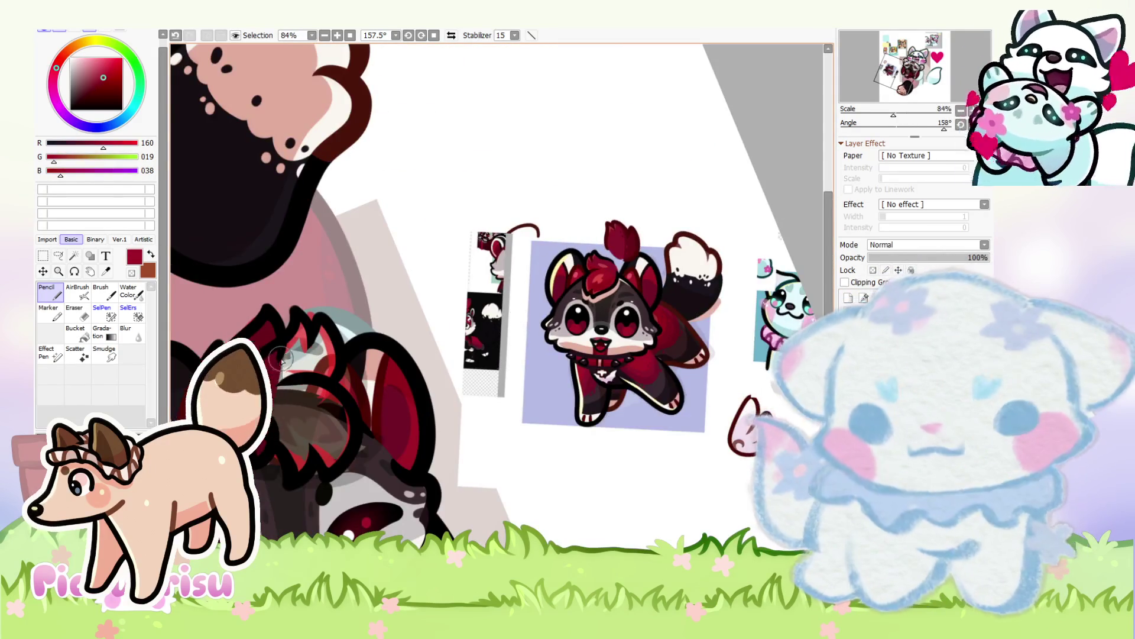
scroll(285, 357, up, 2)
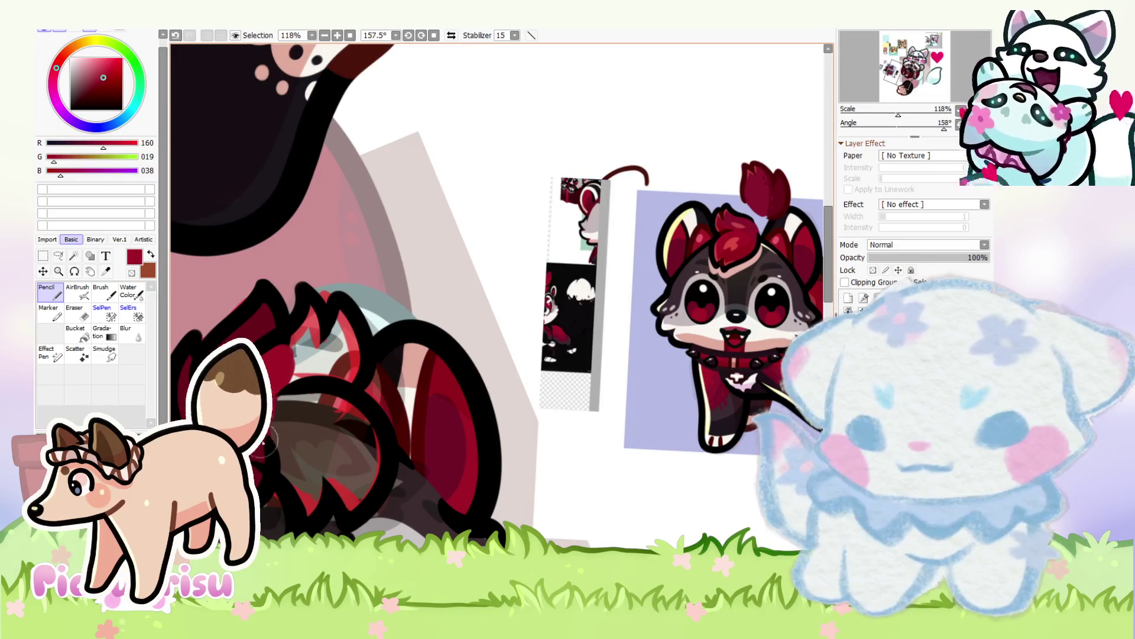
mouse_move(339, 452)
mouse_down()
mouse_move(352, 467)
mouse_move(328, 414)
mouse_up()
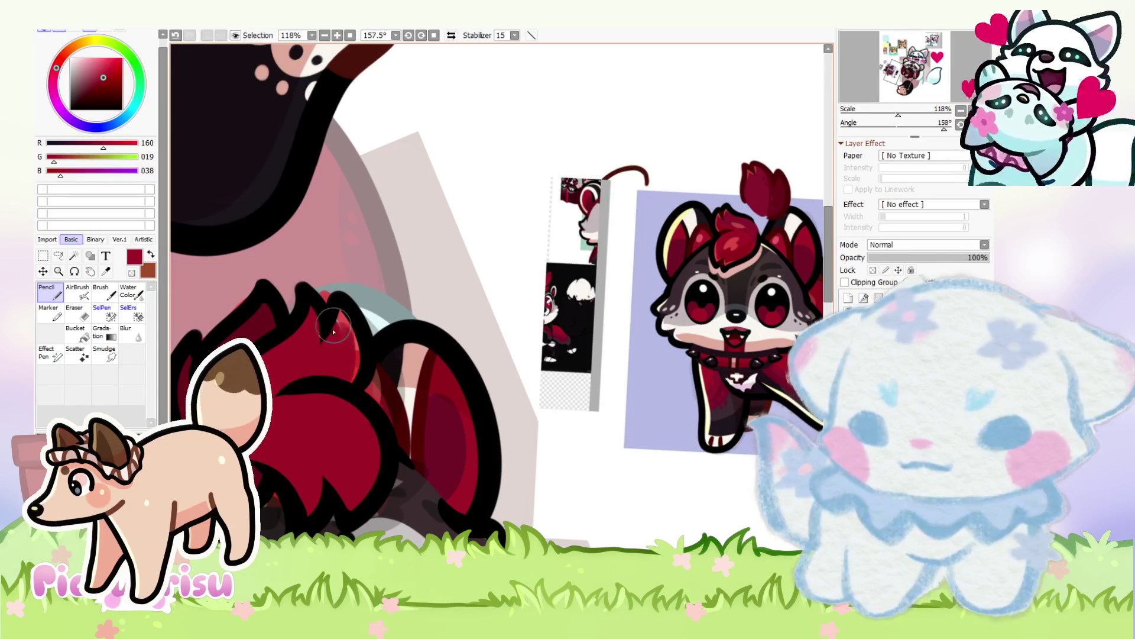
scroll(334, 339, down, 2)
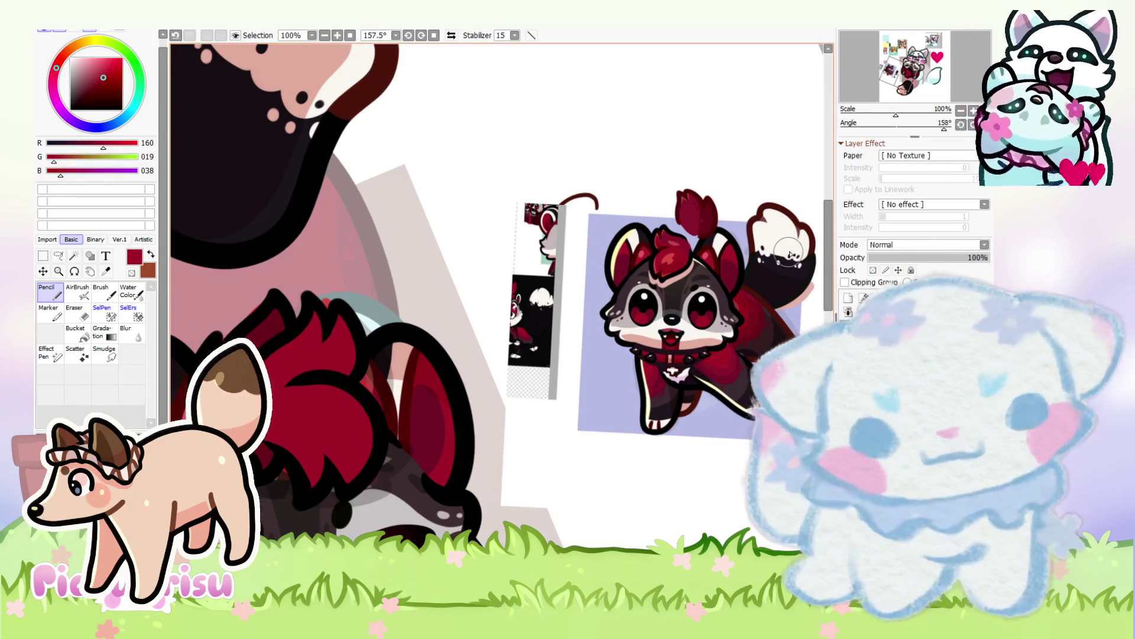
scroll(474, 331, down, 2)
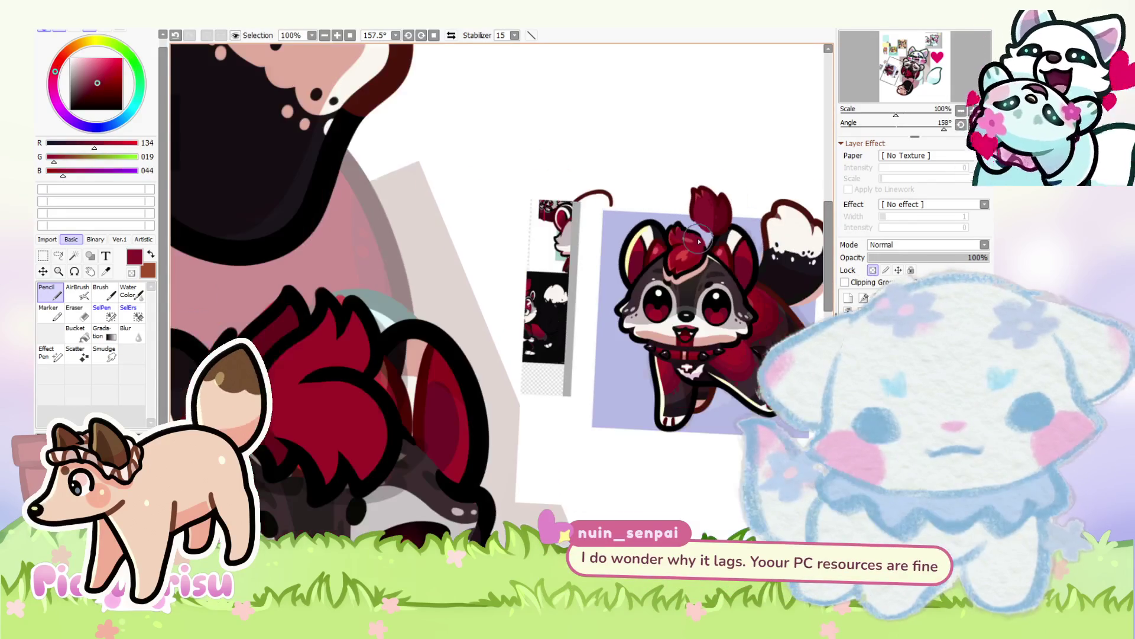
Step: Sample darker and bright reds from the fur, toggling between Eraser and Pencil
alt+click(272, 414)
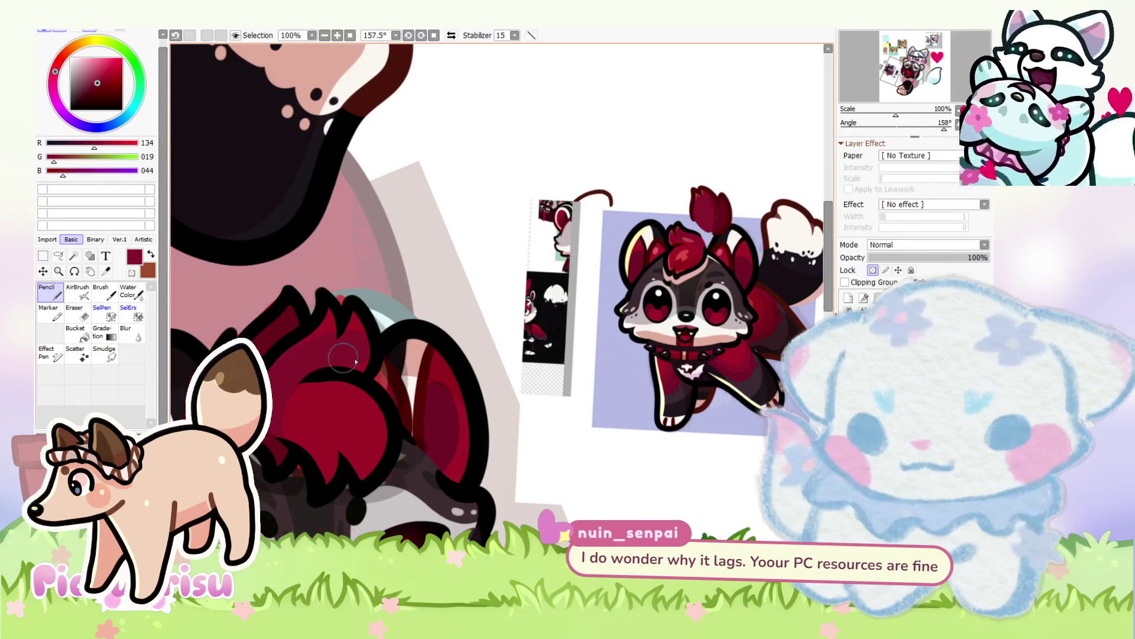
scroll(273, 415, up, 2)
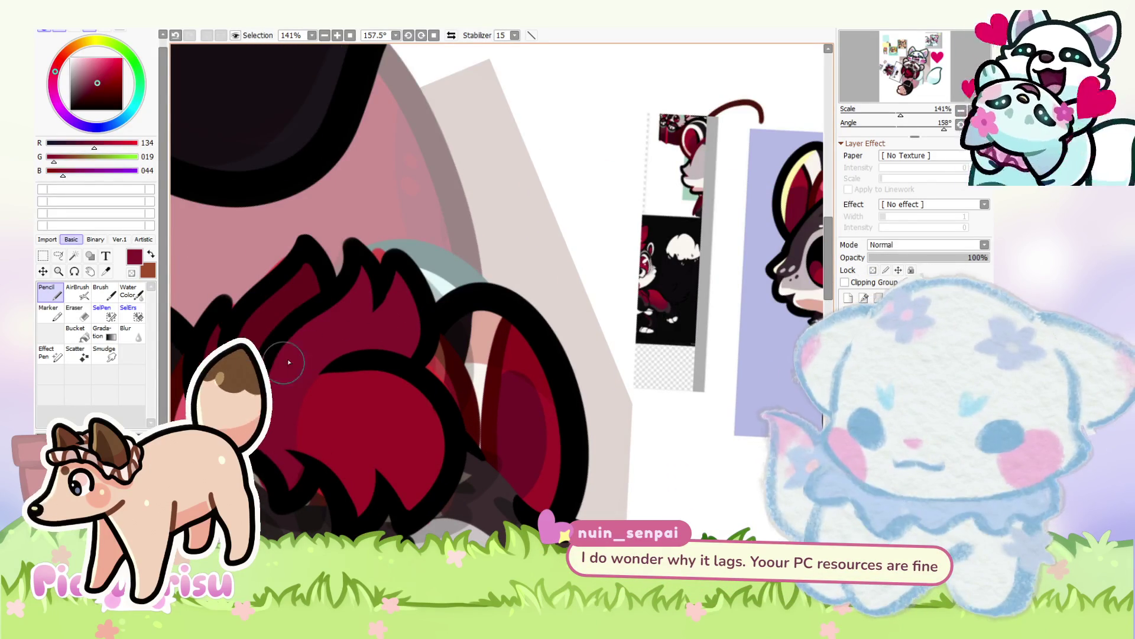
alt+click(262, 353)
alt+click(298, 461)
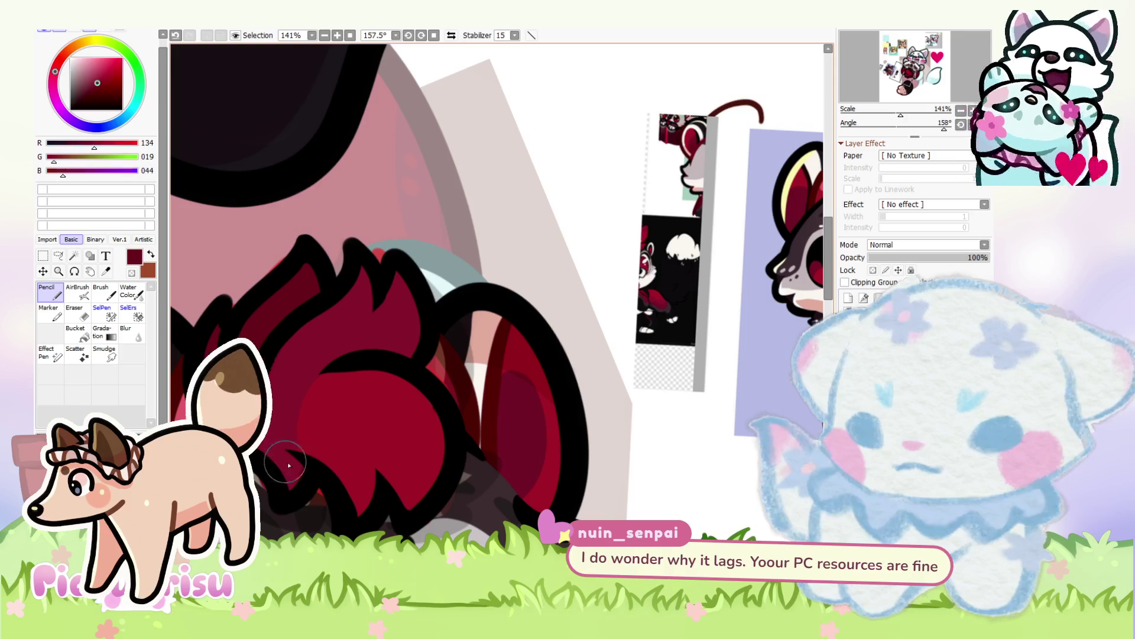
click(84, 319)
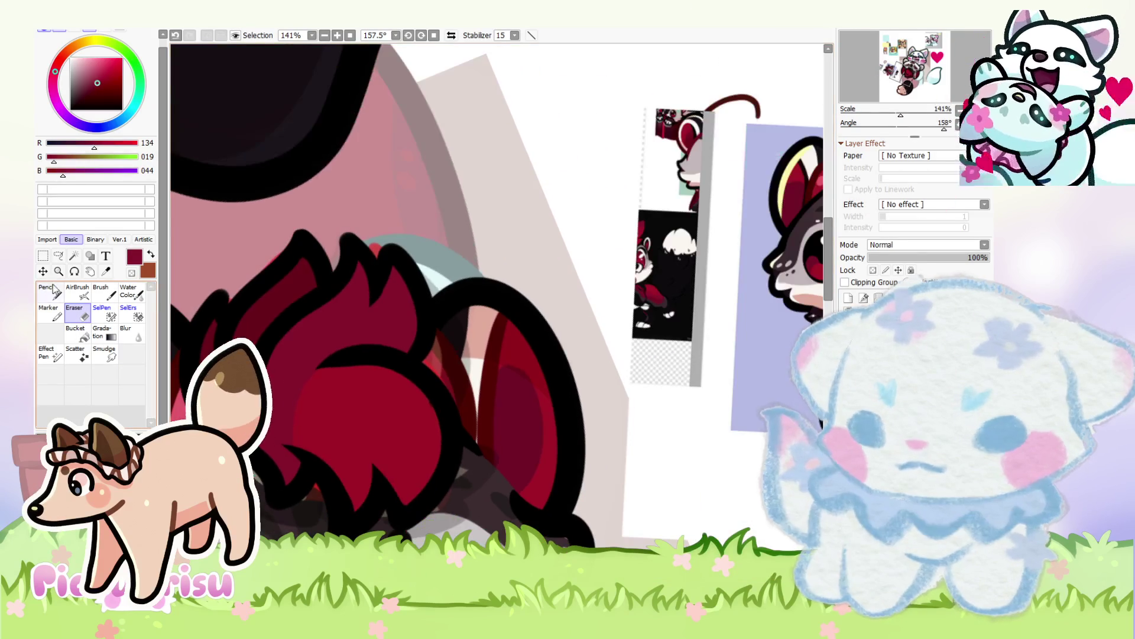
click(50, 291)
alt+click(319, 410)
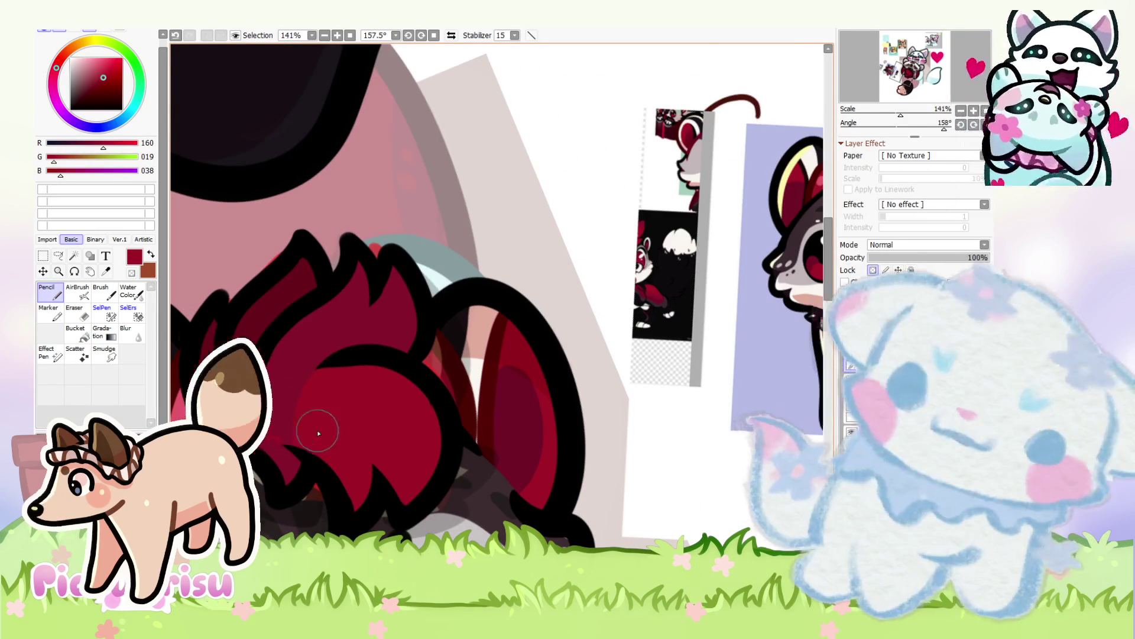
Step: Add faint darker red strokes across the fur using a sampled dark red
scroll(319, 414, up, 1)
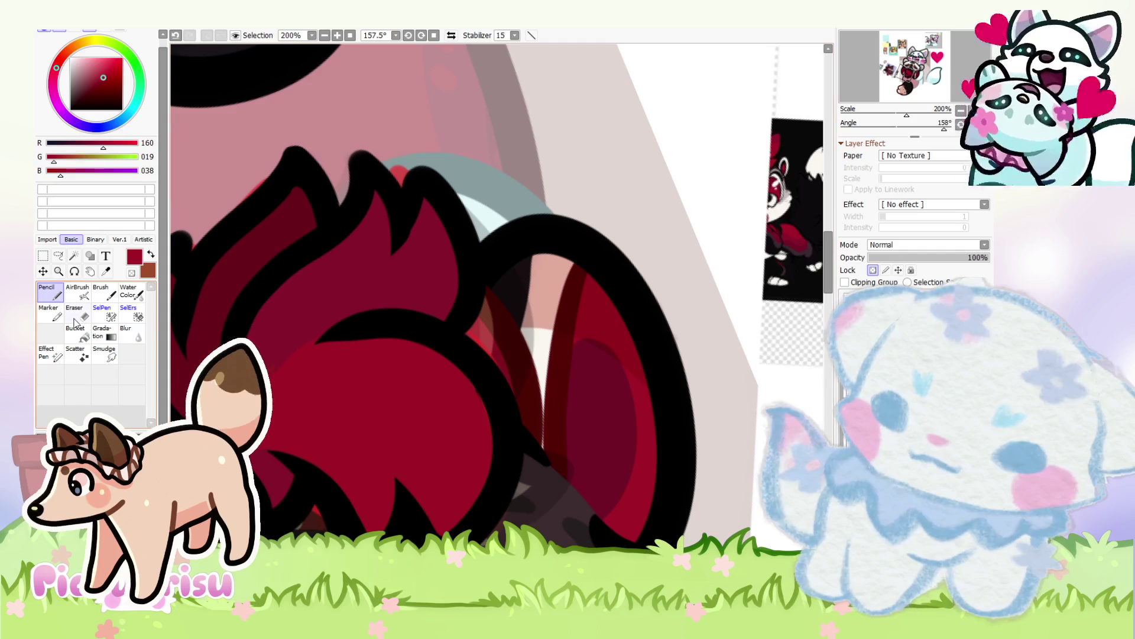
key(e)
scroll(282, 408, up, 1)
key(n)
alt+click(301, 339)
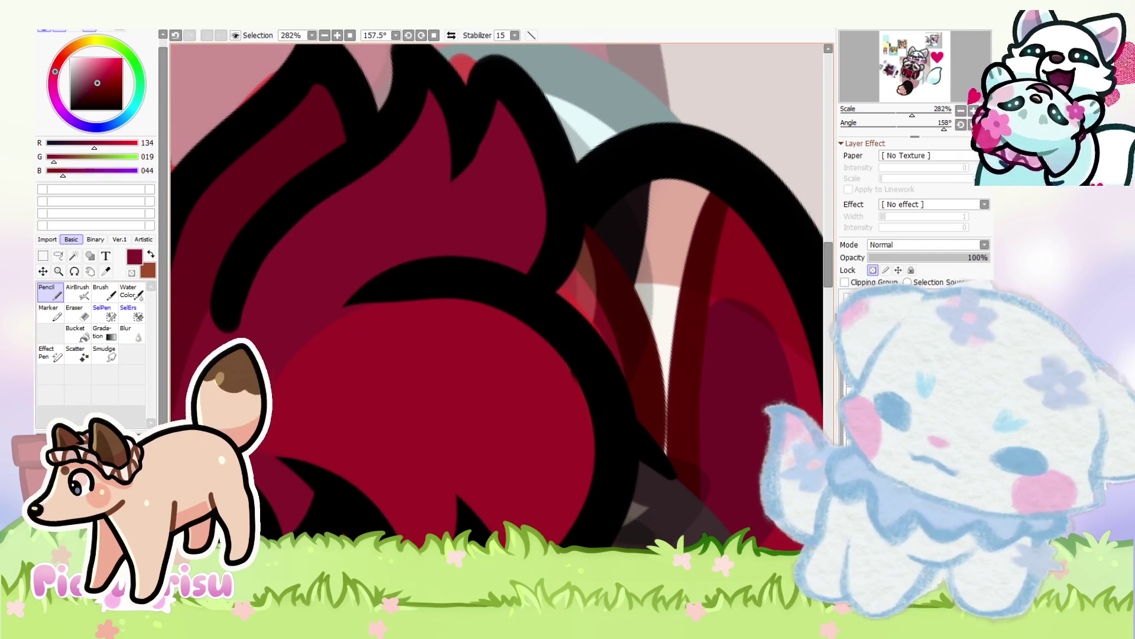
scroll(301, 338, down, 5)
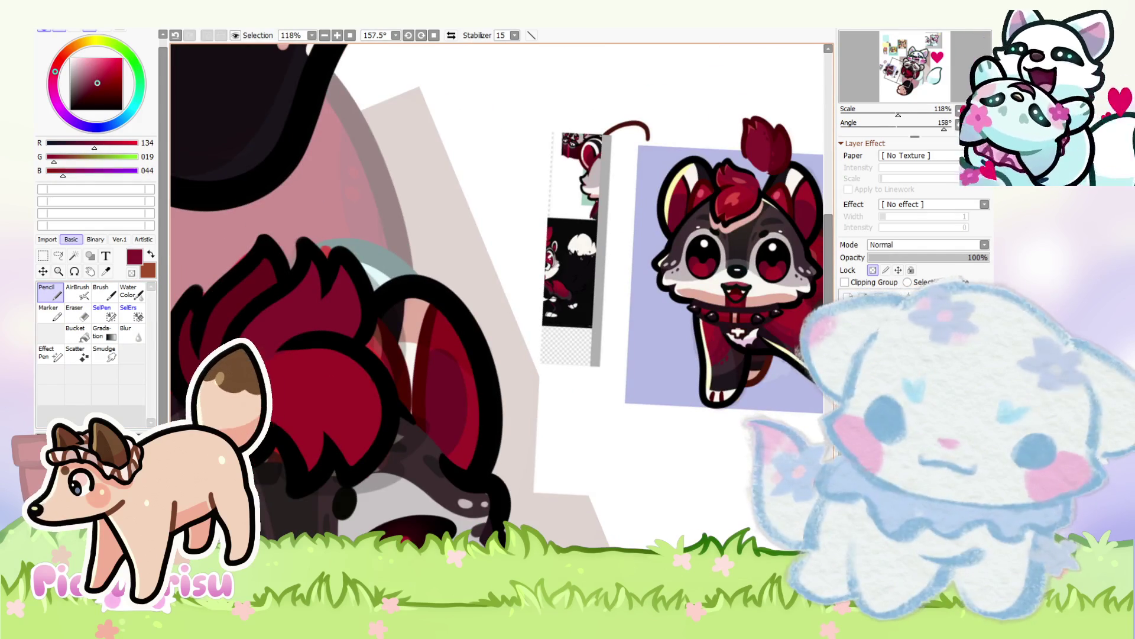
scroll(239, 389, up, 2)
mouse_move(275, 336)
mouse_down()
mouse_move(324, 355)
mouse_move(330, 376)
mouse_up()
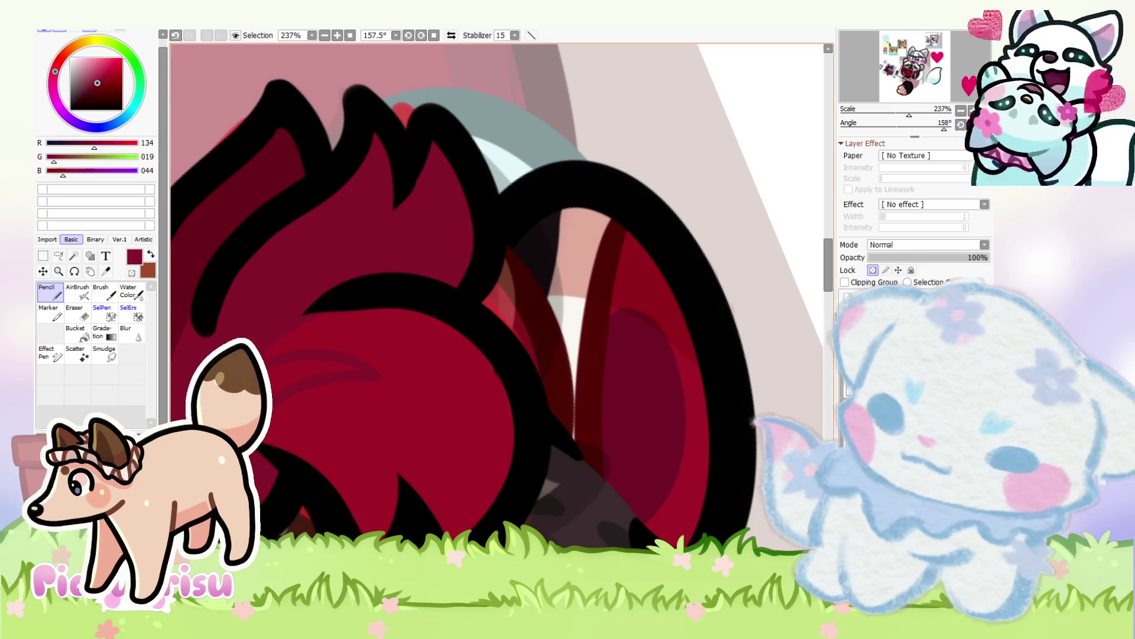
Step: Add lighter red marks on the fur, then re-pick darker and medium reds
alt+click(378, 364)
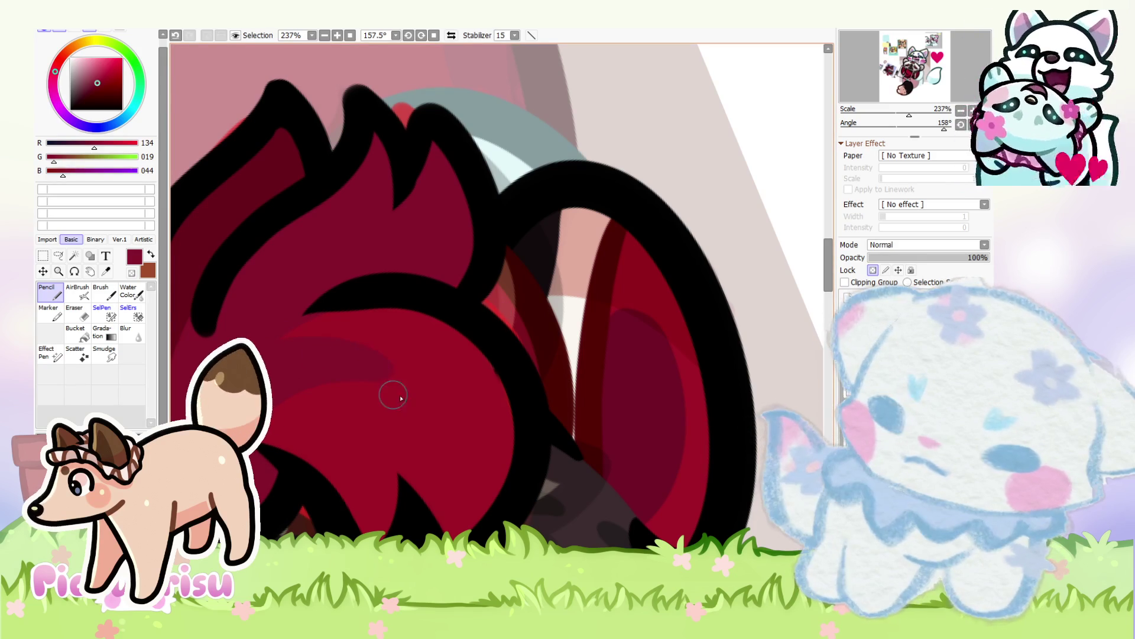
scroll(268, 358, down, 3)
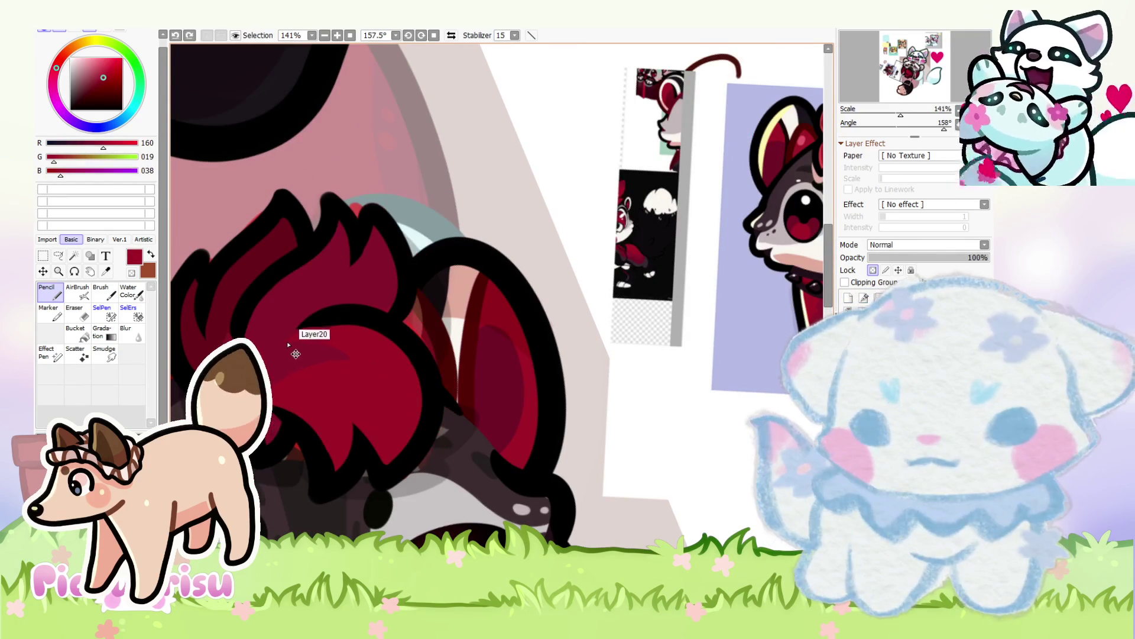
drag(267, 251, 294, 233)
scroll(297, 388, up, 3)
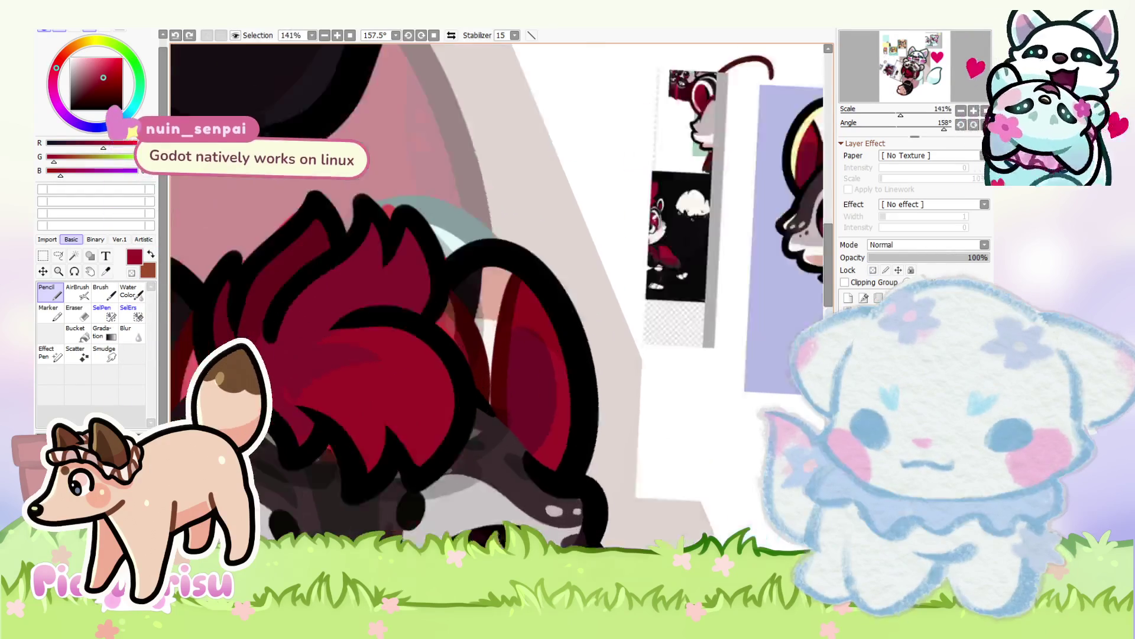
alt+click(297, 389)
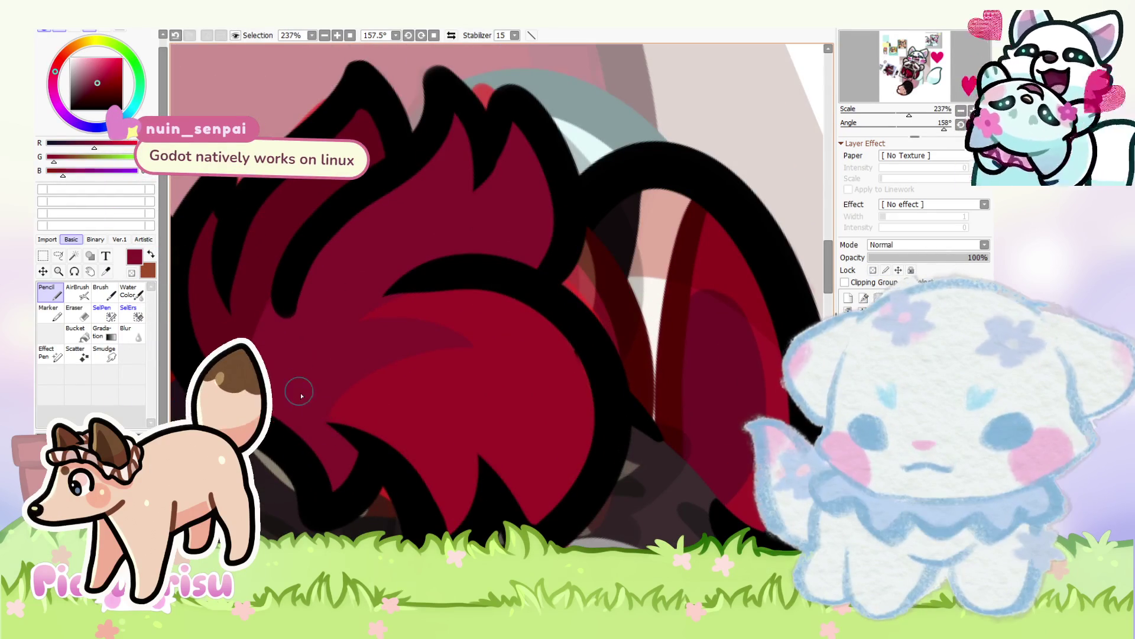
scroll(296, 384, down, 6)
scroll(286, 367, up, 5)
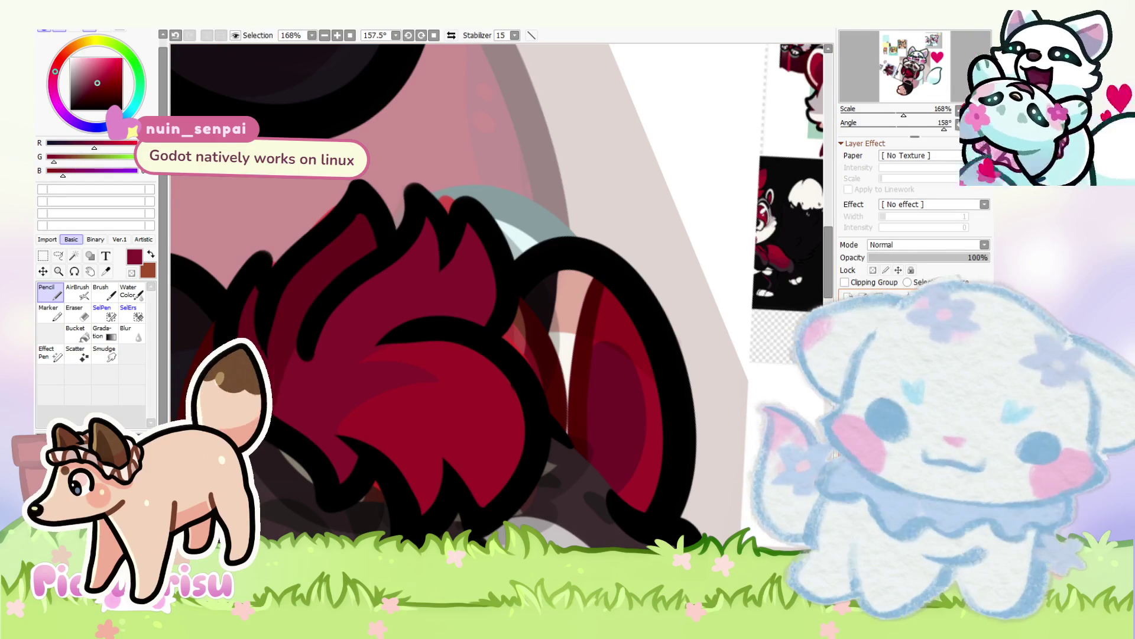
alt+click(290, 349)
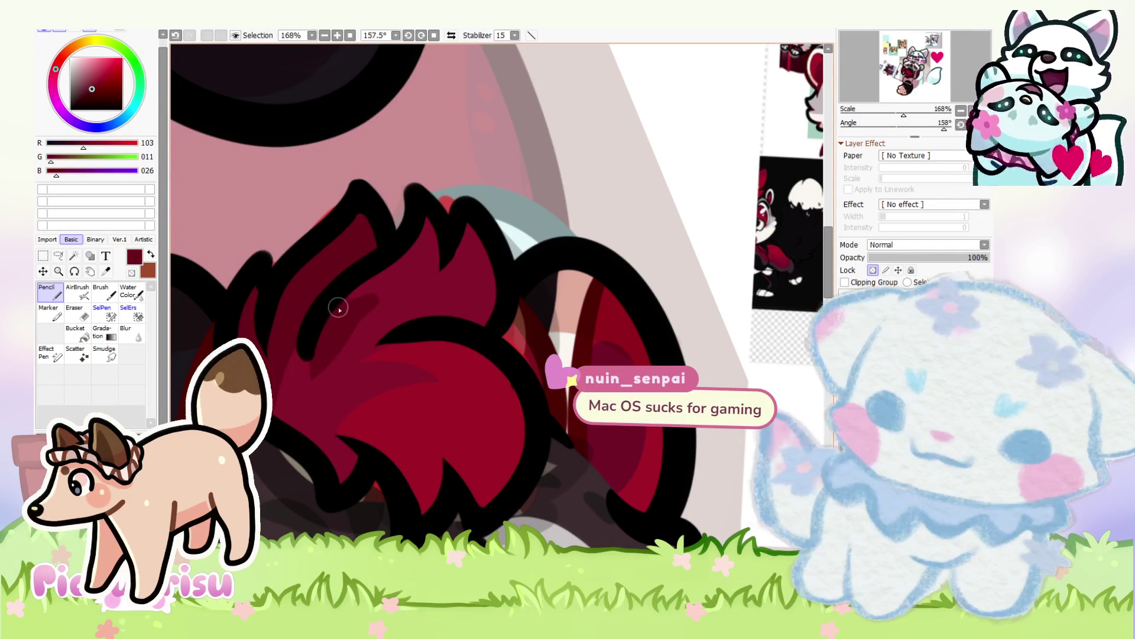
alt+click(301, 388)
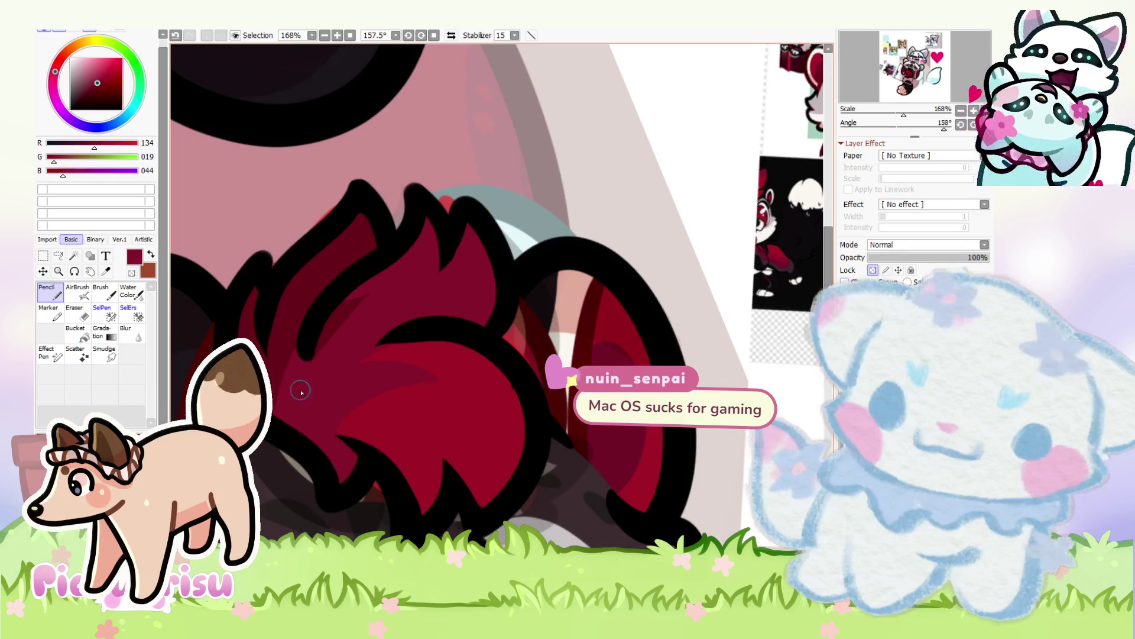
scroll(301, 358, down, 4)
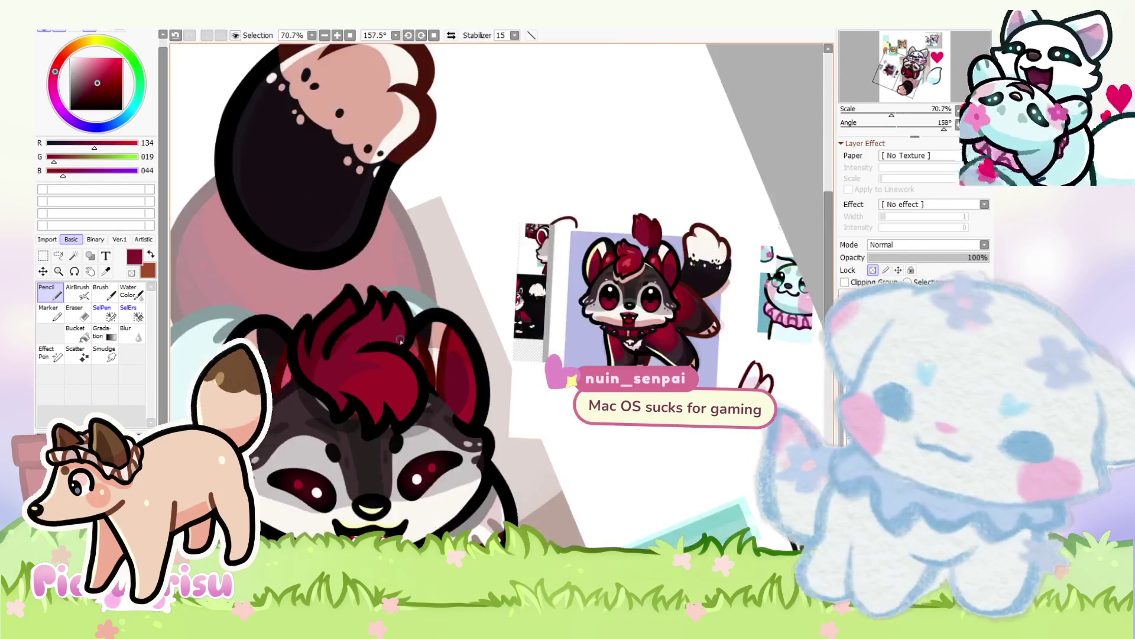
Step: Undo the bright red strokes on the hair tuft
scroll(343, 379, up, 3)
key(ctrl+z)
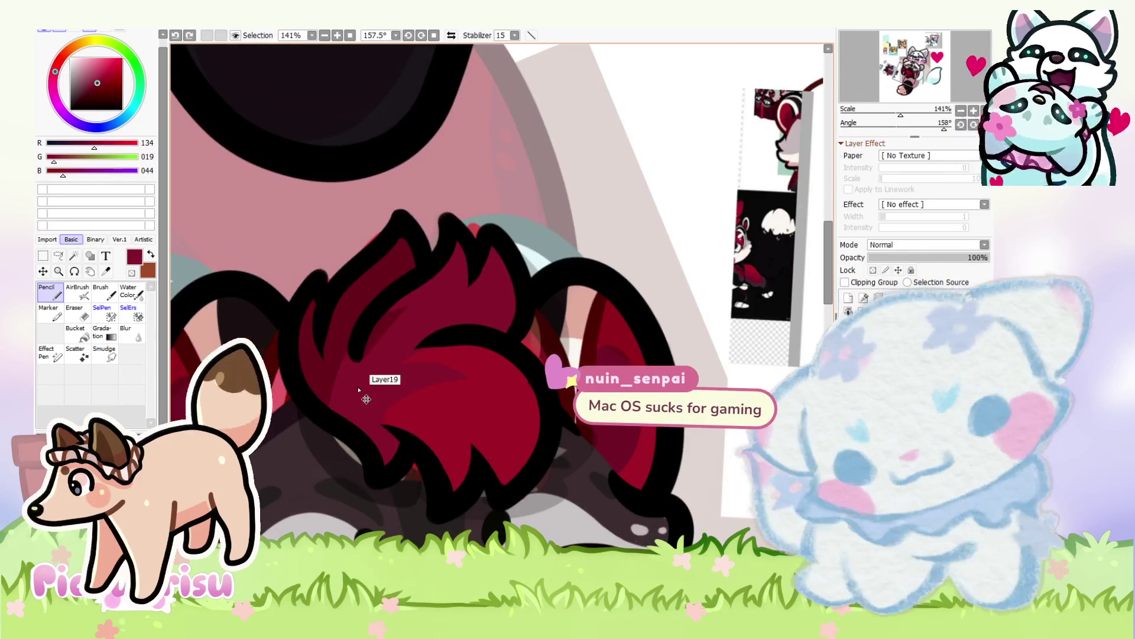
scroll(349, 362, up, 2)
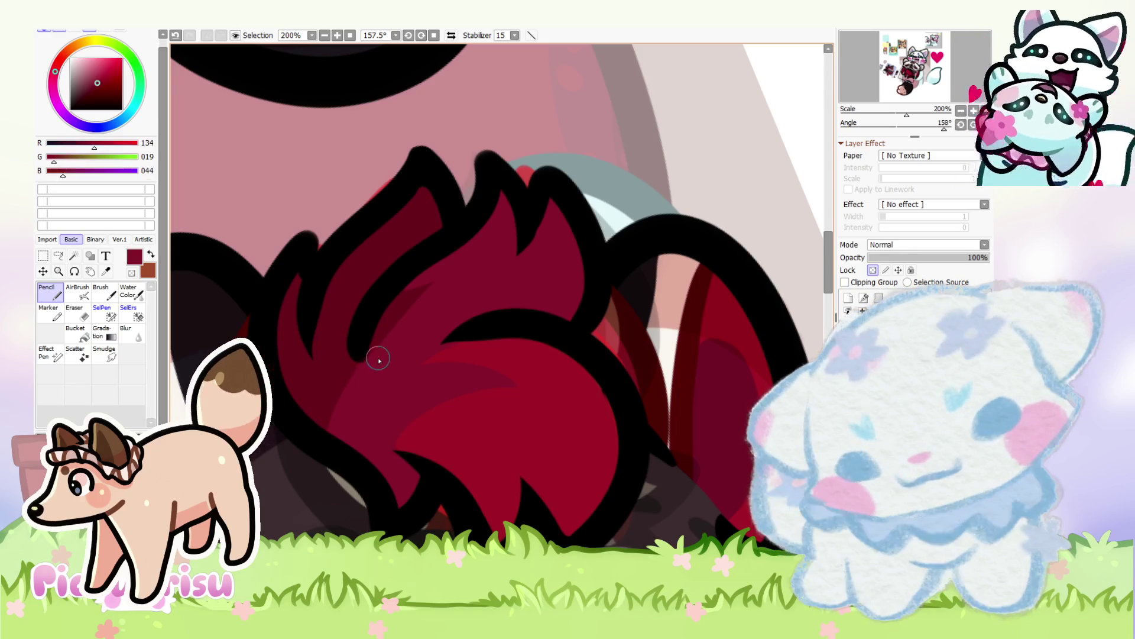
scroll(330, 434, down, 3)
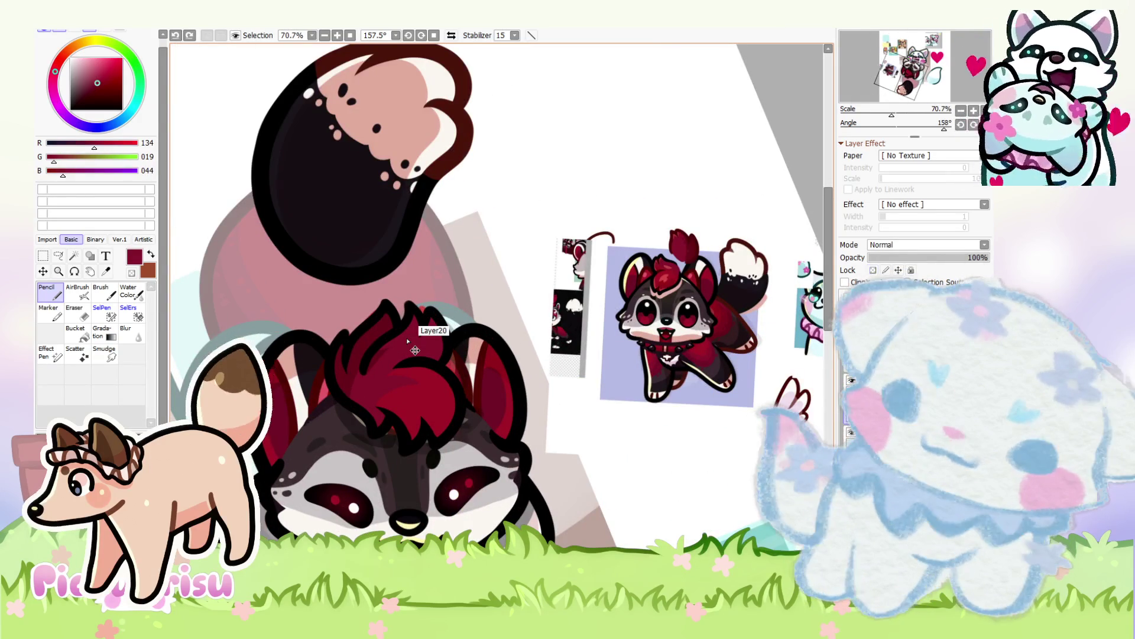
scroll(407, 342, up, 2)
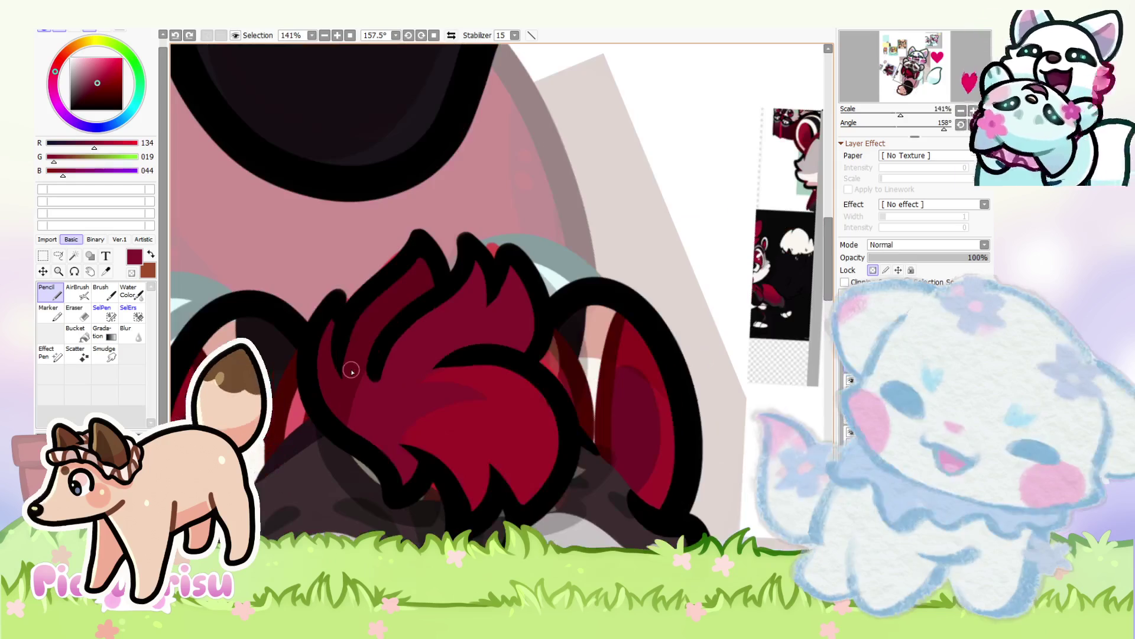
scroll(399, 421, up, 1)
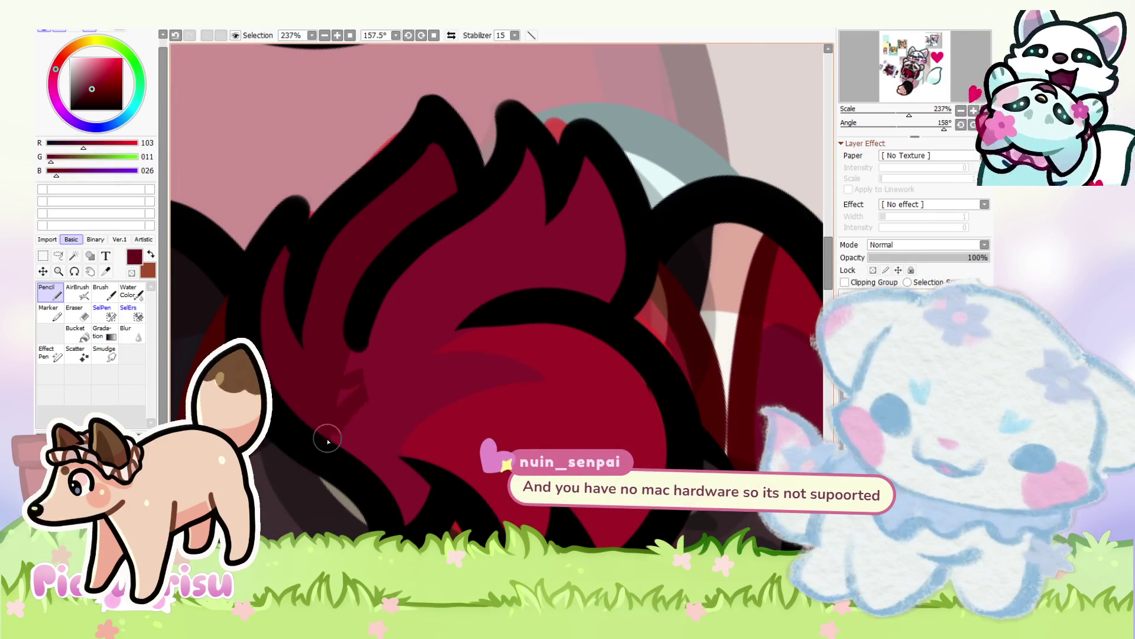
scroll(361, 378, down, 4)
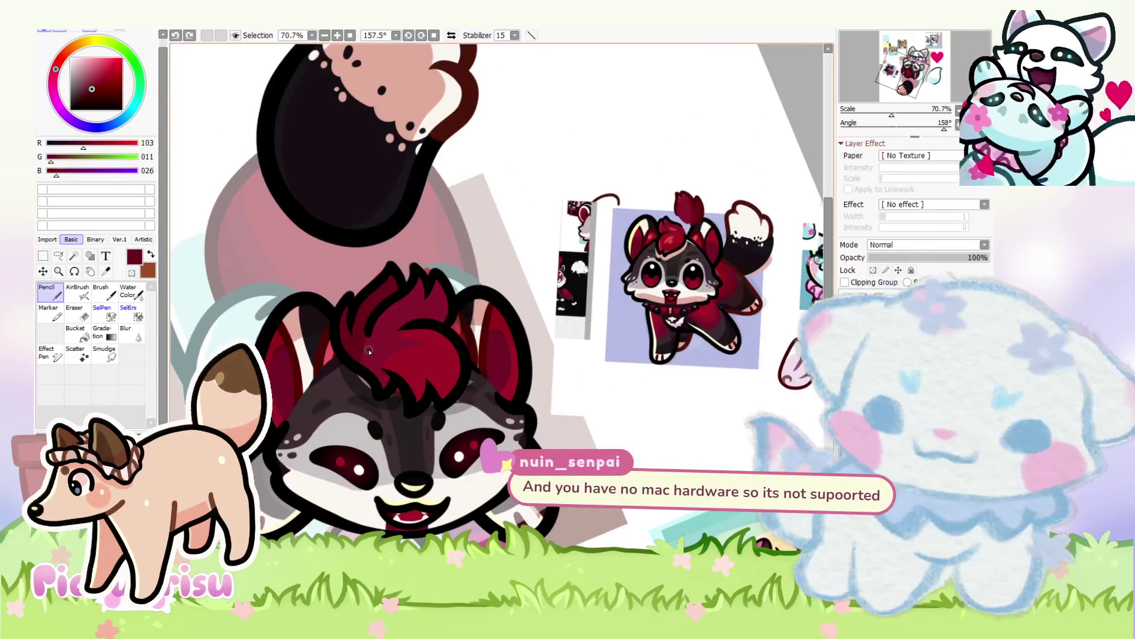
scroll(369, 352, down, 1)
scroll(379, 356, up, 6)
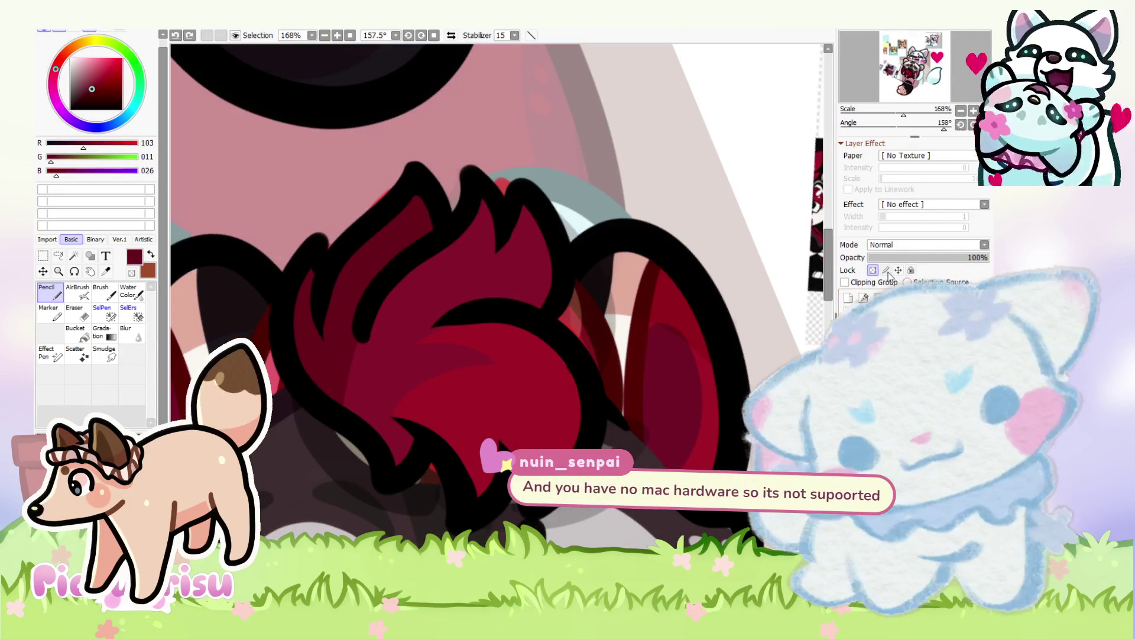
scroll(349, 360, up, 1)
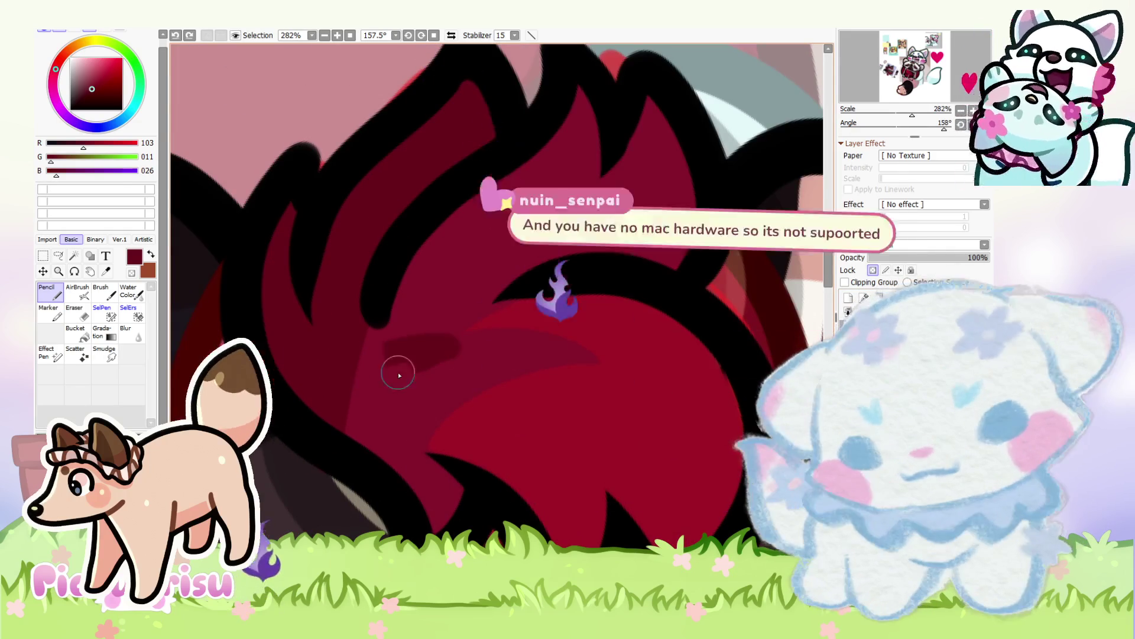
scroll(343, 349, down, 2)
scroll(343, 349, down, 4)
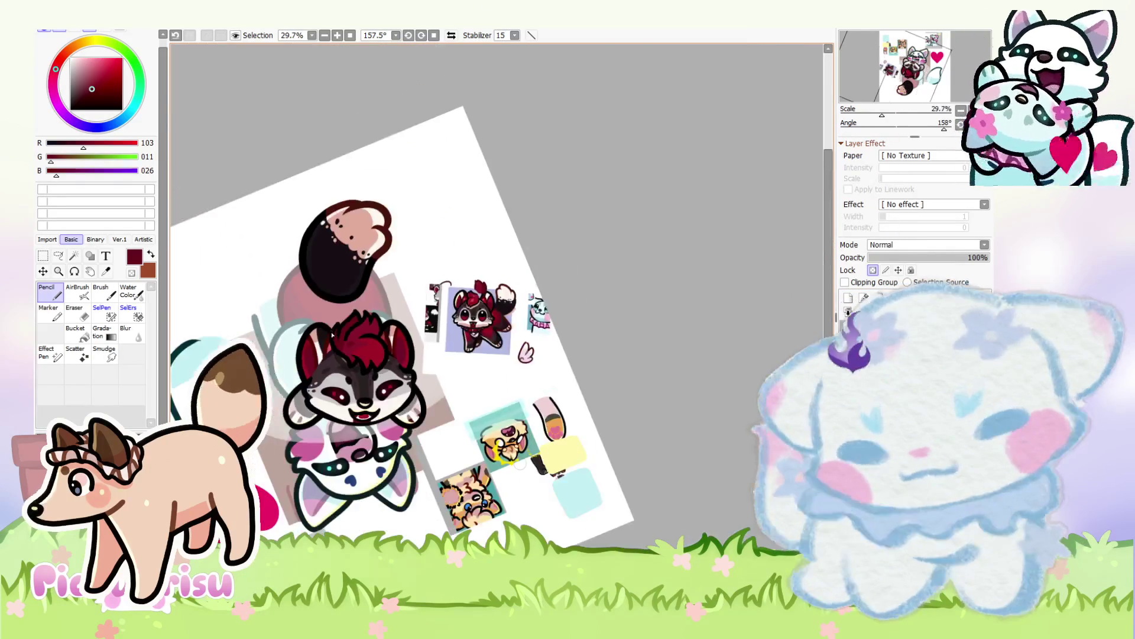
scroll(305, 320, up, 1)
scroll(324, 321, down, 2)
scroll(462, 294, up, 10)
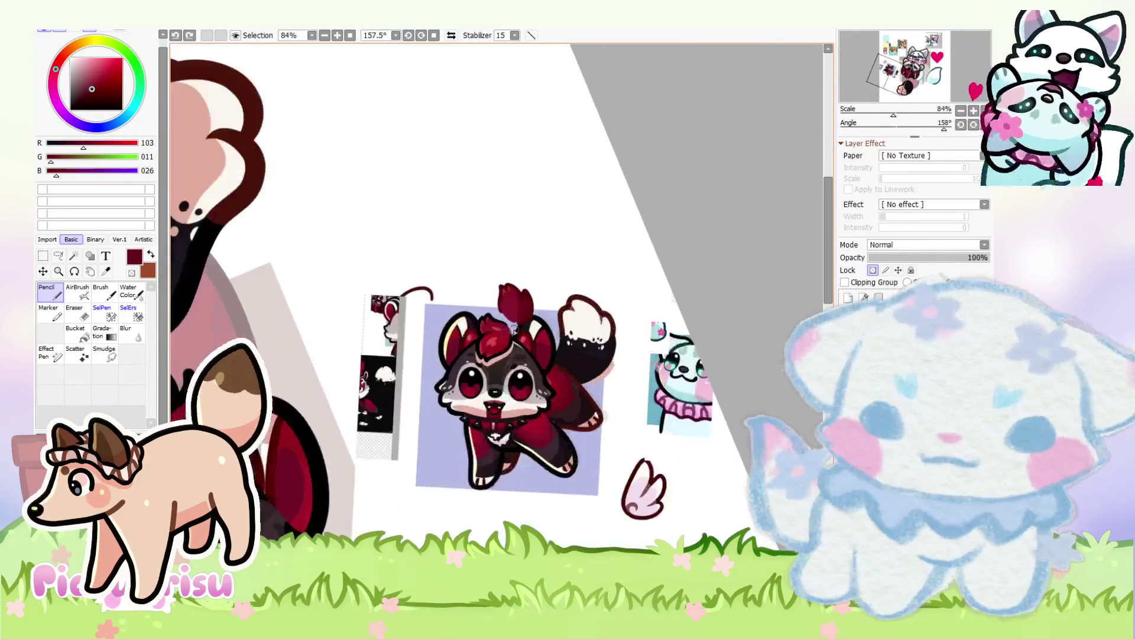
scroll(471, 301, down, 6)
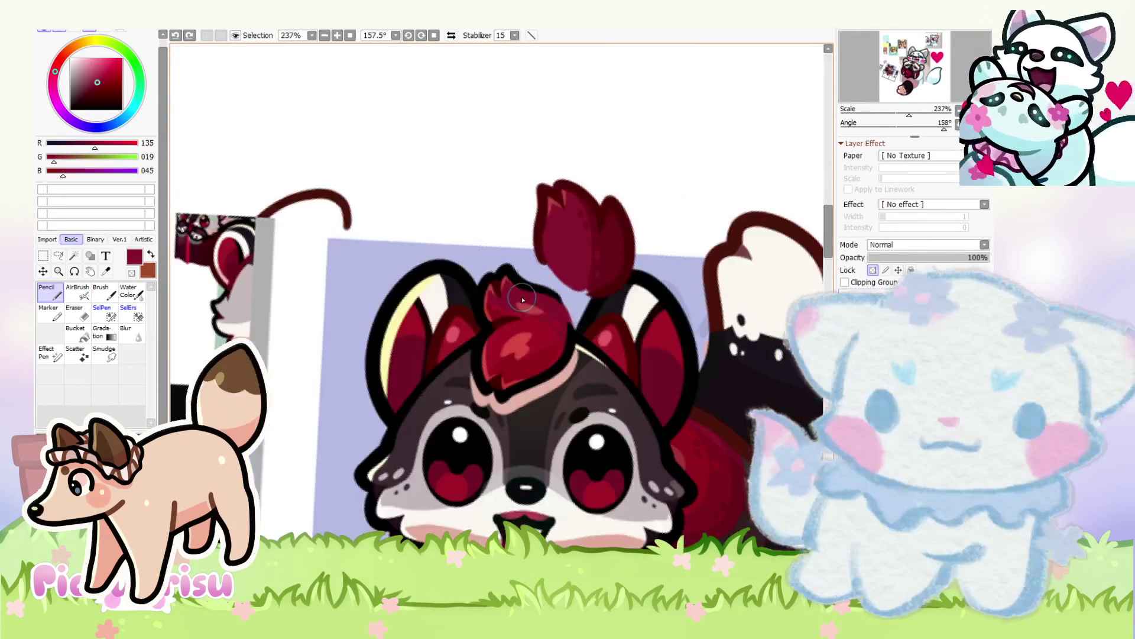
scroll(237, 409, up, 3)
scroll(236, 408, up, 3)
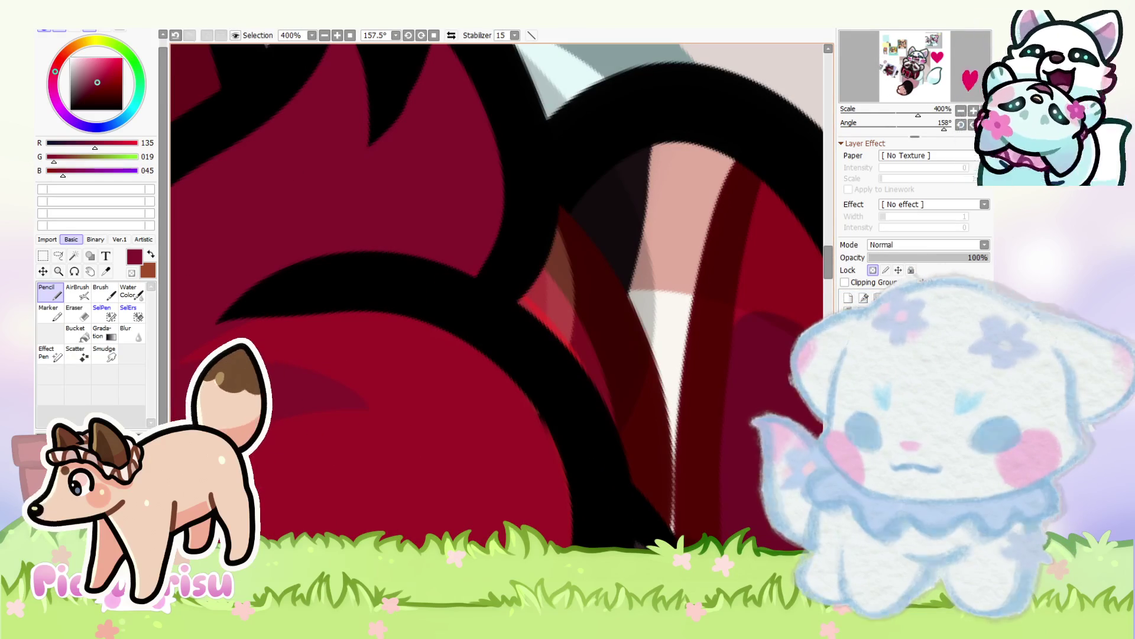
scroll(295, 404, down, 4)
scroll(279, 315, up, 3)
Step: Add a small red dab to the fur, sampling darker and brighter reds around it
alt+click(279, 315)
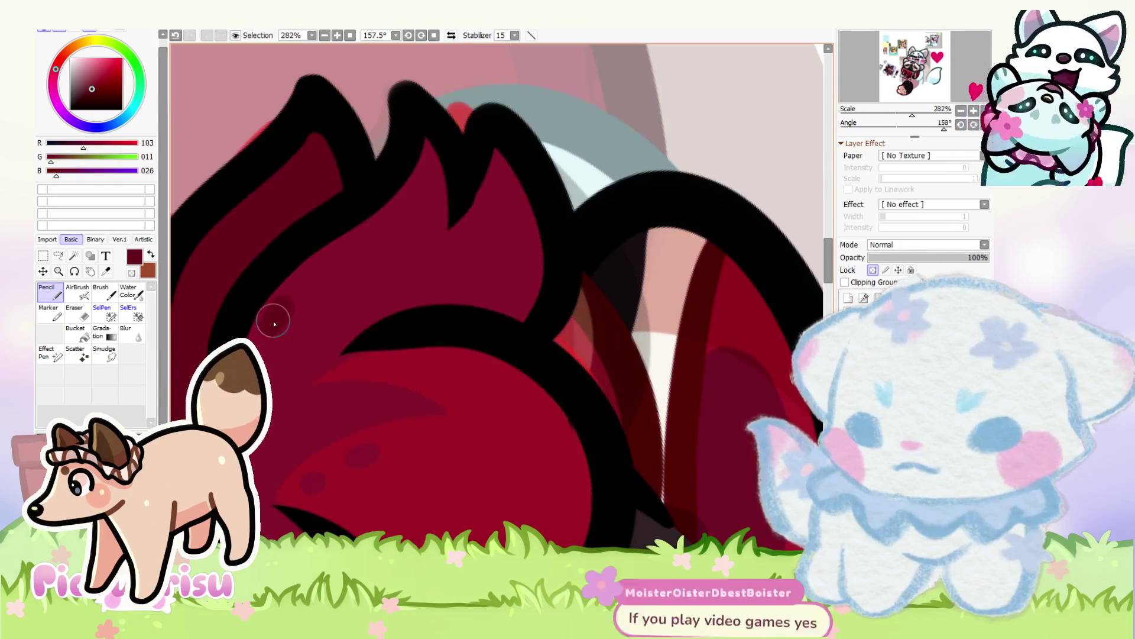
scroll(401, 322, down, 1)
alt+click(422, 320)
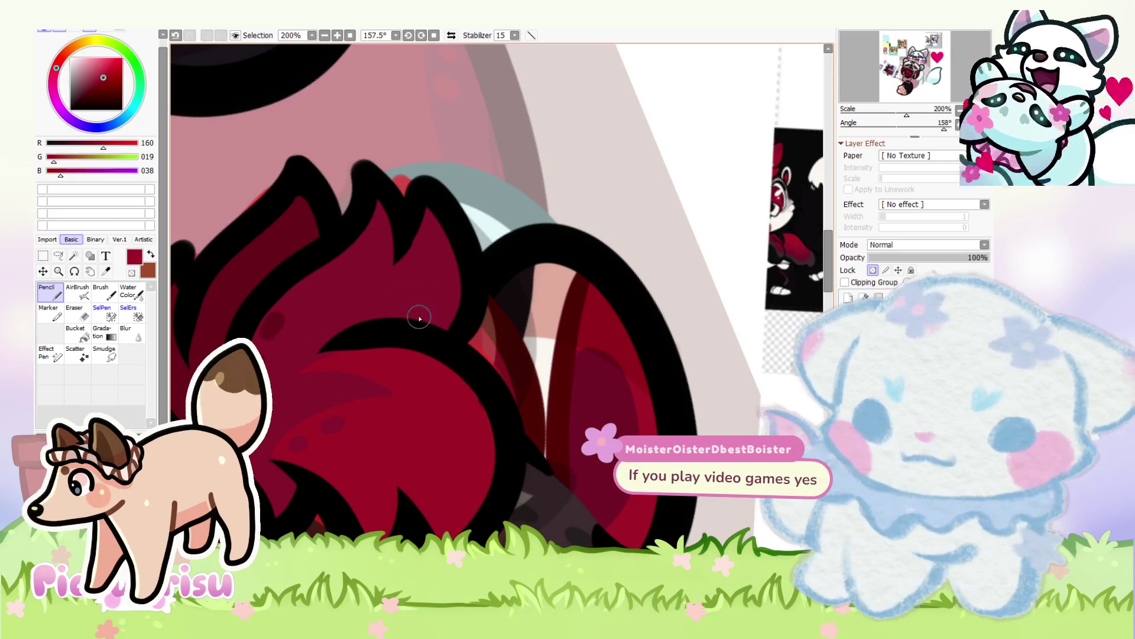
scroll(436, 271, down, 5)
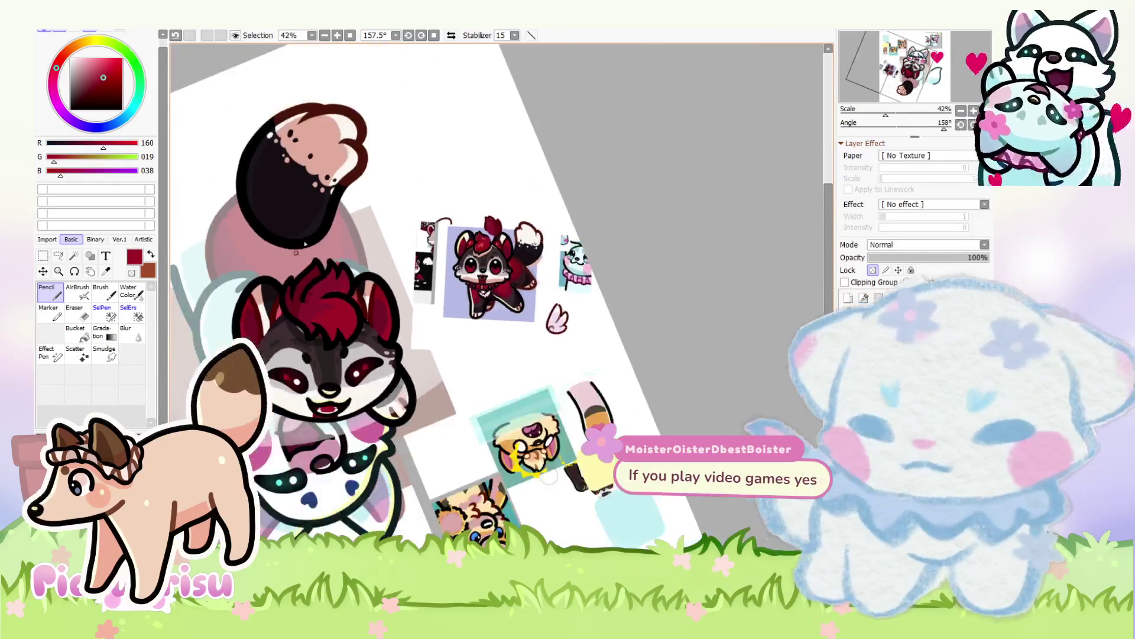
scroll(296, 255, up, 5)
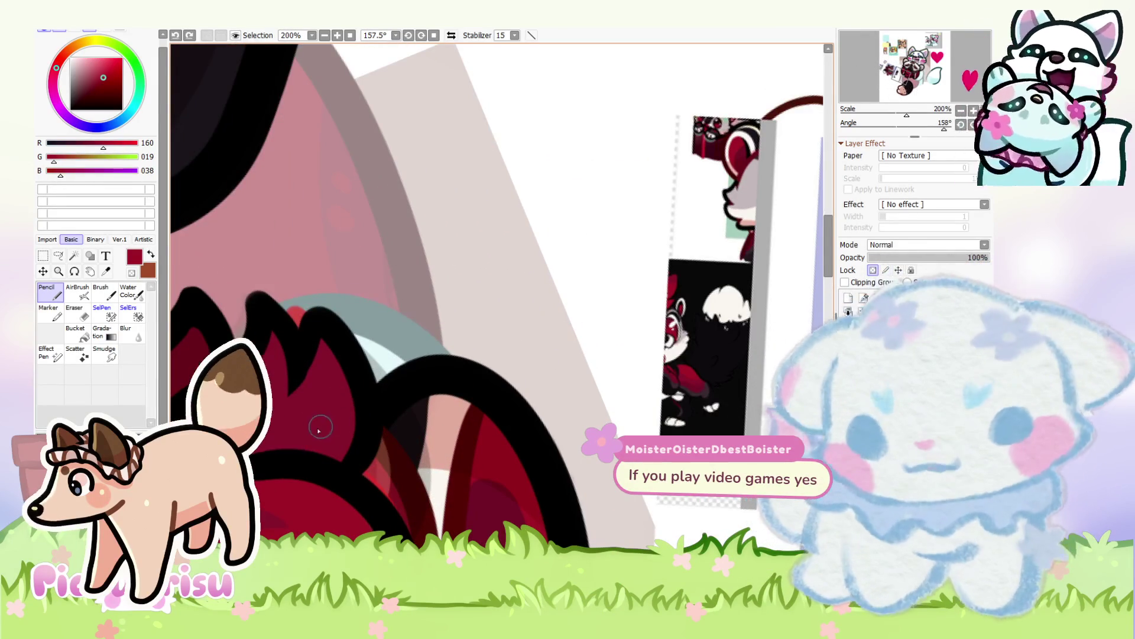
click(316, 433)
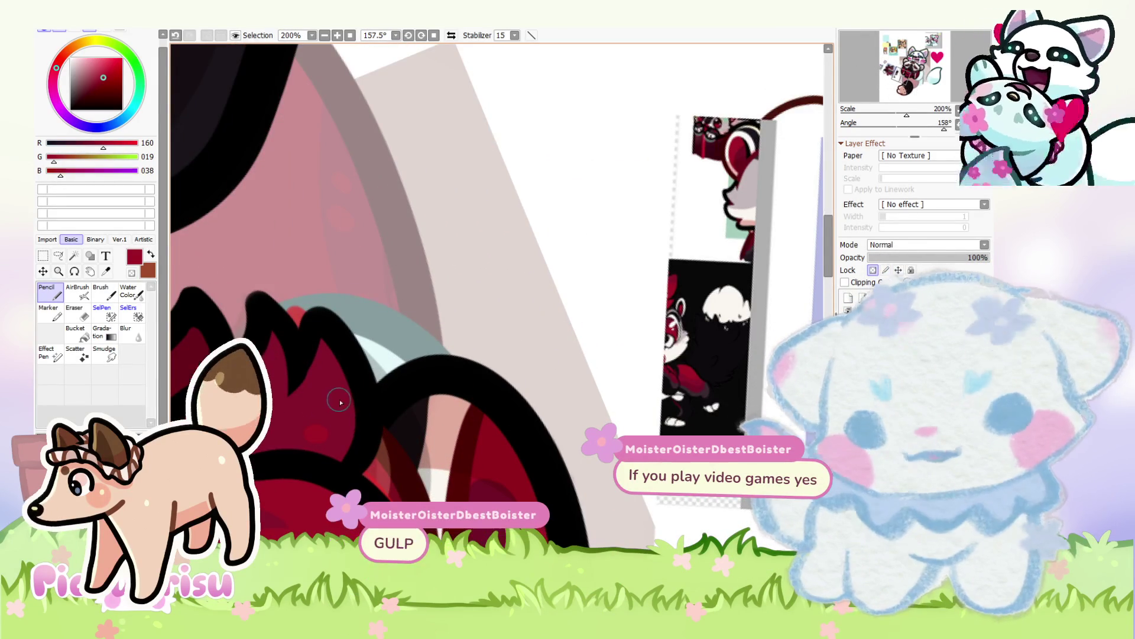
alt+click(330, 407)
scroll(339, 393, up, 4)
alt+click(343, 387)
scroll(320, 366, down, 8)
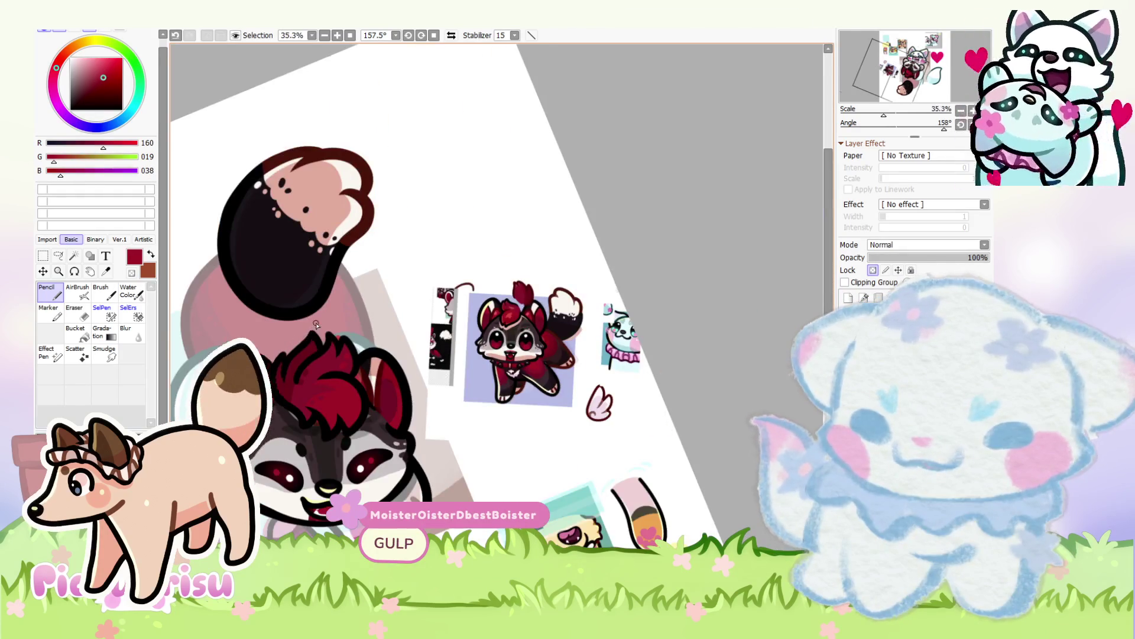
scroll(320, 331, up, 5)
alt+click(345, 391)
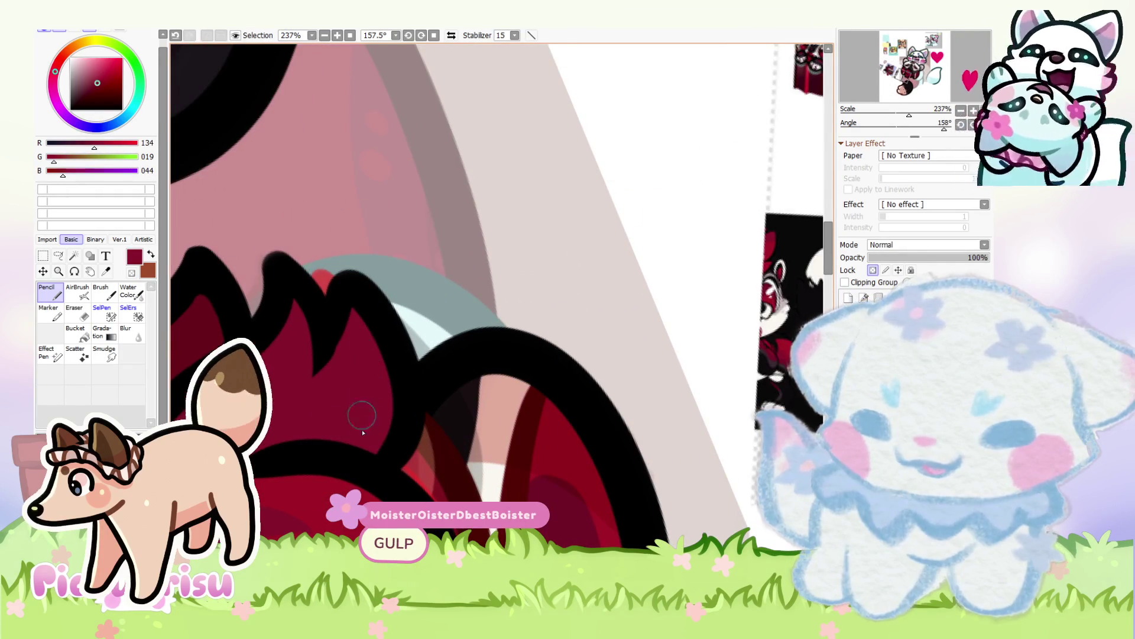
scroll(330, 418, up, 3)
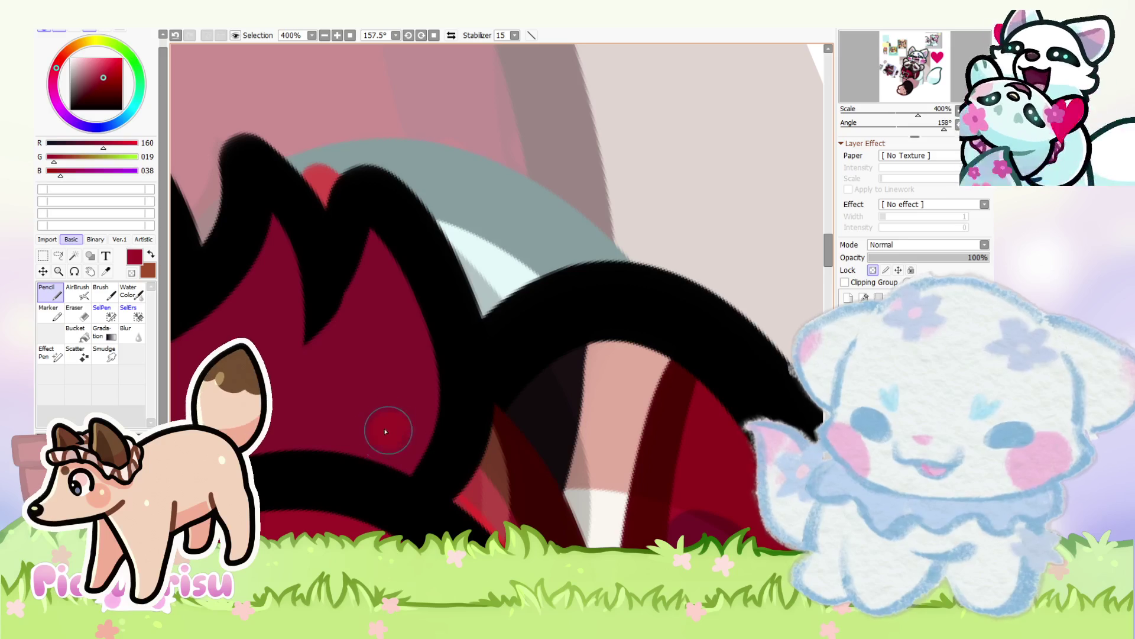
scroll(408, 376, down, 6)
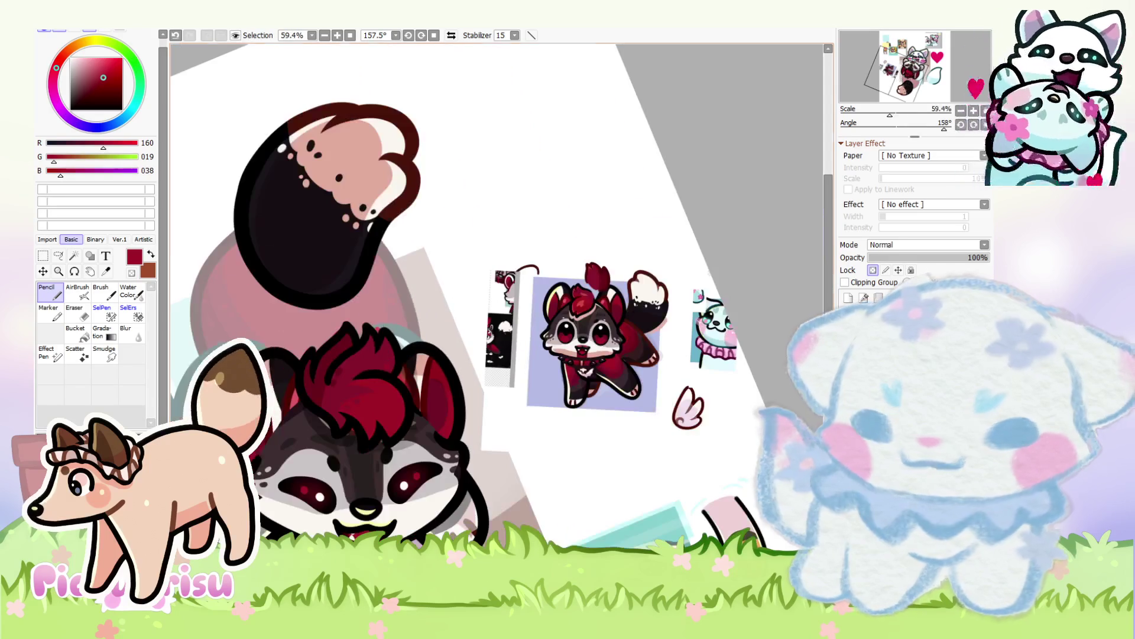
Step: Rotate the canvas view nearly upright with the Angle slider
drag(944, 129, 868, 129)
key(End)
key(End)
key(End)
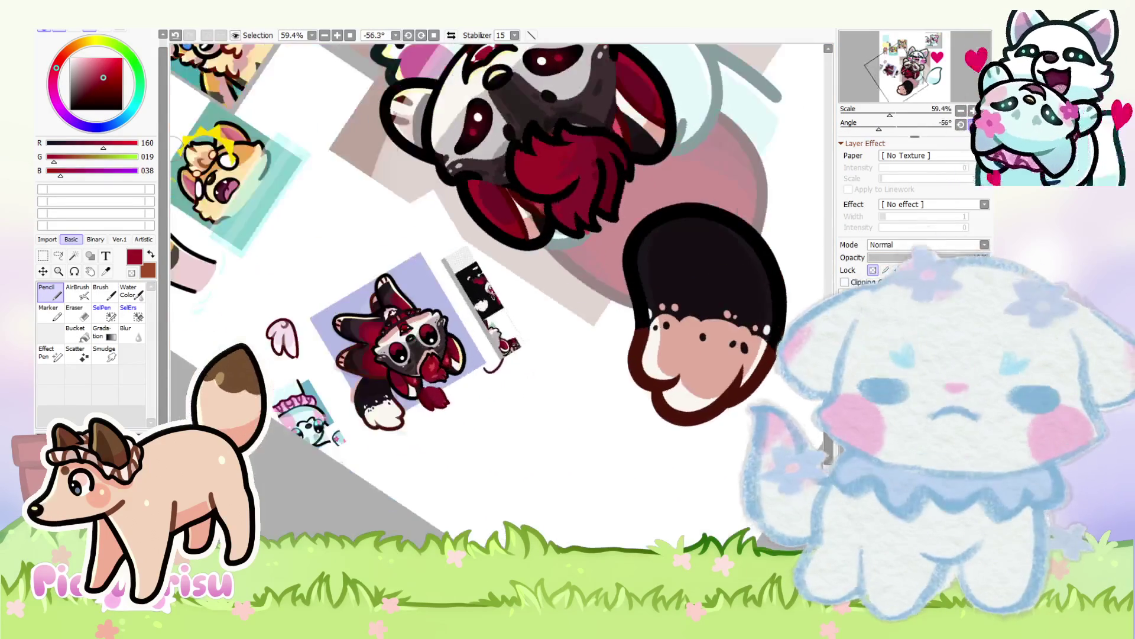
scroll(574, 302, up, 1)
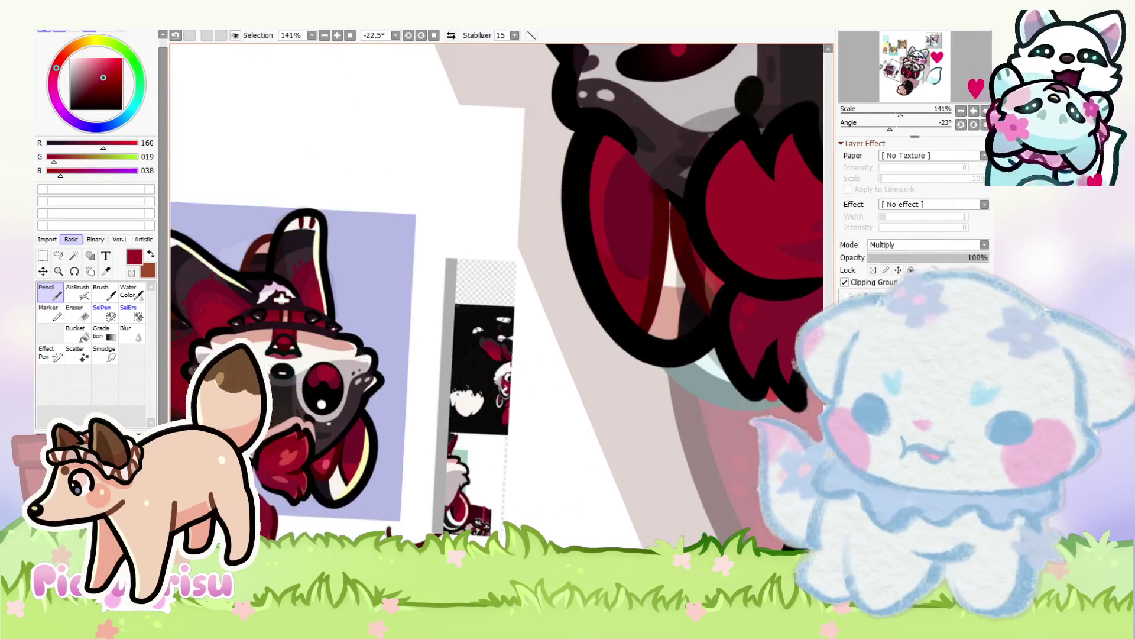
scroll(250, 337, down, 4)
scroll(312, 333, up, 1)
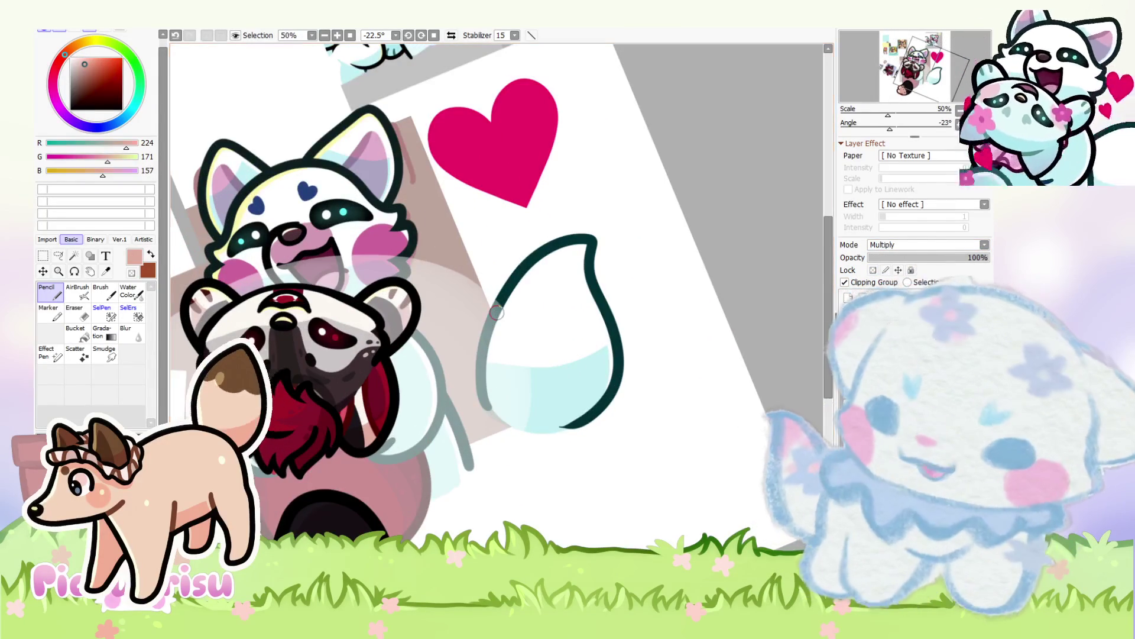
scroll(276, 426, up, 6)
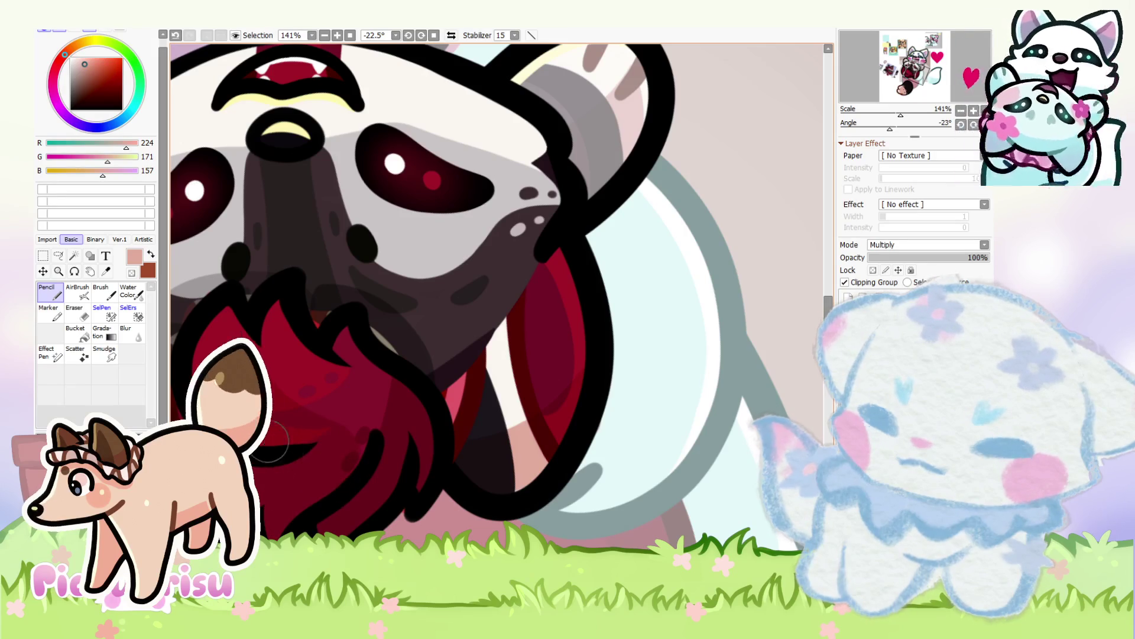
Step: Erase unwanted shading on the Multiply layer, then return to the Pencil
click(87, 320)
scroll(356, 432, up, 2)
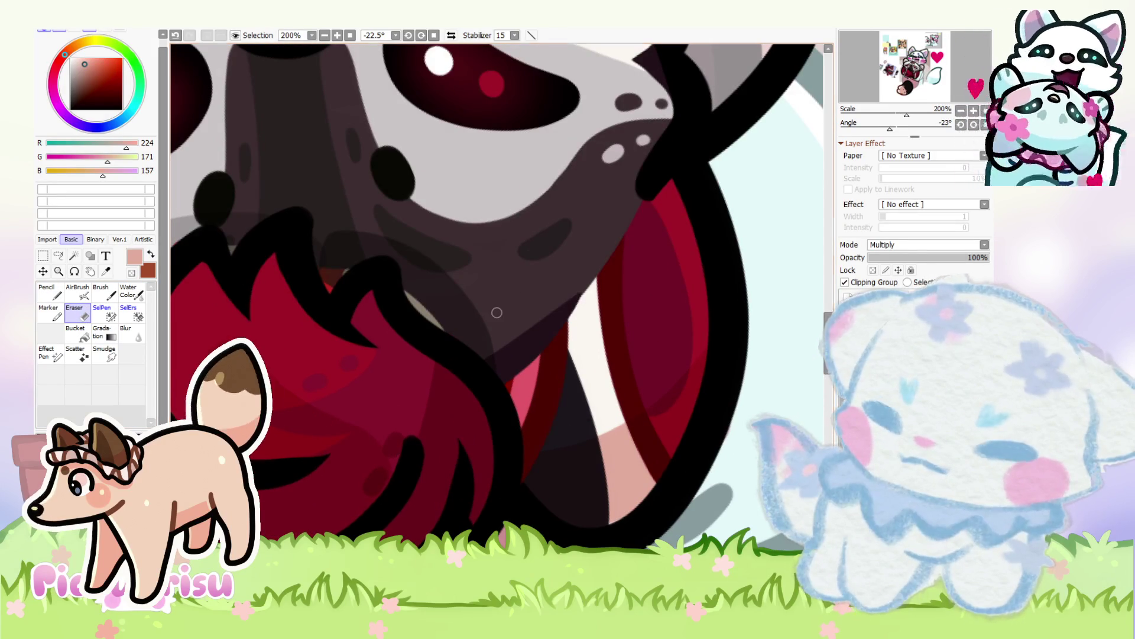
scroll(495, 310, down, 3)
scroll(423, 437, up, 3)
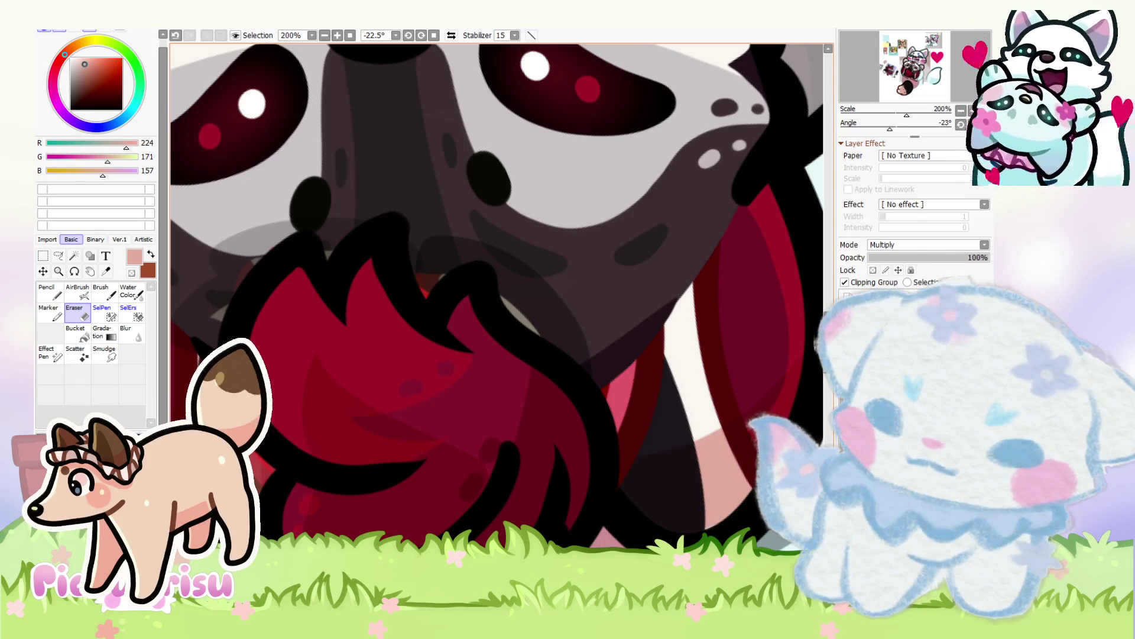
key(n)
Step: Switch to the base colour layer and pick the dark red, then the pale pink shading colour
click(887, 313)
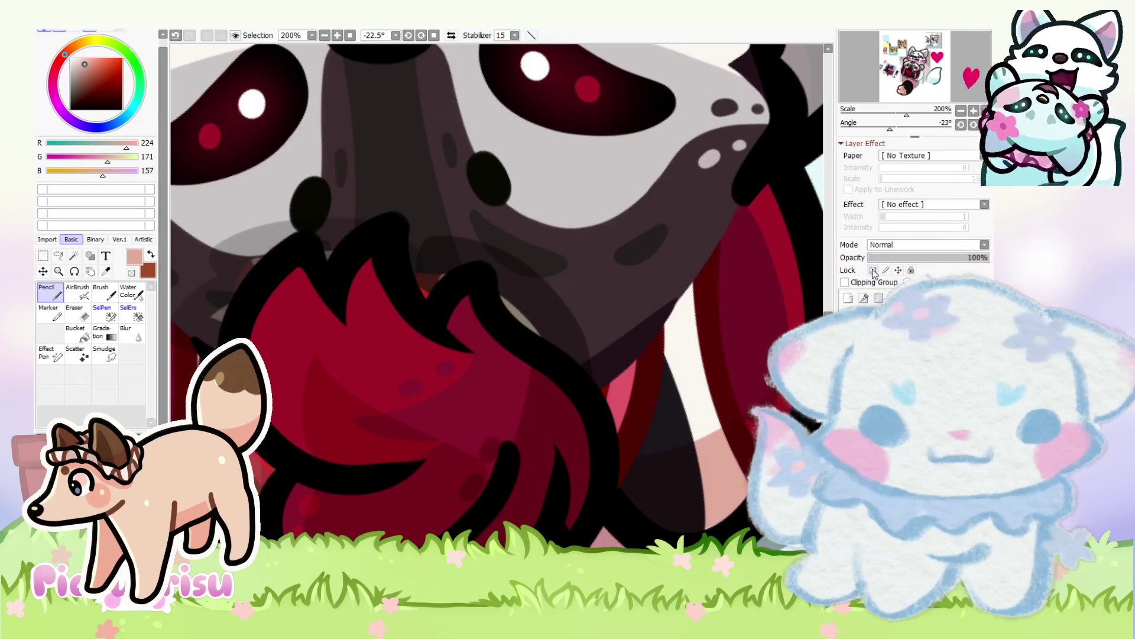
alt+click(272, 387)
scroll(273, 395, down, 5)
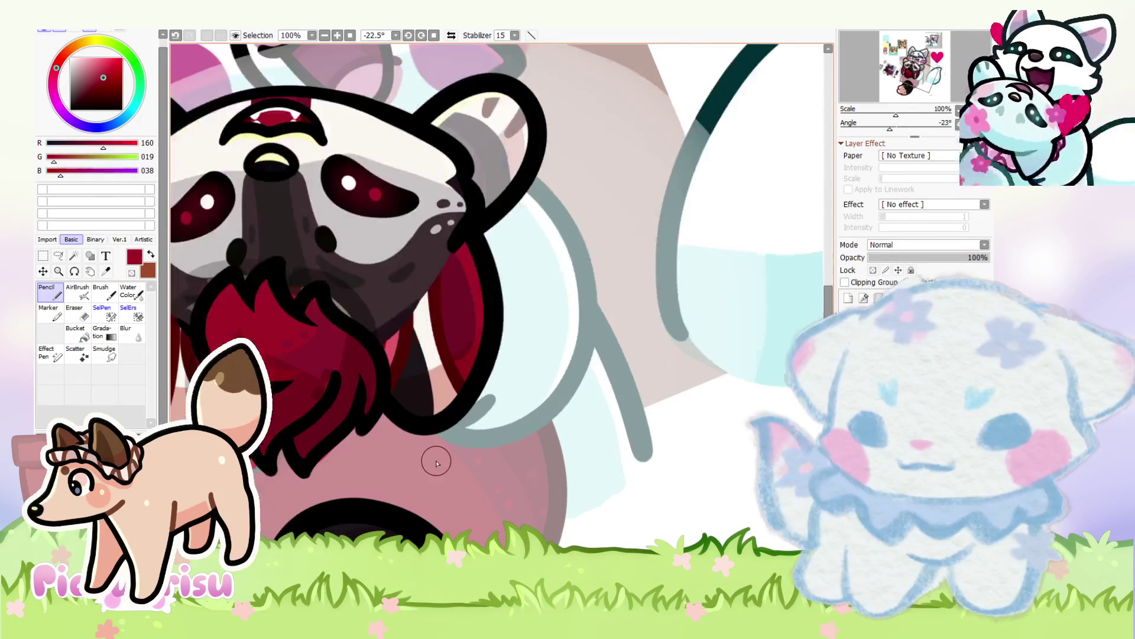
scroll(415, 307, down, 2)
scroll(254, 322, up, 6)
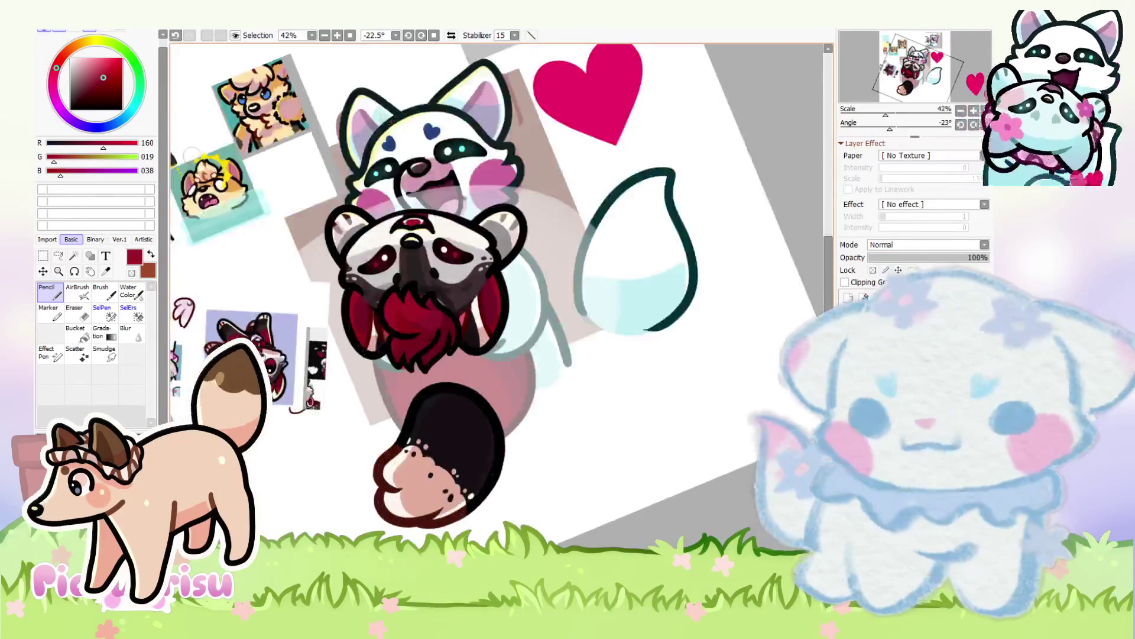
alt+click(228, 331)
scroll(238, 126, down, 3)
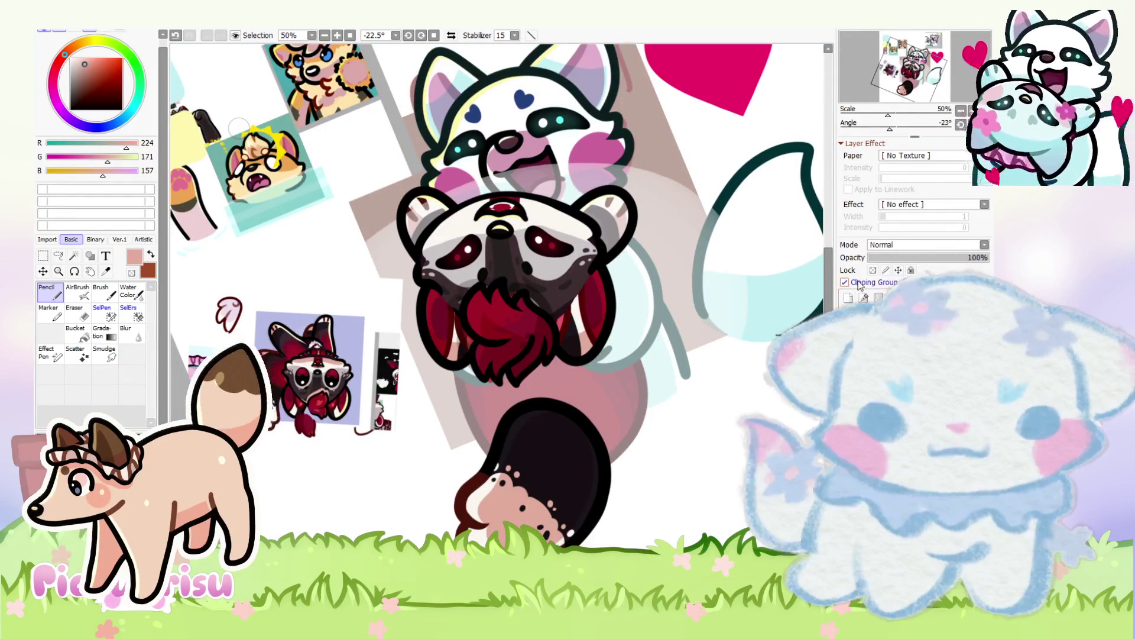
scroll(621, 332, up, 8)
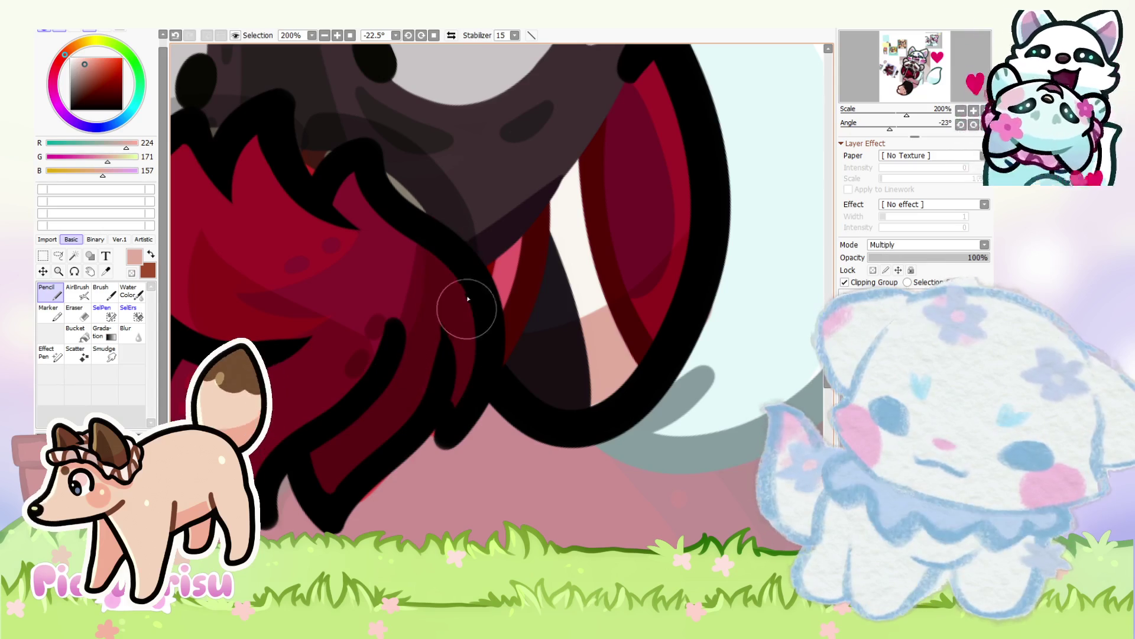
scroll(322, 383, down, 1)
scroll(362, 278, up, 2)
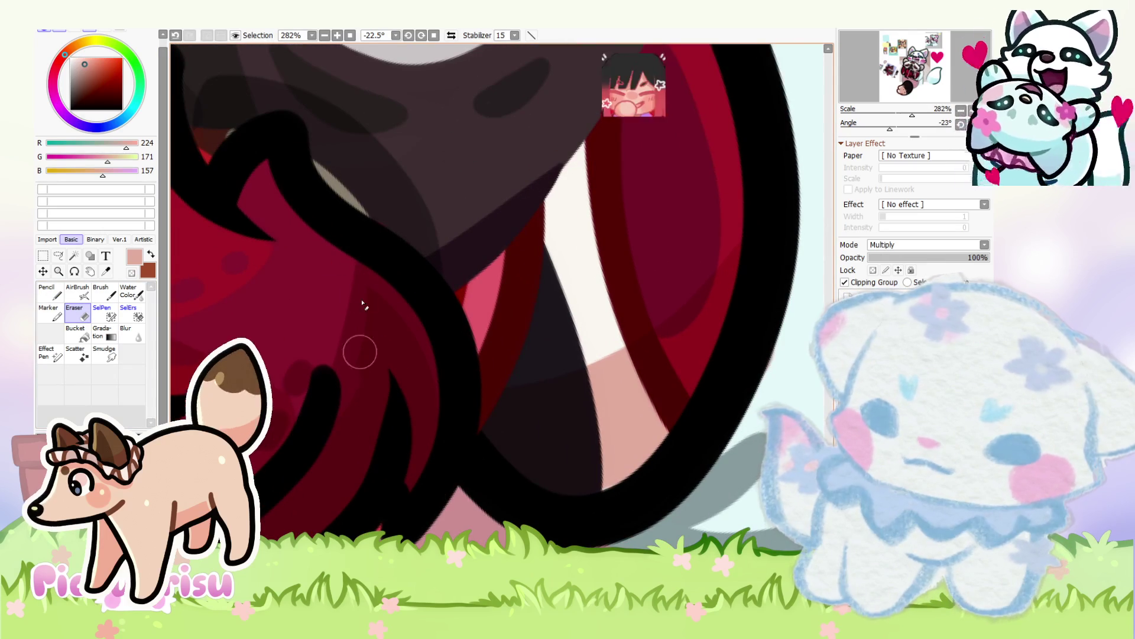
scroll(583, 291, down, 2)
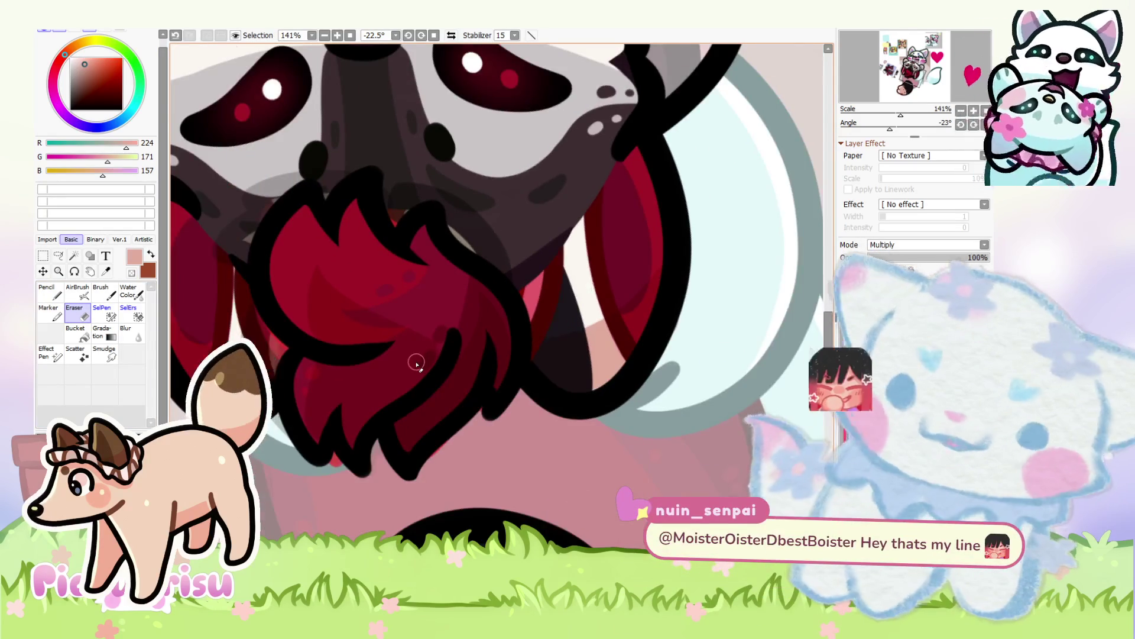
scroll(418, 364, up, 1)
scroll(423, 355, up, 1)
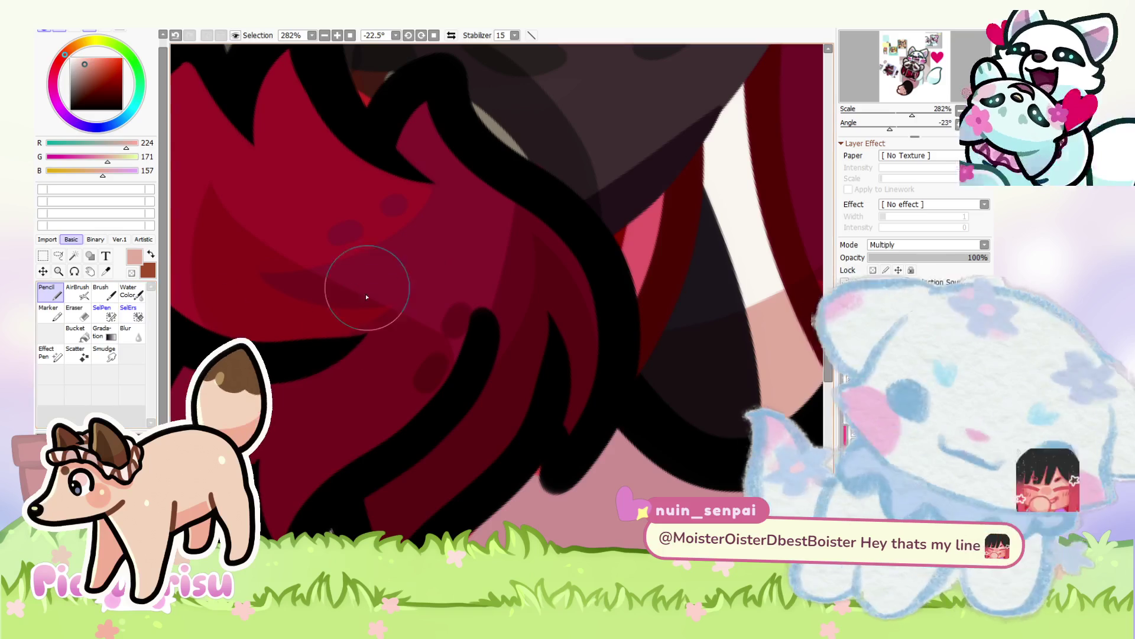
scroll(260, 259, down, 1)
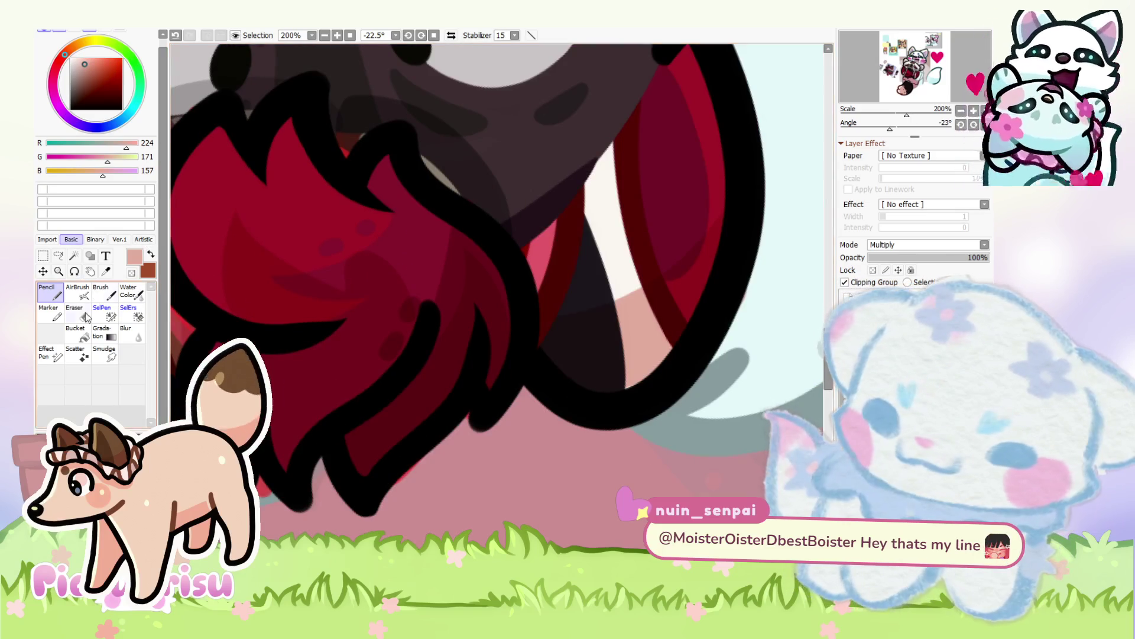
scroll(370, 280, up, 2)
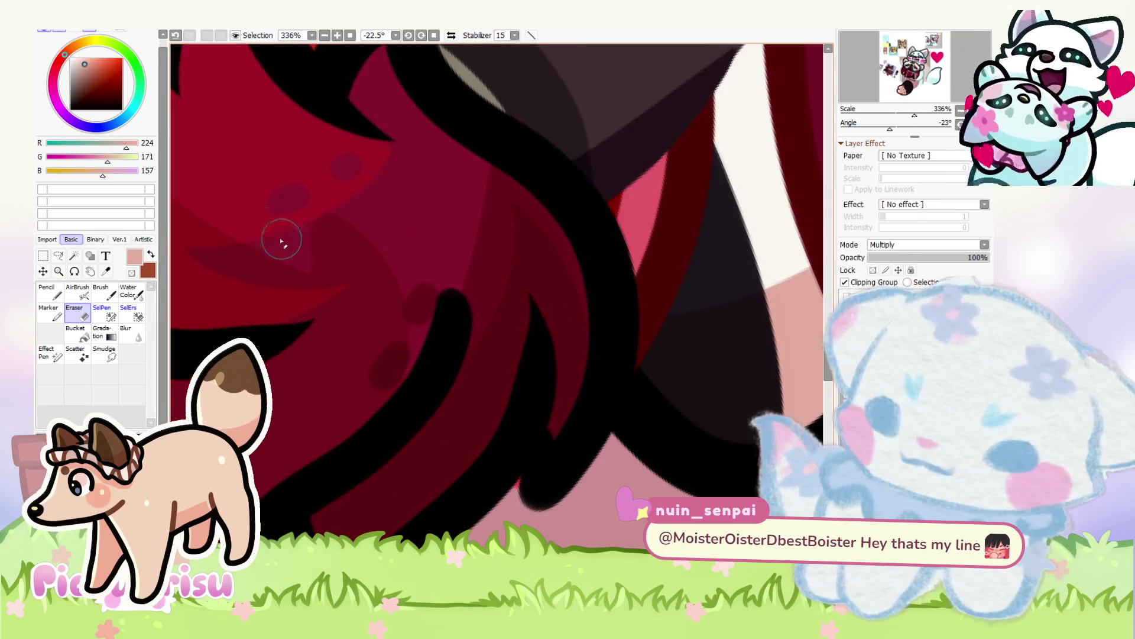
scroll(291, 246, down, 1)
scroll(247, 207, up, 1)
scroll(418, 346, down, 6)
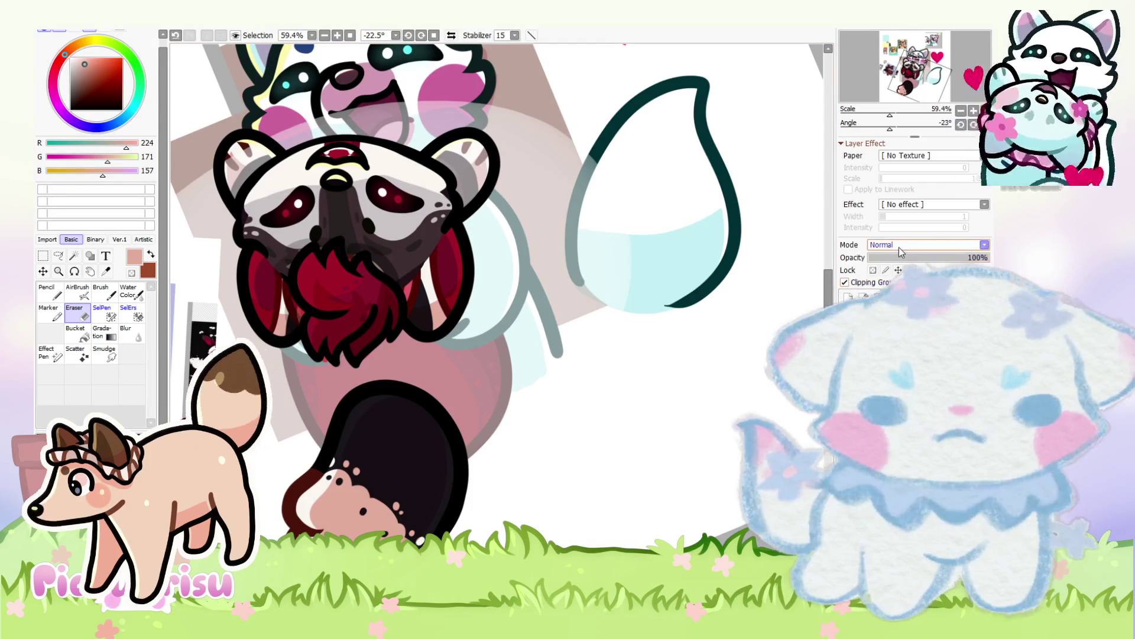
scroll(422, 207, down, 4)
scroll(422, 206, up, 6)
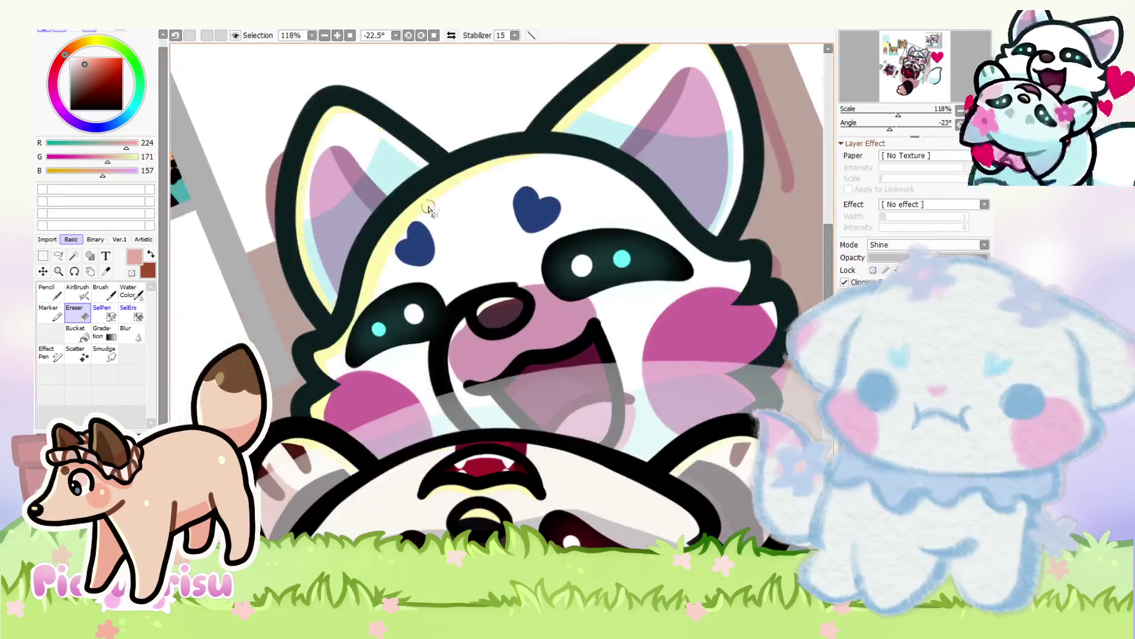
Step: Paint pale yellow highlights inside the mouth and on the tongue on the Shine layer
alt+click(421, 207)
scroll(422, 207, down, 3)
key(n)
scroll(497, 312, up, 6)
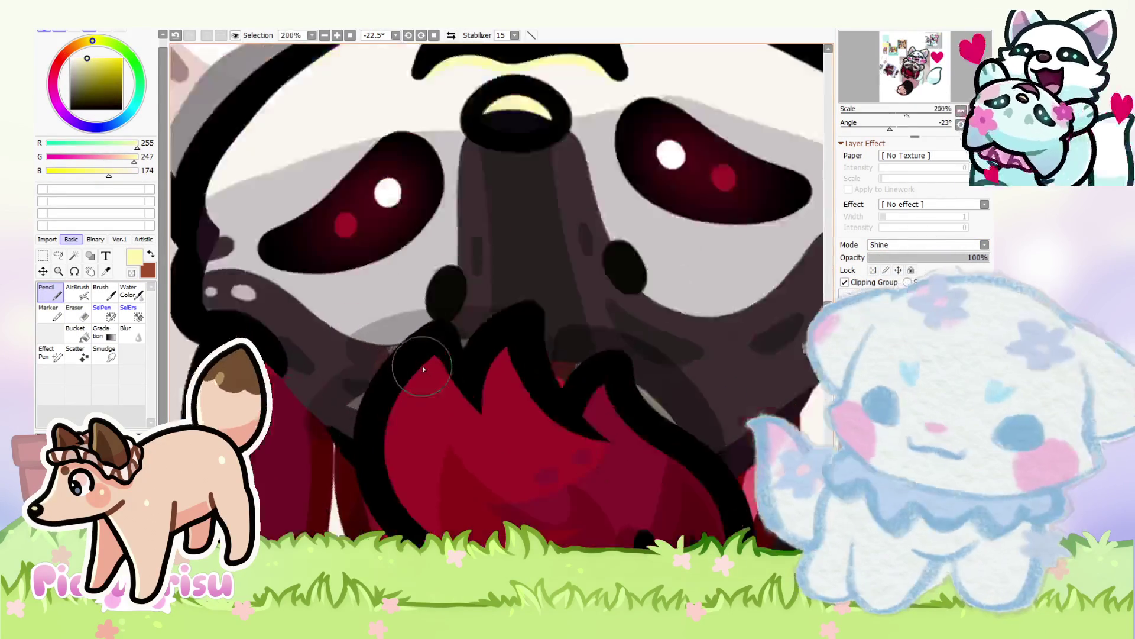
mouse_move(438, 355)
mouse_down()
mouse_move(375, 467)
mouse_move(479, 408)
mouse_move(541, 350)
mouse_up()
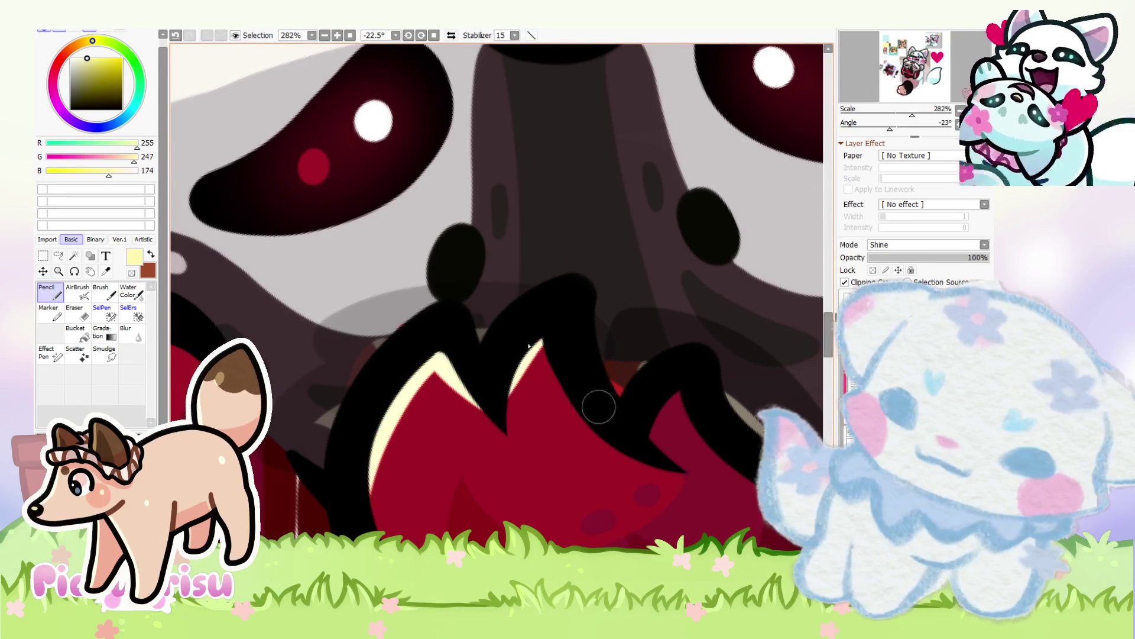
scroll(342, 299, down, 4)
scroll(434, 423, up, 3)
mouse_move(432, 393)
mouse_down()
mouse_move(393, 330)
mouse_move(434, 394)
mouse_move(387, 355)
mouse_move(355, 423)
mouse_up()
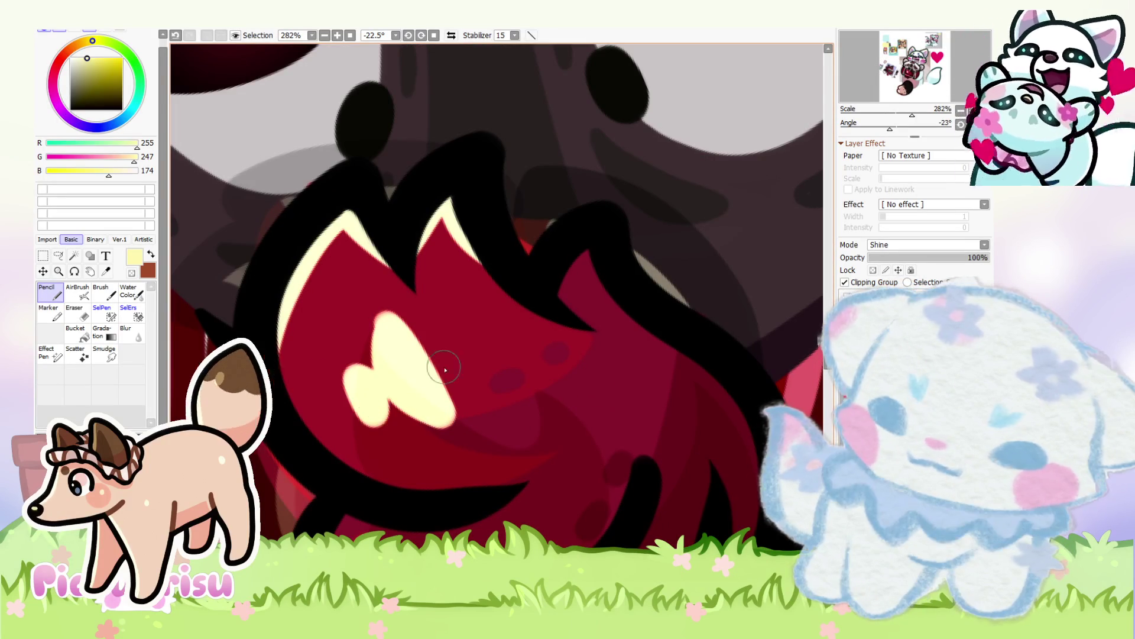
drag(473, 340, 503, 360)
Step: Trim the edges of the tongue highlight and blob, then add more cream highlight near the mouth
key(e)
scroll(379, 325, up, 1)
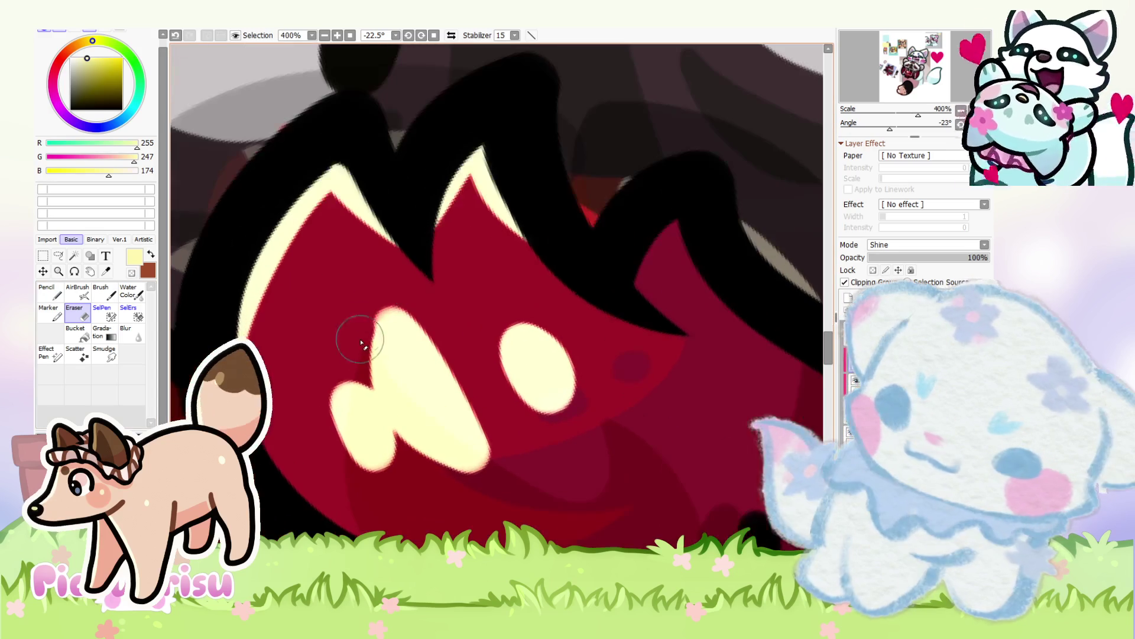
drag(374, 291, 472, 446)
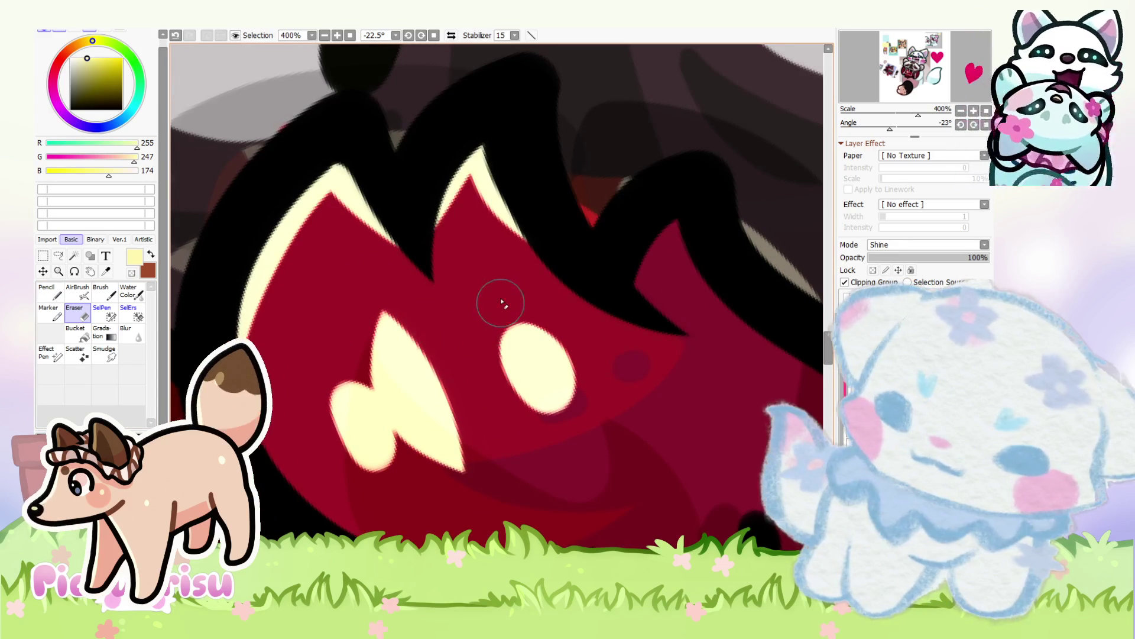
drag(502, 304, 565, 414)
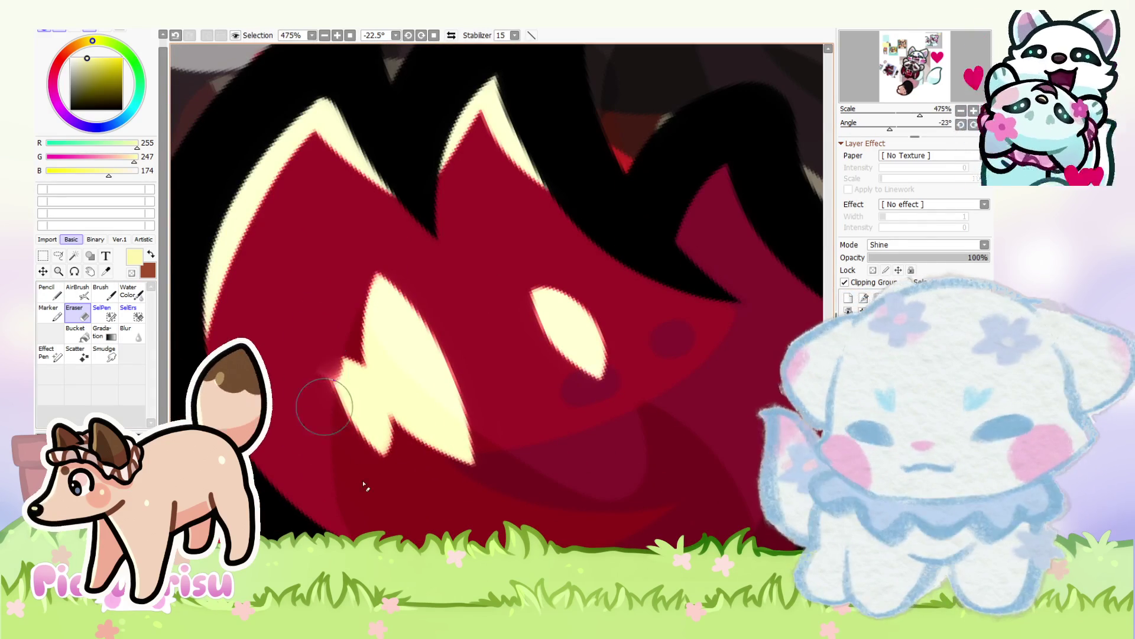
key(n)
drag(368, 376, 345, 419)
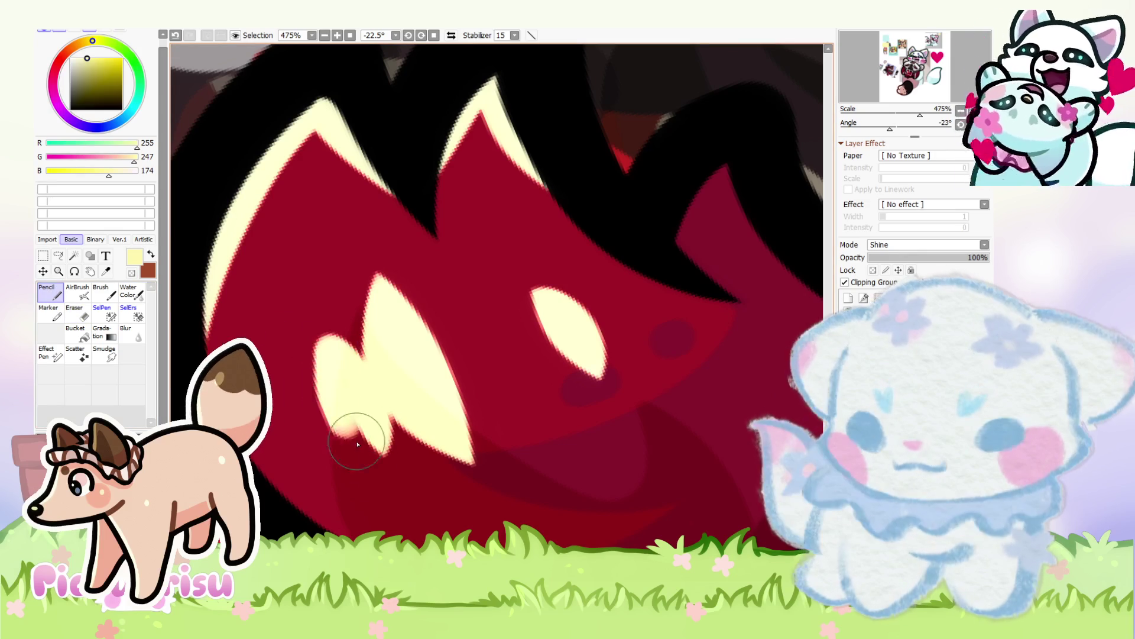
Step: Set the Shine layer opacity to 20%
scroll(322, 356, down, 2)
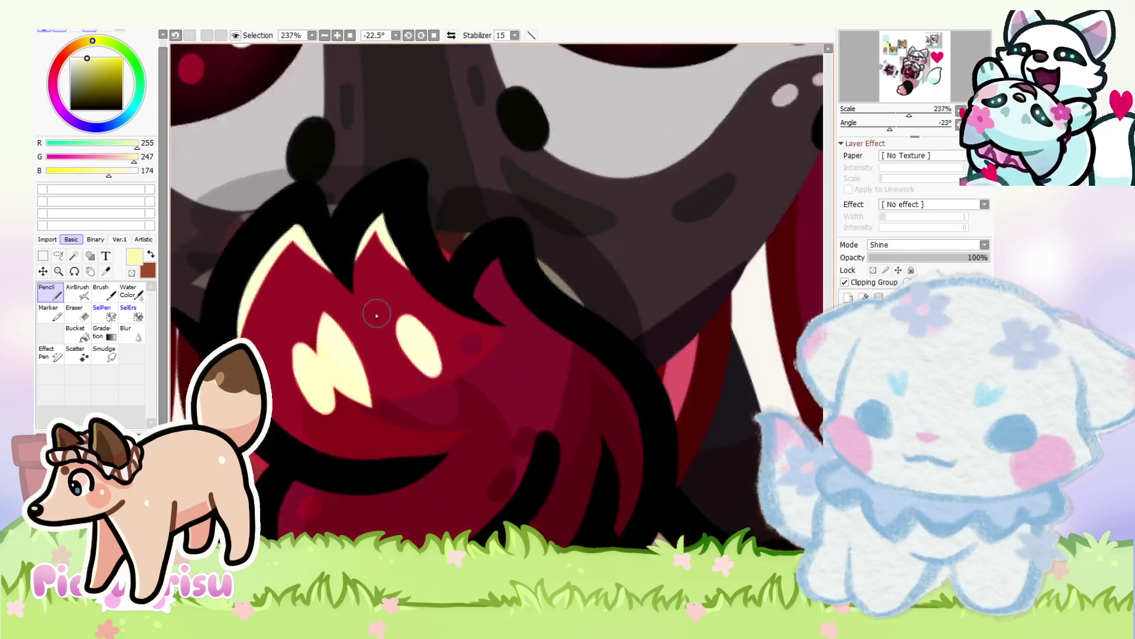
scroll(316, 359, up, 2)
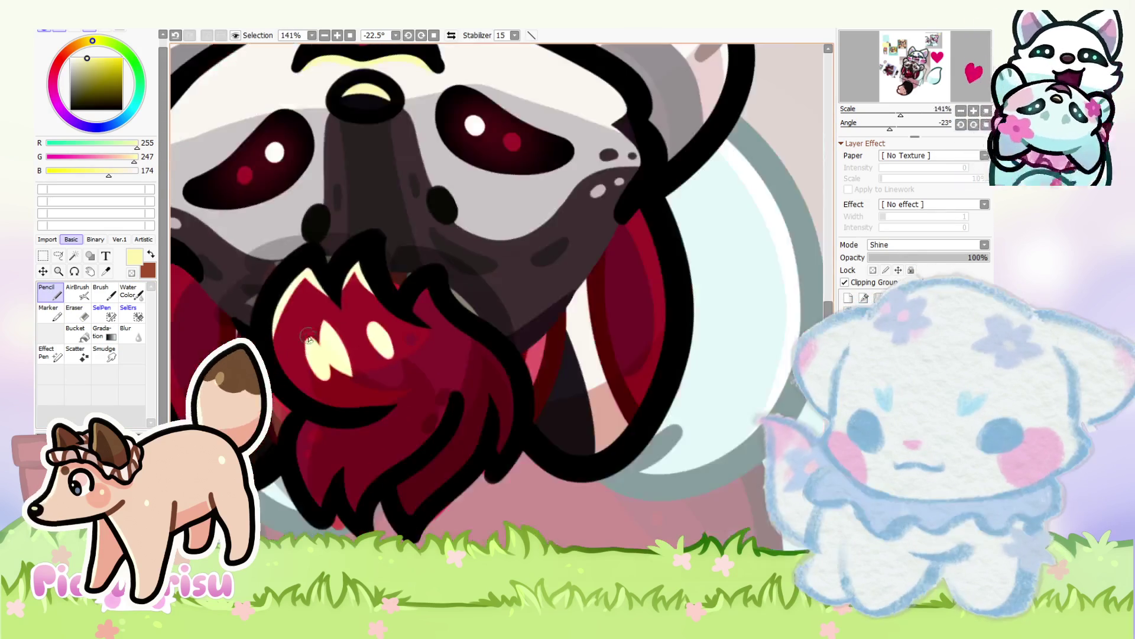
scroll(314, 351, down, 5)
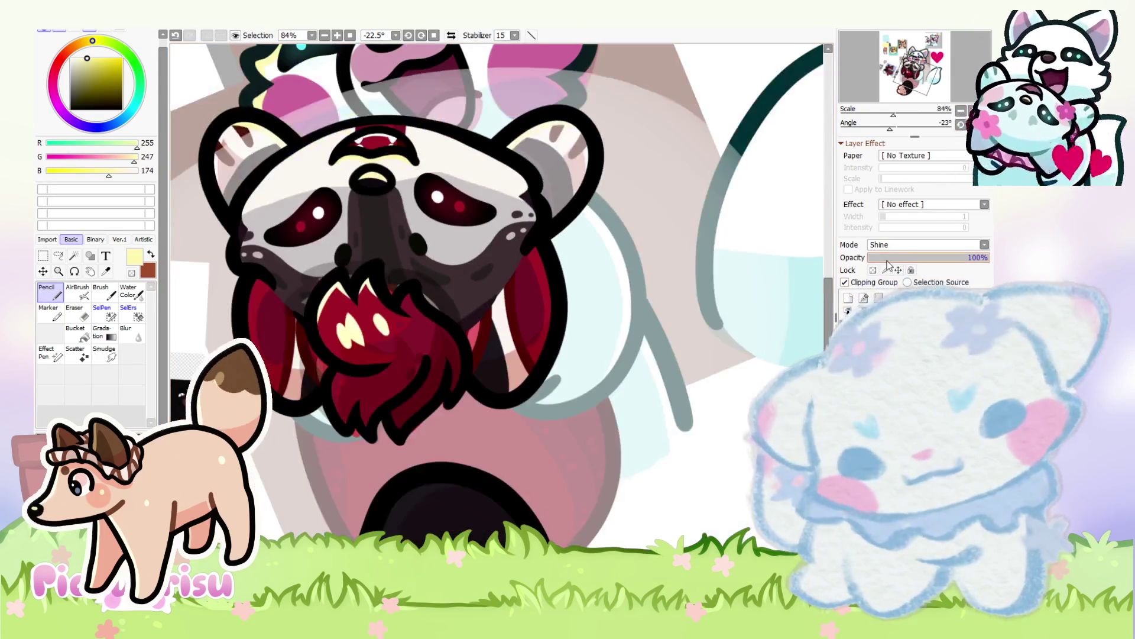
click(887, 264)
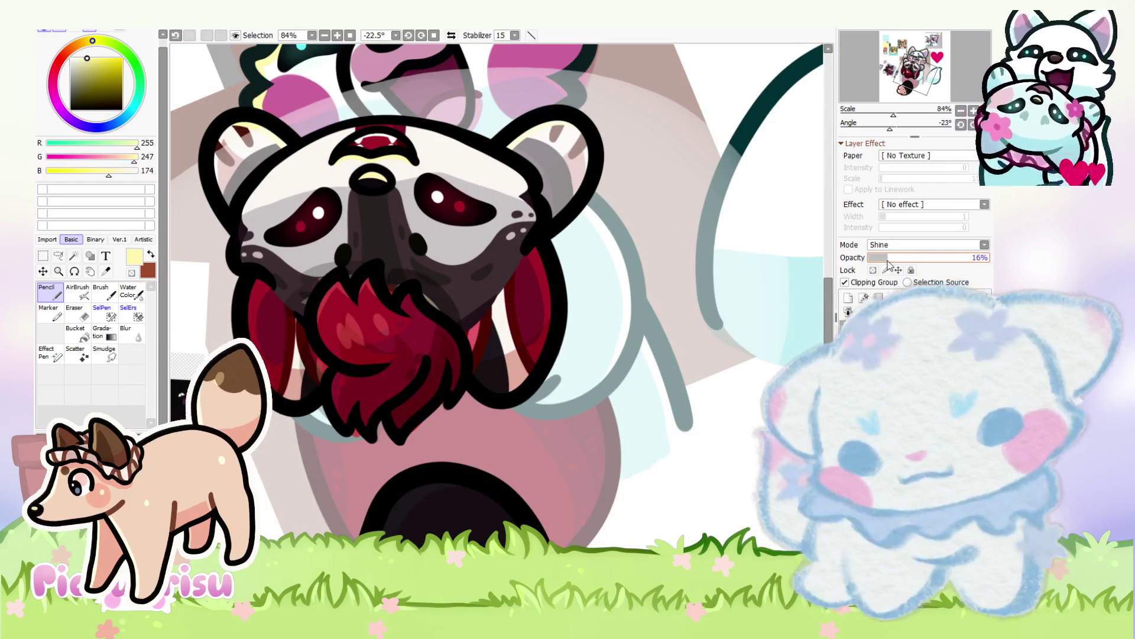
drag(887, 265, 895, 266)
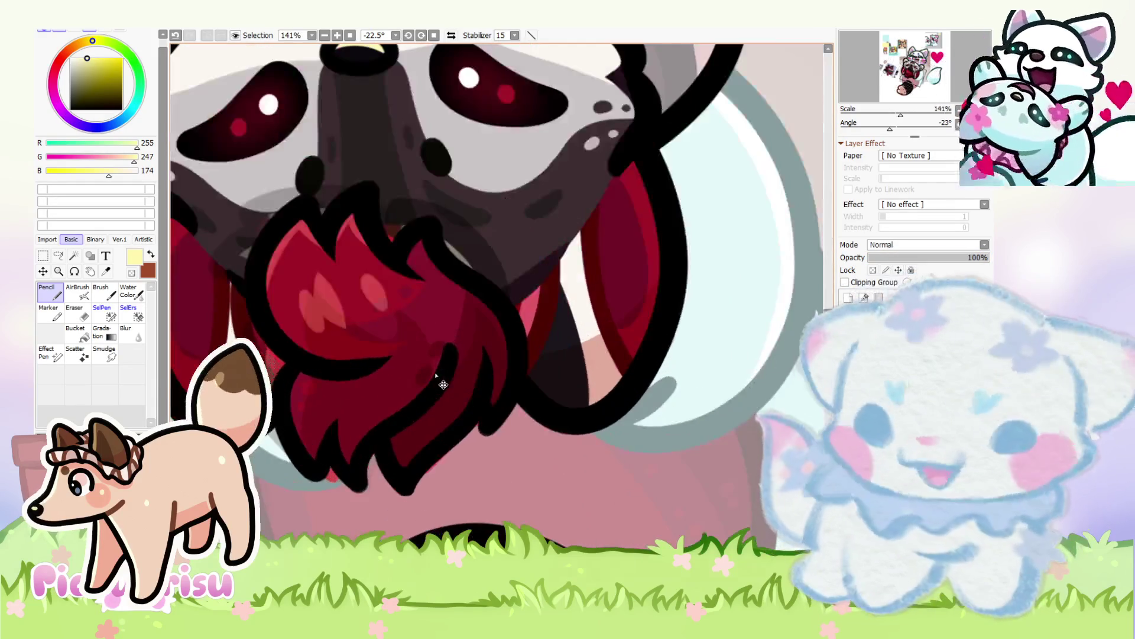
scroll(443, 385, up, 3)
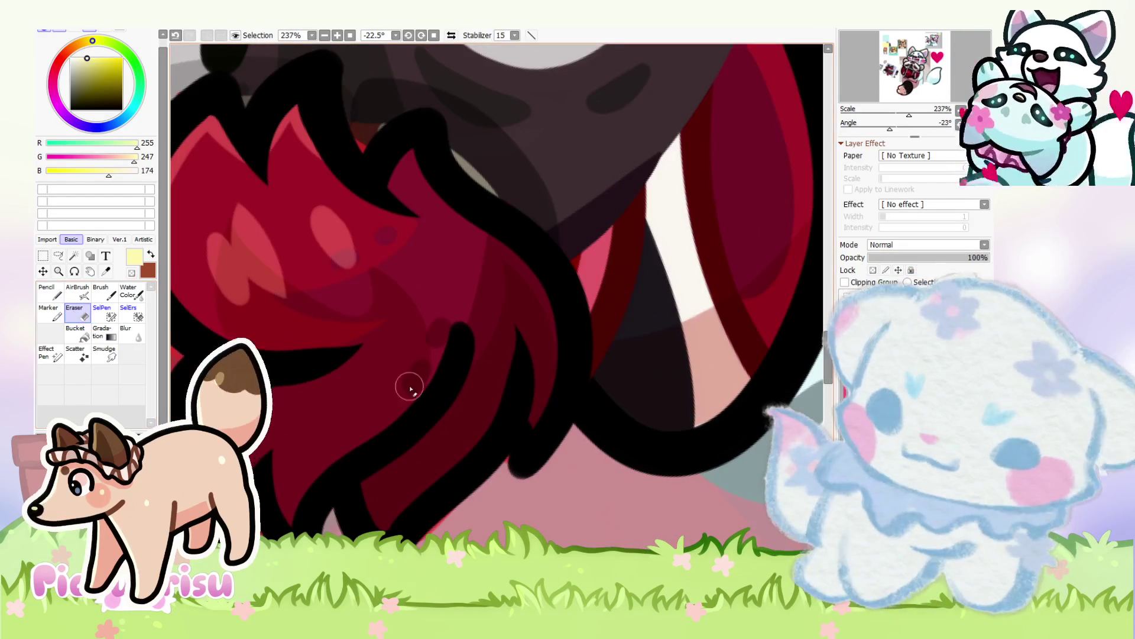
Step: Erase the edge of the black mouth linework
scroll(394, 392, up, 2)
drag(500, 443, 534, 263)
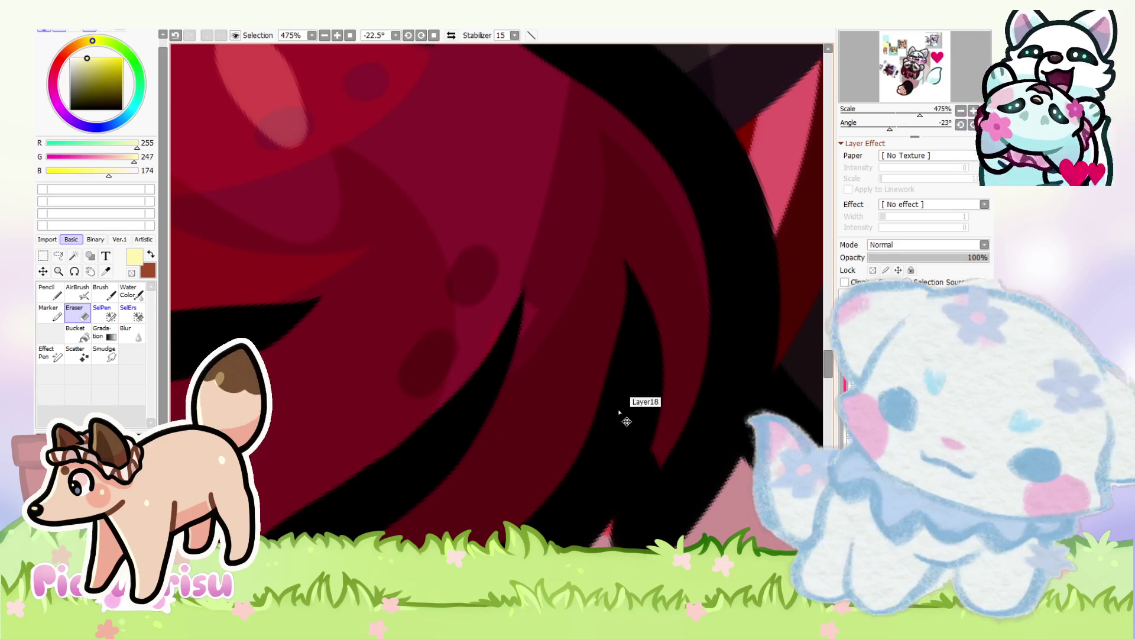
scroll(635, 387, up, 1)
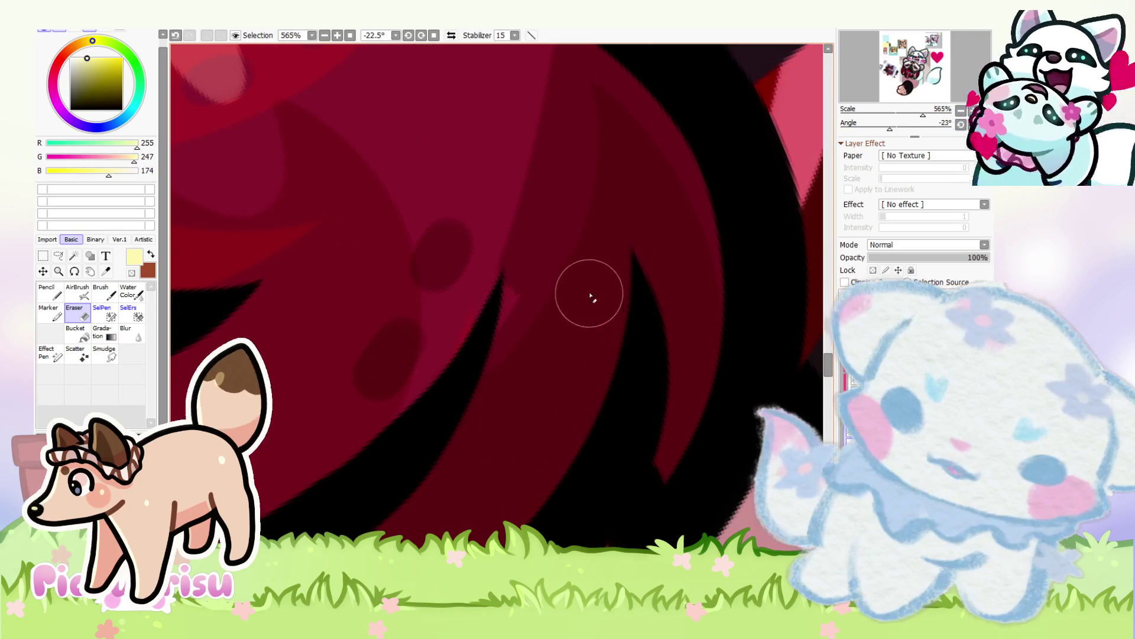
scroll(447, 409, down, 5)
scroll(499, 349, up, 2)
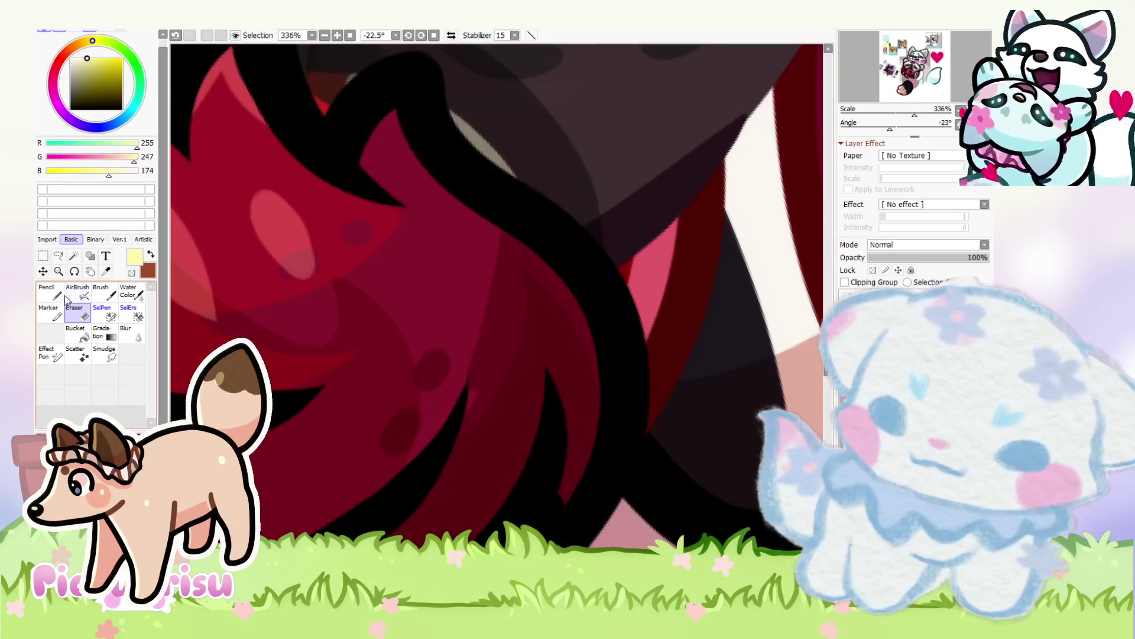
Step: Sample dark and slightly lighter reds from the canvas and make Layer22 active
key(n)
alt+click(465, 414)
alt+click(482, 324)
scroll(450, 343, up, 1)
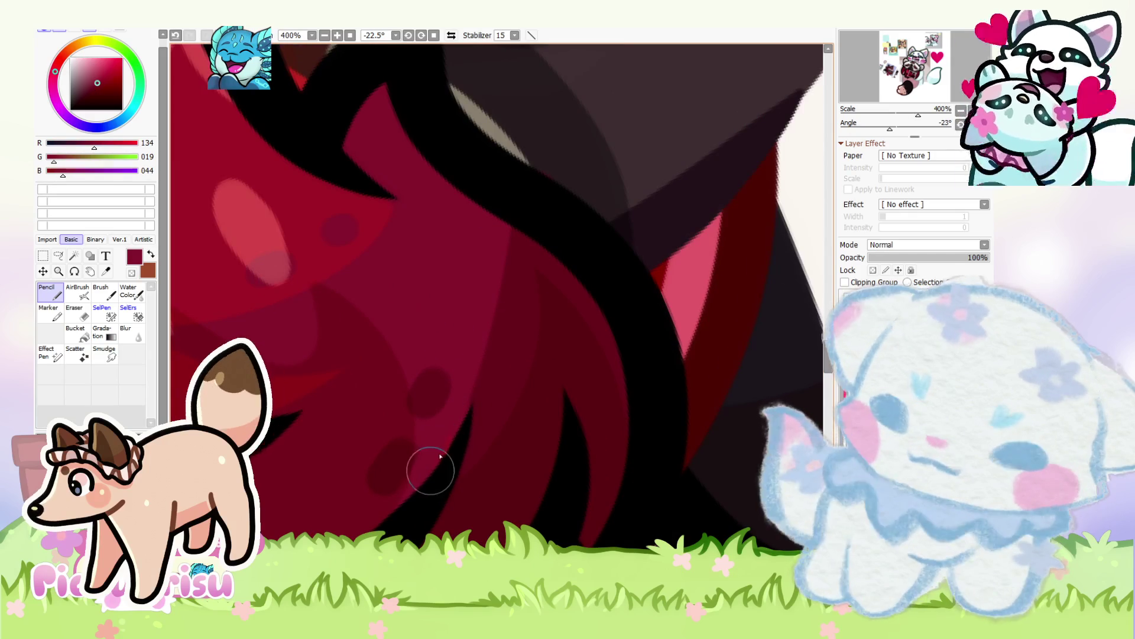
scroll(461, 396, down, 1)
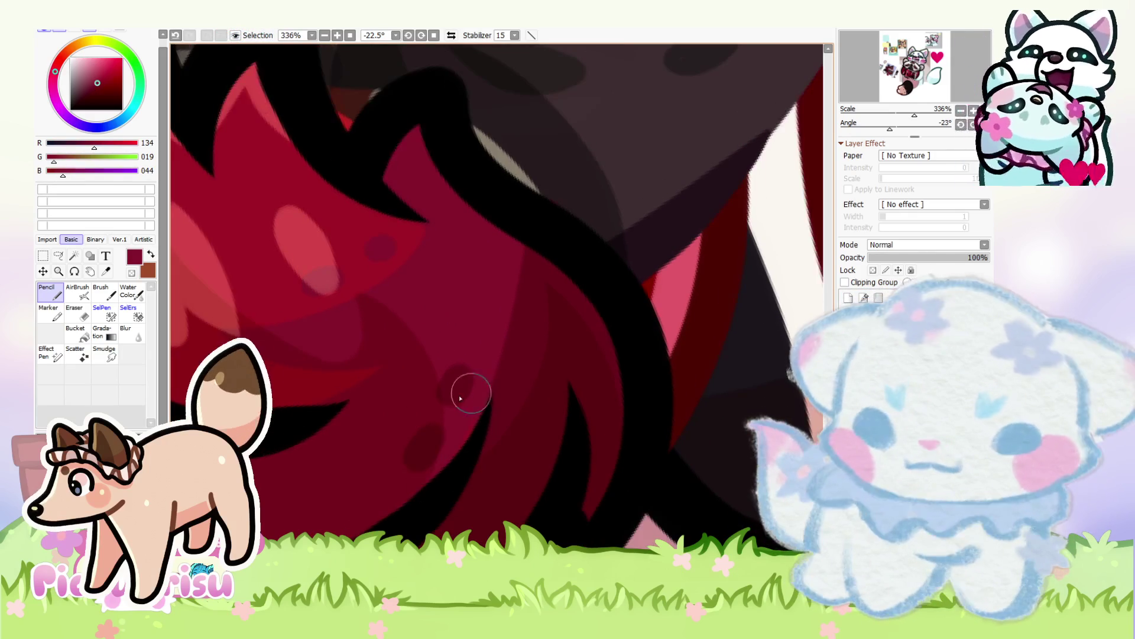
ctrl+shift+click(528, 381)
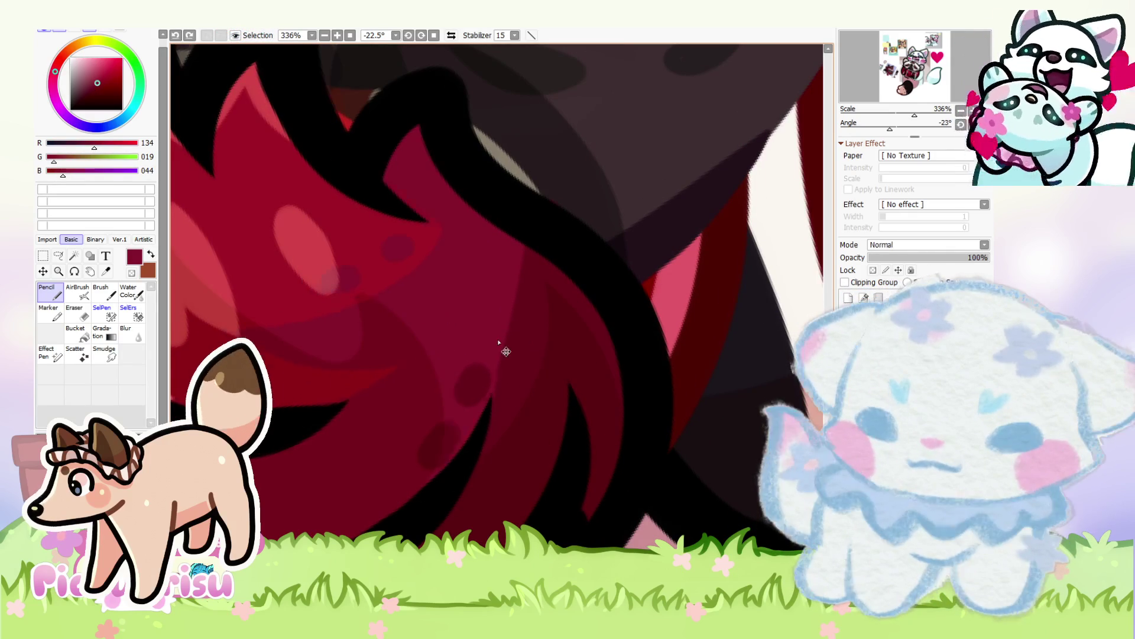
scroll(494, 399, up, 2)
scroll(470, 415, down, 5)
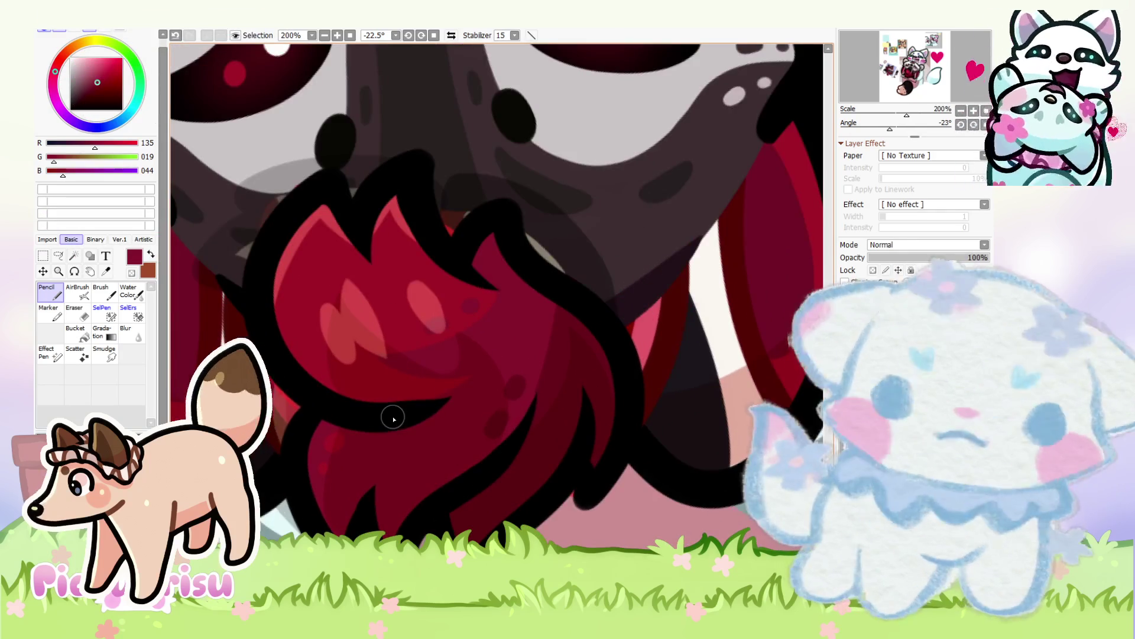
scroll(393, 418, up, 3)
Step: Erase on Layer22, undo a stray dark red mouth stroke, and restore the earlier red
key(e)
scroll(314, 375, up, 3)
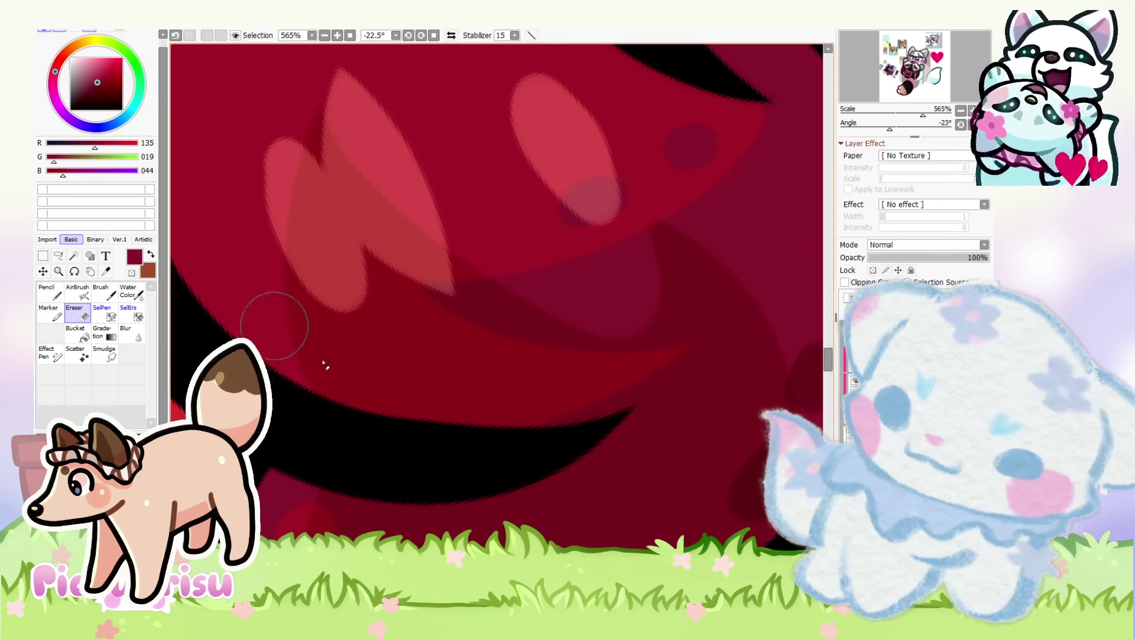
scroll(605, 387, down, 1)
scroll(574, 376, up, 1)
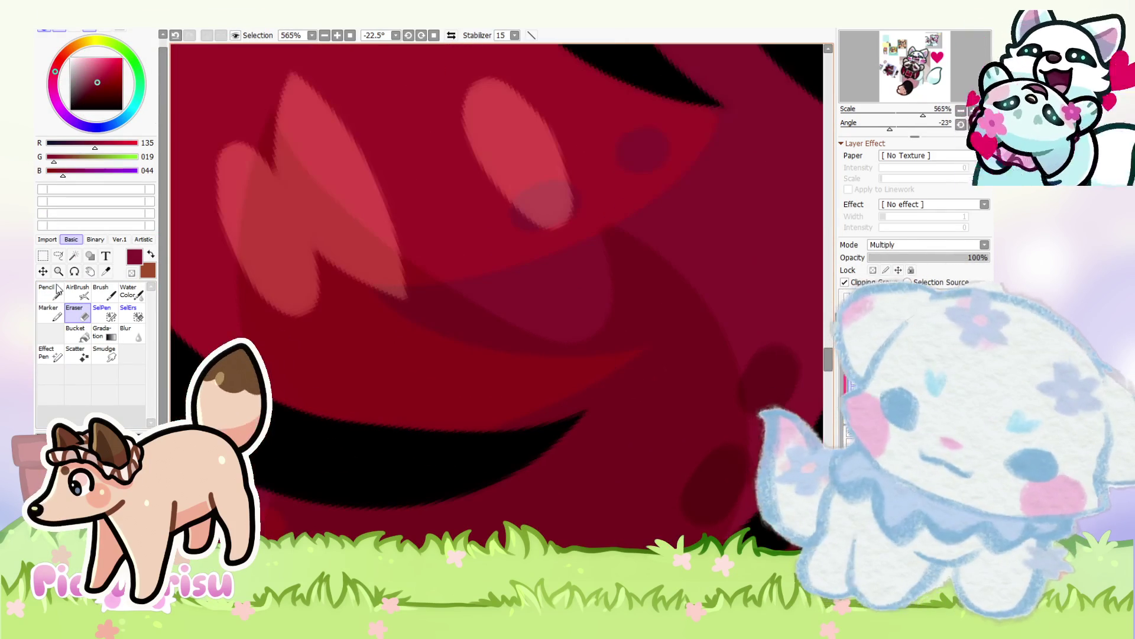
key(n)
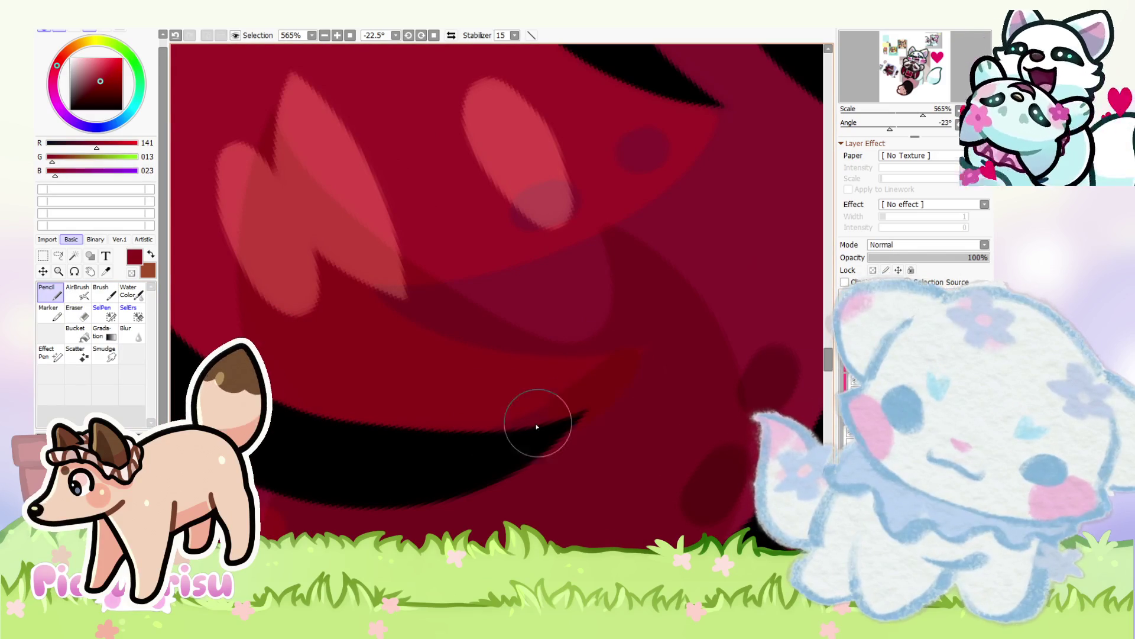
drag(648, 355, 489, 430)
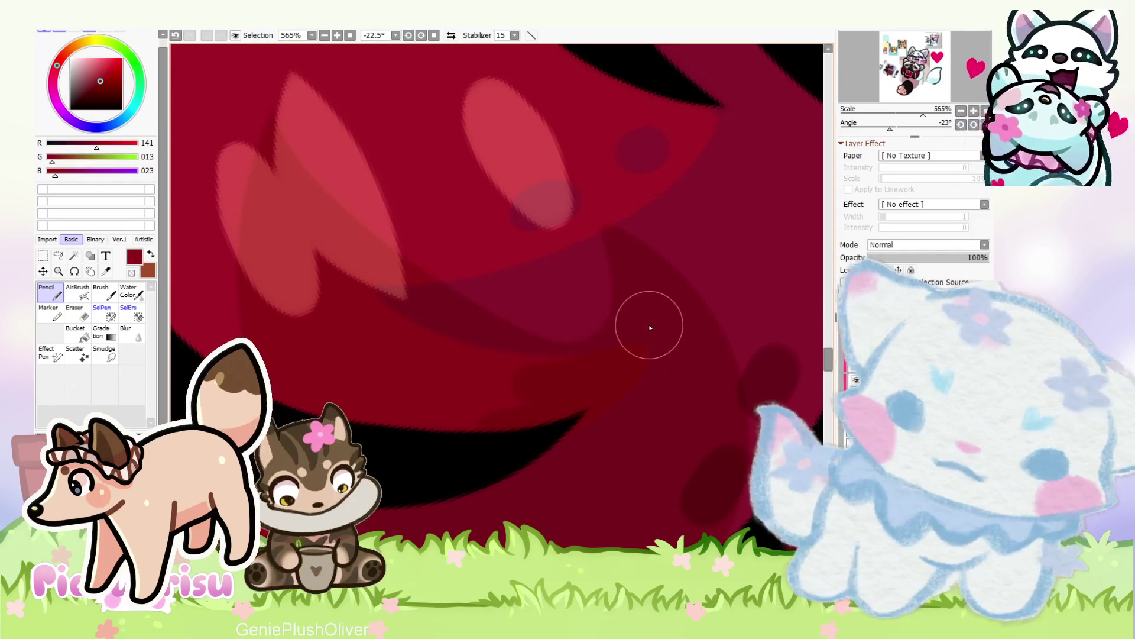
key(ctrl+z)
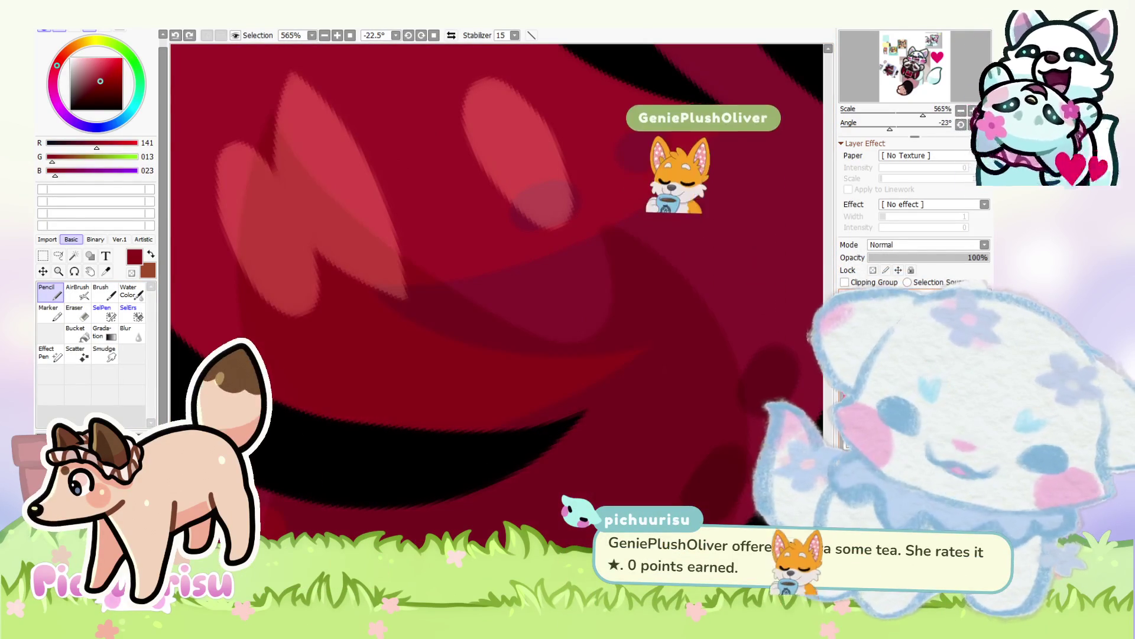
alt+click(578, 383)
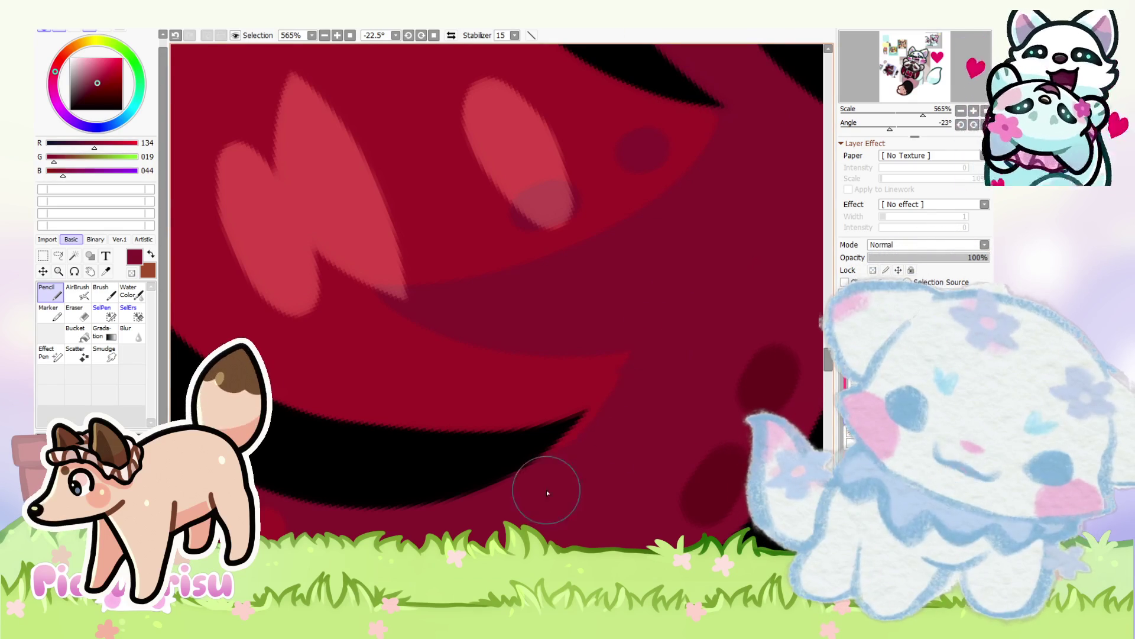
Step: Zoom in to inspect the black outlines around the mouth and beard, and set the colour to black
scroll(585, 448, down, 10)
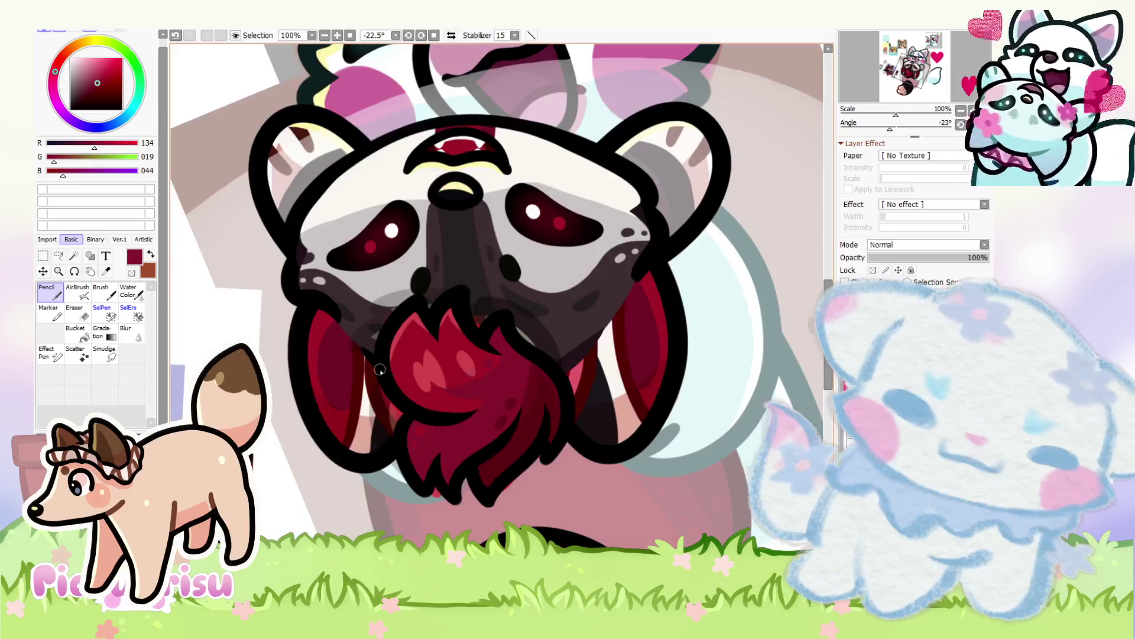
scroll(204, 469, up, 5)
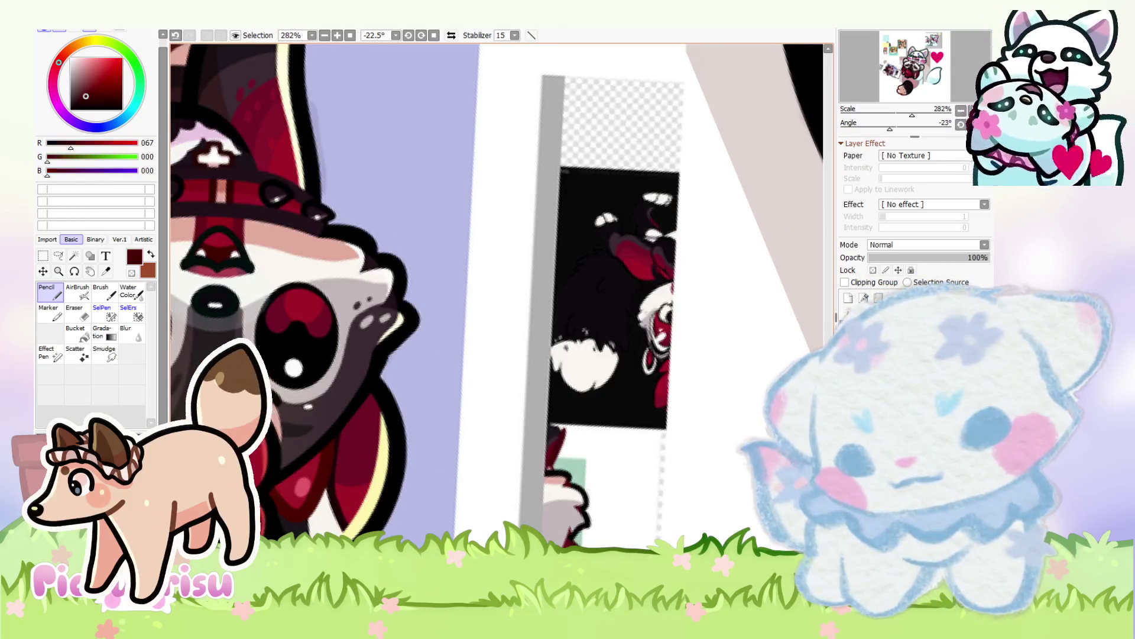
scroll(496, 295, down, 4)
scroll(497, 296, up, 2)
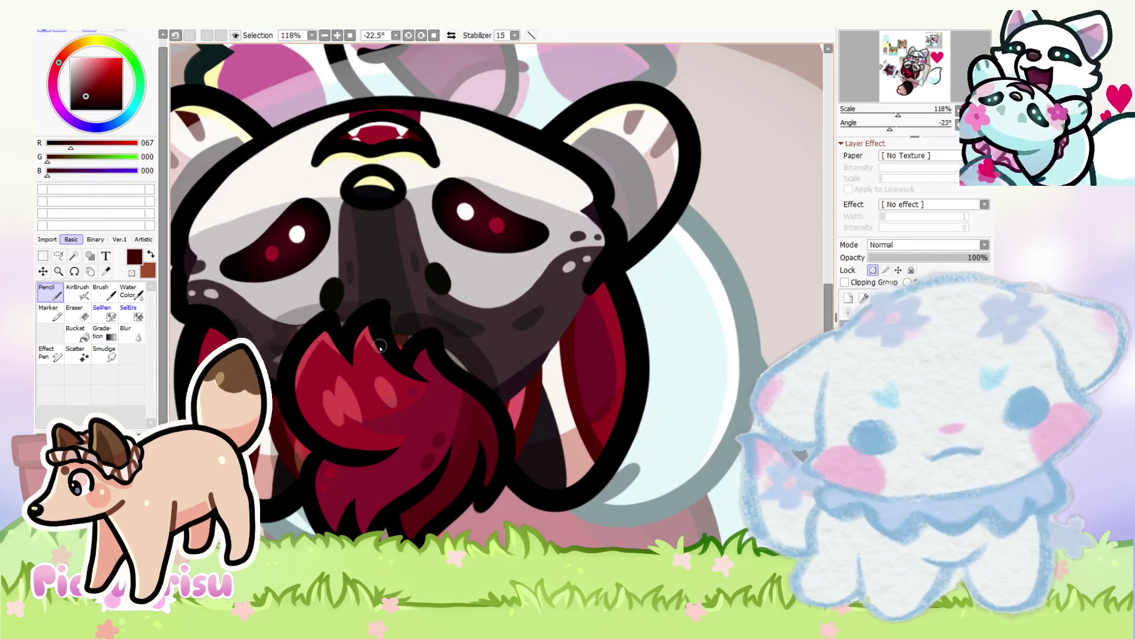
scroll(388, 344, up, 2)
scroll(320, 339, up, 3)
scroll(418, 388, down, 2)
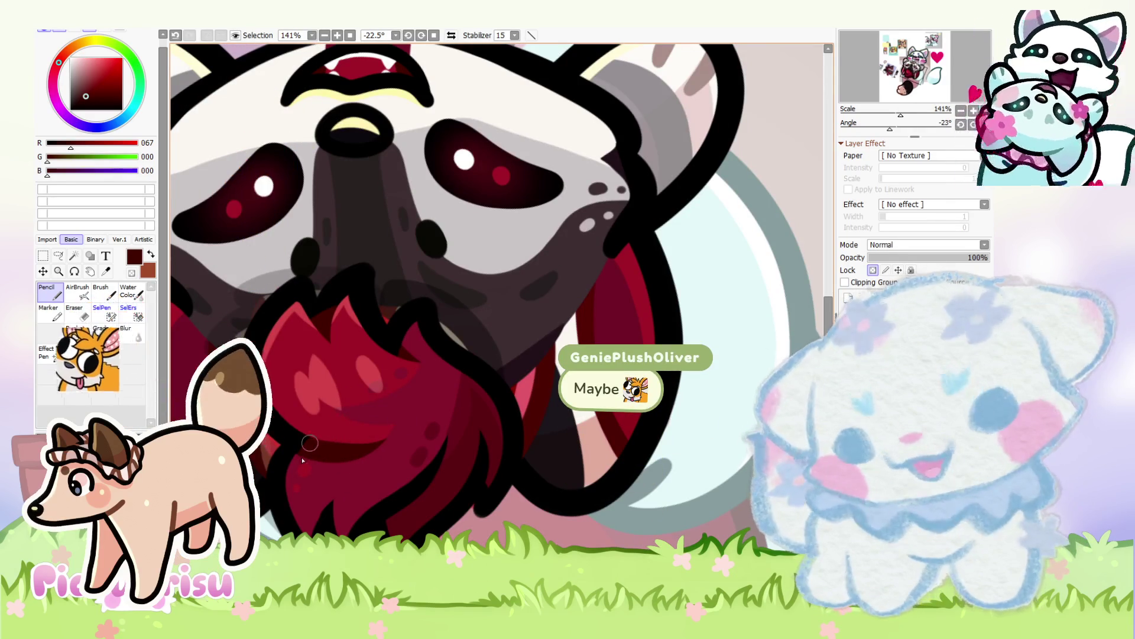
scroll(361, 437, down, 3)
scroll(391, 470, up, 2)
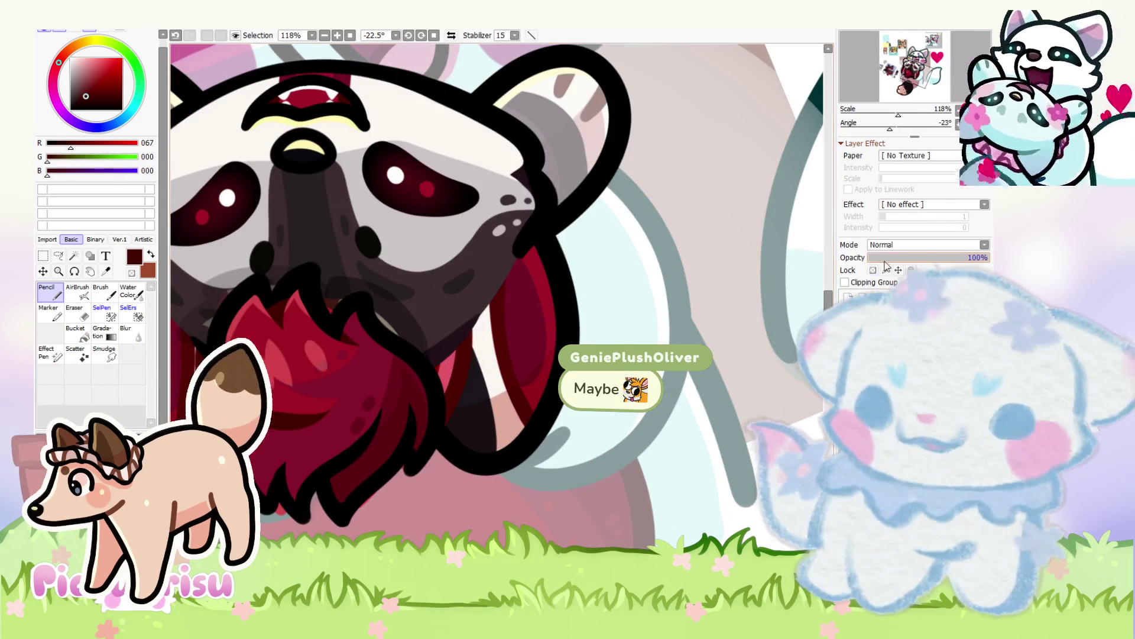
scroll(385, 443, up, 2)
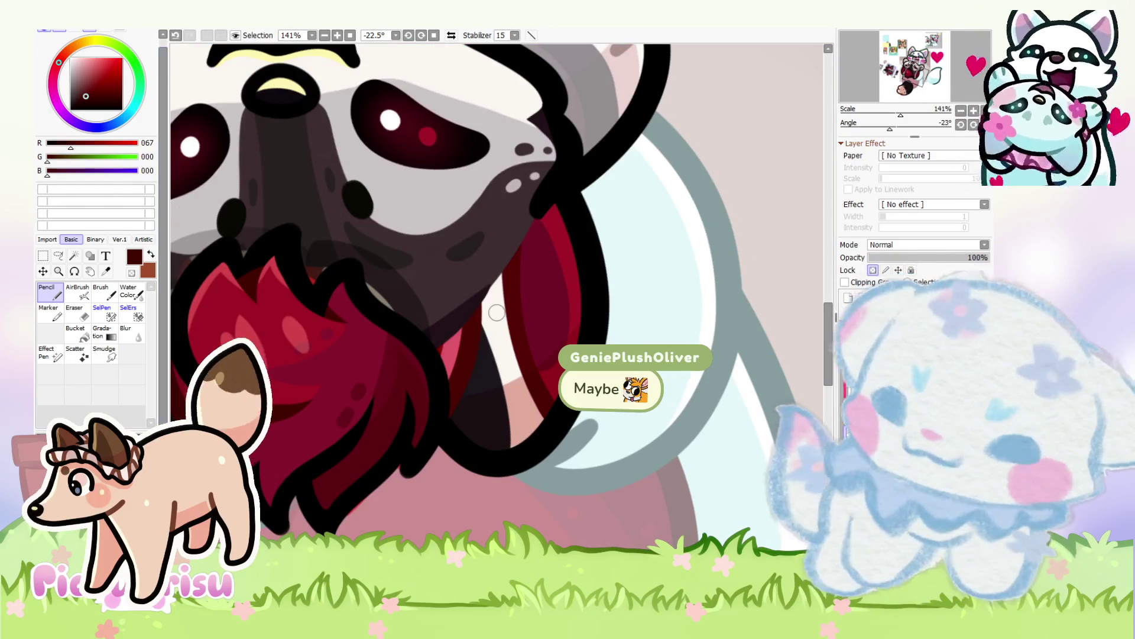
scroll(413, 440, up, 2)
scroll(400, 373, down, 2)
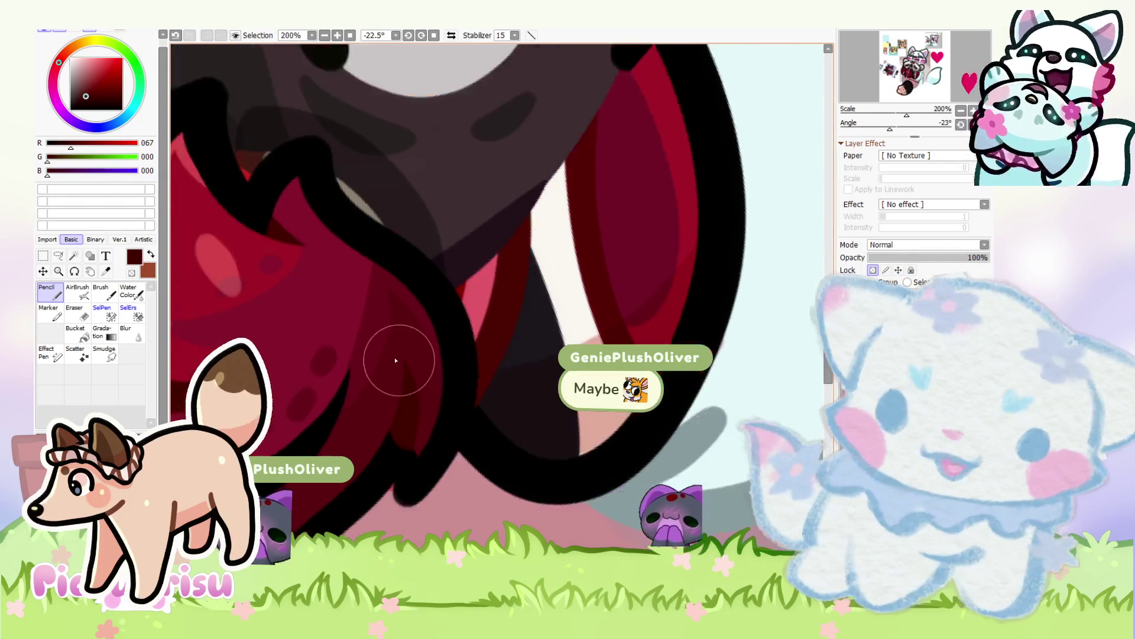
scroll(355, 432, up, 2)
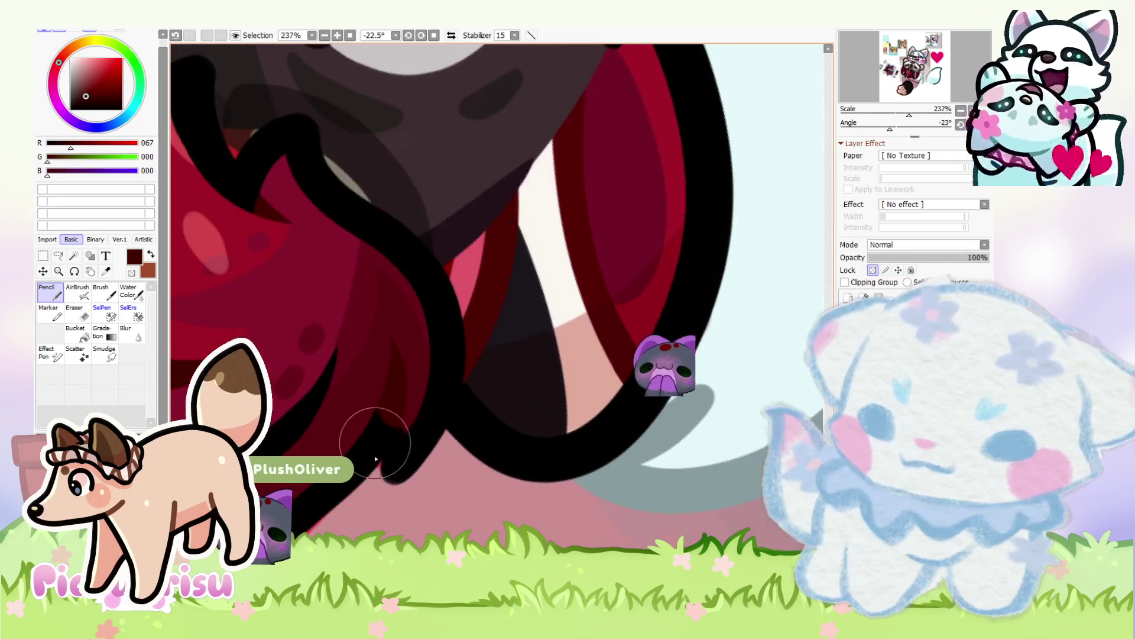
alt+click(387, 463)
Step: Eyedrop the beard's dark red as the drawing colour and zoom out to the whole canvas
scroll(325, 380, down, 3)
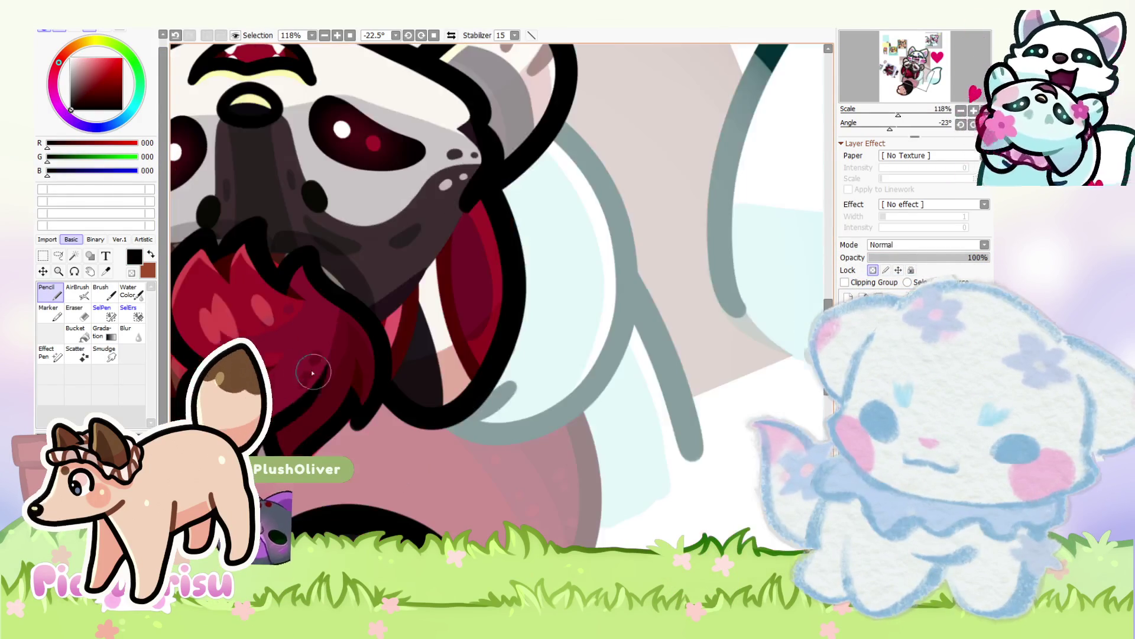
scroll(361, 384, up, 7)
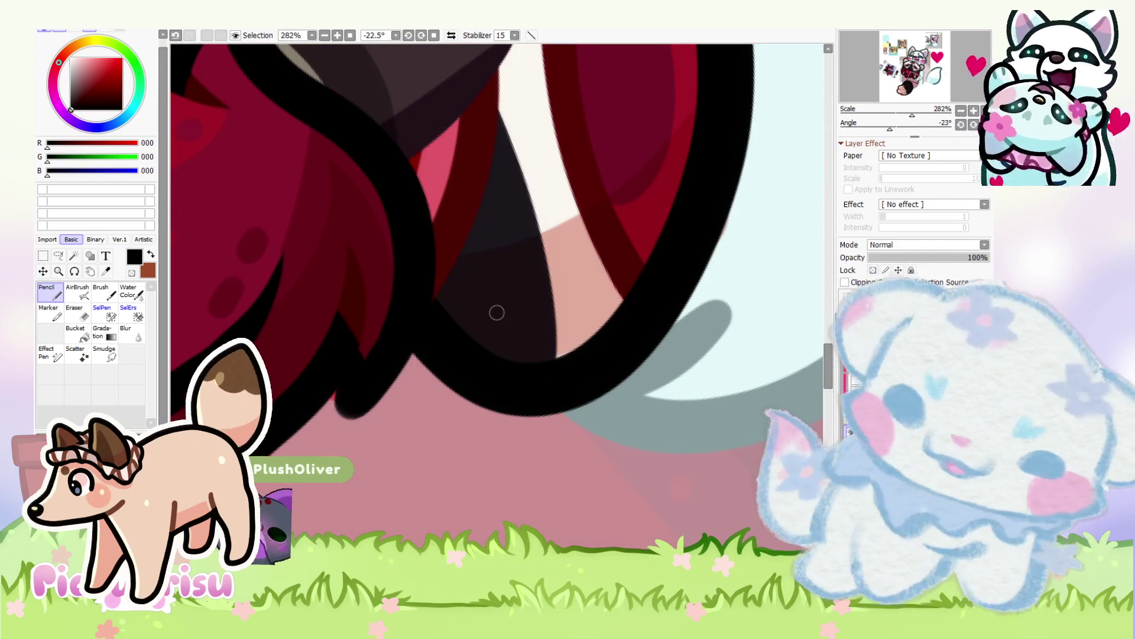
scroll(331, 392, up, 4)
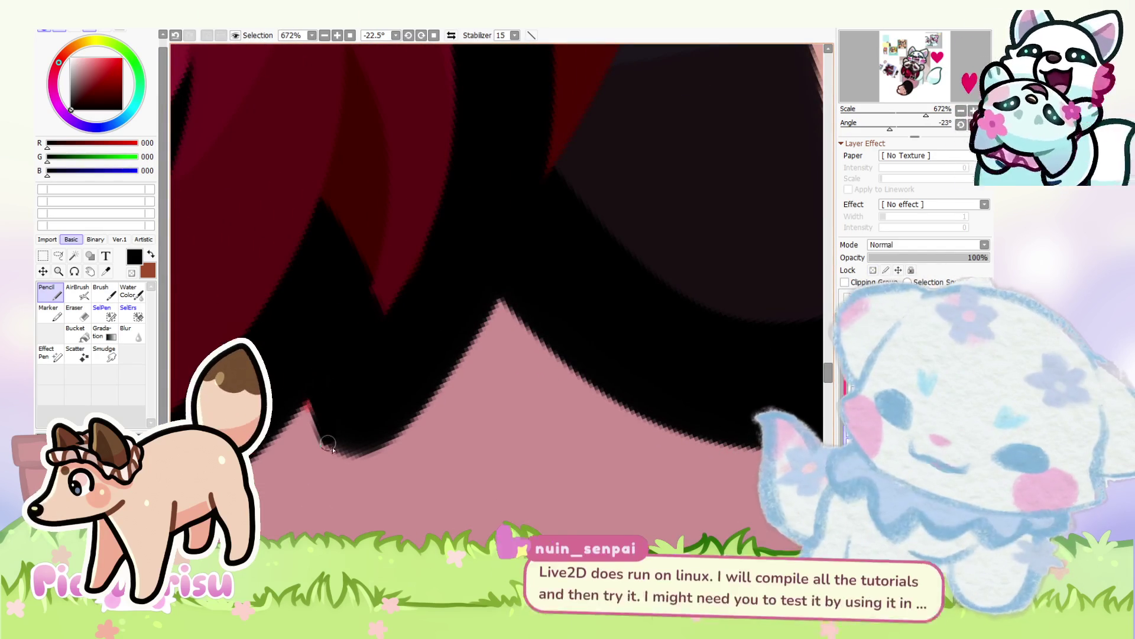
scroll(378, 406, down, 5)
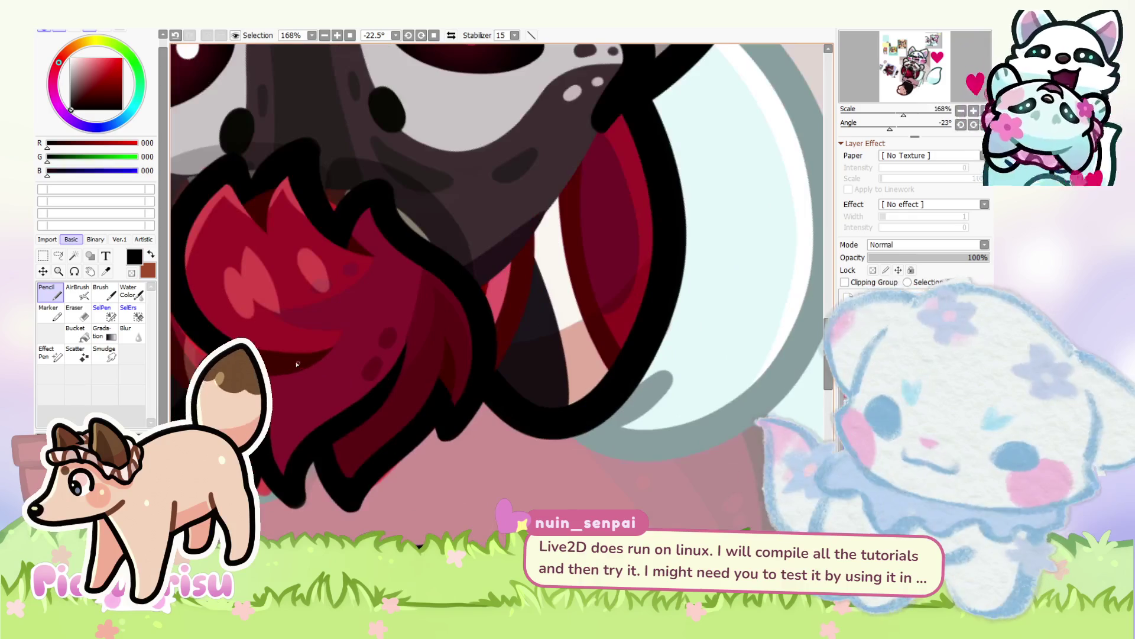
alt+click(359, 403)
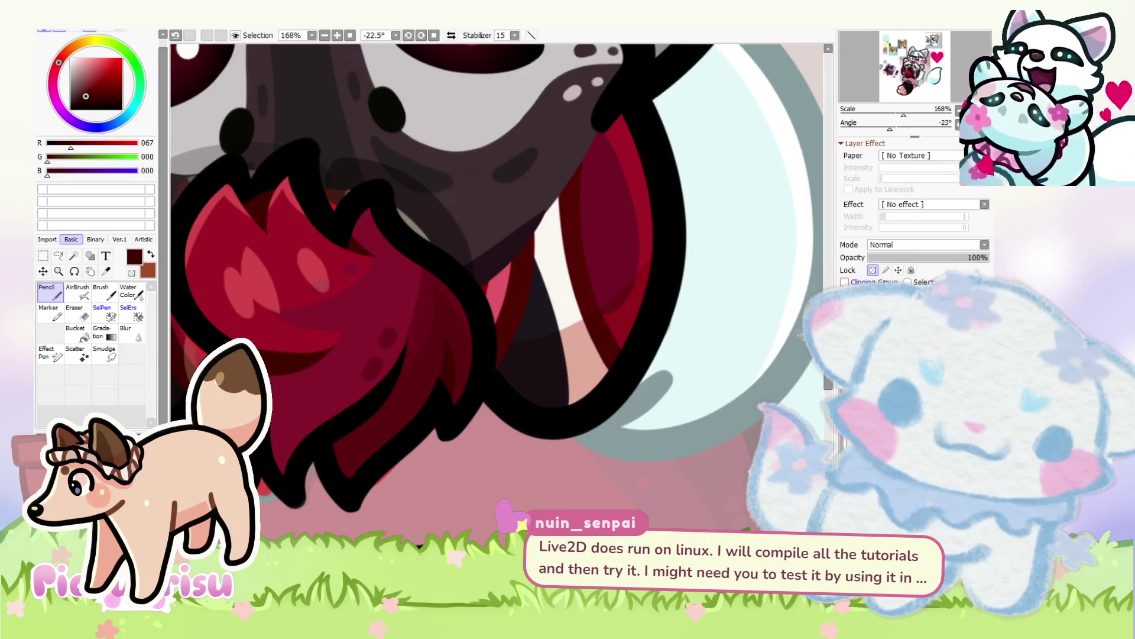
scroll(353, 362, up, 2)
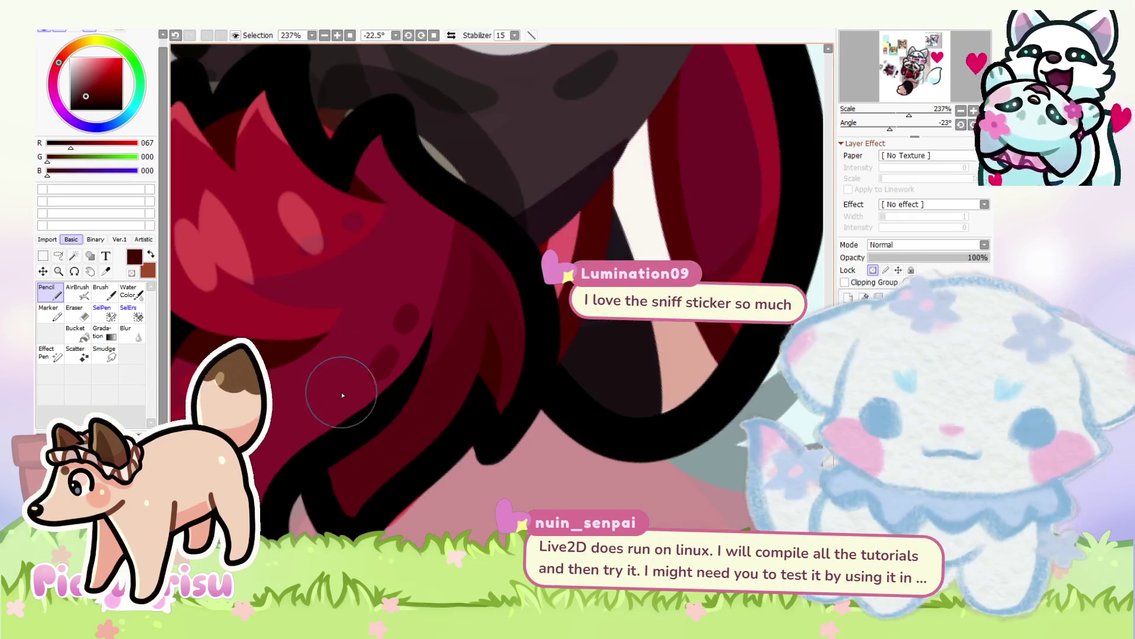
scroll(348, 392, down, 1)
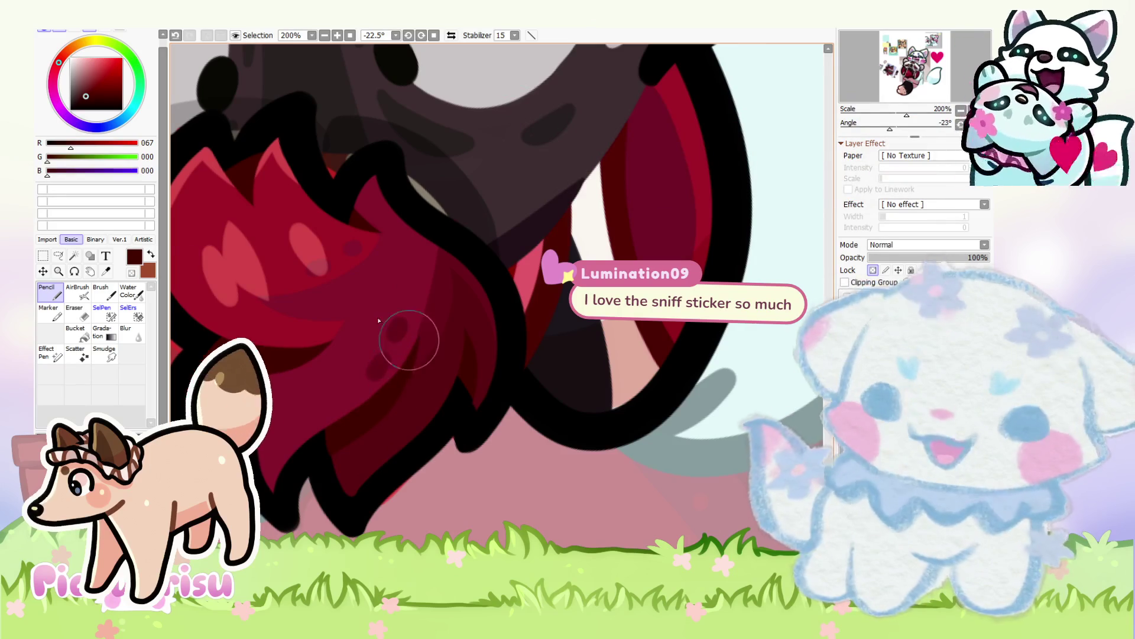
scroll(258, 485, up, 2)
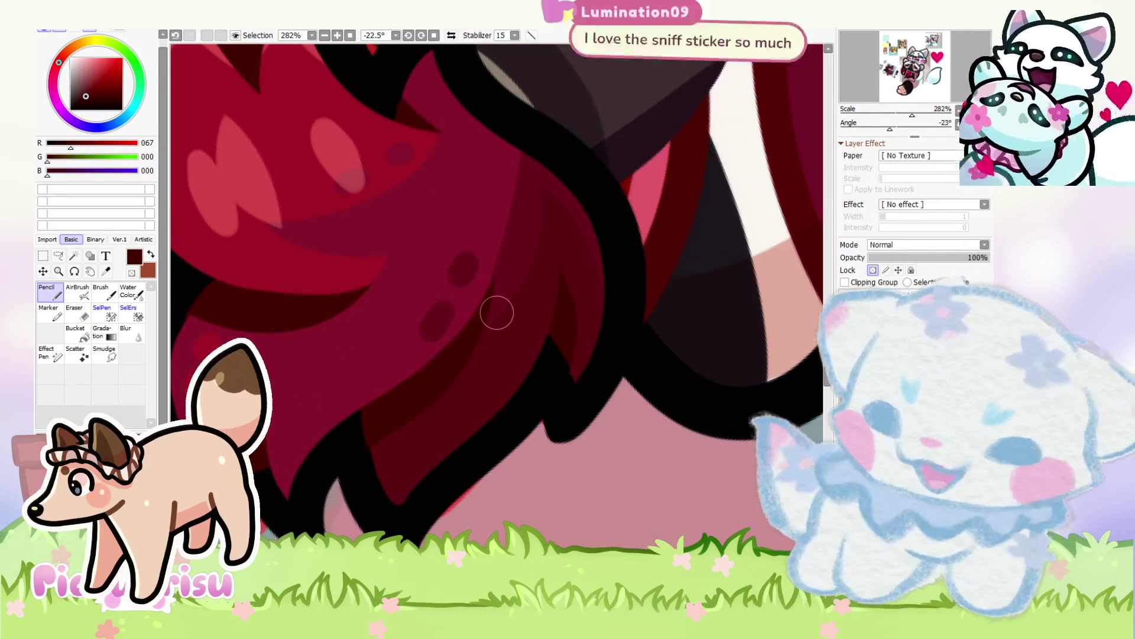
scroll(794, 382, up, 2)
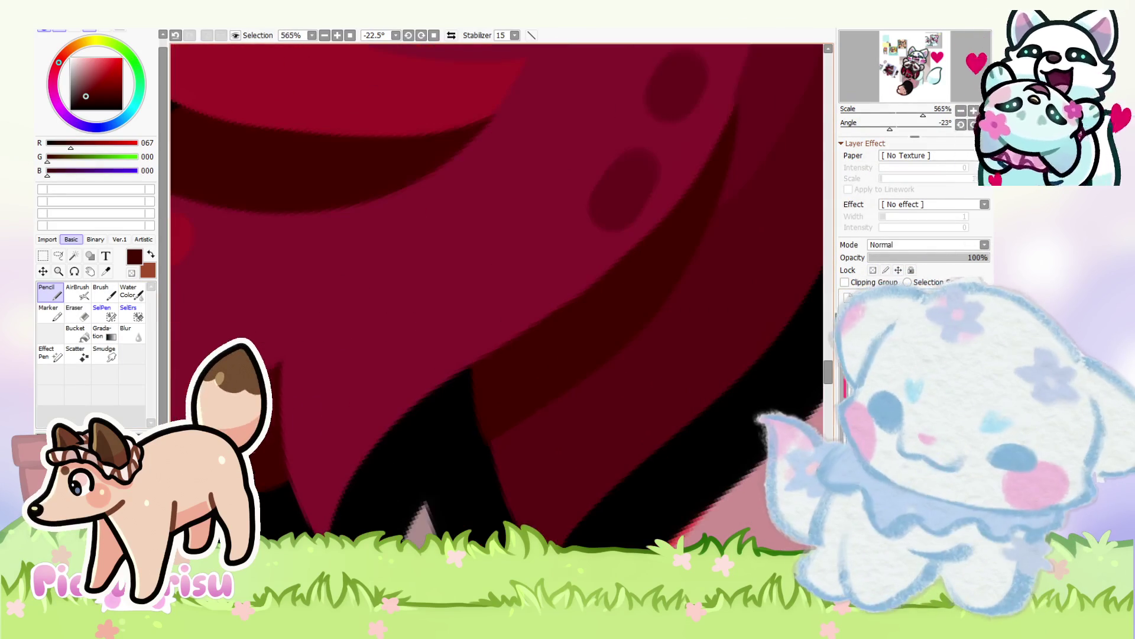
scroll(380, 367, down, 8)
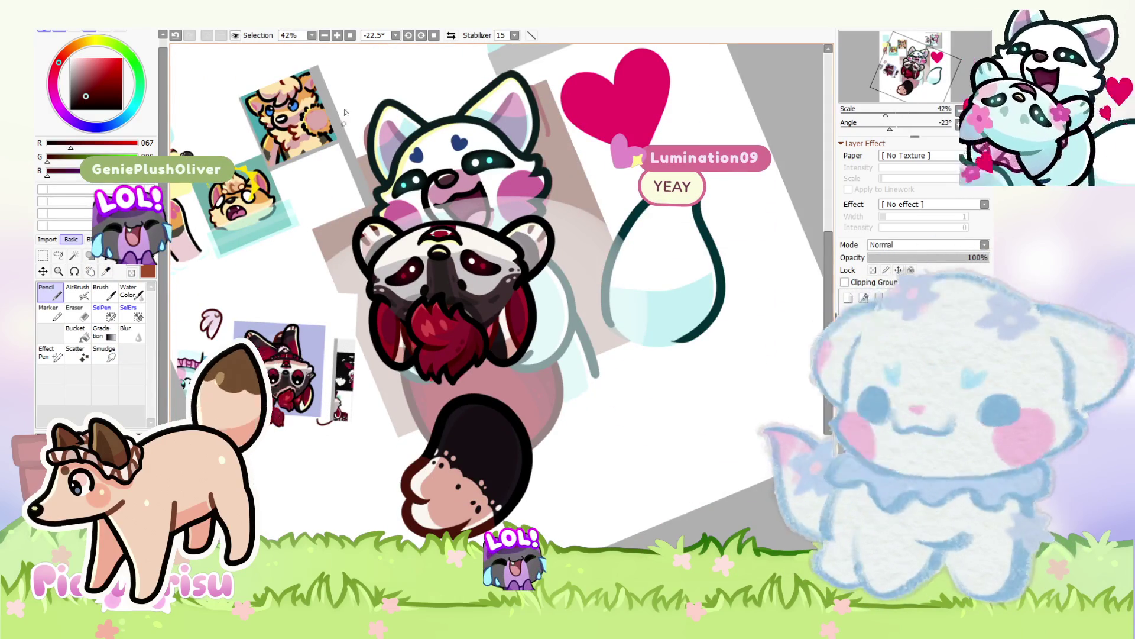
Step: Rotate the canvas view and undo the last edit to the red hair tufts
scroll(623, 286, down, 2)
scroll(623, 286, up, 3)
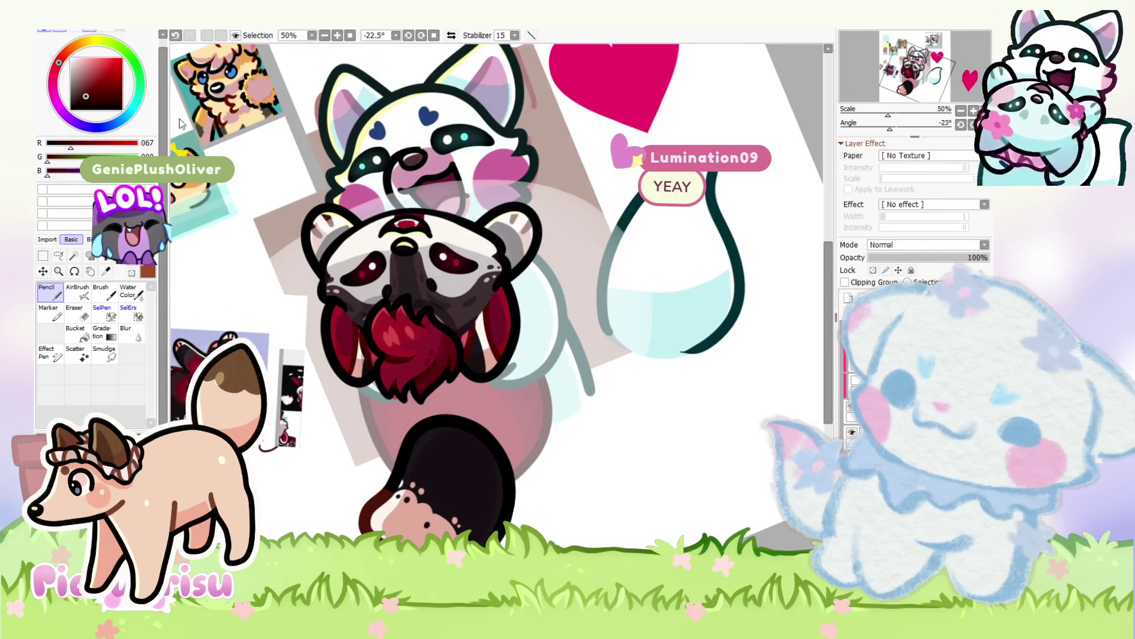
scroll(676, 454, down, 3)
scroll(489, 319, up, 4)
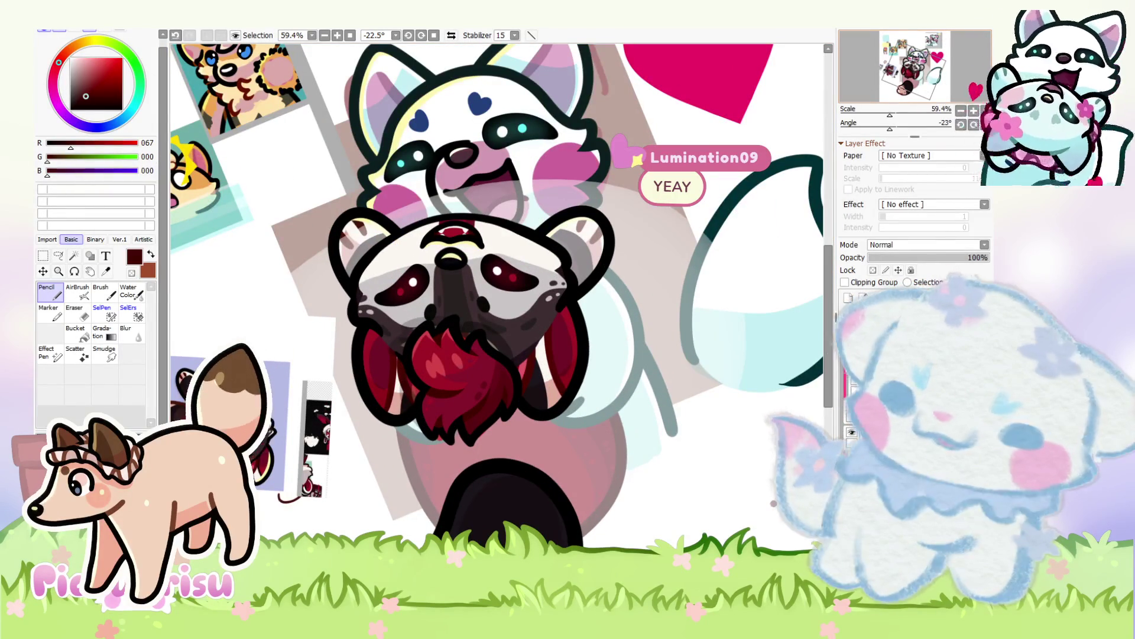
scroll(774, 503, down, 3)
mouse_move(774, 503)
mouse_down()
mouse_move(692, 257)
mouse_move(521, 96)
mouse_move(438, 105)
mouse_move(378, 137)
mouse_up()
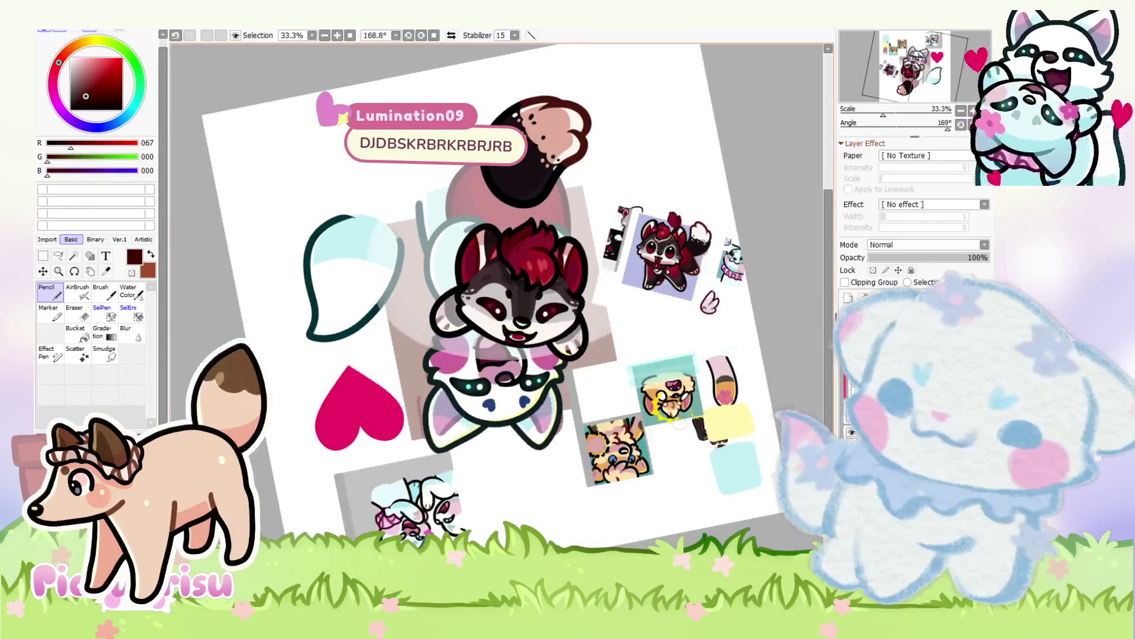
scroll(344, 292, up, 8)
key(ctrl+z)
key(ctrl+z)
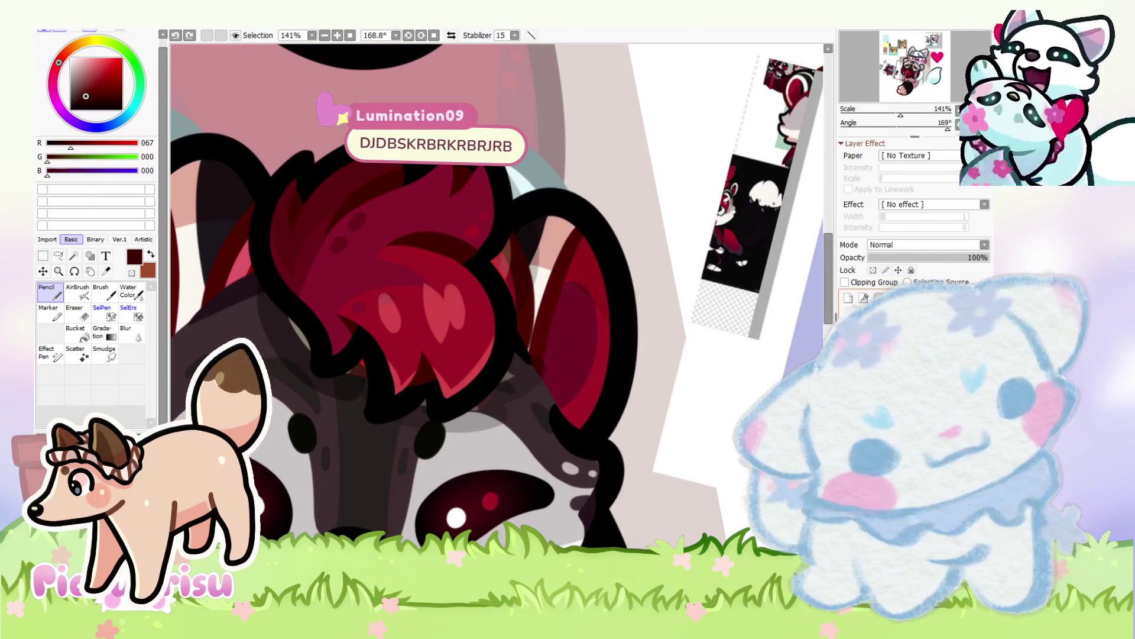
Step: Free-transform the separate ear piece, moving it to the upper left
scroll(614, 457, down, 3)
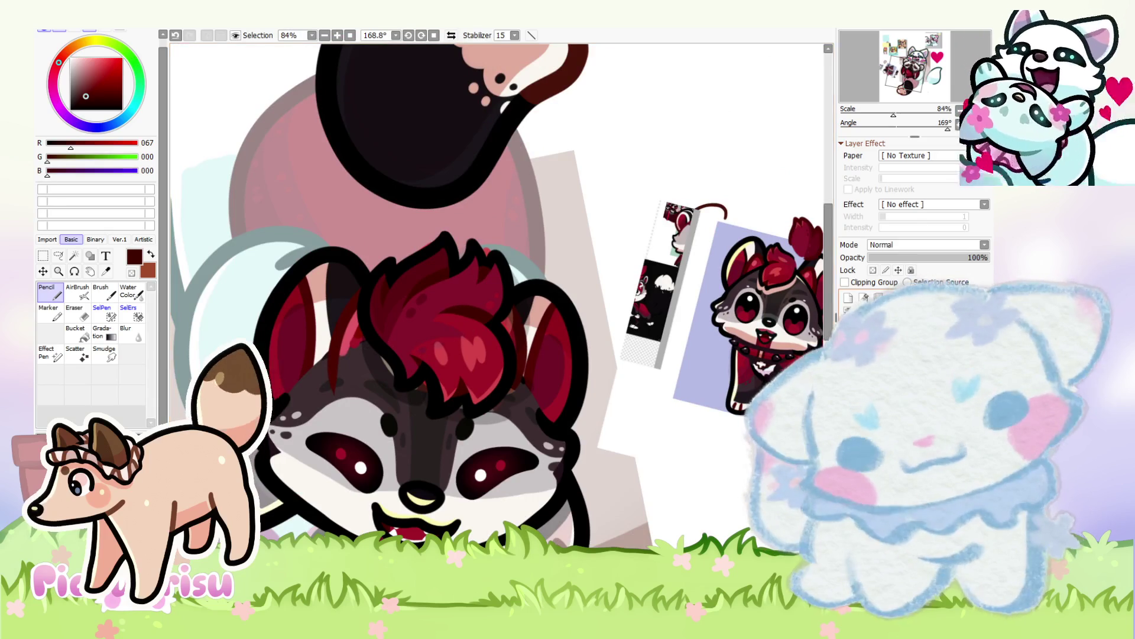
key(ctrl+t)
mouse_move(541, 323)
mouse_down()
mouse_move(609, 219)
mouse_move(467, 196)
mouse_move(166, 188)
mouse_up()
Step: Confirm the ear piece's new position on the head
scroll(253, 160, up, 1)
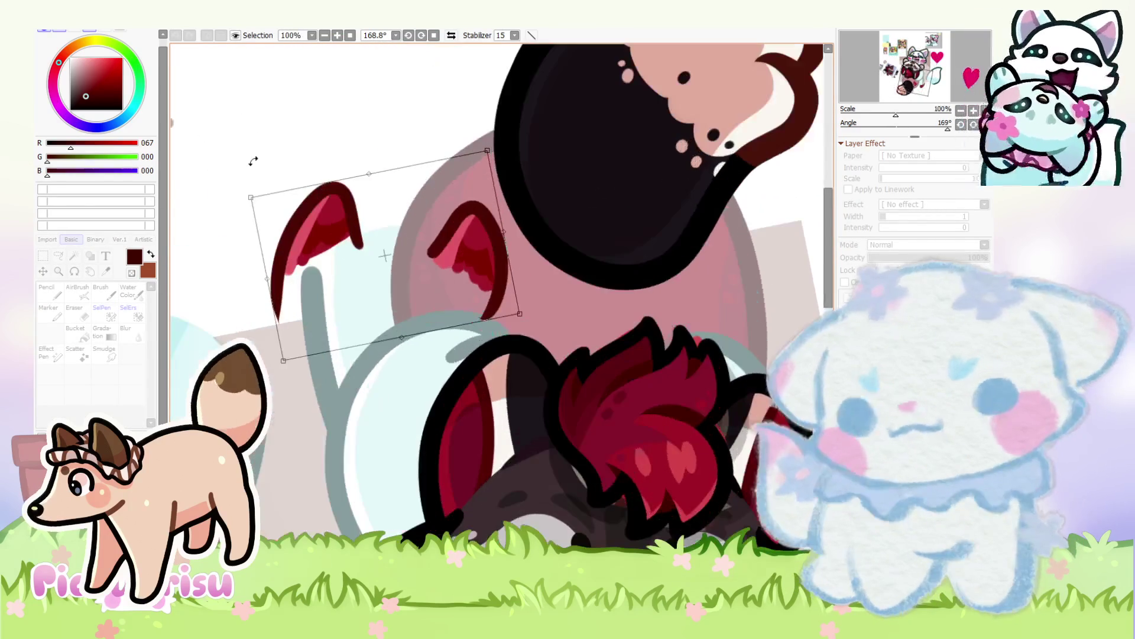
key(Return)
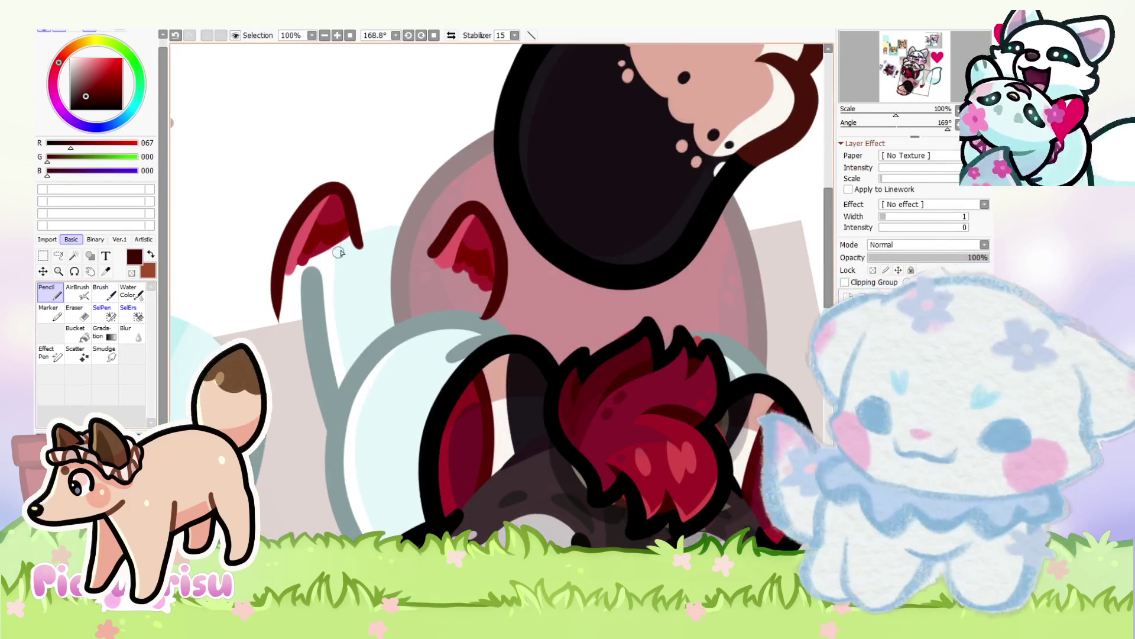
scroll(327, 262, up, 4)
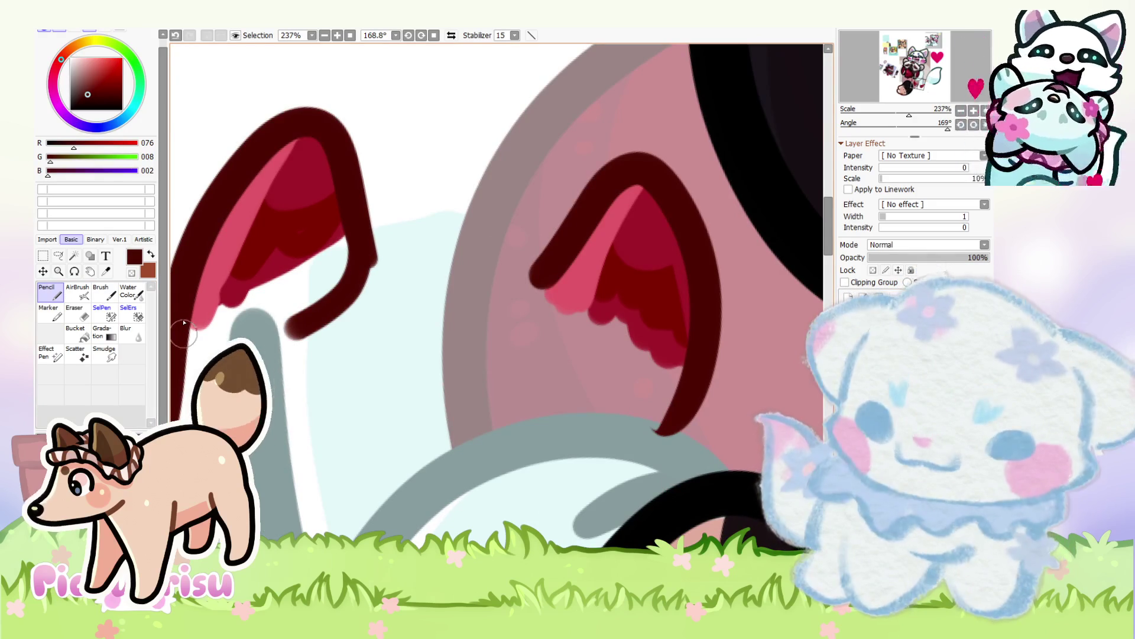
scroll(560, 267, up, 1)
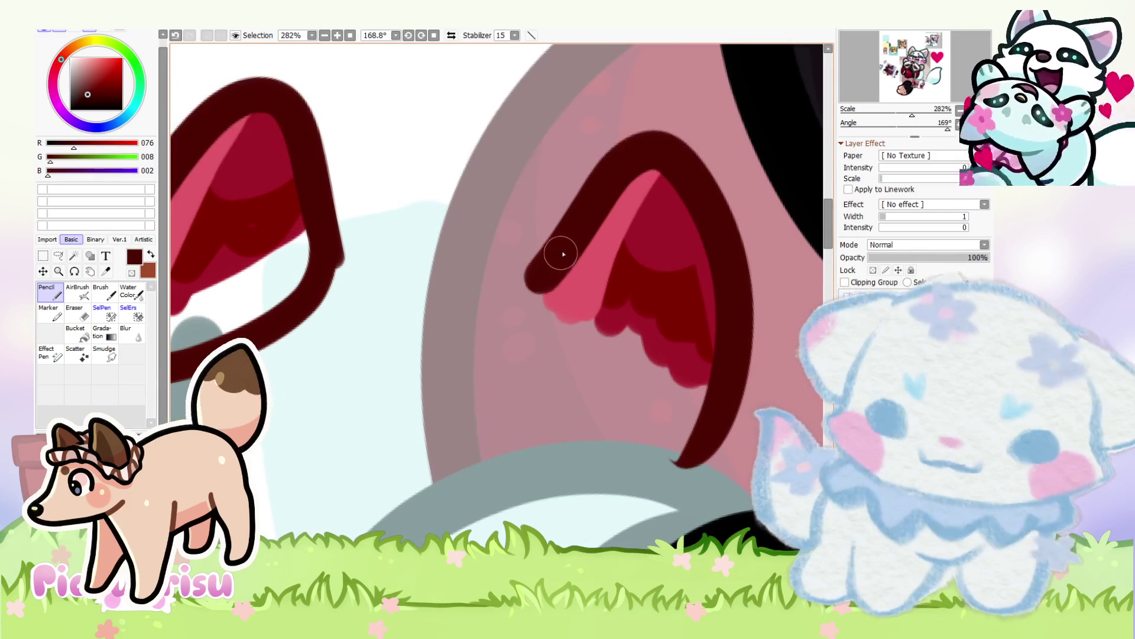
Step: Outline the inner ear in dark red and thicken that rim
drag(545, 326, 719, 394)
scroll(667, 293, up, 2)
alt+click(623, 269)
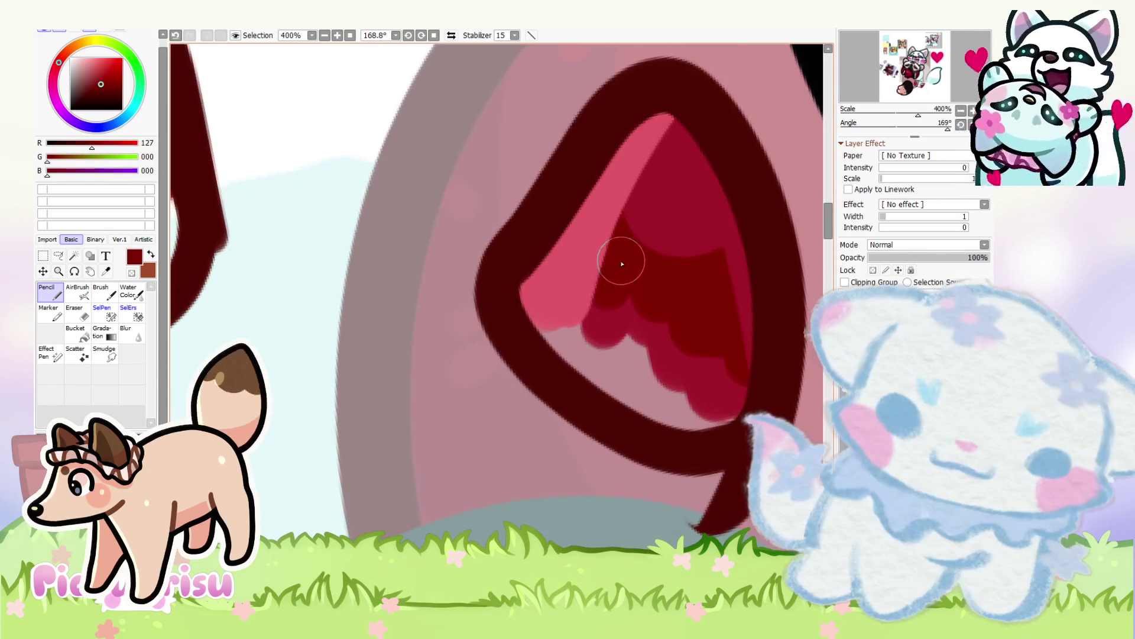
drag(586, 352, 723, 410)
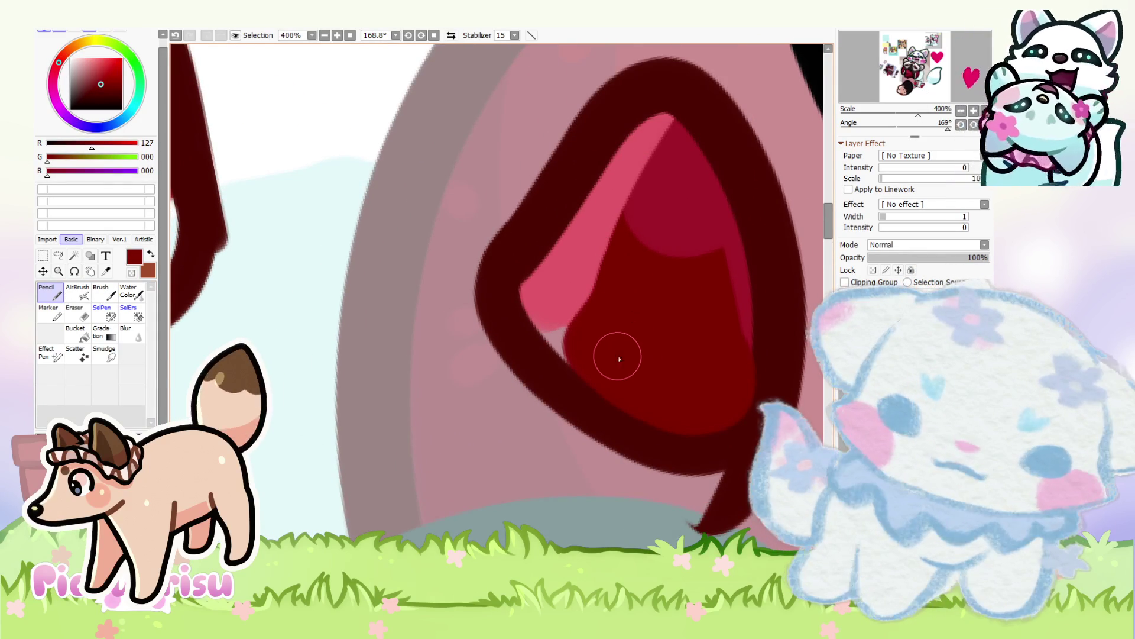
alt+click(618, 249)
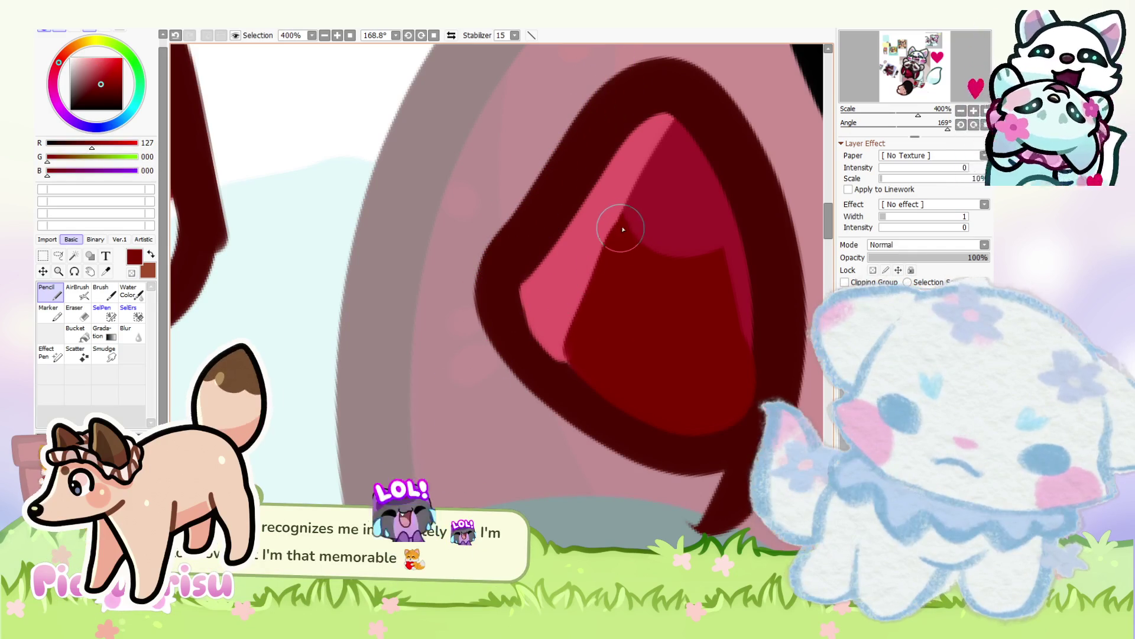
scroll(587, 305, down, 2)
scroll(491, 290, up, 3)
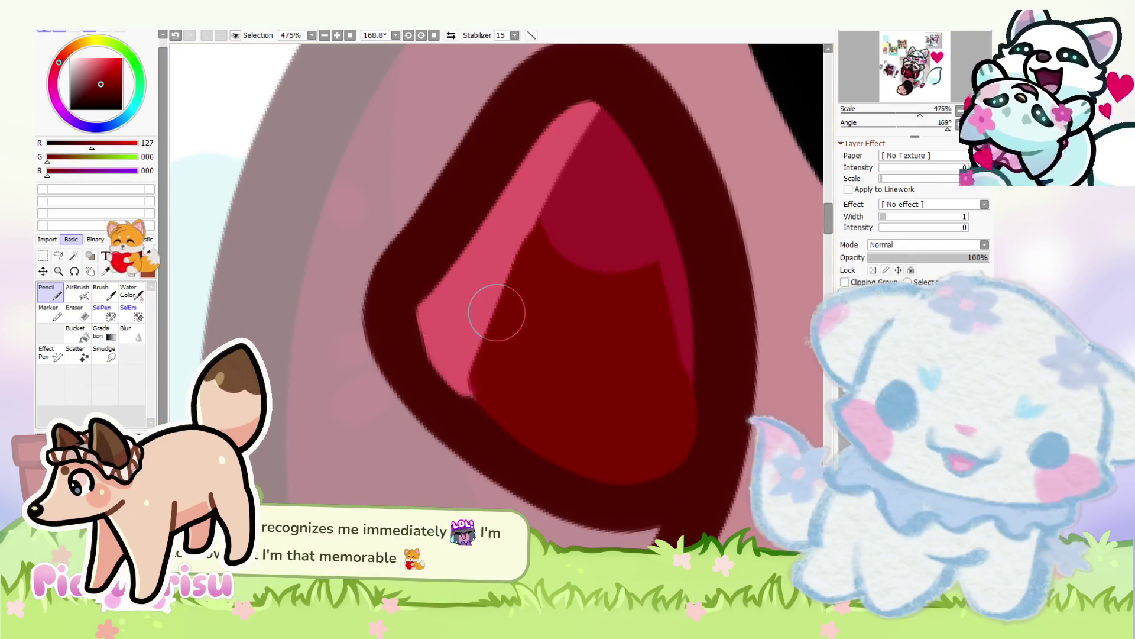
Step: Extend red along the ear's bottom and right side and fill the lower inner ear
alt+click(524, 232)
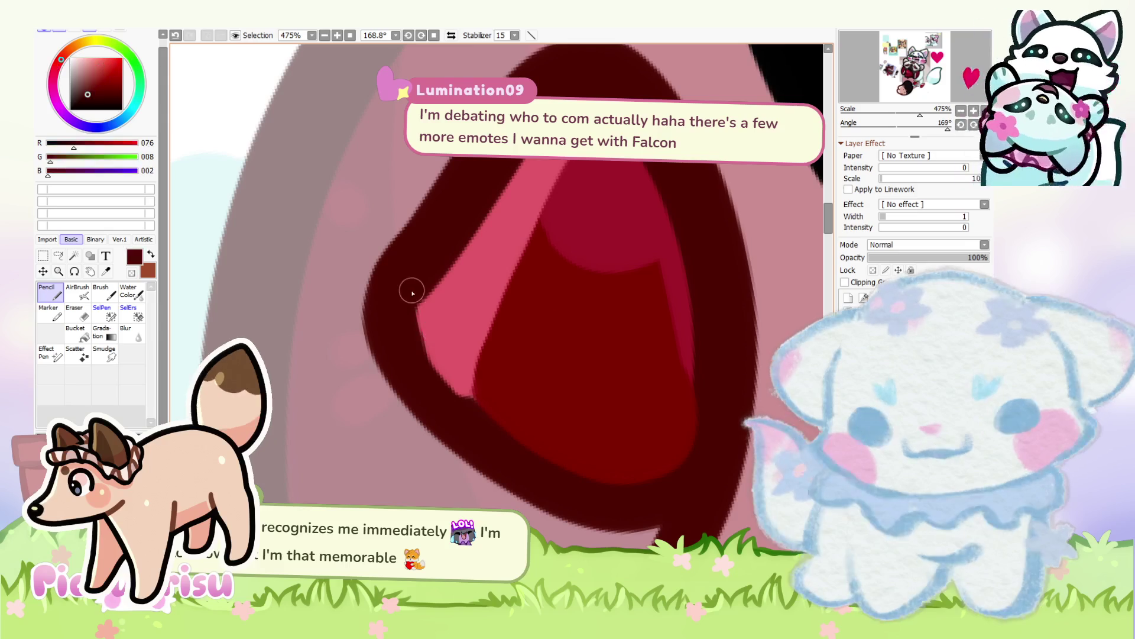
alt+click(483, 373)
scroll(485, 372, up, 3)
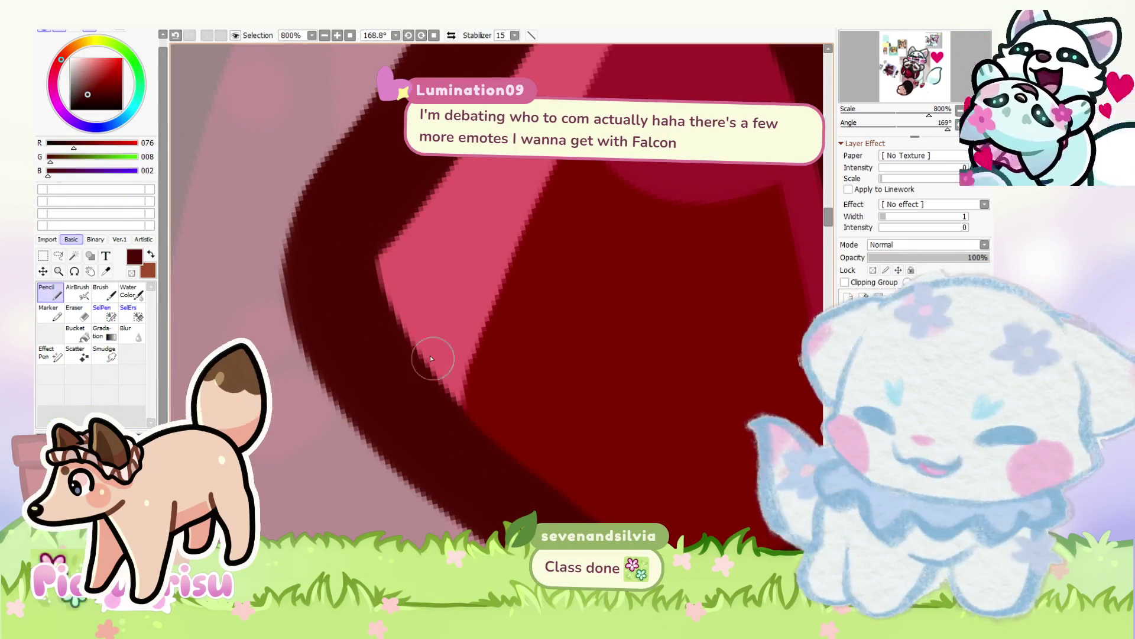
scroll(367, 293, down, 10)
scroll(499, 324, up, 5)
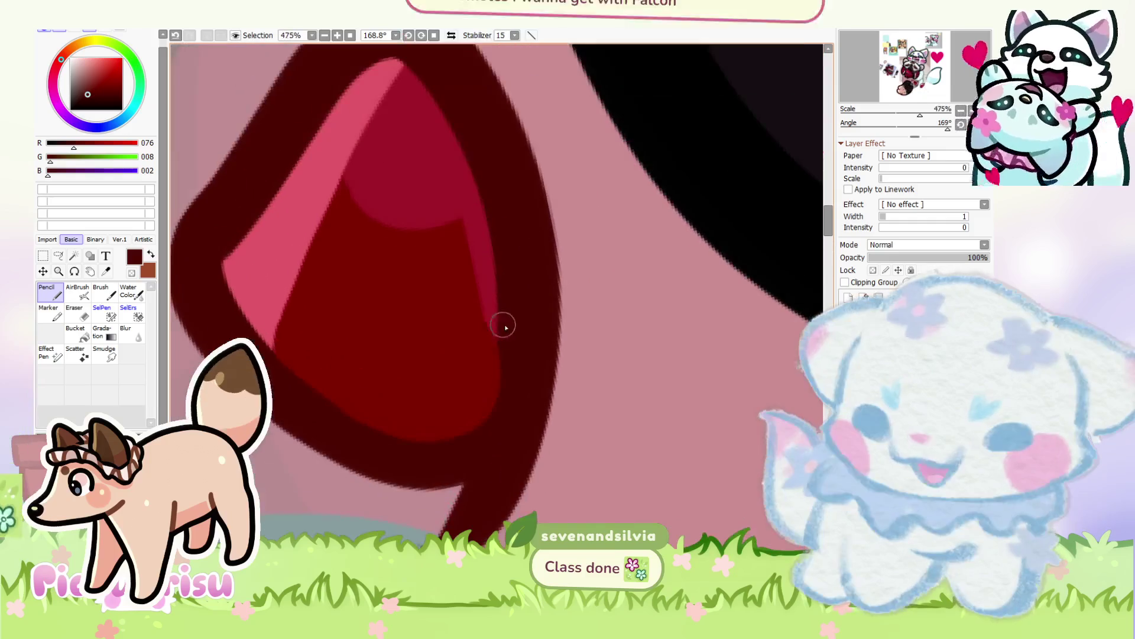
scroll(514, 363, down, 5)
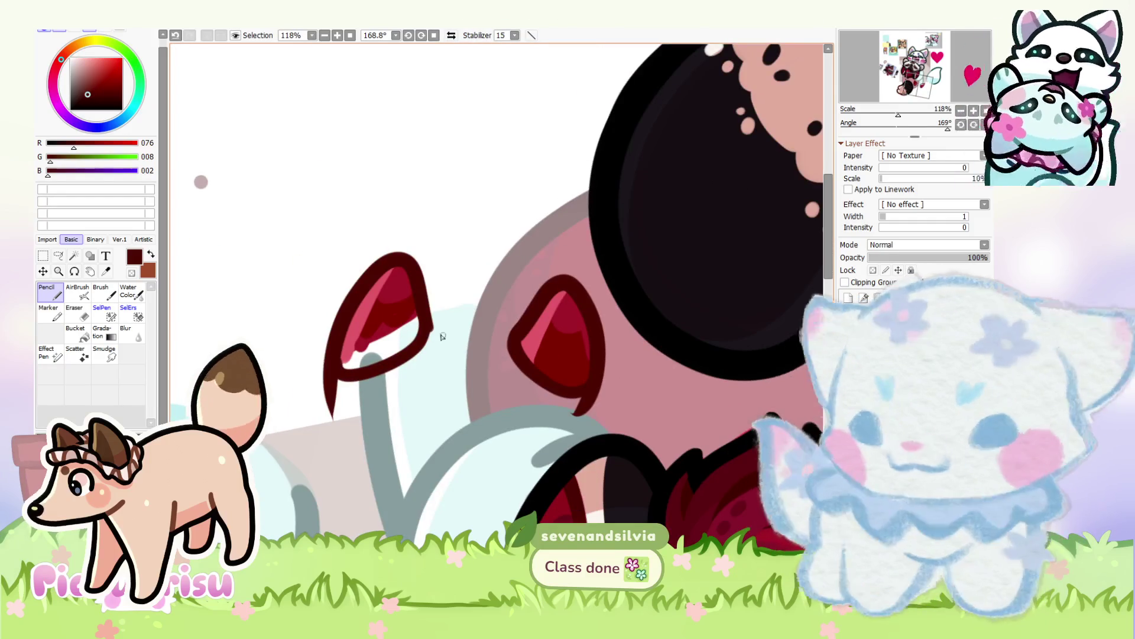
scroll(500, 343, up, 5)
mouse_move(319, 395)
mouse_down()
mouse_move(384, 408)
mouse_move(470, 319)
mouse_move(468, 272)
mouse_up()
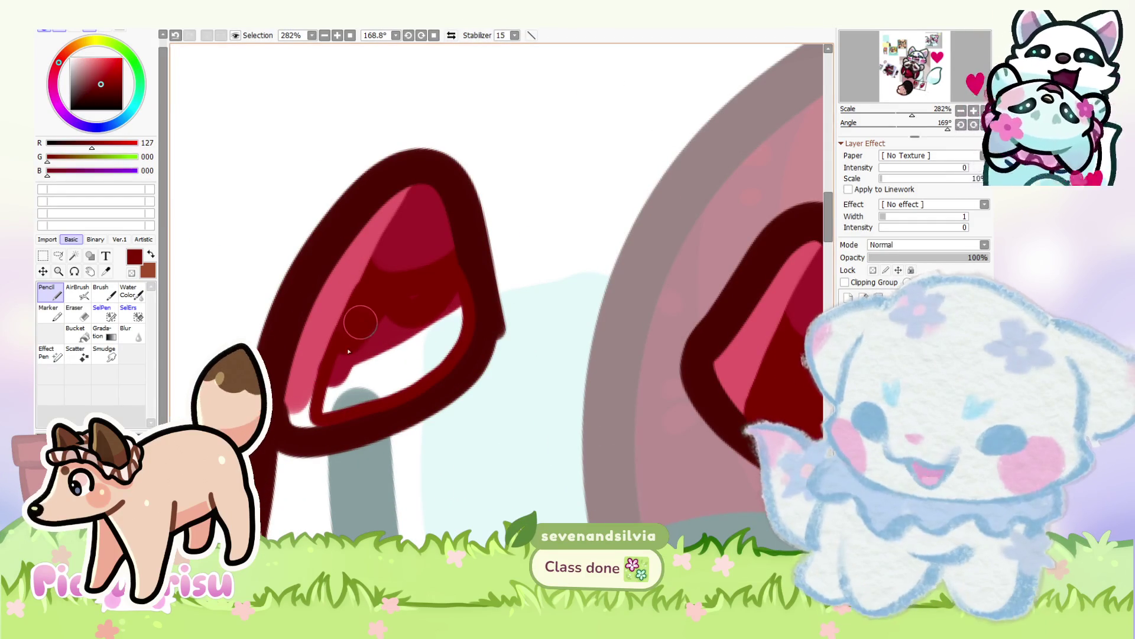
mouse_move(343, 384)
mouse_down()
mouse_move(332, 378)
mouse_move(340, 389)
mouse_move(378, 322)
mouse_move(418, 293)
mouse_move(446, 330)
mouse_move(410, 379)
mouse_up()
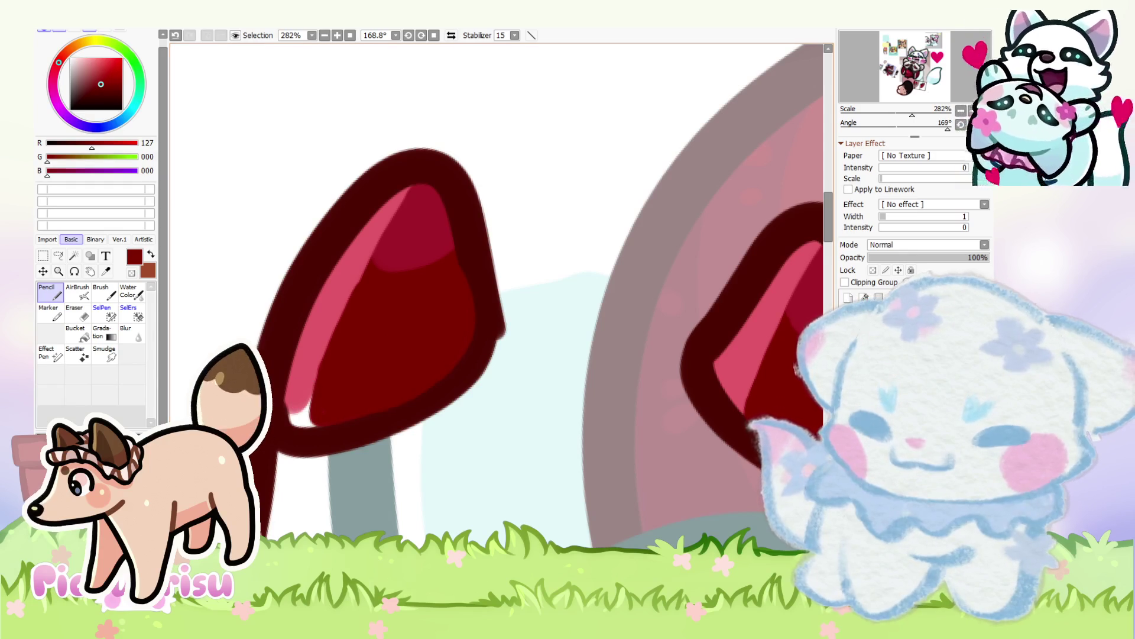
Step: Erase the stray outline piece below the red cap
alt+click(497, 313)
scroll(476, 249, up, 3)
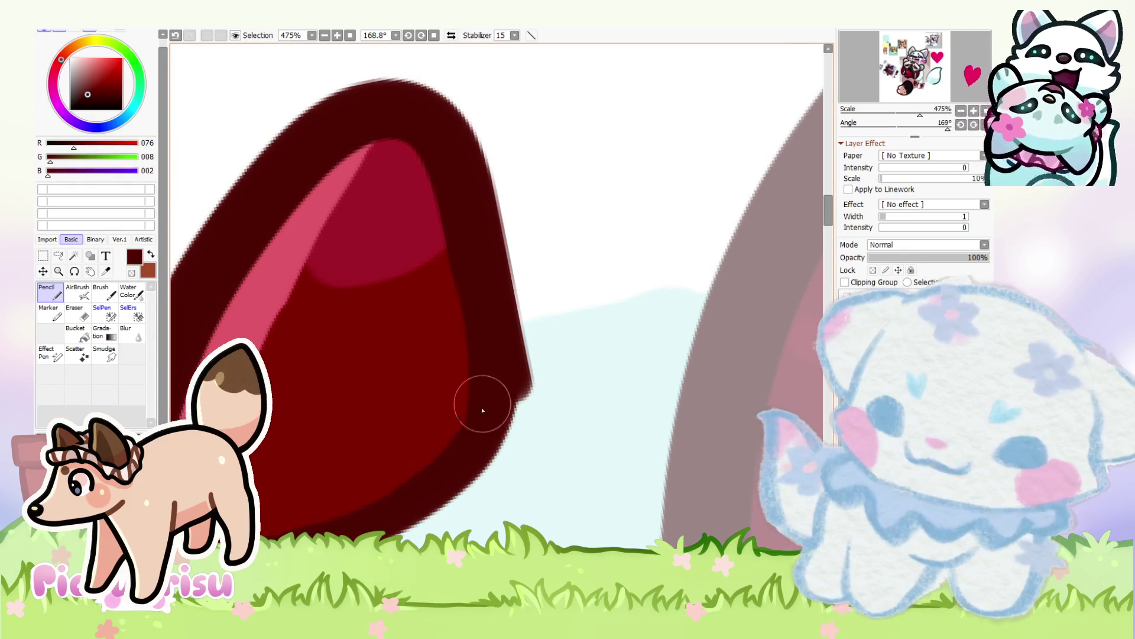
key(e)
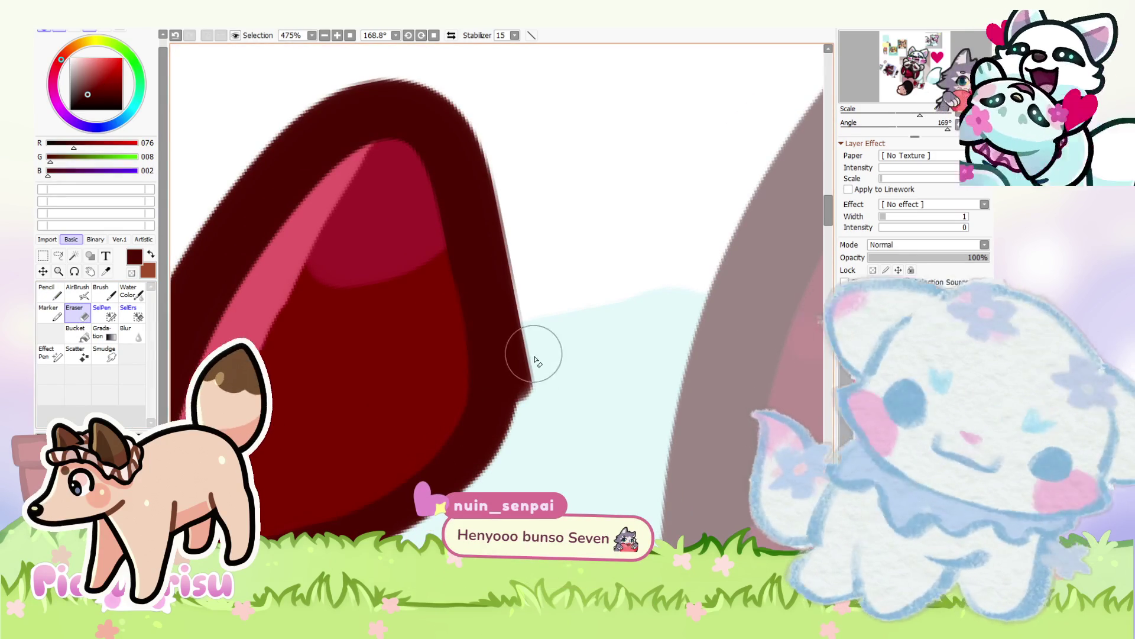
scroll(532, 355, up, 2)
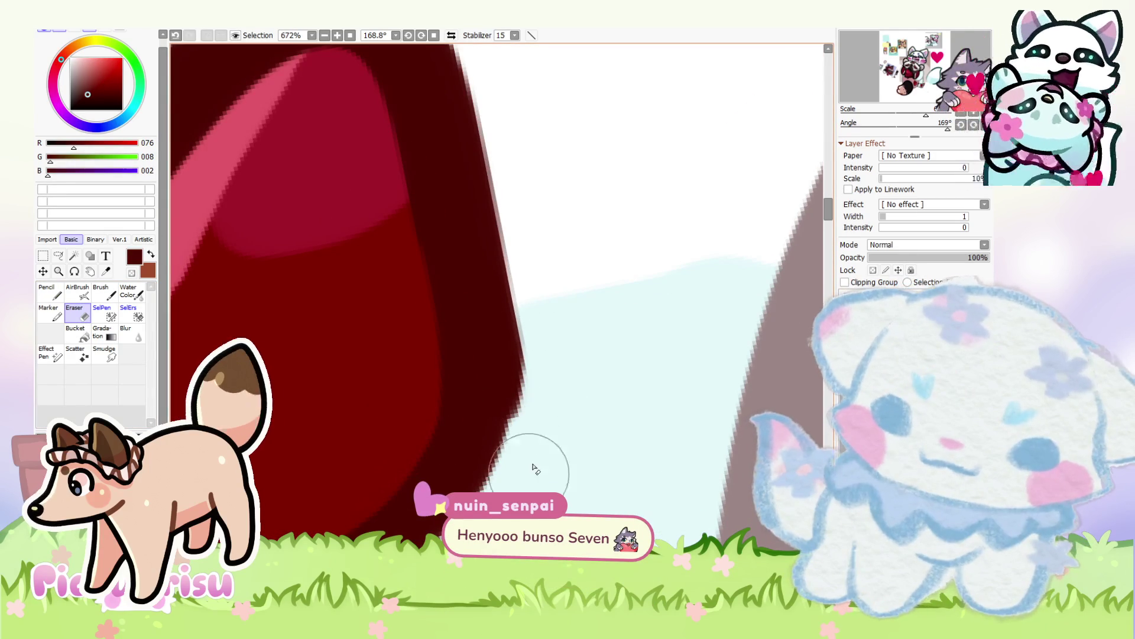
scroll(544, 355, down, 6)
scroll(313, 408, up, 2)
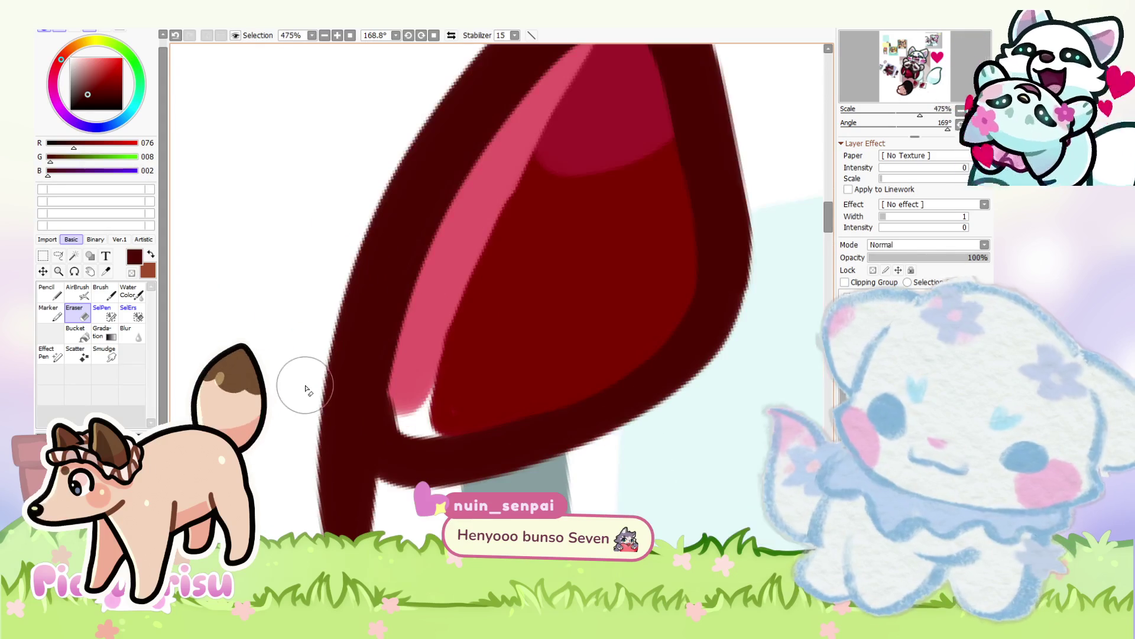
scroll(354, 518, down, 3)
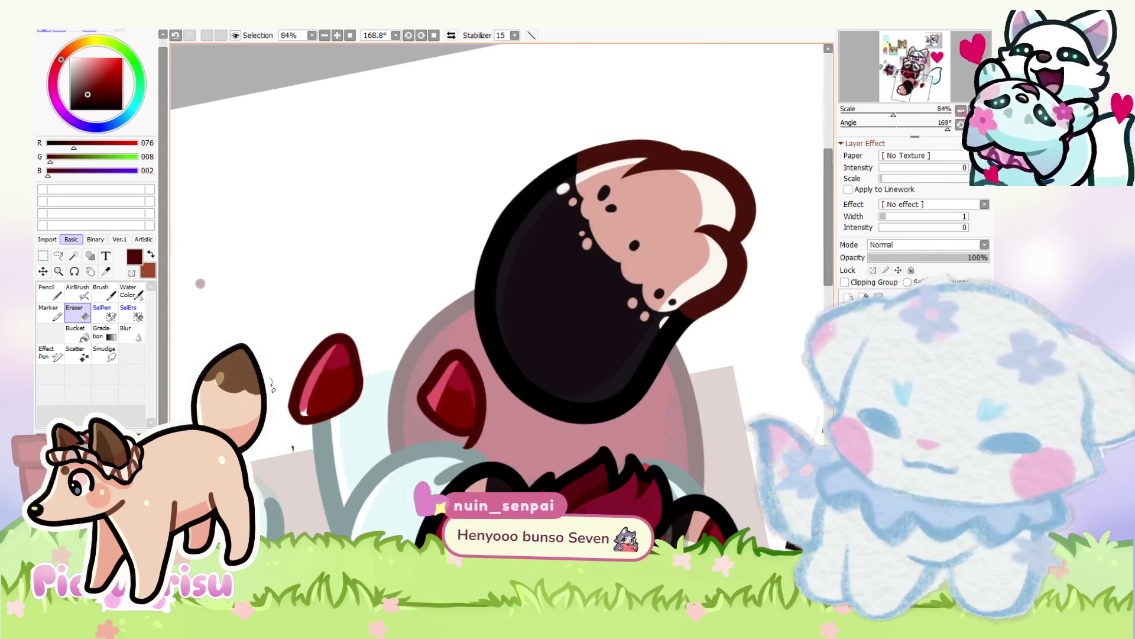
scroll(447, 448, up, 2)
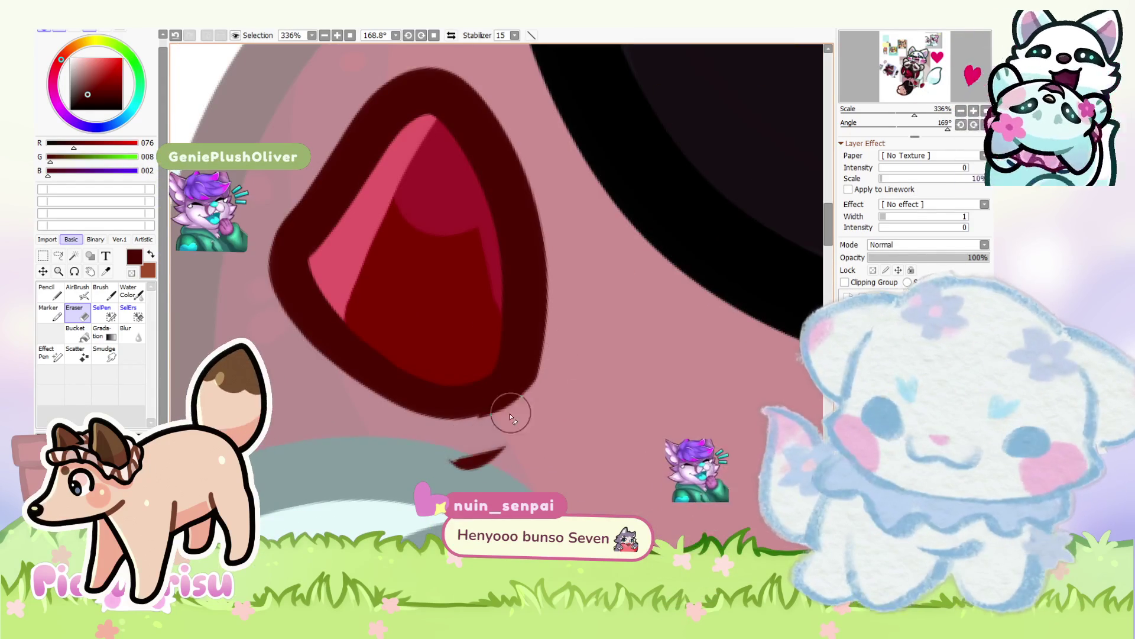
drag(494, 451, 550, 370)
scroll(550, 370, up, 1)
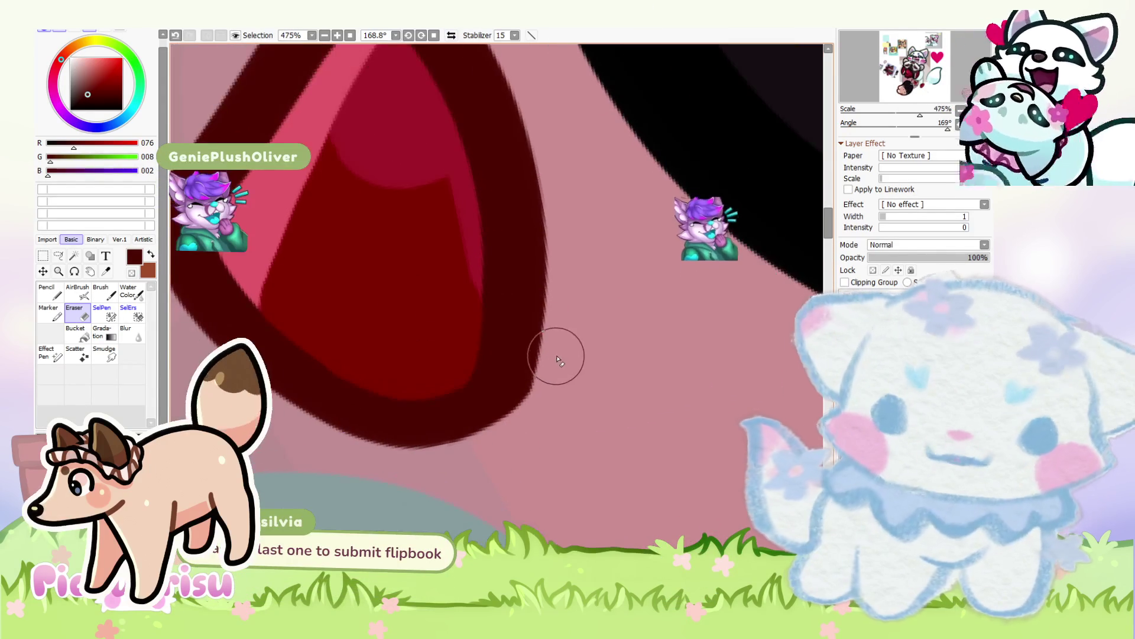
scroll(504, 459, down, 4)
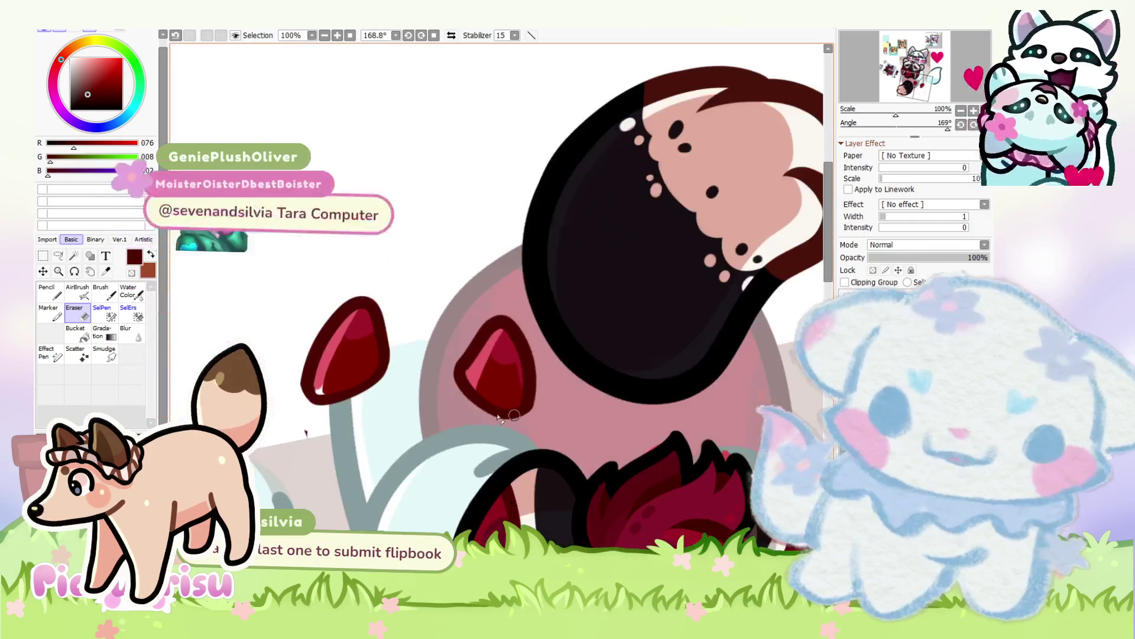
scroll(312, 435, up, 2)
Step: Return to drawing and sample the cap's pink highlight and dark red outline colours
click(52, 294)
scroll(311, 393, up, 2)
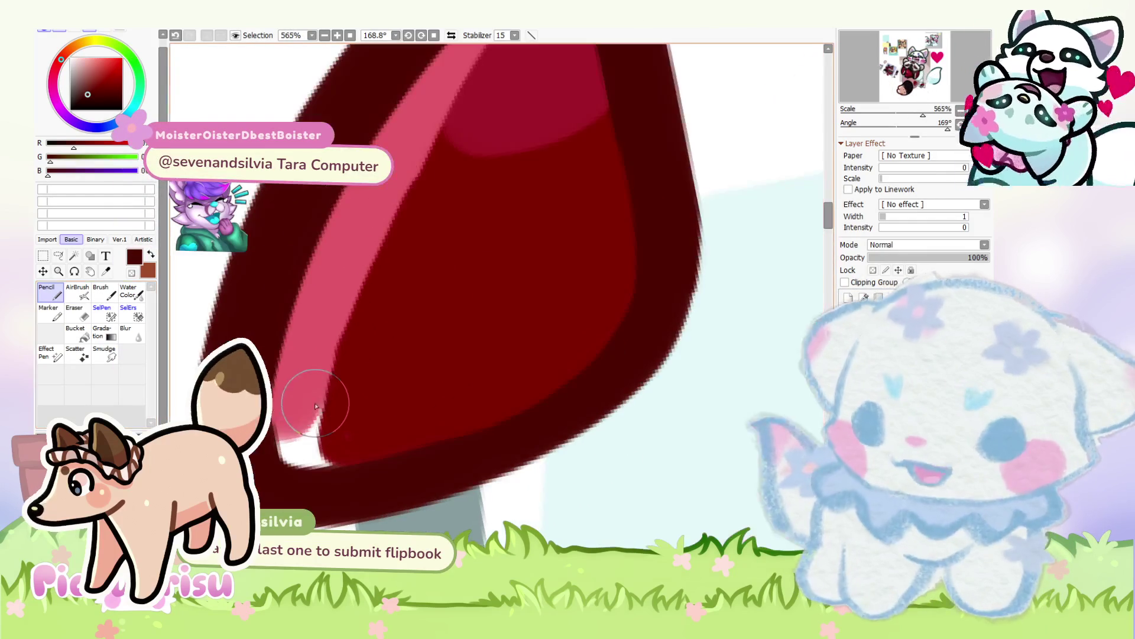
alt+click(304, 392)
alt+click(331, 408)
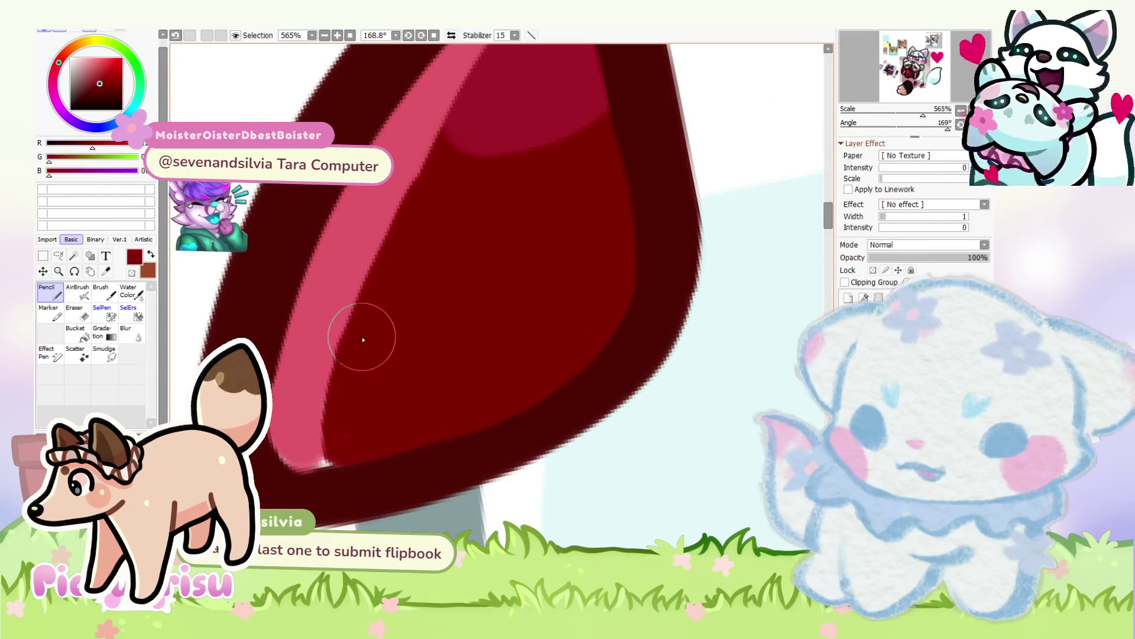
scroll(342, 444, down, 5)
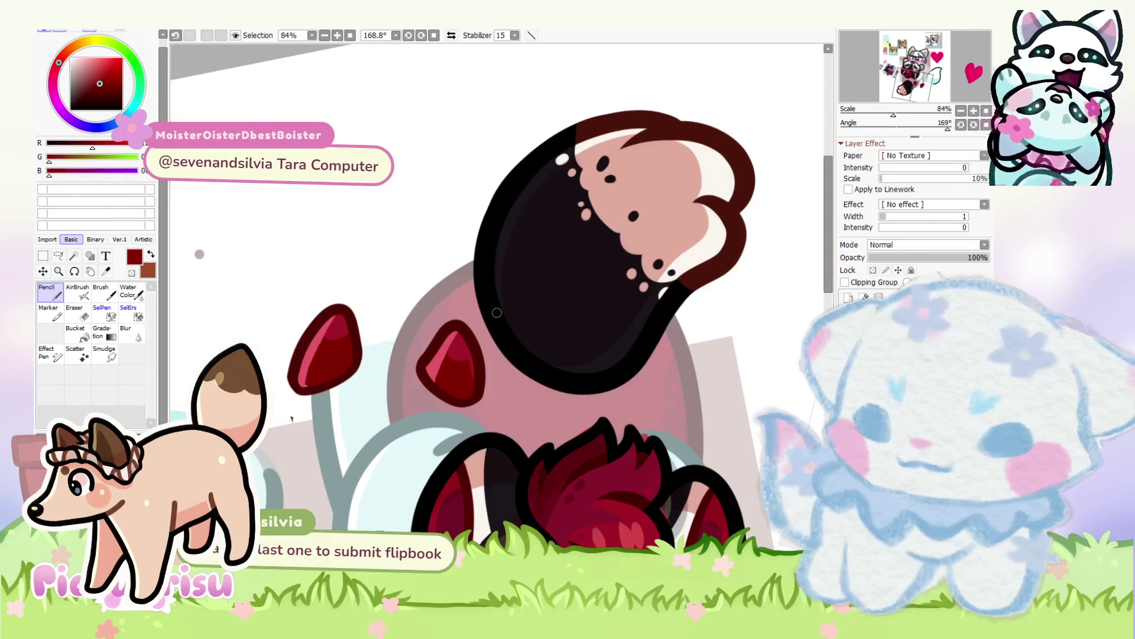
Step: Switch back to the eraser and zoom in on the cap
key(e)
scroll(296, 419, up, 2)
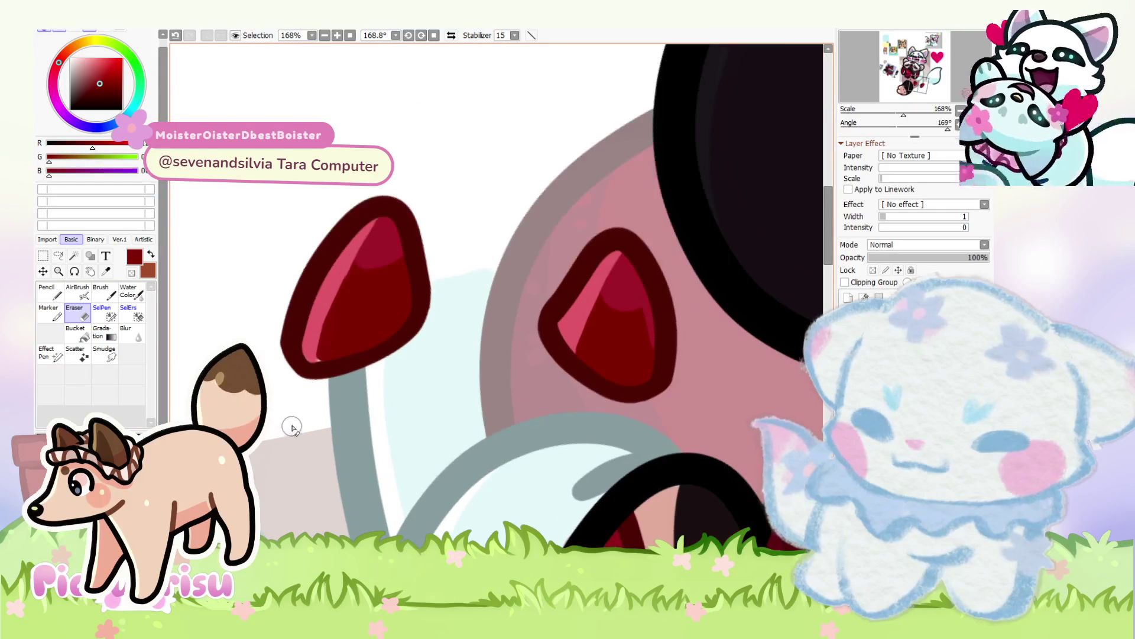
scroll(293, 426, up, 6)
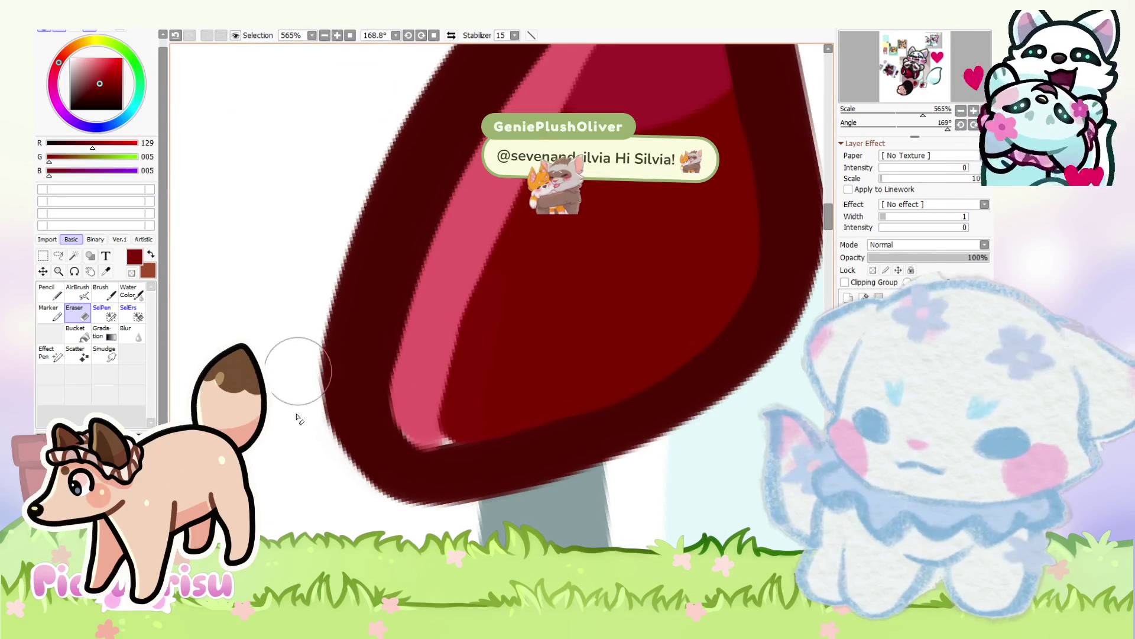
scroll(294, 305, up, 1)
scroll(294, 304, down, 2)
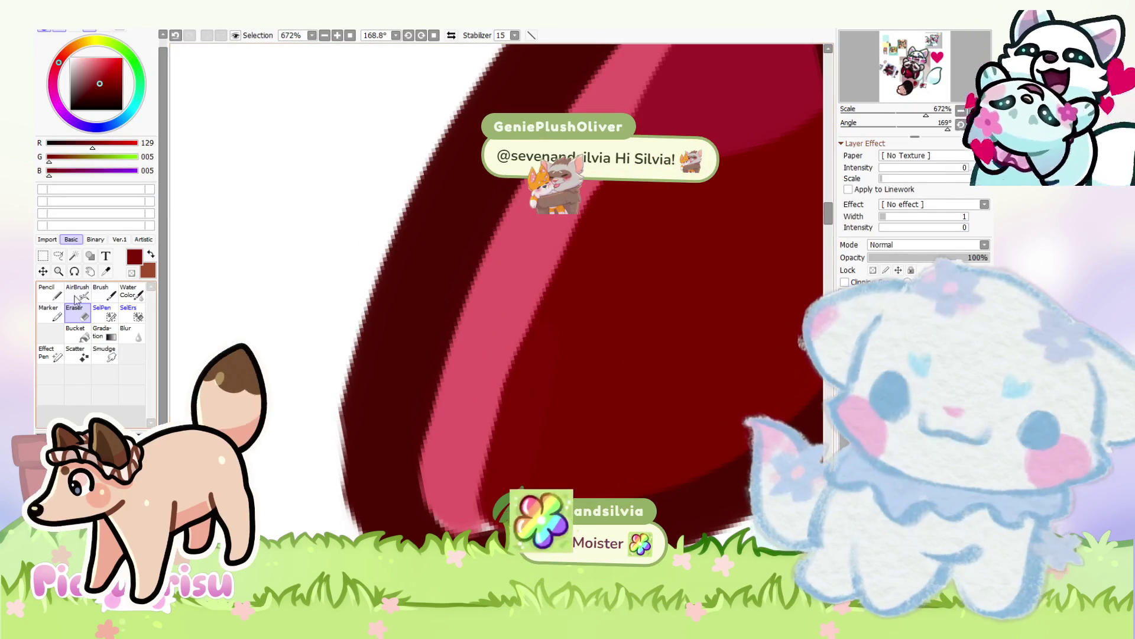
Step: Use the Pencil with a larger brush, sampling the pink highlight and dark maroon outline
key(n)
alt+click(367, 426)
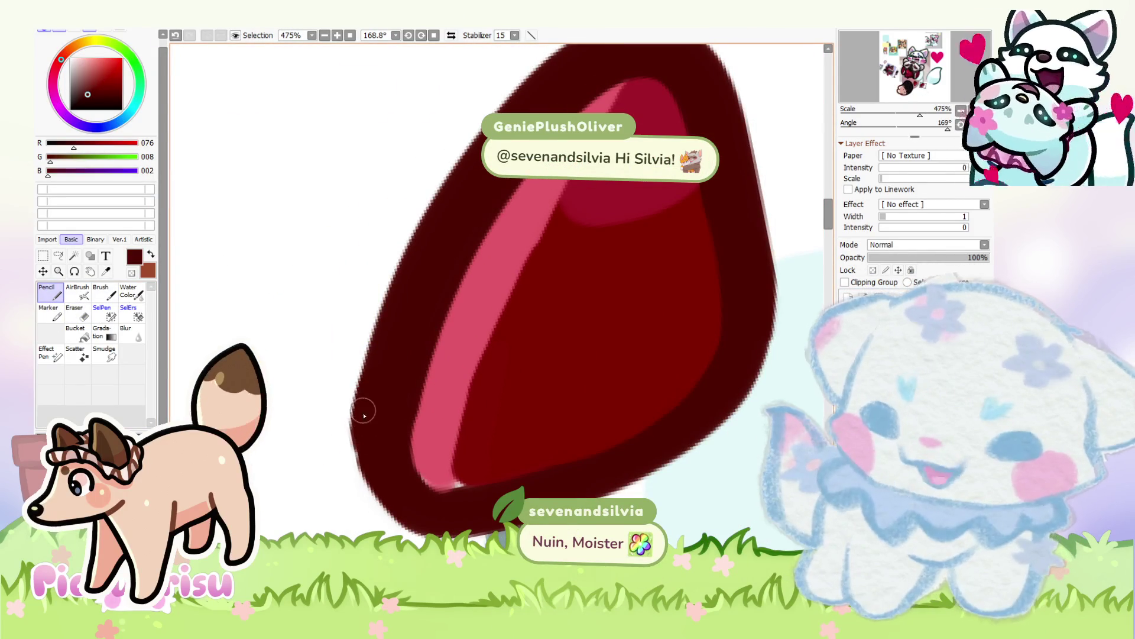
key(bracketright)
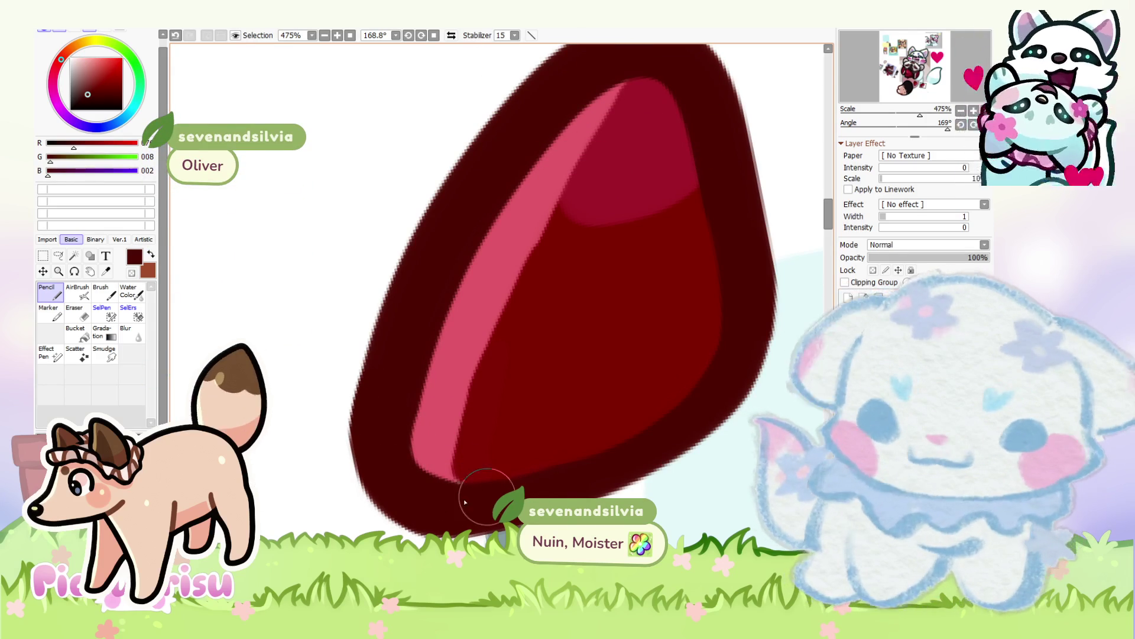
alt+click(541, 225)
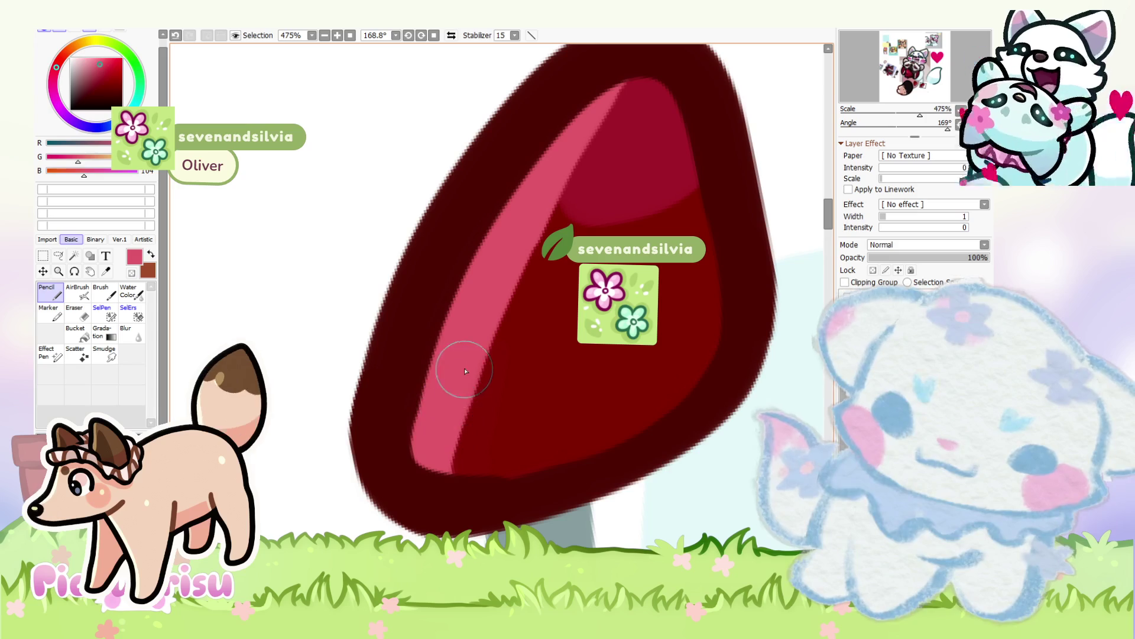
alt+click(464, 473)
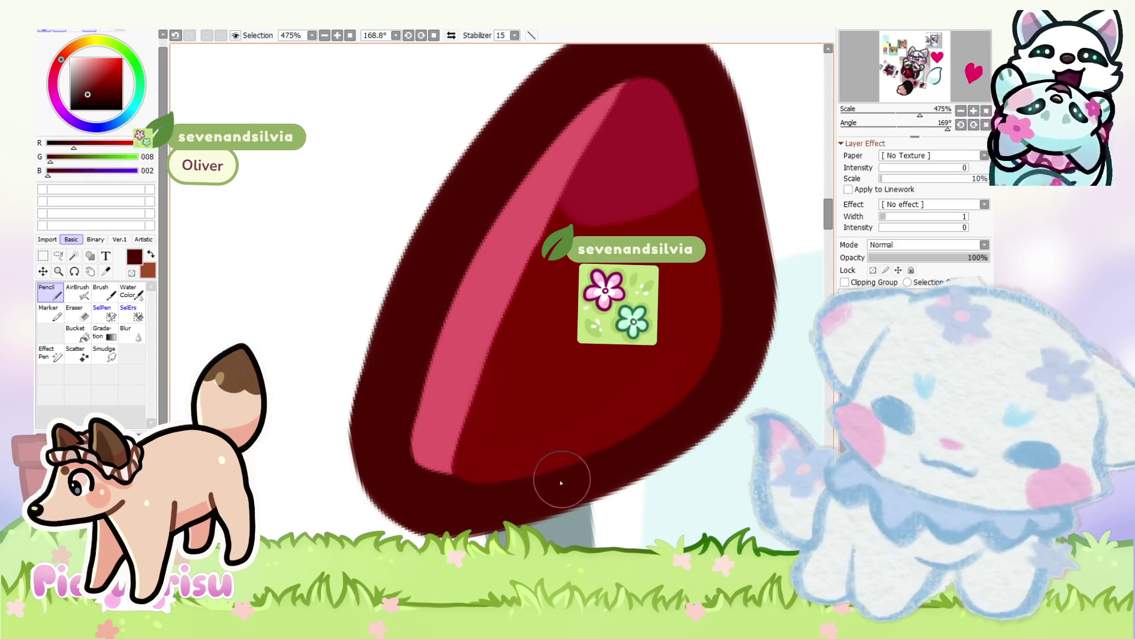
scroll(402, 408, down, 6)
scroll(417, 374, down, 3)
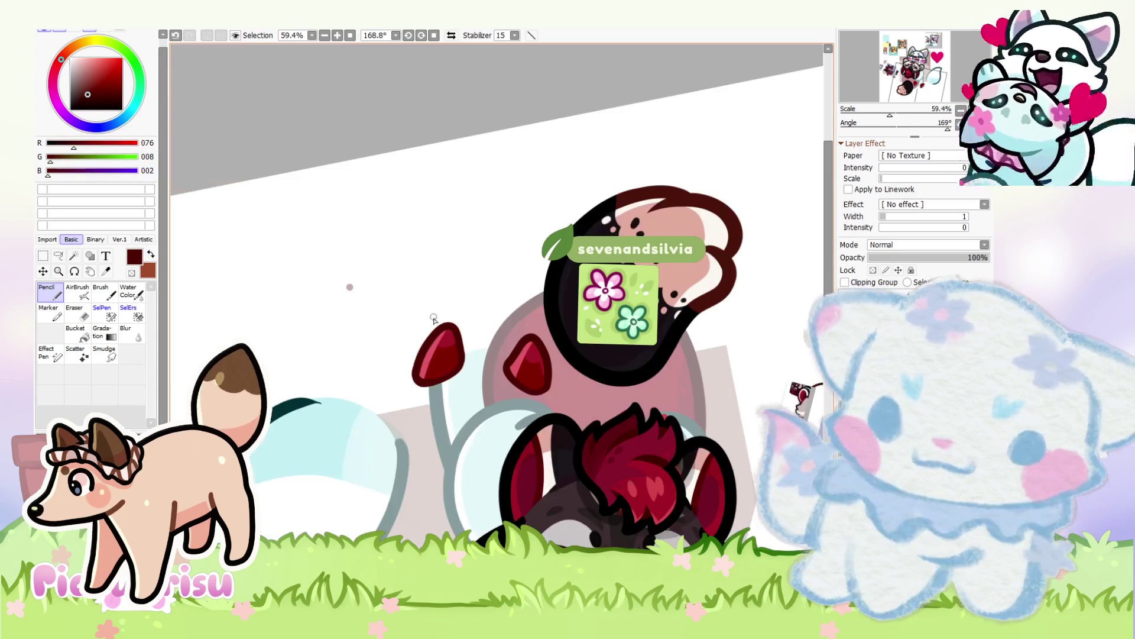
Step: Zoom out over the tilted illustration page and close the document with Ctrl+W
scroll(496, 362, up, 3)
scroll(497, 363, down, 6)
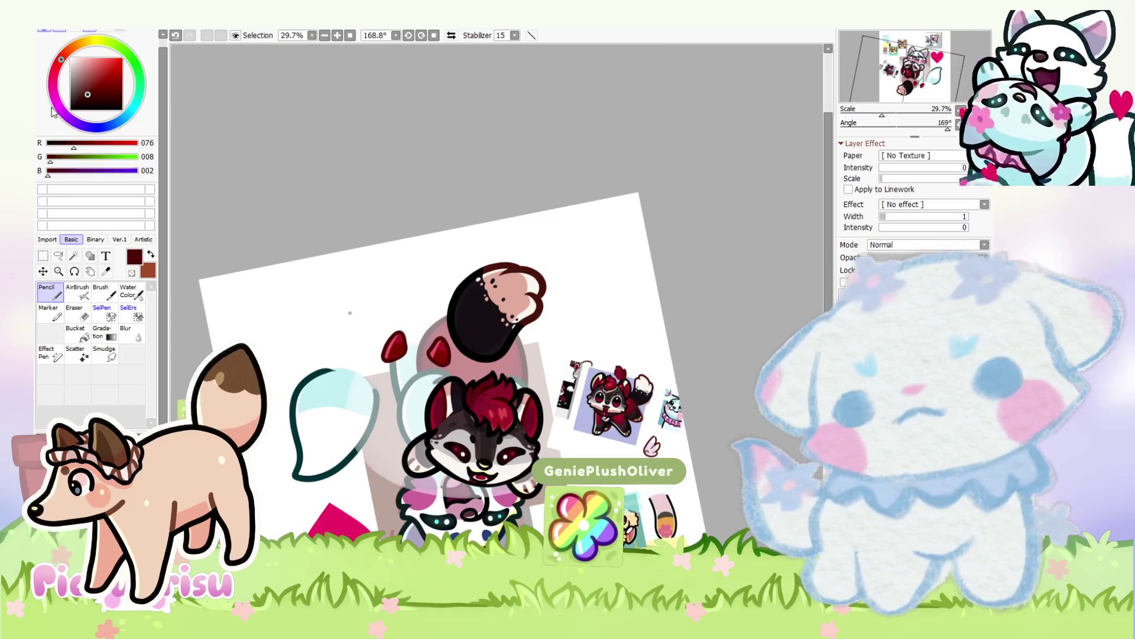
scroll(752, 252, down, 2)
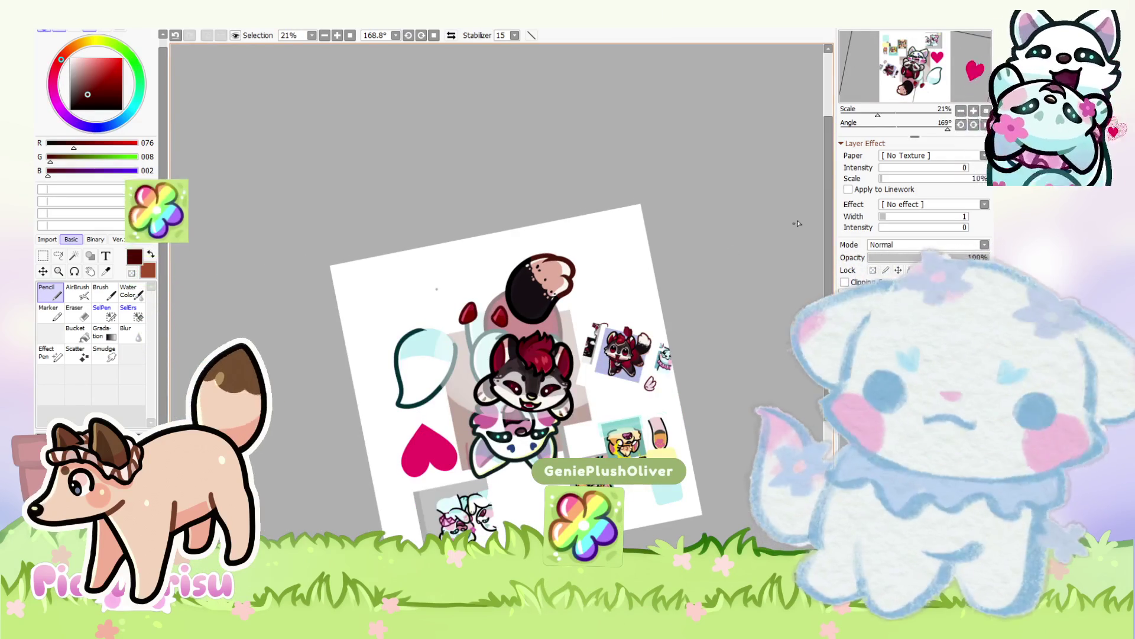
key(ctrl+w)
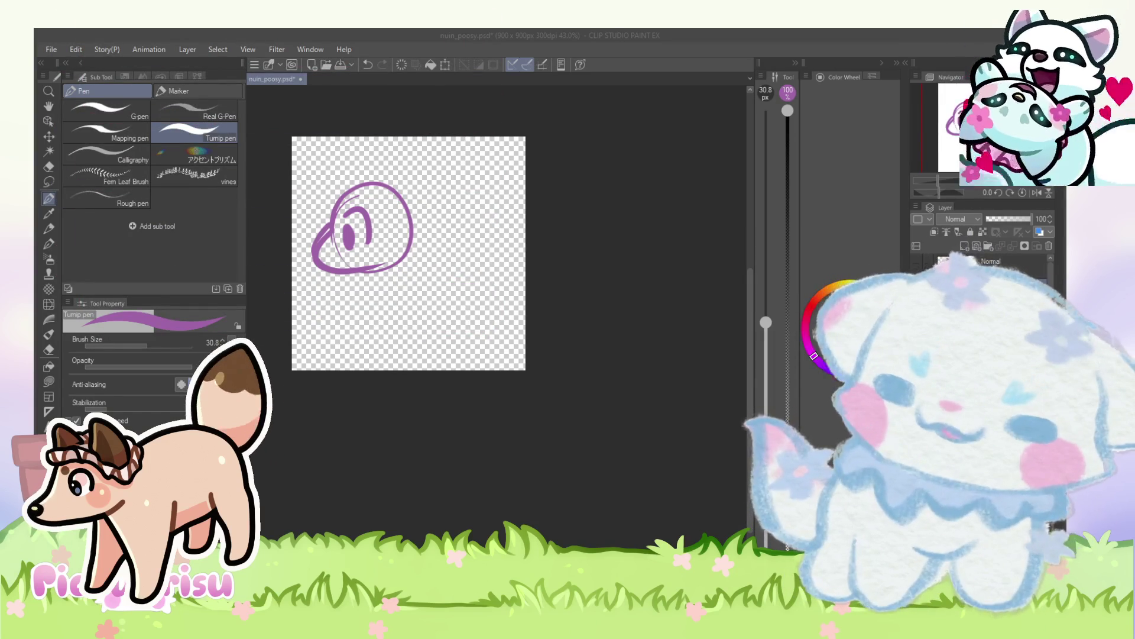
scroll(401, 188, down, 1)
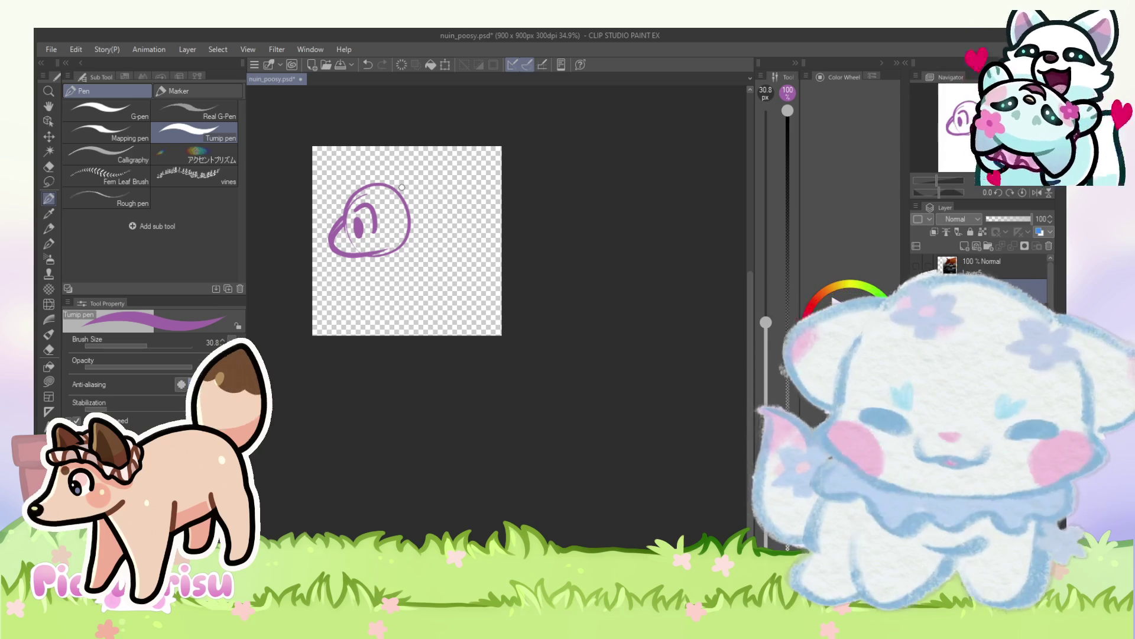
Step: Clear the old doodle and sketch a round head with a headphone earcup and band
key(Delete)
scroll(398, 201, up, 1)
mouse_move(367, 199)
mouse_down()
mouse_move(369, 190)
mouse_move(326, 251)
mouse_move(362, 273)
mouse_up()
mouse_move(403, 231)
mouse_down()
mouse_move(417, 256)
mouse_move(393, 271)
mouse_up()
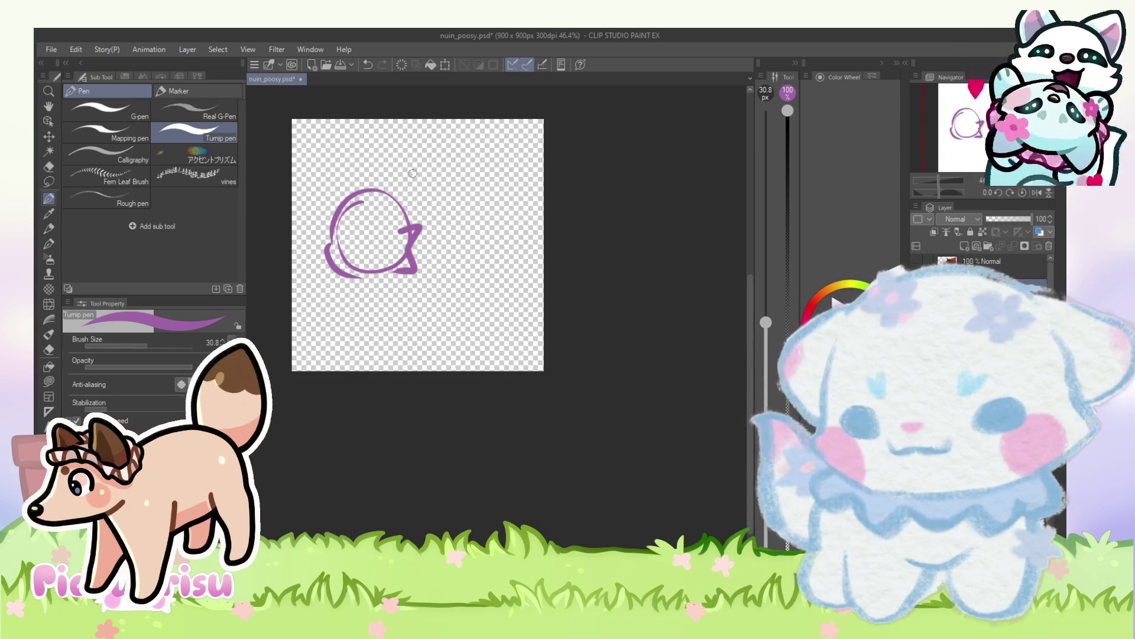
key(ctrl+equal)
drag(405, 228, 394, 261)
mouse_move(392, 206)
mouse_down()
mouse_move(414, 151)
mouse_move(395, 204)
mouse_up()
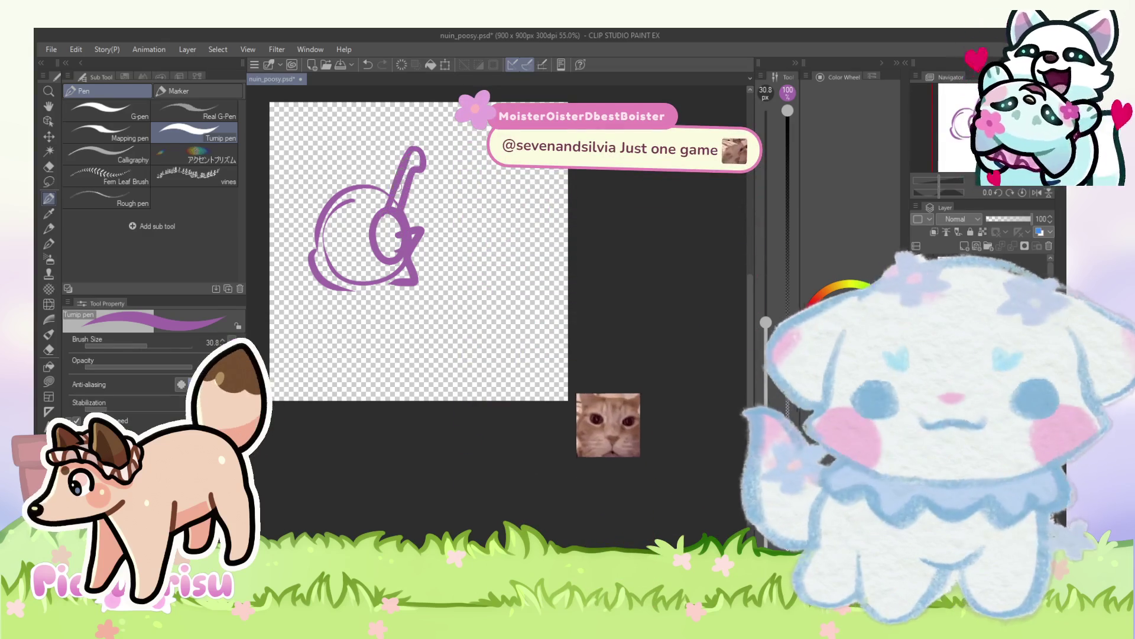
key(ctrl+equal)
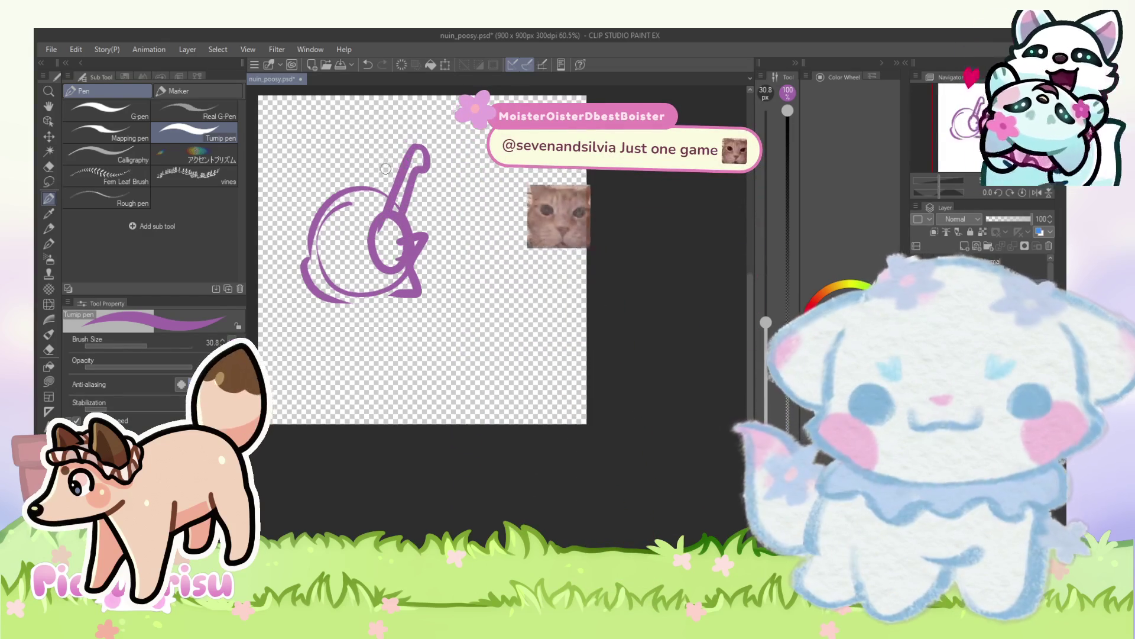
Step: Add a zigzag above the head, thicken its upper-left outline and draw the pointed left ear
mouse_move(368, 195)
mouse_down()
mouse_move(380, 162)
mouse_move(396, 167)
mouse_move(427, 188)
mouse_move(415, 223)
mouse_up()
drag(338, 197, 317, 245)
mouse_move(342, 191)
mouse_down()
mouse_move(305, 219)
mouse_move(303, 249)
mouse_up()
mouse_move(308, 139)
mouse_down()
mouse_move(334, 124)
mouse_move(352, 157)
mouse_up()
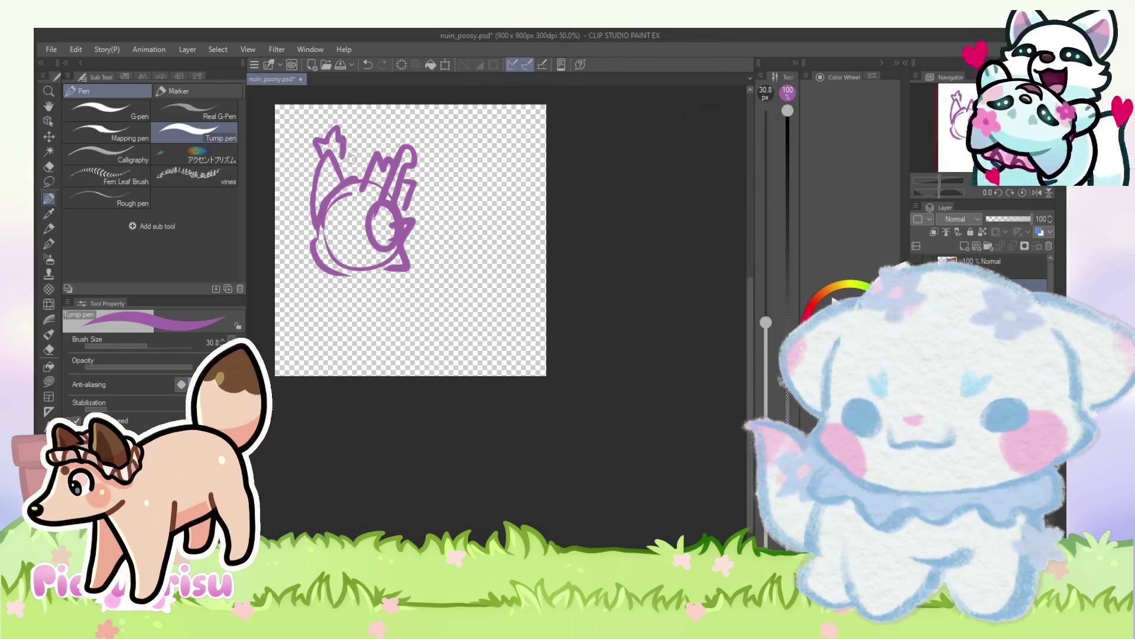
scroll(355, 155, up, 1)
Step: Draw the crossed X eye and the chin strokes under the head
drag(350, 227, 333, 258)
drag(324, 231, 384, 290)
scroll(385, 290, down, 1)
drag(333, 263, 387, 245)
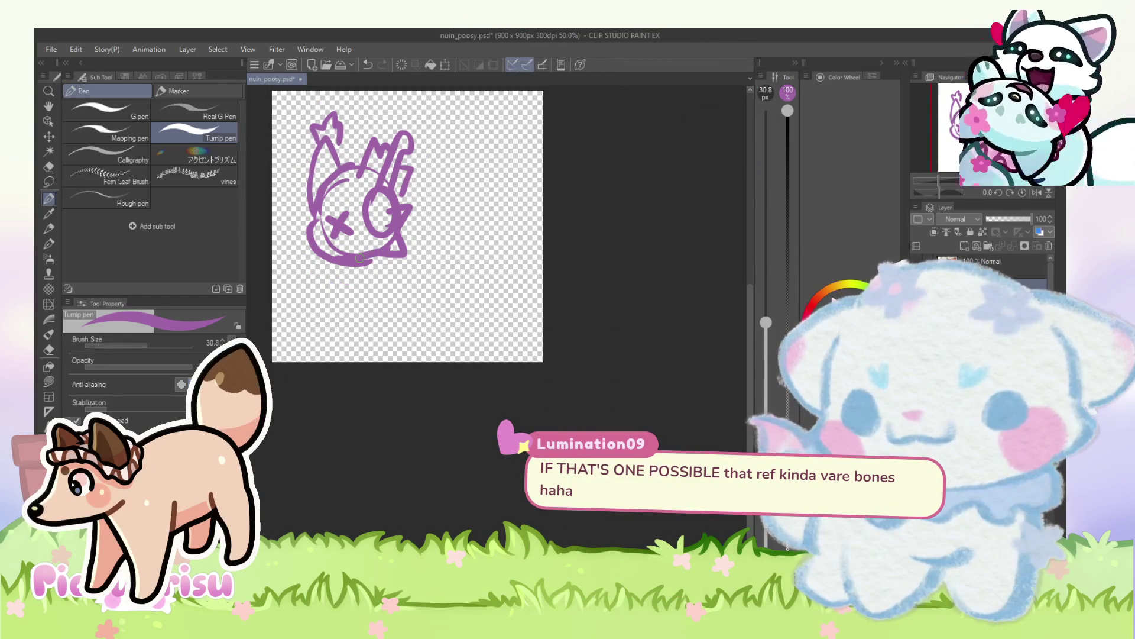
Step: Stretch the whole sketch slightly up and to the right with a free transform
key(ctrl+t)
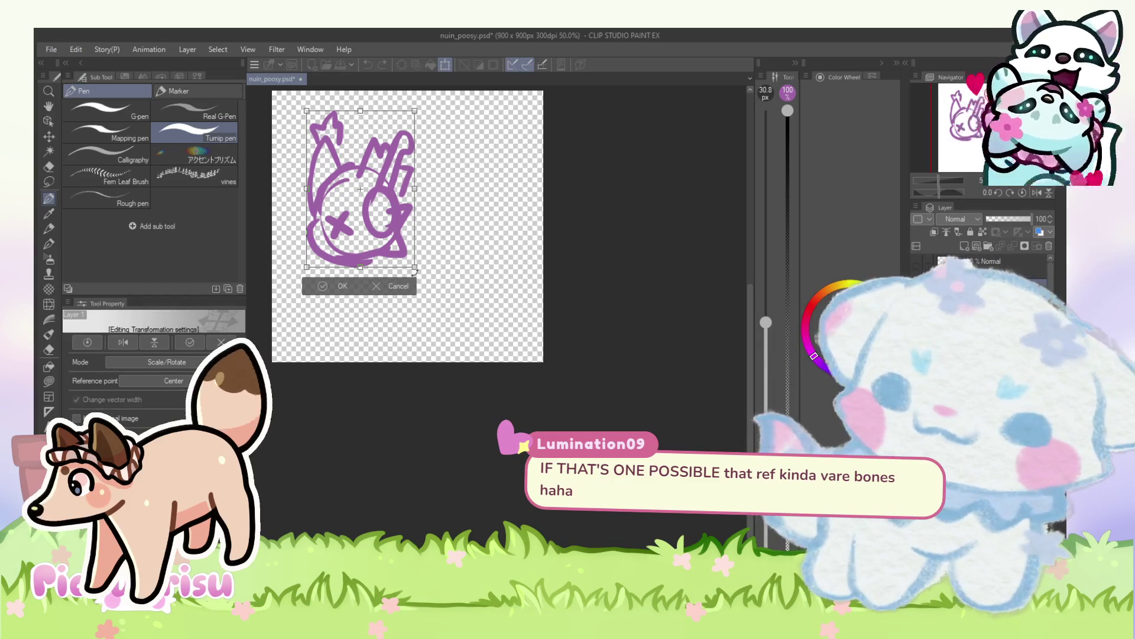
drag(418, 268, 425, 259)
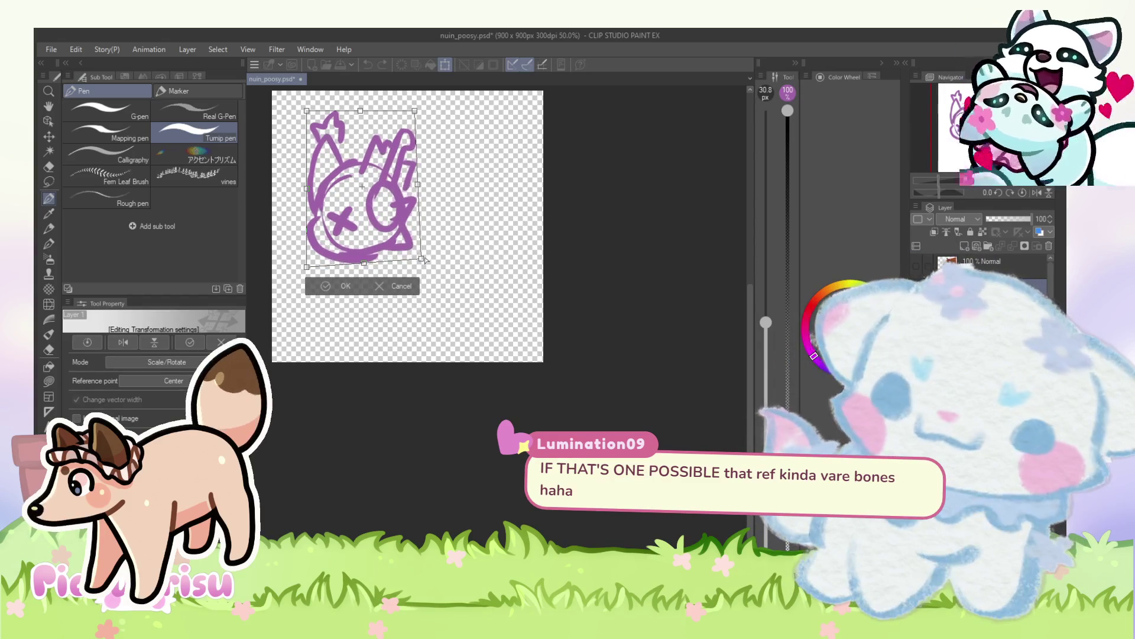
key(Return)
scroll(349, 275, up, 1)
Step: Sketch the body below the head with a front leg, back line and belly line
mouse_move(348, 270)
mouse_down()
mouse_move(342, 314)
mouse_move(383, 353)
mouse_move(437, 322)
mouse_up()
scroll(355, 269, down, 2)
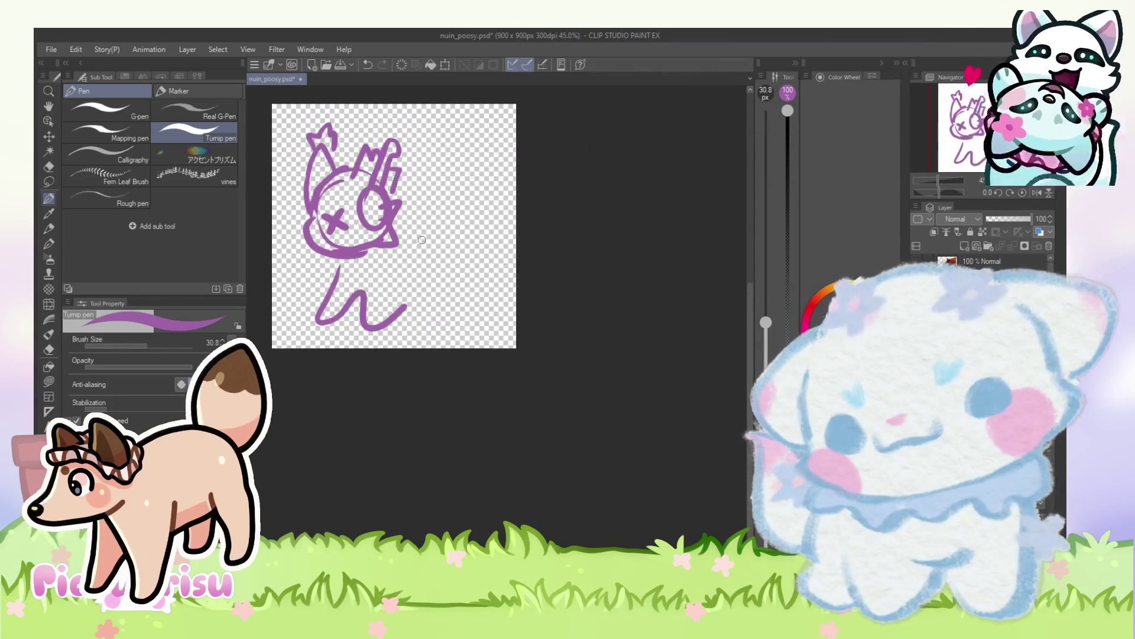
drag(349, 264, 373, 331)
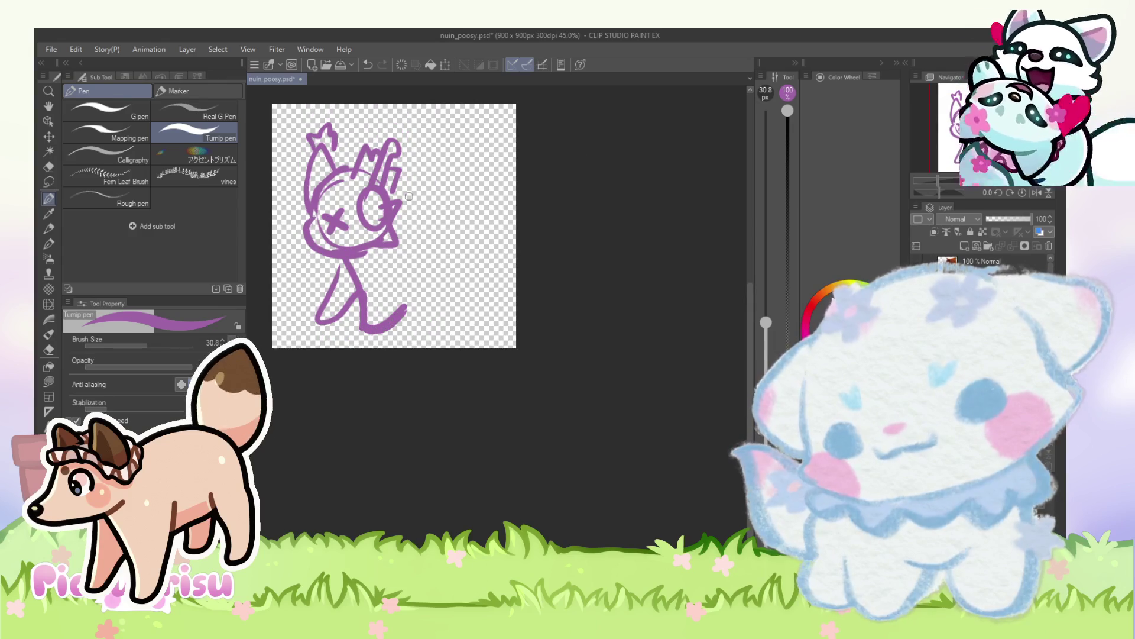
drag(429, 209, 465, 265)
mouse_move(407, 306)
mouse_down()
mouse_move(452, 323)
mouse_move(470, 248)
mouse_move(450, 234)
mouse_up()
scroll(352, 191, down, 2)
scroll(379, 197, up, 1)
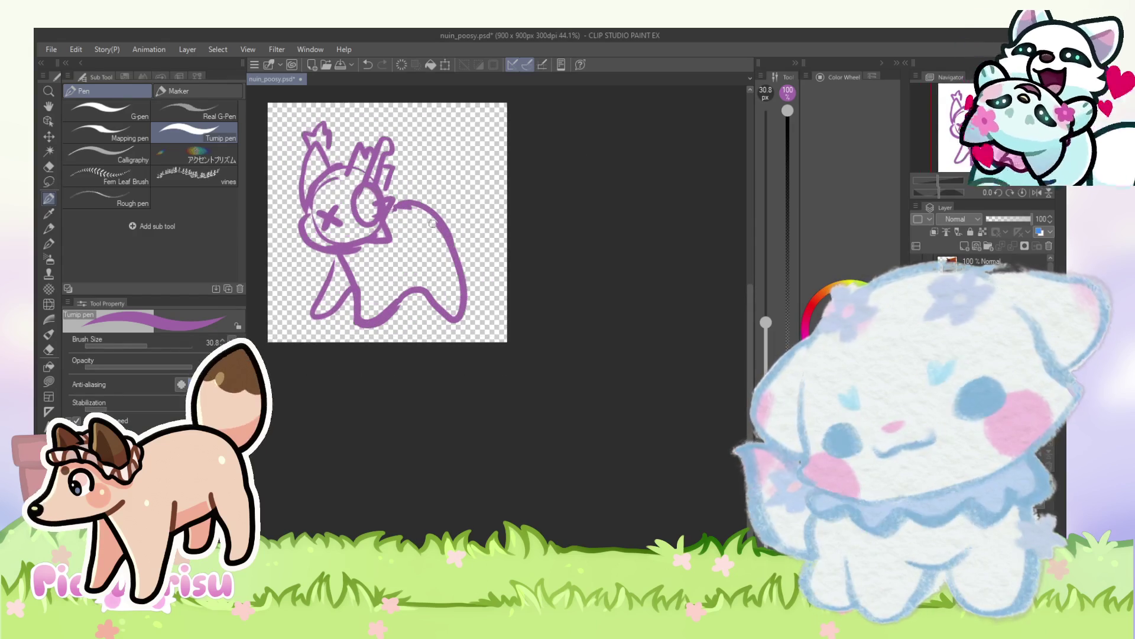
Step: Undo the tail attempts, redraw a short tail stroke and draw the front leg
key(ctrl+z)
mouse_move(417, 295)
mouse_down()
mouse_move(467, 324)
mouse_move(466, 243)
mouse_move(405, 293)
mouse_move(458, 312)
mouse_move(468, 249)
mouse_move(426, 200)
mouse_up()
key(ctrl+z)
key(ctrl+z)
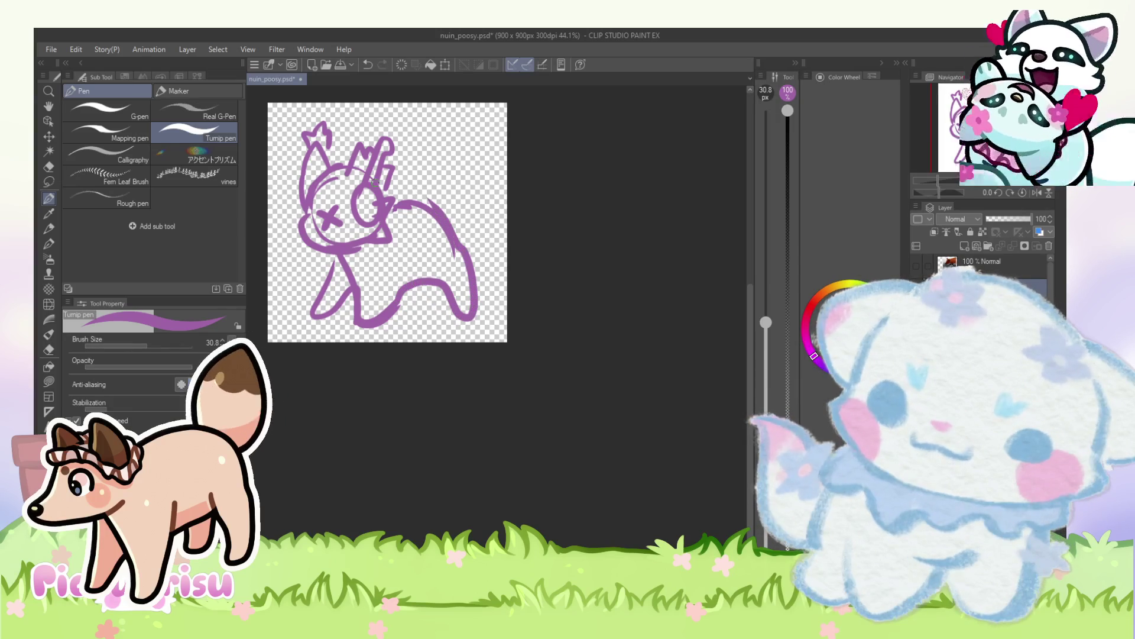
key(ctrl+z)
mouse_move(424, 269)
mouse_down()
mouse_move(482, 310)
mouse_move(445, 219)
mouse_move(392, 202)
mouse_up()
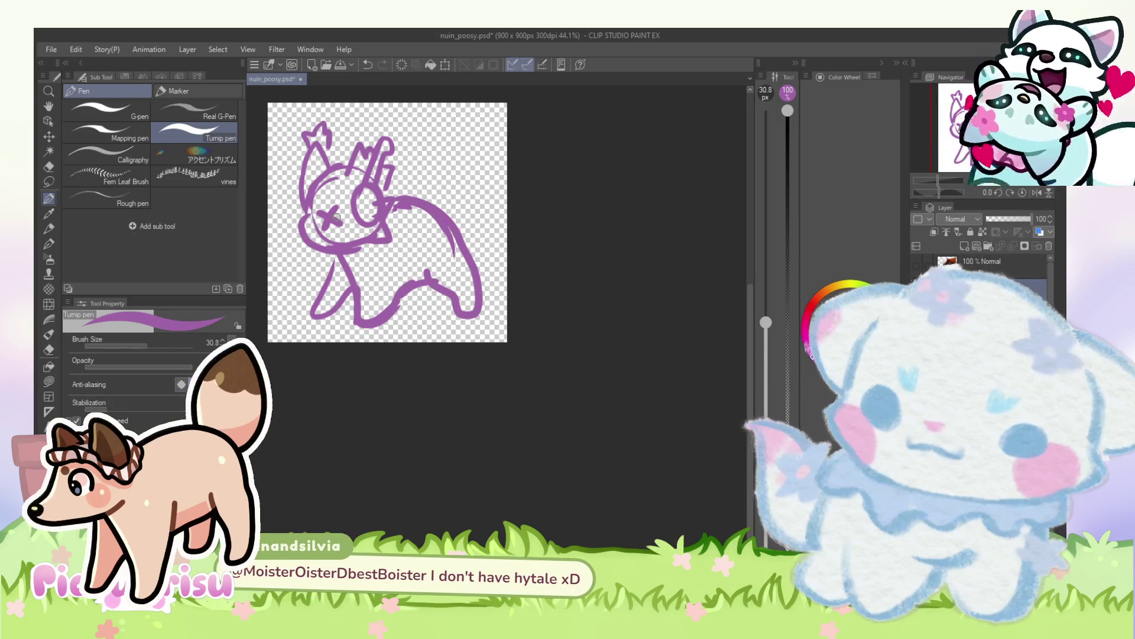
scroll(337, 216, up, 1)
mouse_move(337, 248)
mouse_down()
mouse_move(316, 323)
mouse_move(364, 272)
mouse_up()
scroll(352, 270, down, 1)
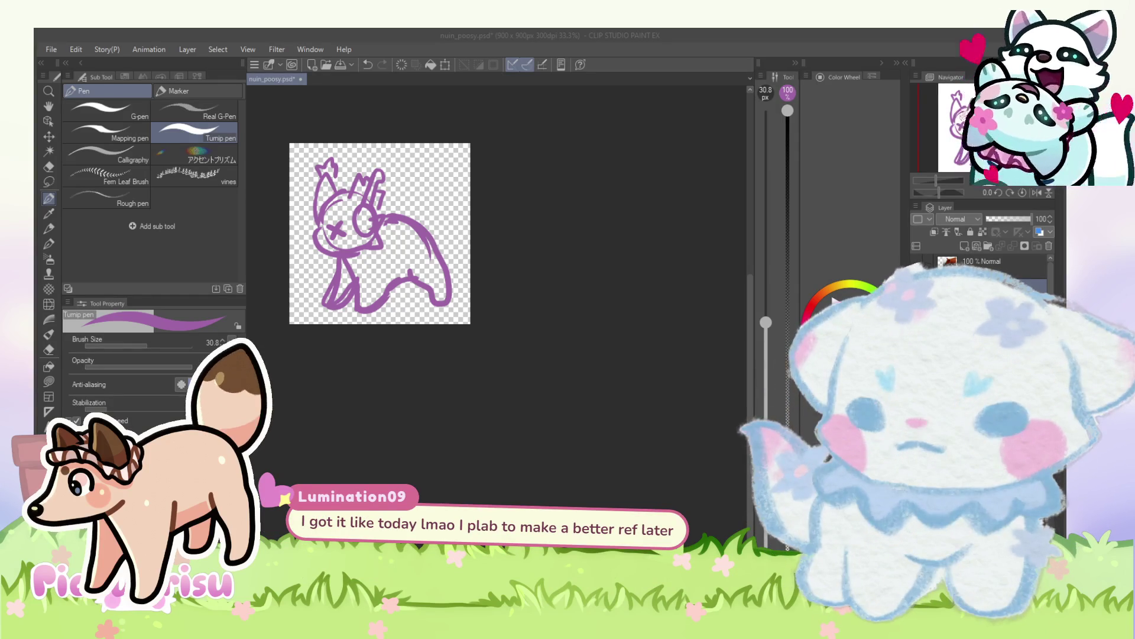
scroll(420, 228, up, 2)
Step: Sketch the back and hip lines, and erase the old hind-leg stroke with transparent colour
drag(368, 218, 471, 232)
mouse_move(369, 316)
mouse_down()
mouse_move(465, 288)
mouse_move(389, 205)
mouse_move(372, 228)
mouse_up()
key(c)
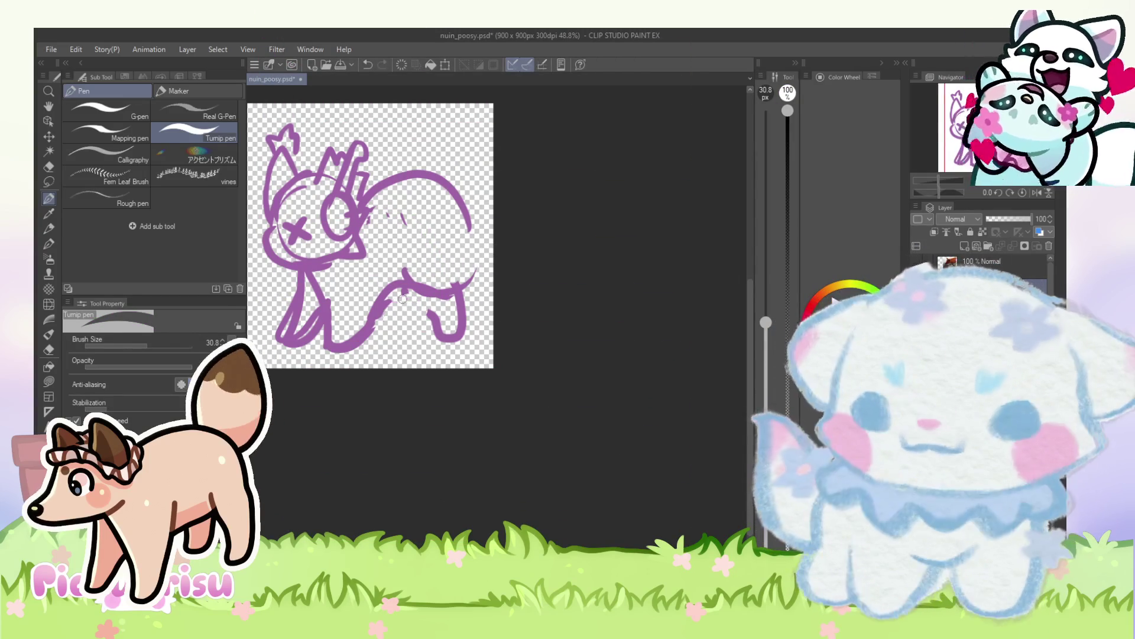
mouse_move(420, 333)
mouse_down()
mouse_move(477, 274)
mouse_move(462, 204)
mouse_up()
key(c)
Step: Push the front-leg lines into shape with a Liquify brush of about 445 px
key(ctrl+minus)
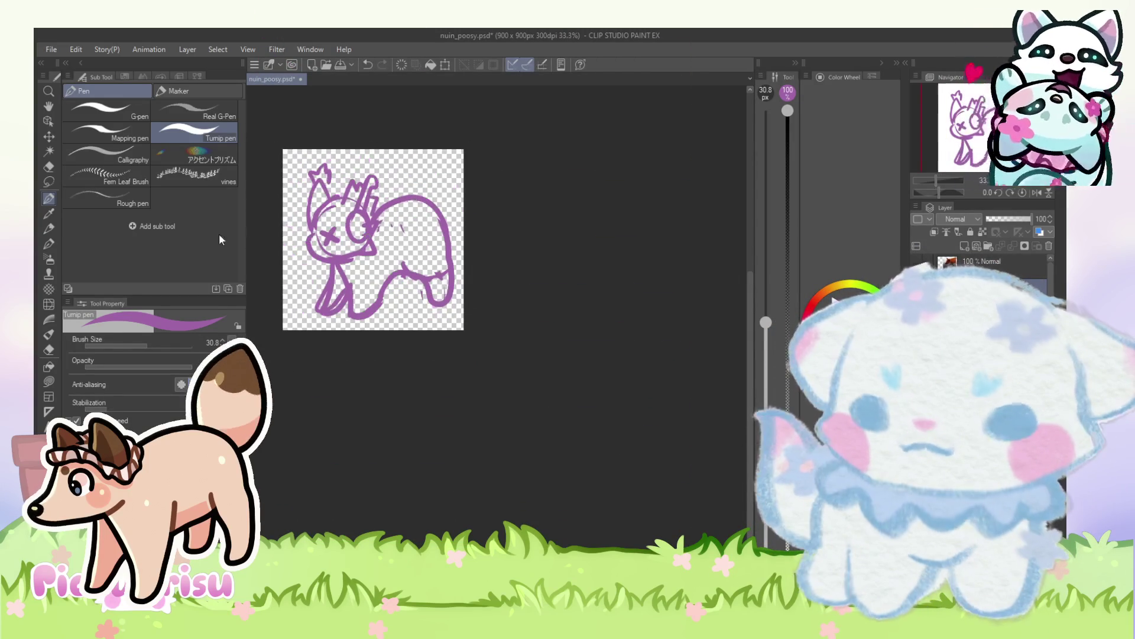
click(55, 303)
drag(497, 351, 532, 351)
mouse_move(266, 319)
mouse_down()
mouse_move(354, 319)
mouse_move(355, 296)
mouse_move(319, 289)
mouse_move(324, 247)
mouse_move(340, 236)
mouse_move(355, 249)
mouse_move(408, 189)
mouse_move(414, 203)
mouse_move(425, 196)
mouse_move(414, 207)
mouse_move(437, 201)
mouse_move(427, 234)
mouse_up()
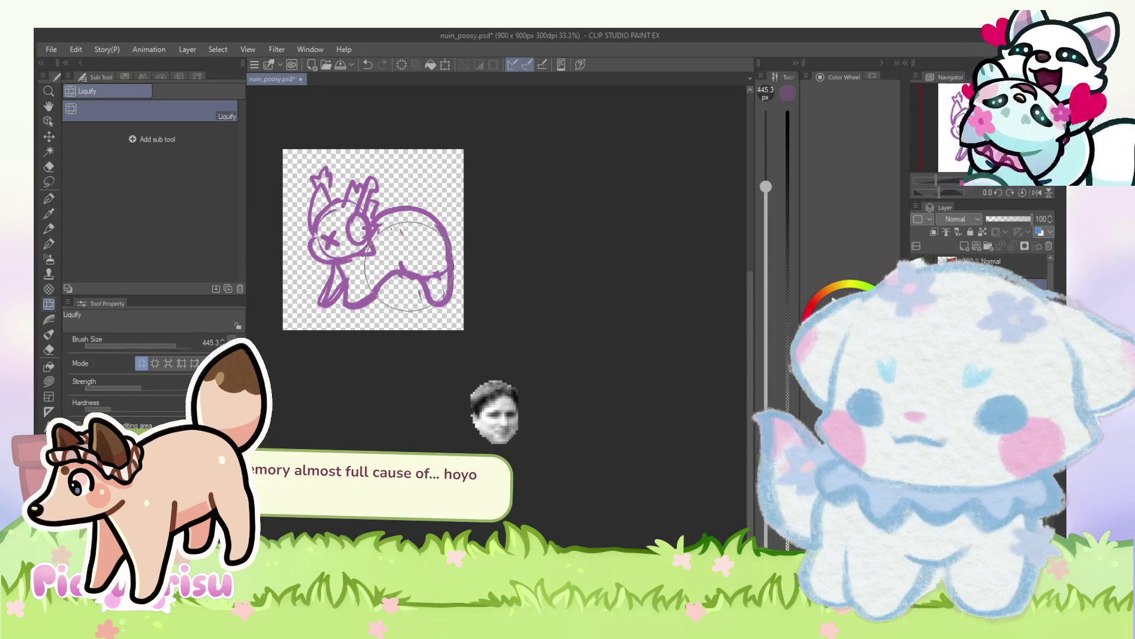
scroll(423, 216, up, 2)
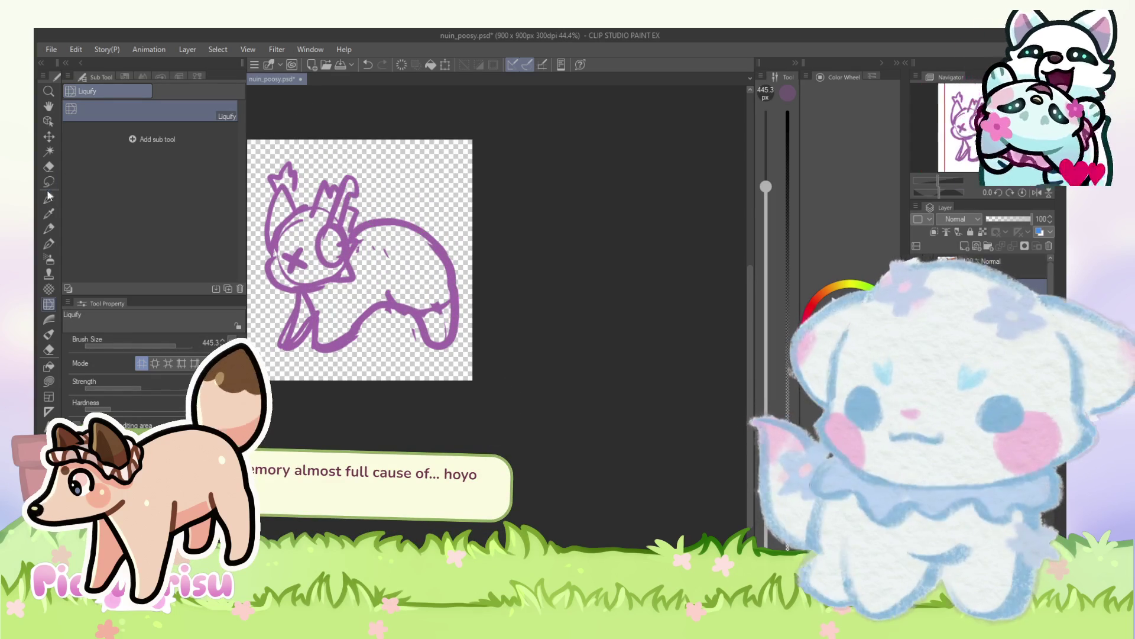
Step: Draw a large upright tail rising from the back, plus a curve along the back and neck
click(49, 199)
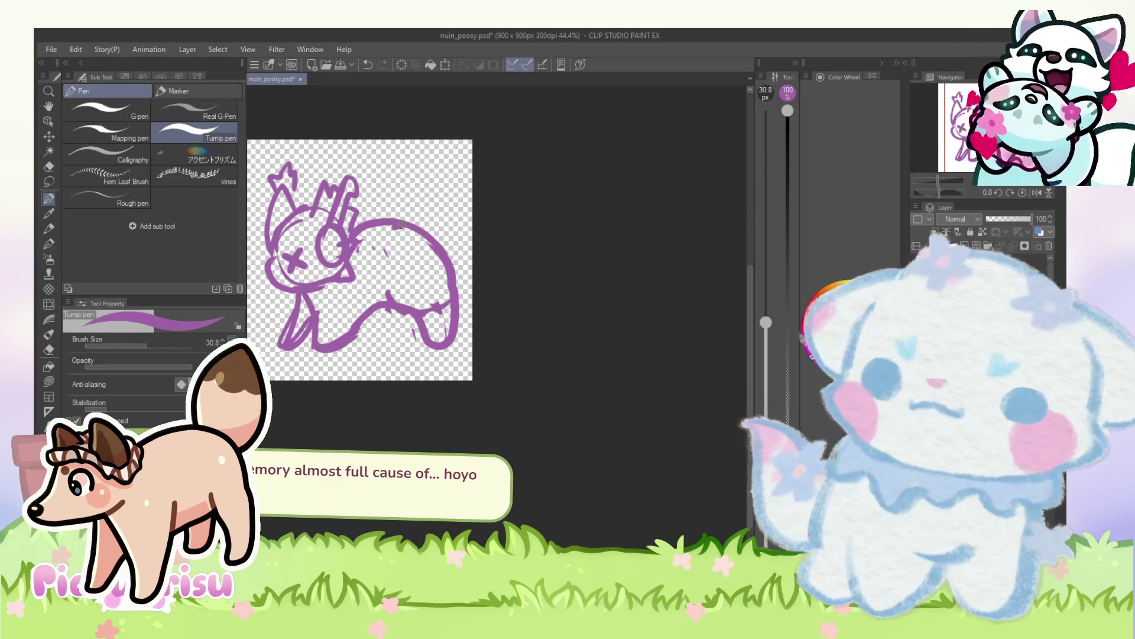
drag(405, 224, 455, 252)
scroll(420, 160, up, 1)
mouse_move(427, 189)
mouse_down()
mouse_move(405, 145)
mouse_move(480, 160)
mouse_up()
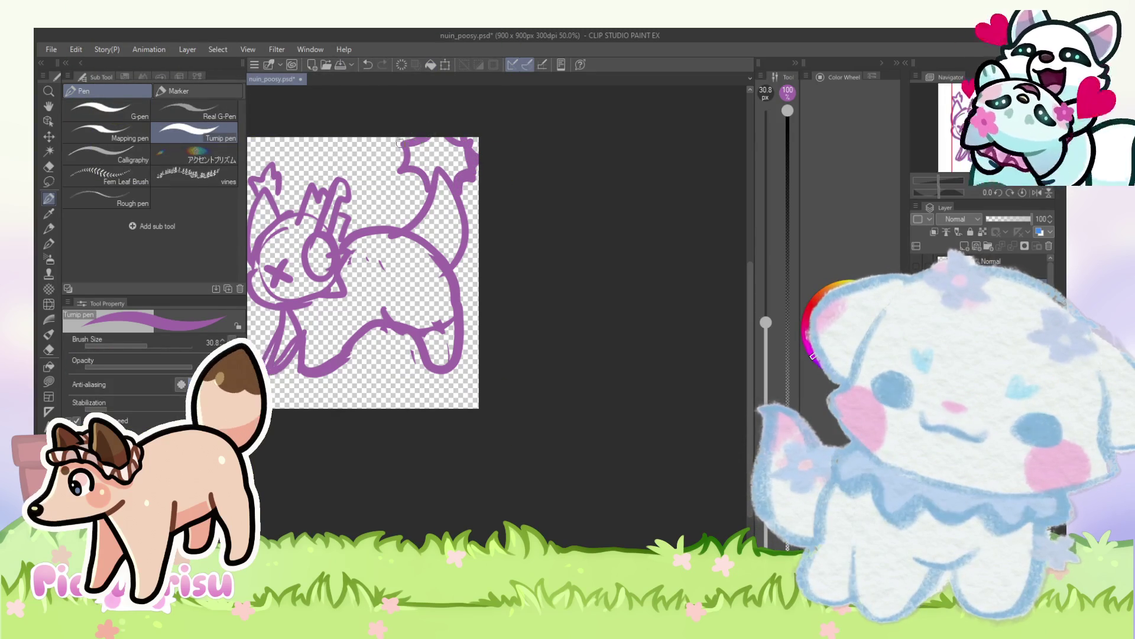
scroll(427, 181, down, 3)
scroll(331, 283, up, 3)
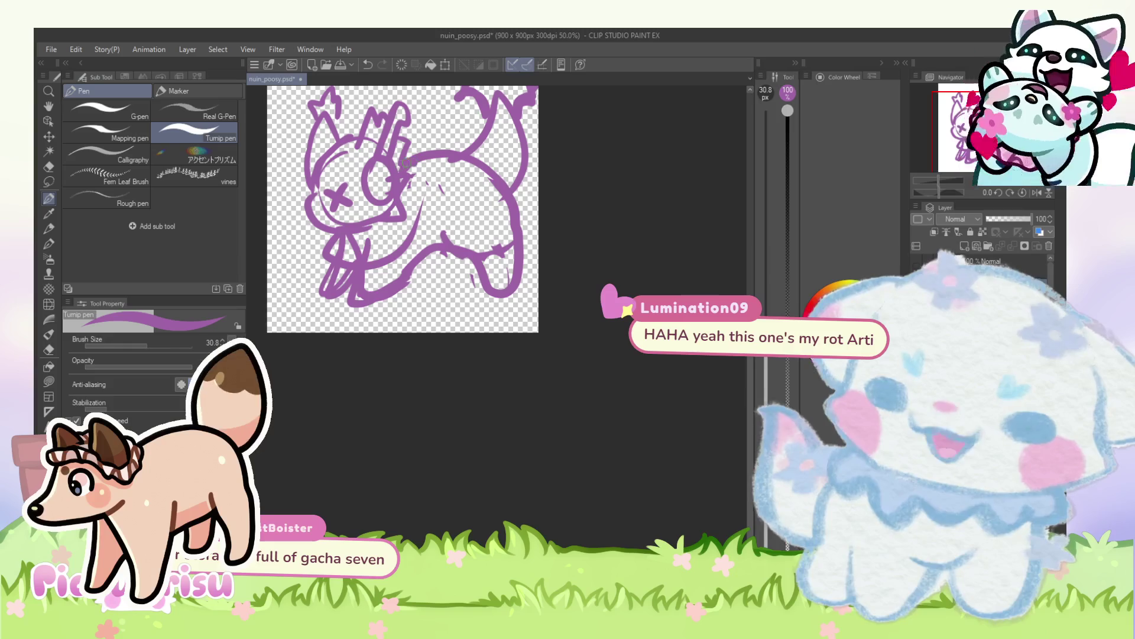
drag(416, 166, 403, 230)
scroll(408, 172, down, 1)
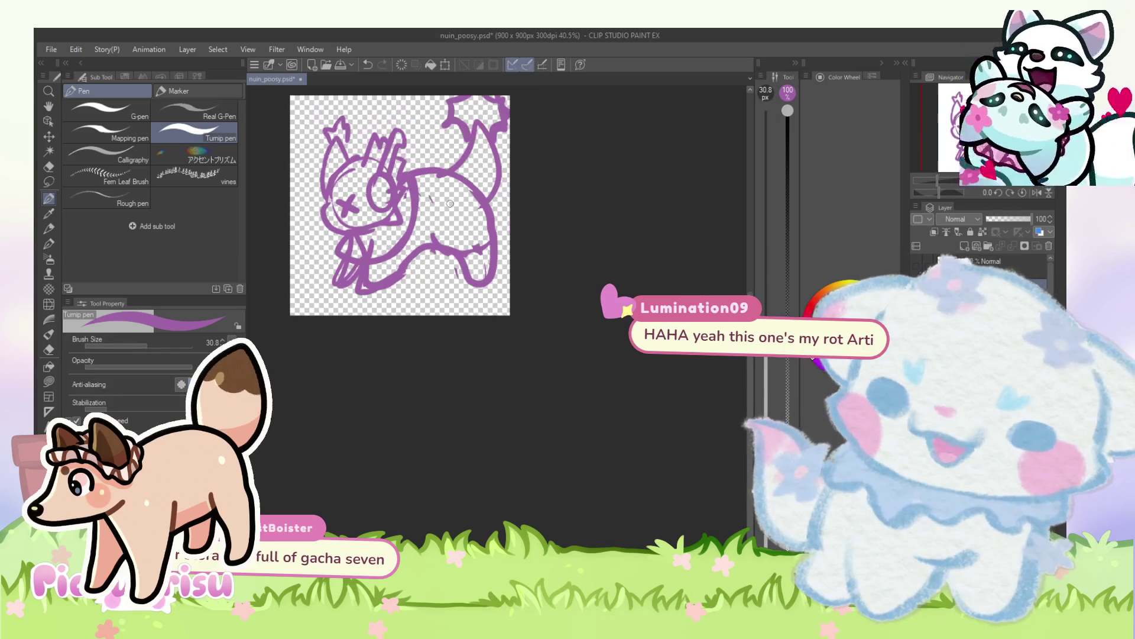
scroll(429, 232, up, 1)
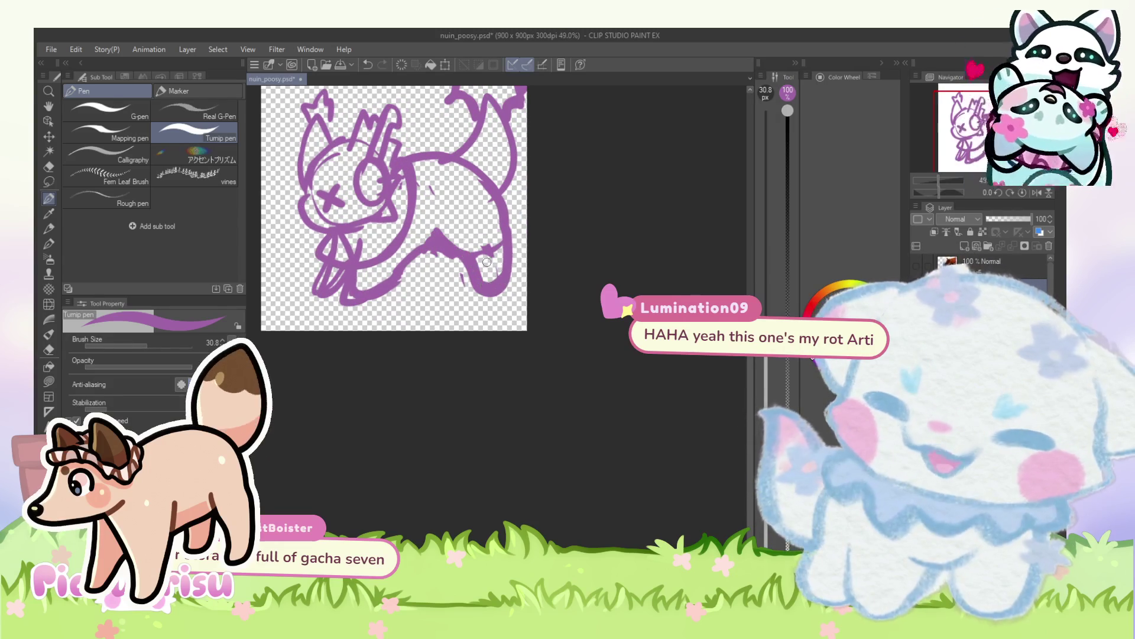
key(c)
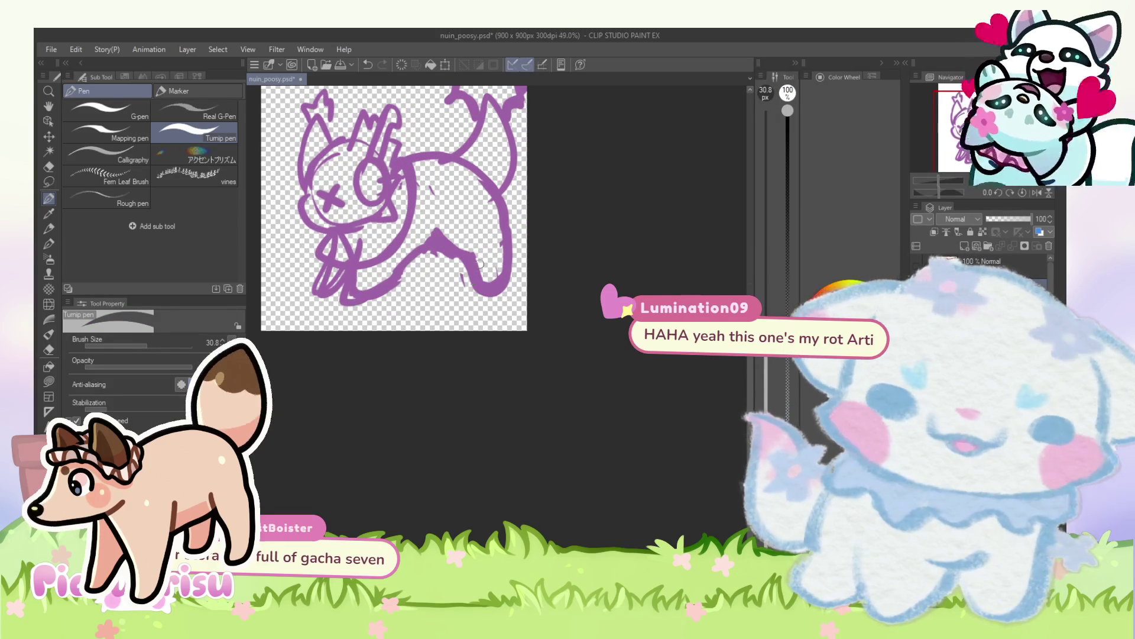
scroll(477, 242, down, 2)
scroll(478, 243, down, 1)
scroll(478, 243, up, 1)
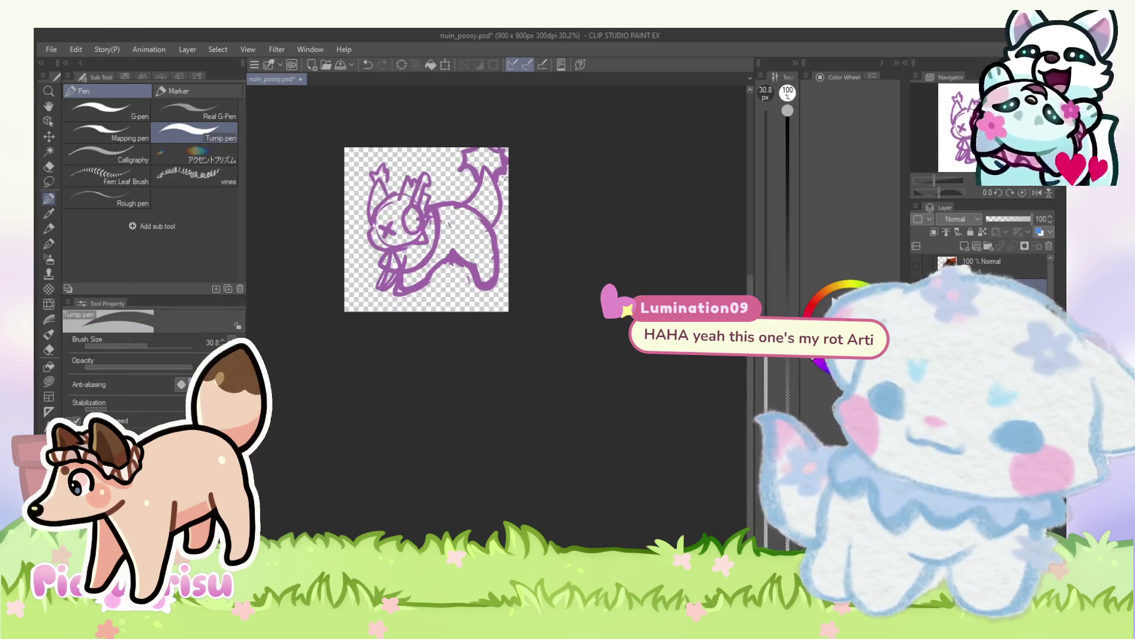
Step: Scale the whole sketch down, shift it down-left and commit the transform
key(ctrl+t)
drag(506, 140, 496, 155)
drag(477, 220, 448, 242)
drag(464, 188, 486, 162)
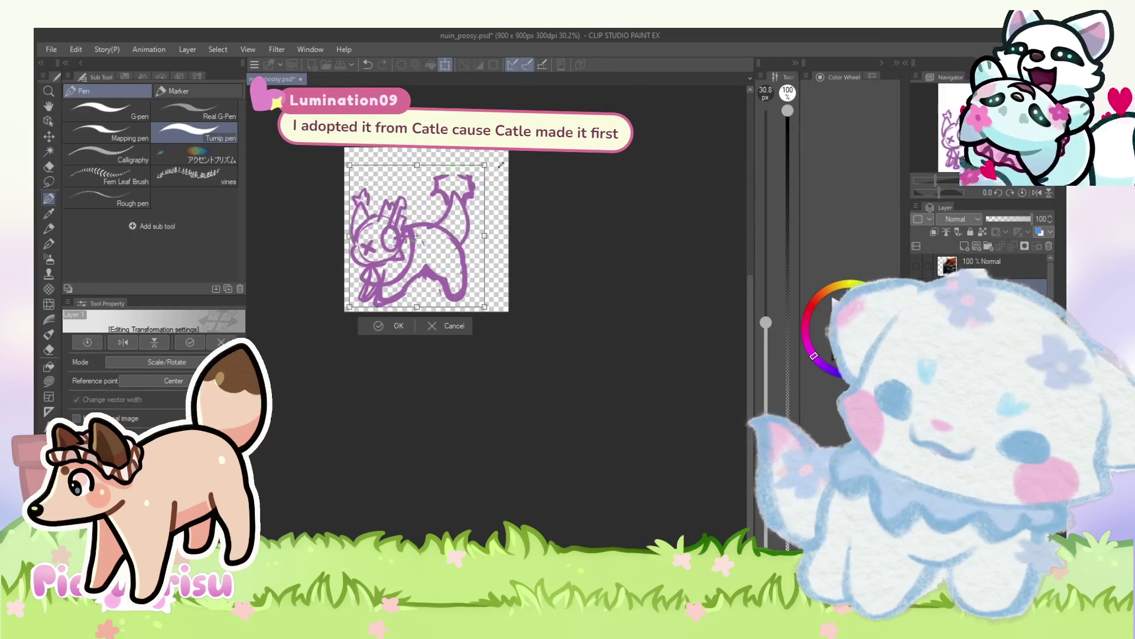
drag(462, 204, 464, 204)
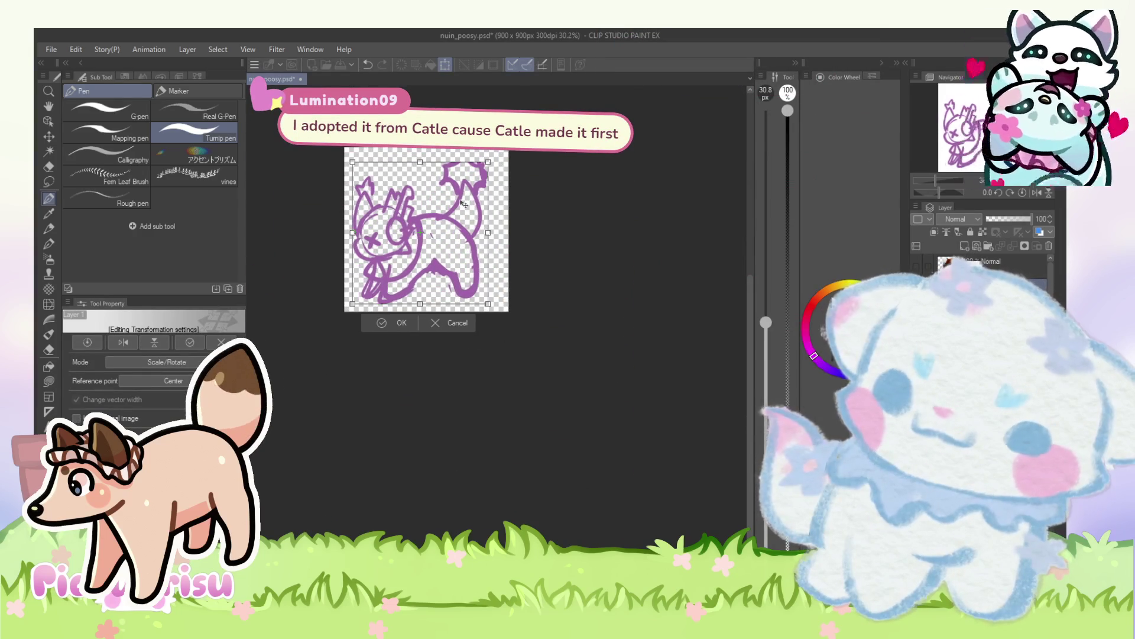
key(Return)
Step: Lasso the head and try transforming it, then cancel and recommit a whole-drawing transform
scroll(443, 196, up, 1)
key(m)
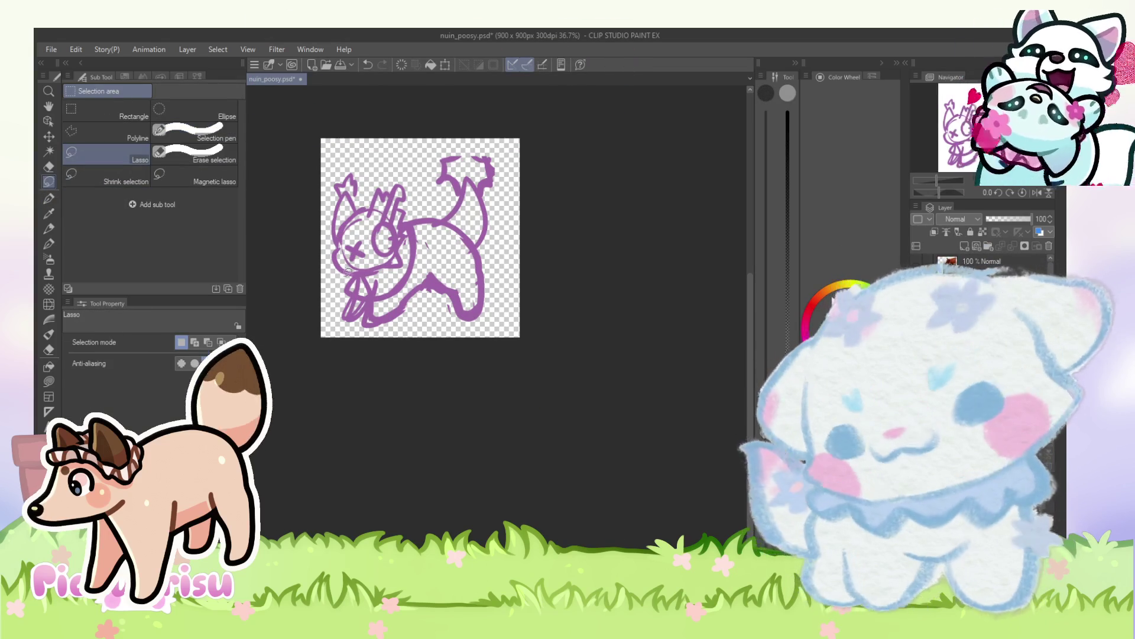
drag(407, 173, 299, 278)
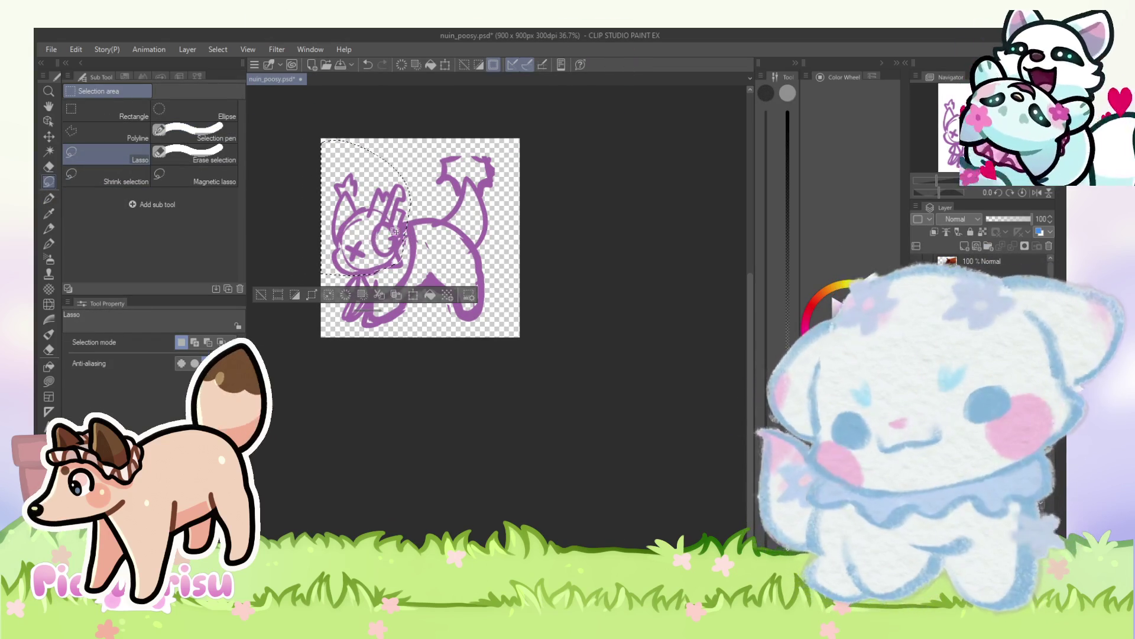
scroll(373, 243, up, 1)
key(ctrl+t)
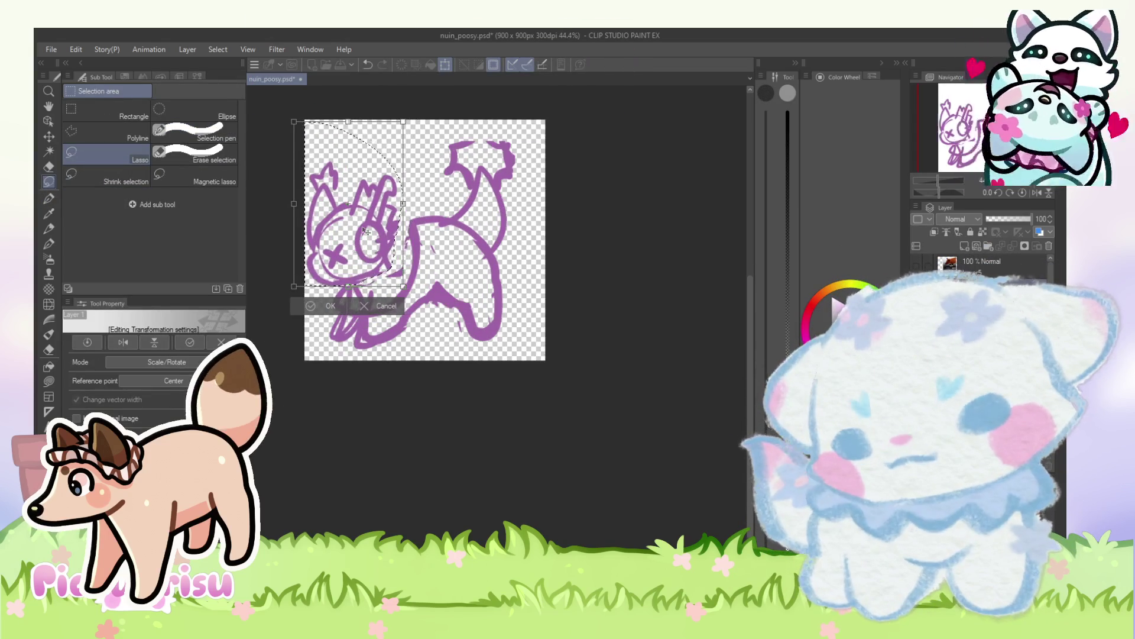
scroll(366, 231, down, 2)
key(Escape)
key(ctrl+d)
key(ctrl+t)
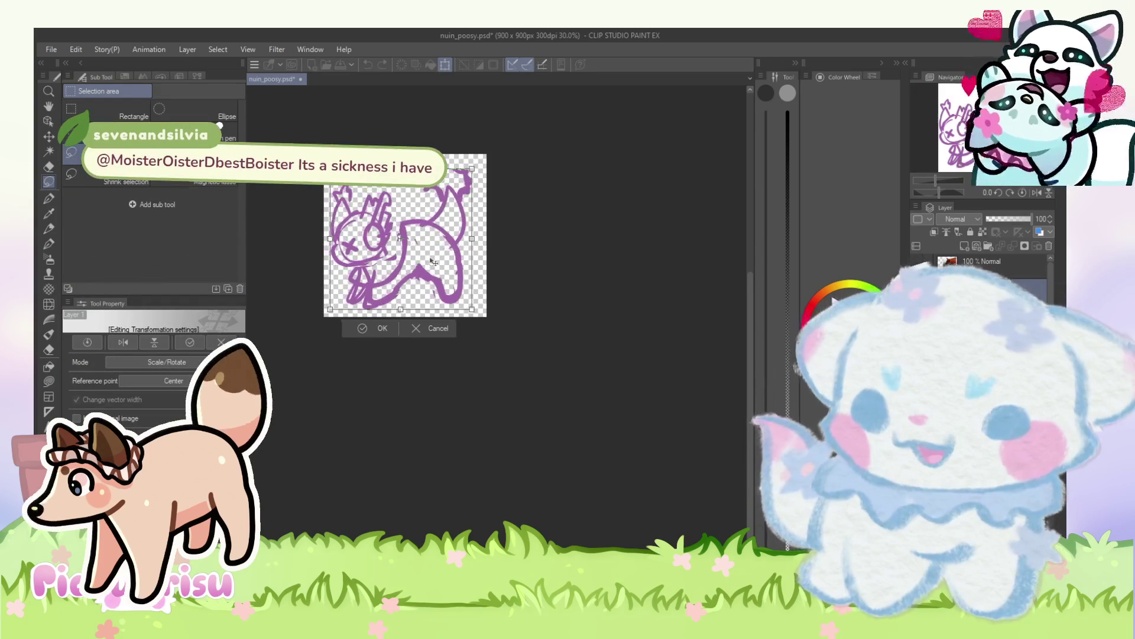
key(Return)
Step: Lower the sketch layer's opacity to make it paler
scroll(514, 273, down, 2)
scroll(513, 272, up, 1)
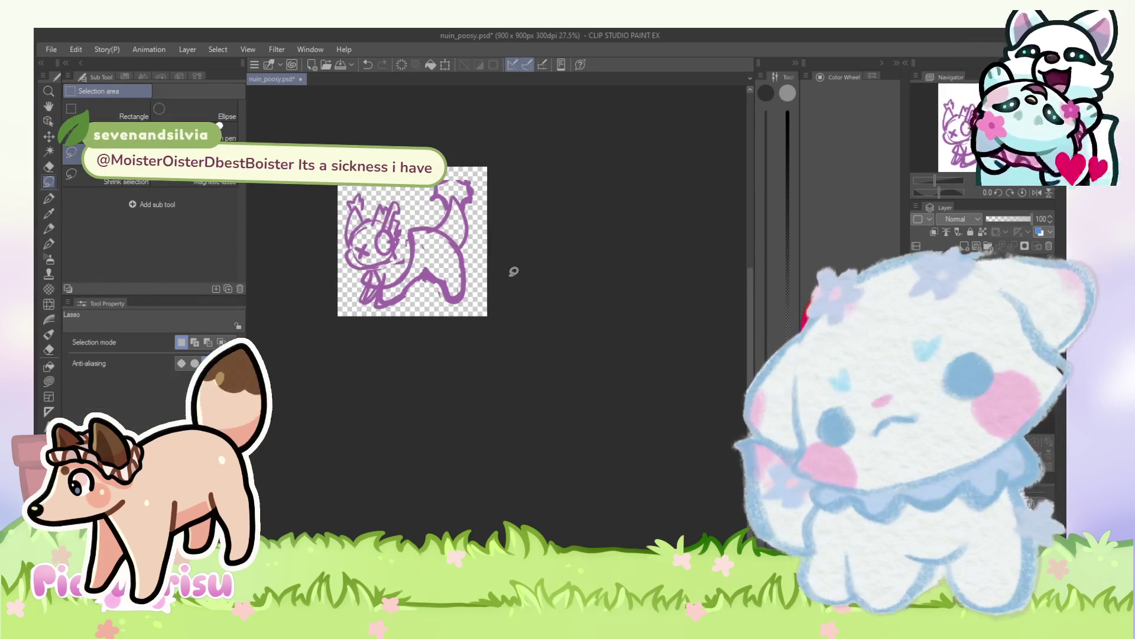
drag(1008, 219, 1025, 219)
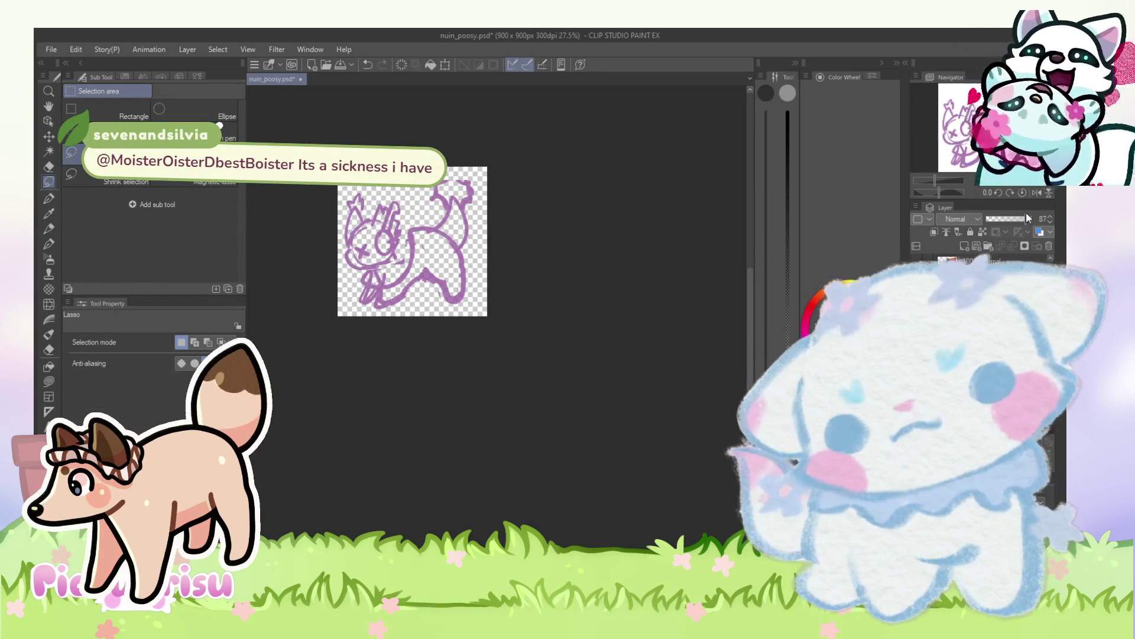
Step: Fade the sketch layer further to 63 opacity
scroll(417, 205, up, 1)
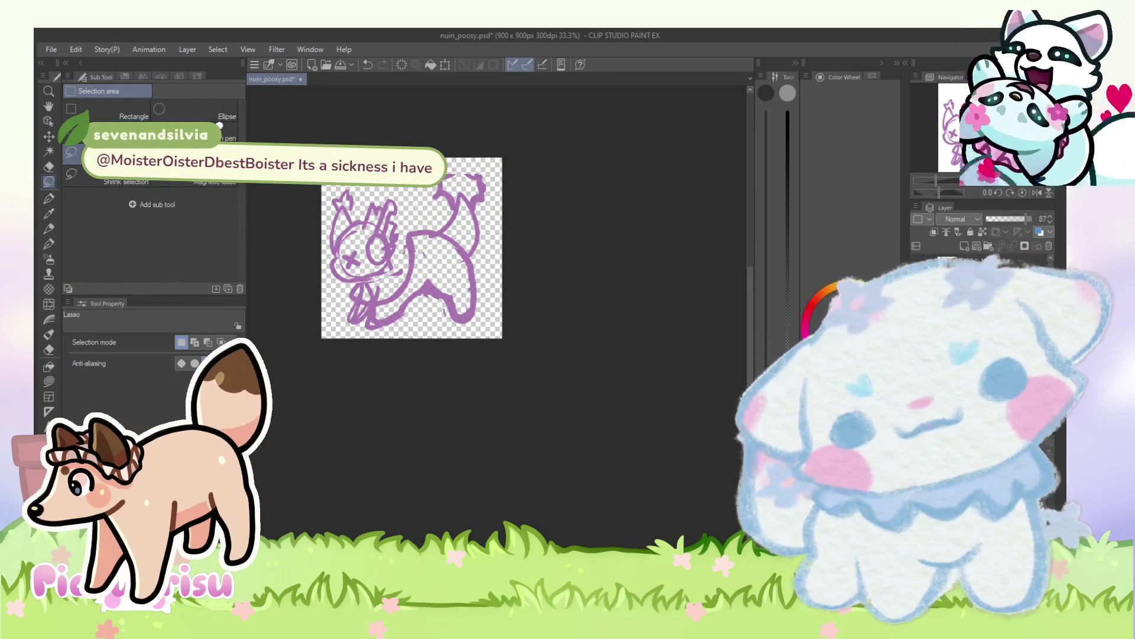
drag(1001, 228, 1015, 219)
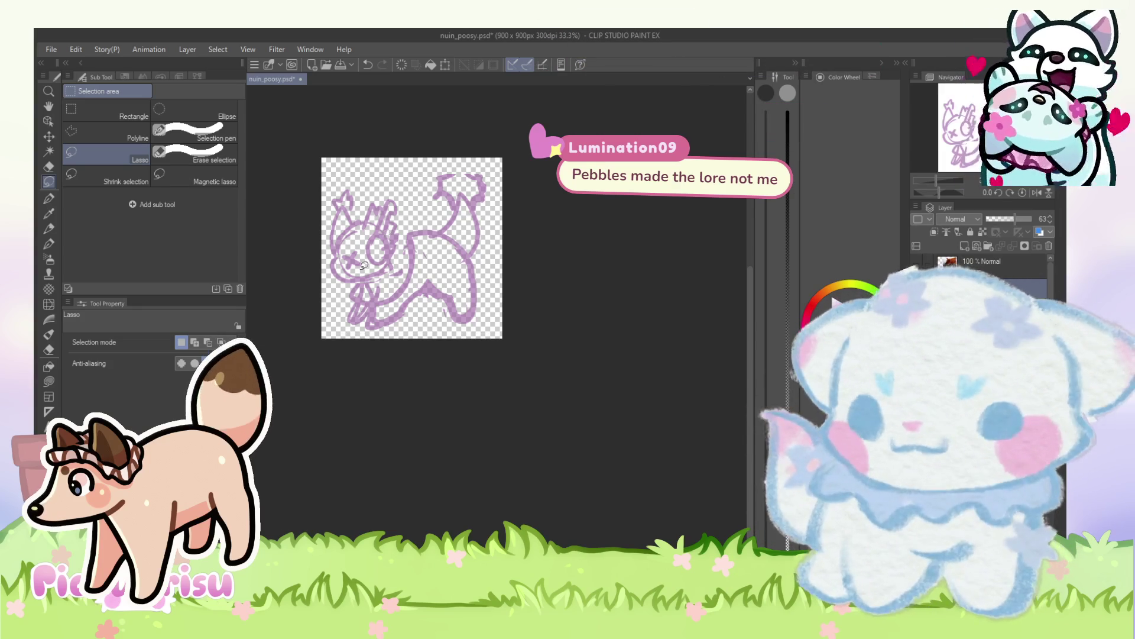
scroll(388, 232, up, 5)
Step: Test an ink stroke over the head with the pen and undo it, then set brush size 25
click(52, 196)
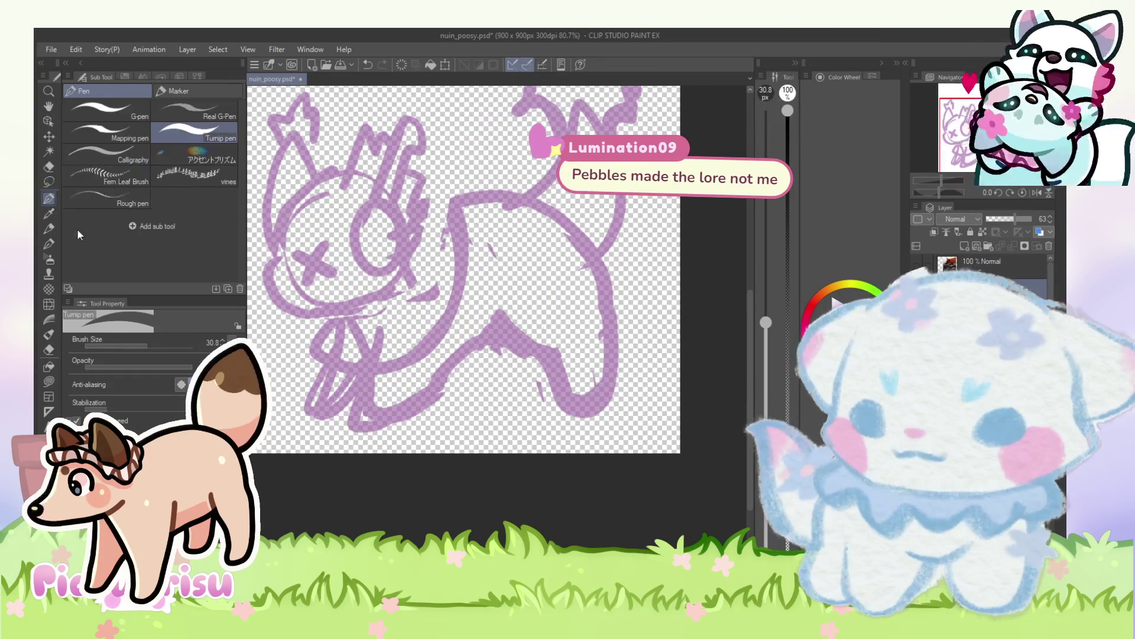
scroll(419, 295, down, 3)
scroll(419, 295, up, 3)
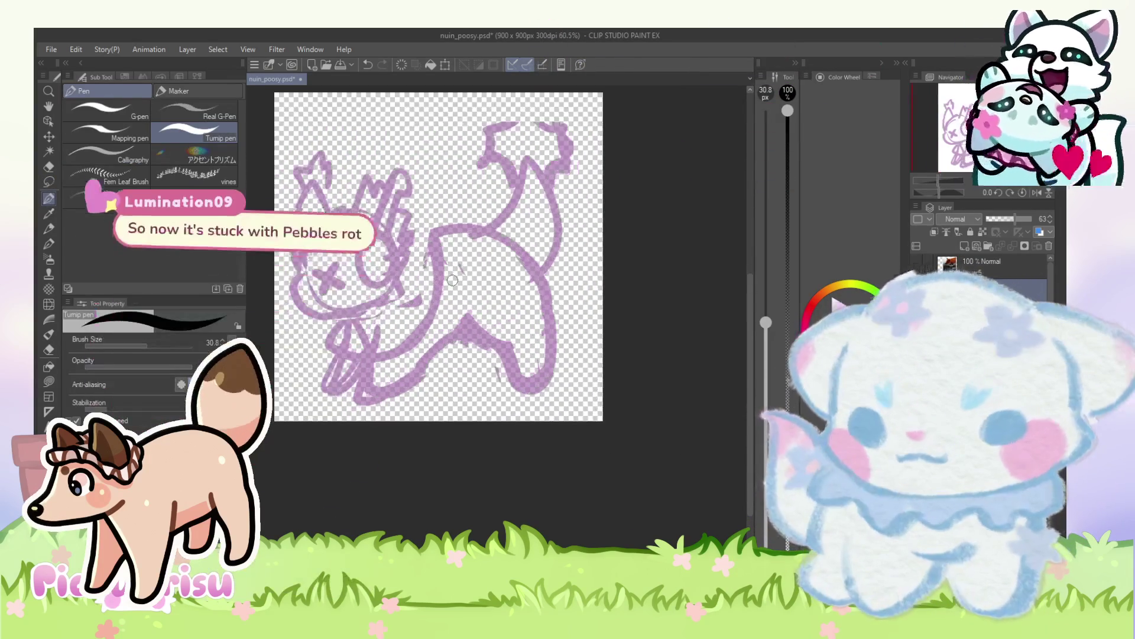
scroll(400, 230, up, 1)
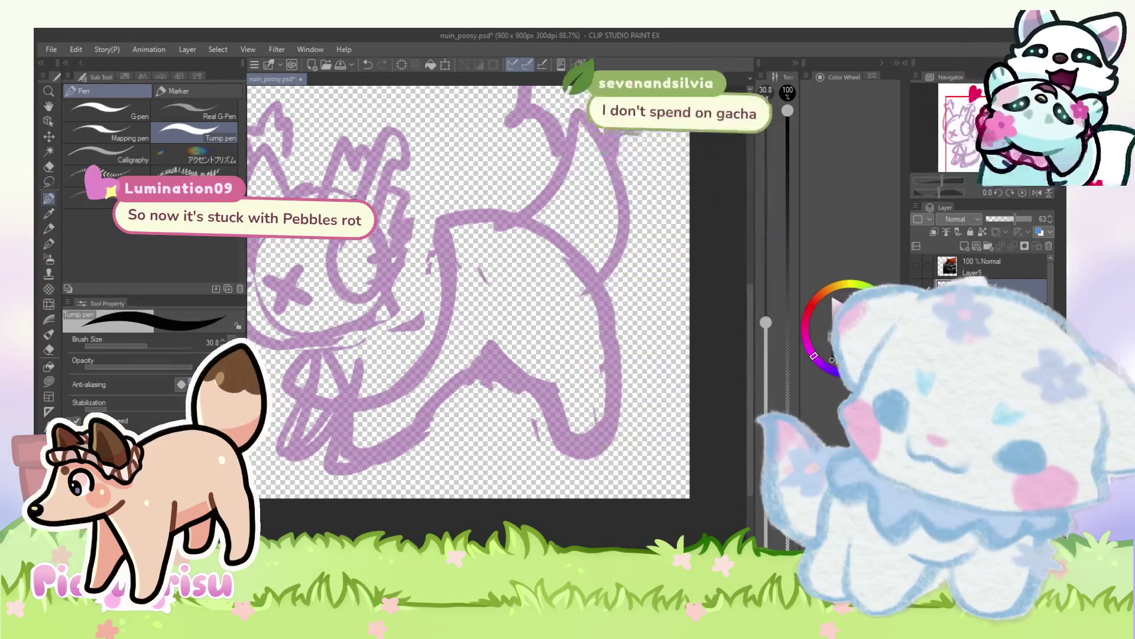
scroll(400, 229, up, 1)
mouse_move(345, 242)
mouse_down()
mouse_move(379, 140)
mouse_move(422, 151)
mouse_move(393, 206)
mouse_up()
scroll(393, 205, down, 3)
key(ctrl+z)
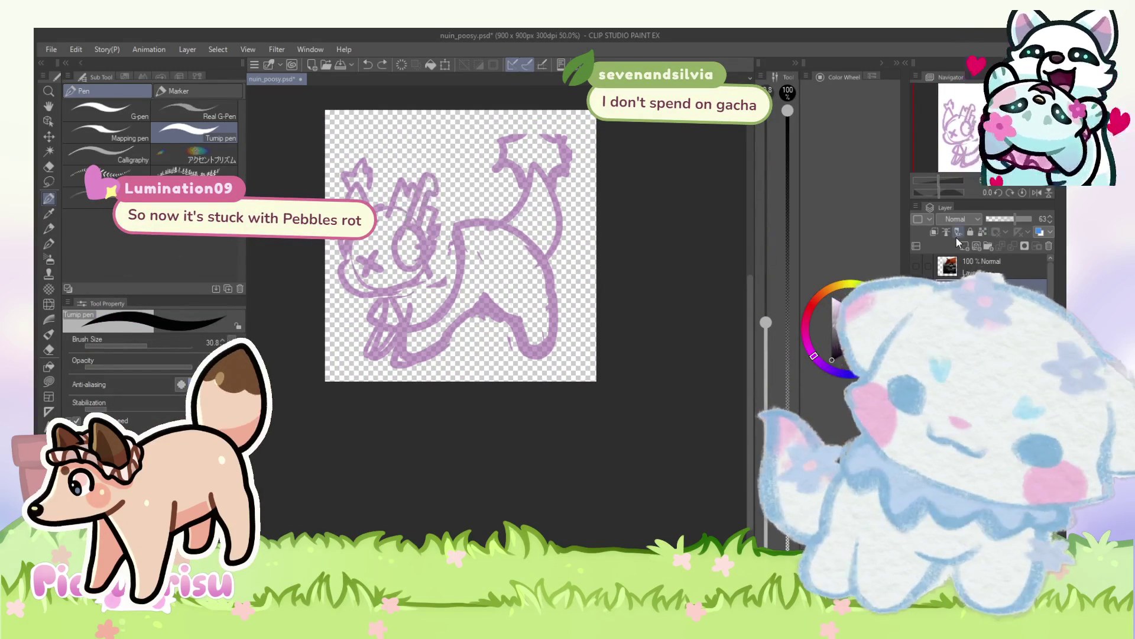
scroll(415, 170, up, 2)
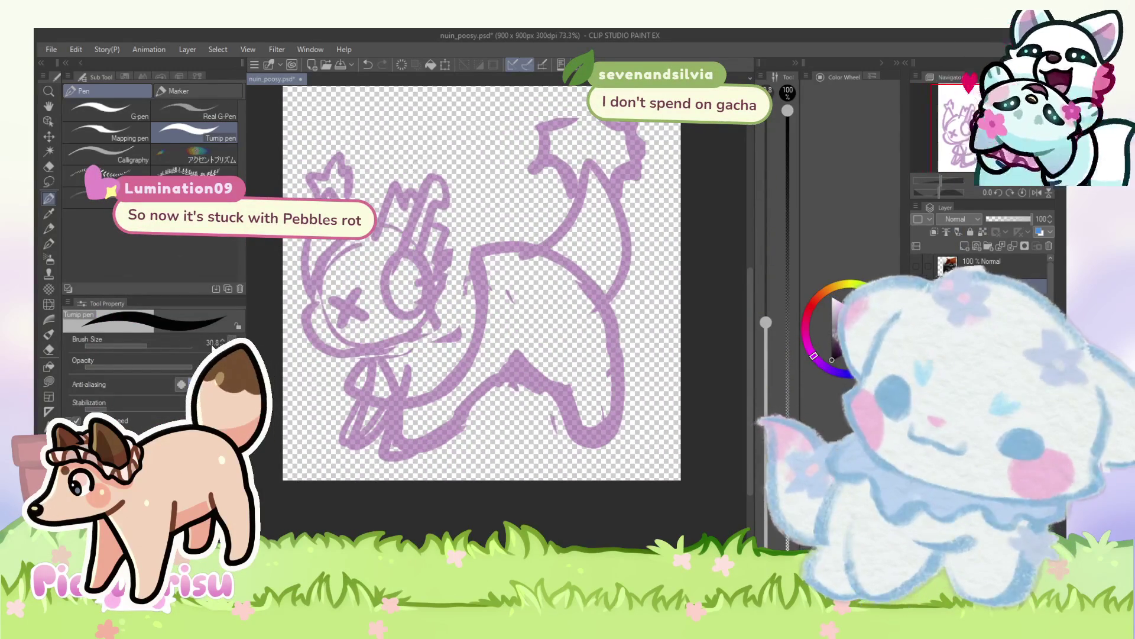
click(212, 343)
text(25)
key(Return)
mouse_move(399, 255)
mouse_down()
mouse_move(453, 171)
mouse_move(426, 262)
mouse_up()
scroll(459, 229, down, 1)
key(ctrl+z)
scroll(460, 229, up, 4)
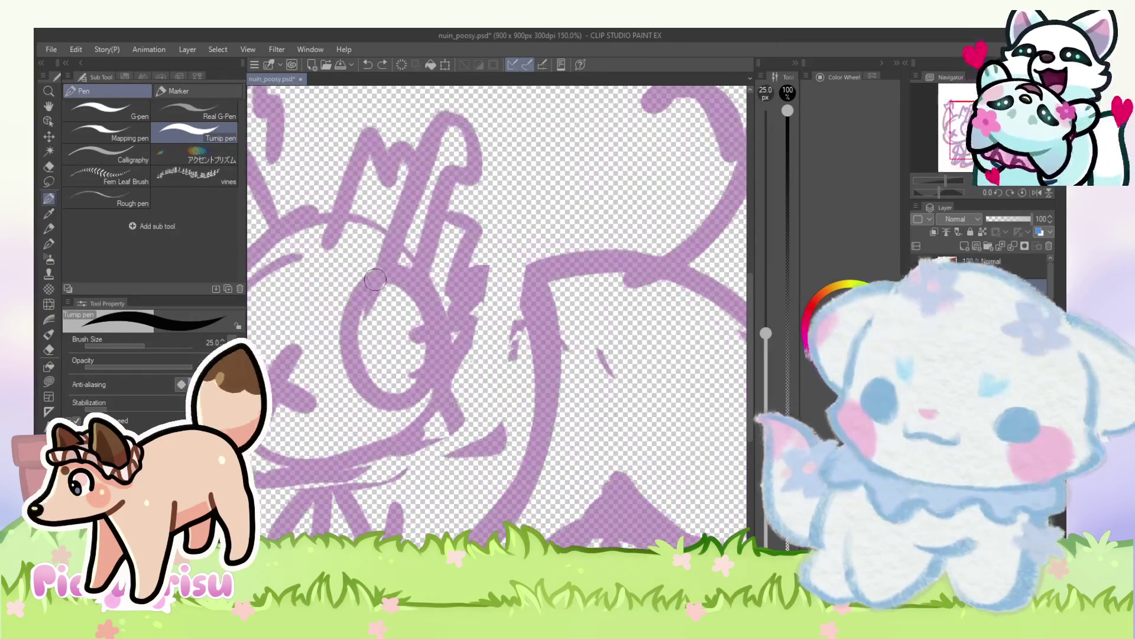
mouse_move(373, 283)
mouse_down()
mouse_move(421, 126)
mouse_move(476, 172)
mouse_move(421, 267)
mouse_up()
scroll(416, 213, down, 3)
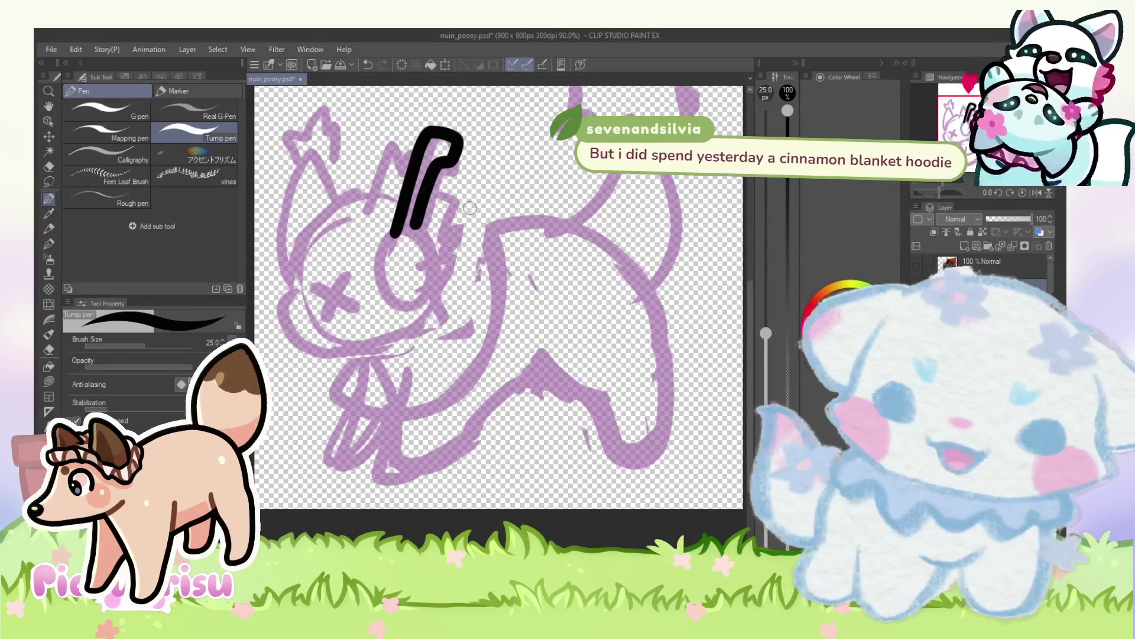
scroll(416, 210, down, 1)
key(ctrl+z)
scroll(395, 247, up, 4)
scroll(395, 247, up, 1)
mouse_move(368, 299)
mouse_down()
mouse_move(414, 106)
mouse_move(453, 172)
mouse_move(407, 298)
mouse_up()
scroll(406, 297, down, 3)
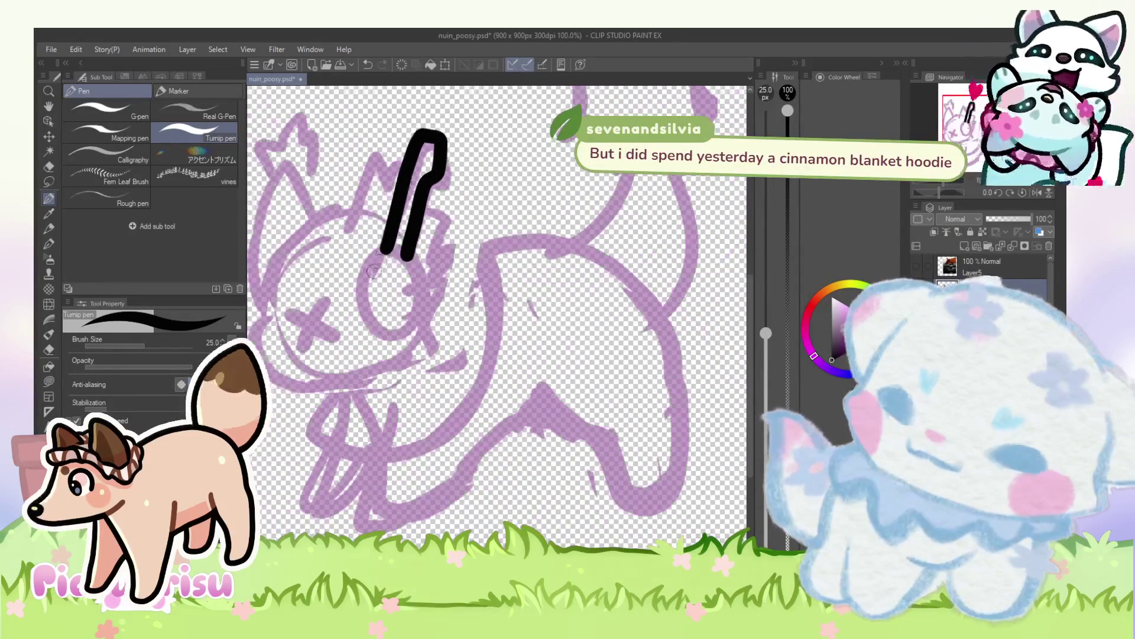
scroll(396, 248, up, 2)
mouse_move(391, 240)
mouse_down()
mouse_move(362, 314)
mouse_move(402, 240)
mouse_move(423, 354)
mouse_move(440, 252)
mouse_move(359, 313)
mouse_move(388, 242)
mouse_move(435, 349)
mouse_move(435, 254)
mouse_move(376, 363)
mouse_move(426, 266)
mouse_up()
key(ctrl+z)
key(ctrl+z)
key(ctrl+z)
key(ctrl+z)
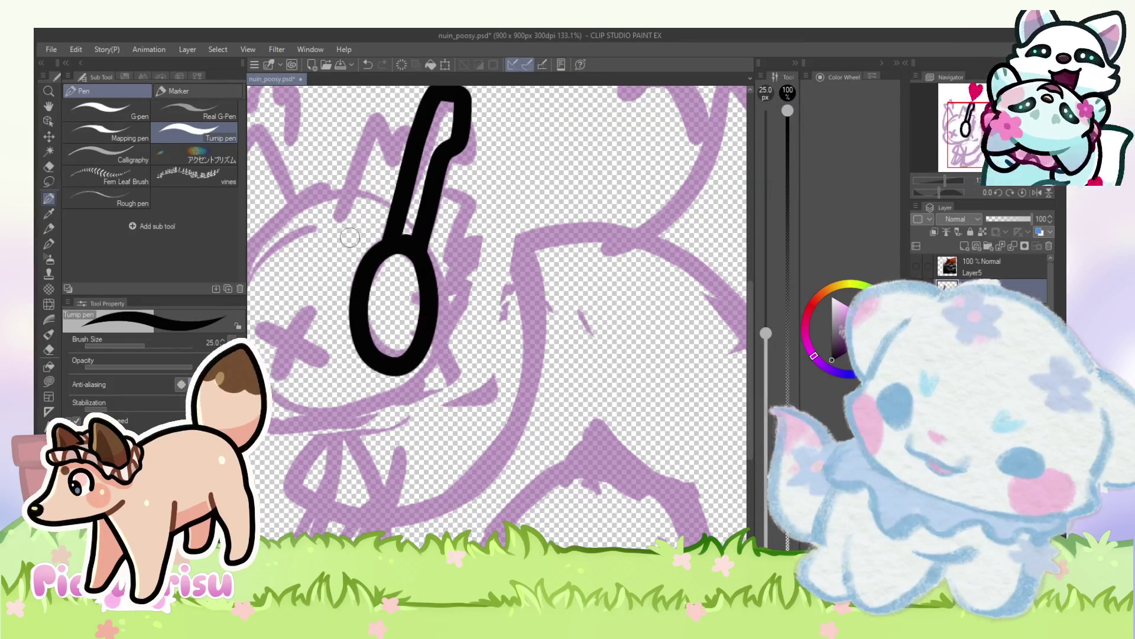
scroll(441, 245, down, 3)
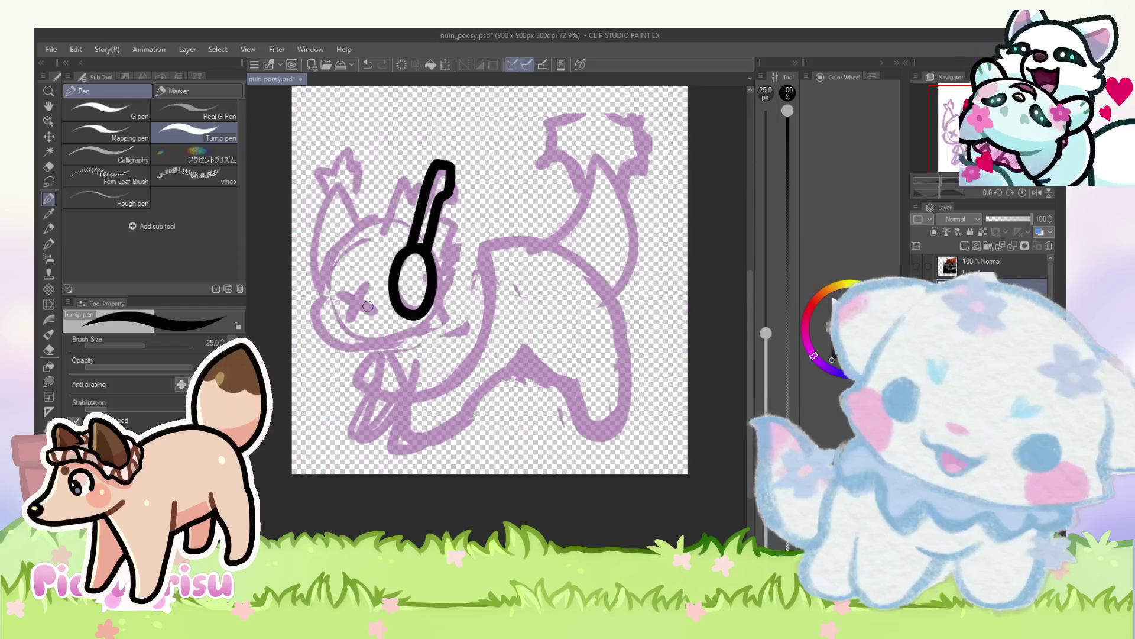
click(50, 305)
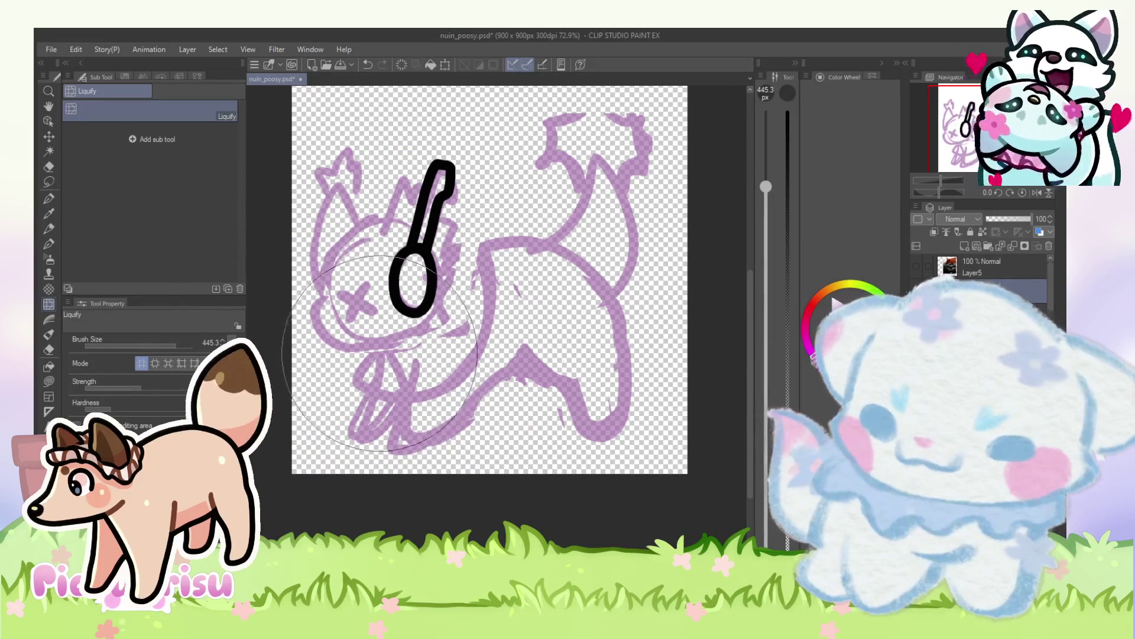
scroll(428, 271, down, 1)
scroll(429, 270, down, 1)
key(p)
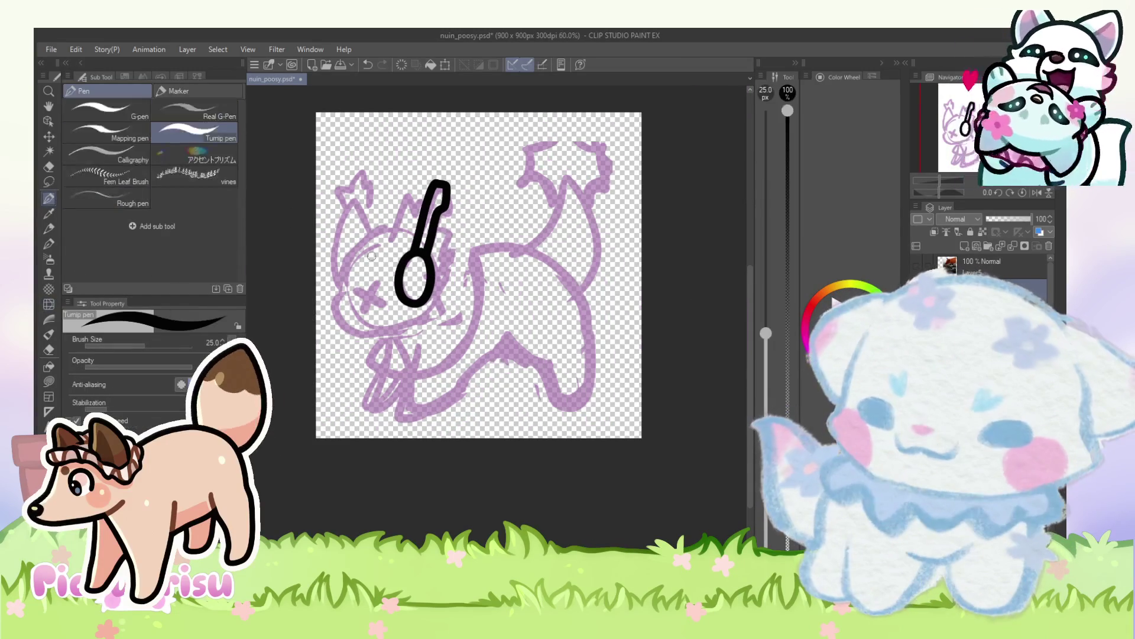
scroll(392, 229, up, 4)
mouse_move(382, 255)
mouse_down()
mouse_move(420, 155)
mouse_move(462, 165)
mouse_up()
Step: Ink the ear beside the headphone, a stroke by its stem, and the head outline
scroll(463, 165, up, 2)
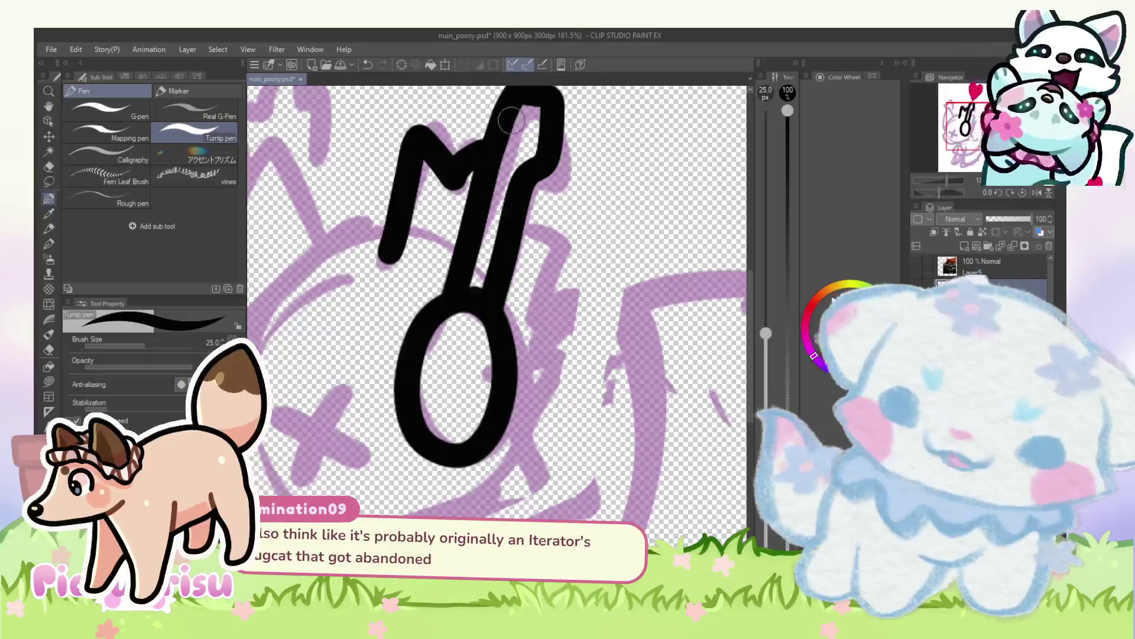
key(ctrl+z)
mouse_move(496, 137)
mouse_down()
mouse_move(467, 161)
mouse_move(417, 125)
mouse_move(386, 263)
mouse_up()
mouse_move(525, 209)
mouse_down()
mouse_move(549, 223)
mouse_move(480, 278)
mouse_up()
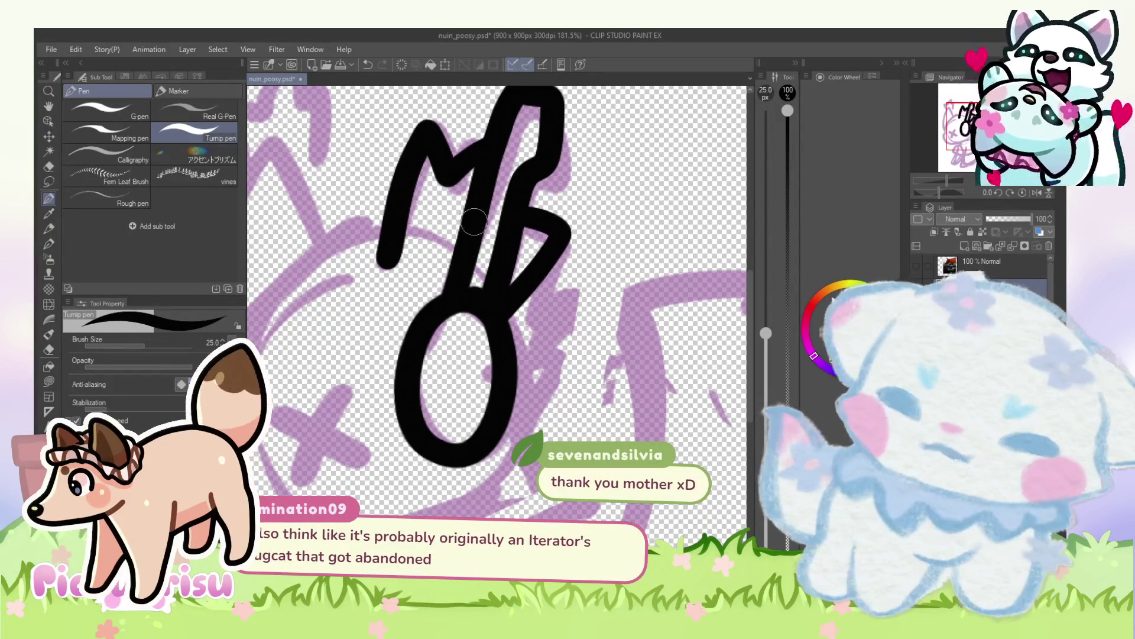
scroll(470, 221, down, 4)
scroll(452, 182, up, 2)
mouse_move(452, 182)
mouse_down()
mouse_move(379, 216)
mouse_move(370, 290)
mouse_up()
key(ctrl+z)
mouse_move(449, 196)
mouse_down()
mouse_move(367, 219)
mouse_move(349, 322)
mouse_move(484, 353)
mouse_up()
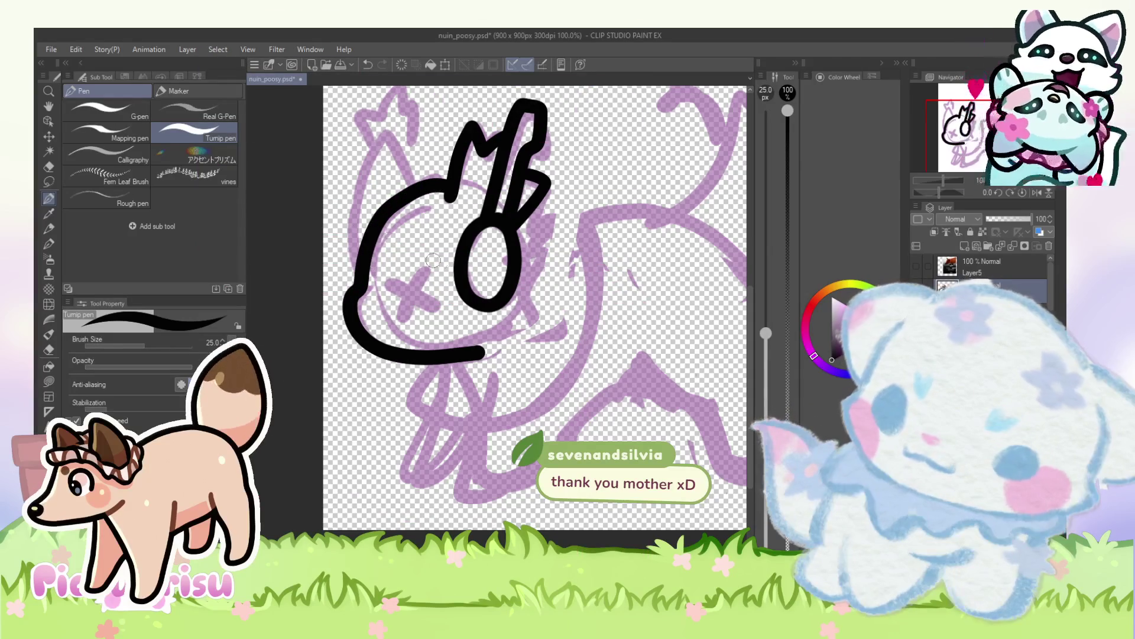
Step: Ink the two strokes of the X eye and an ear rising from the head top
drag(429, 269, 396, 320)
drag(440, 305, 384, 281)
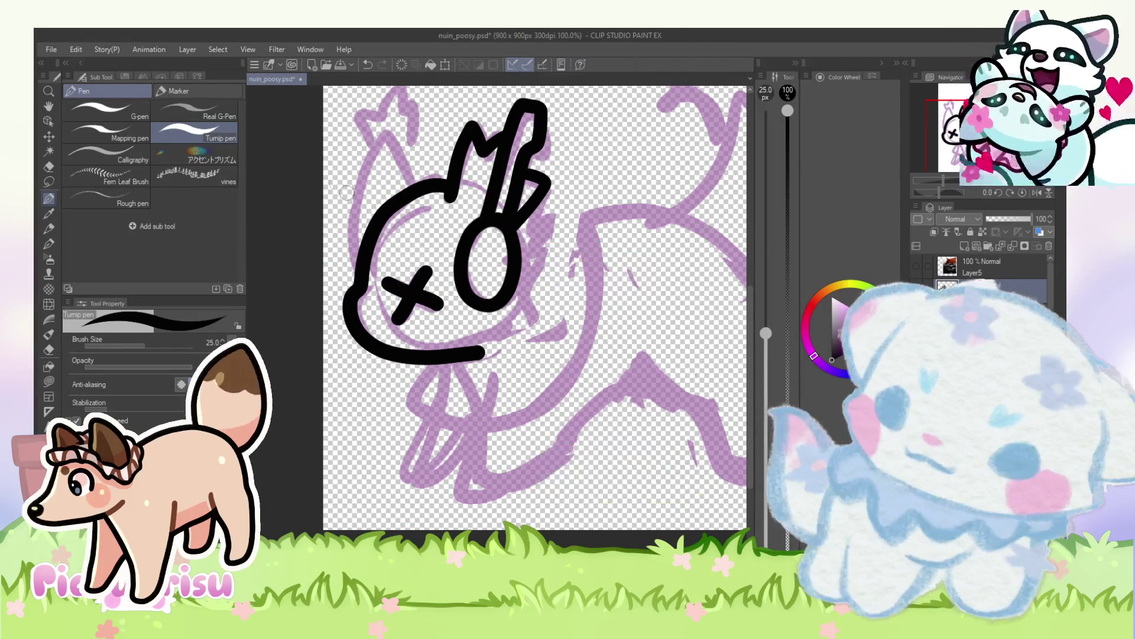
mouse_move(421, 181)
mouse_down()
mouse_move(397, 126)
mouse_move(359, 244)
mouse_up()
scroll(355, 270, down, 3)
scroll(355, 271, up, 4)
mouse_move(349, 240)
mouse_down()
mouse_move(373, 184)
mouse_move(417, 198)
mouse_move(390, 240)
mouse_up()
scroll(388, 207, down, 3)
scroll(419, 186, up, 1)
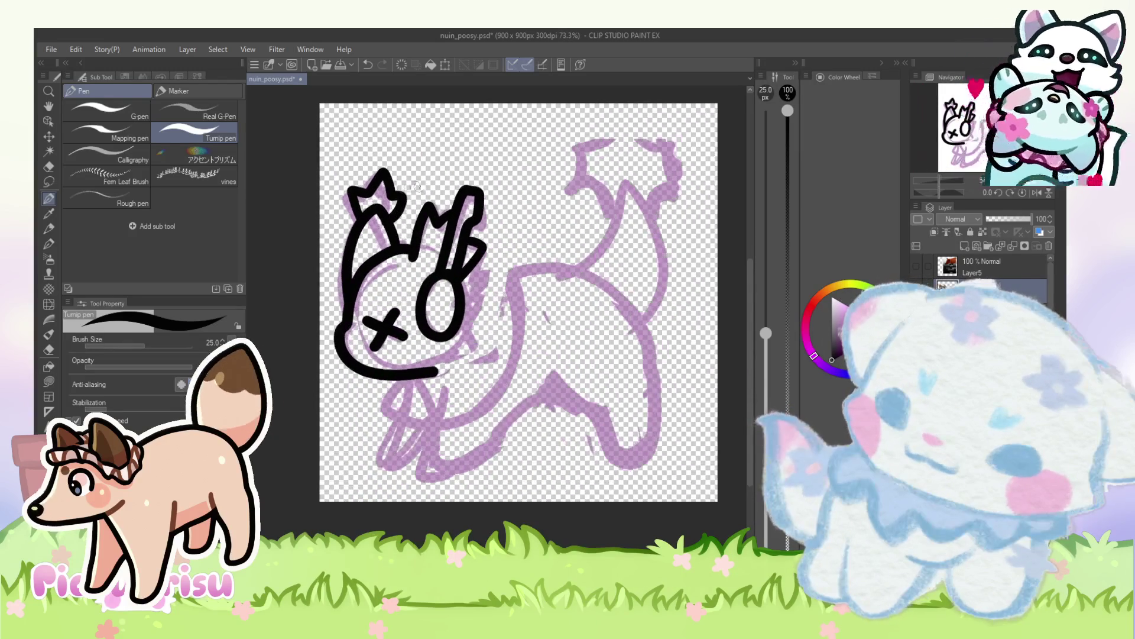
scroll(401, 186, up, 2)
Step: Rework the left ear, discarding earlier attempts and redrawing it with a peak
mouse_move(381, 172)
mouse_down()
mouse_move(419, 201)
mouse_move(404, 273)
mouse_up()
scroll(357, 244, up, 1)
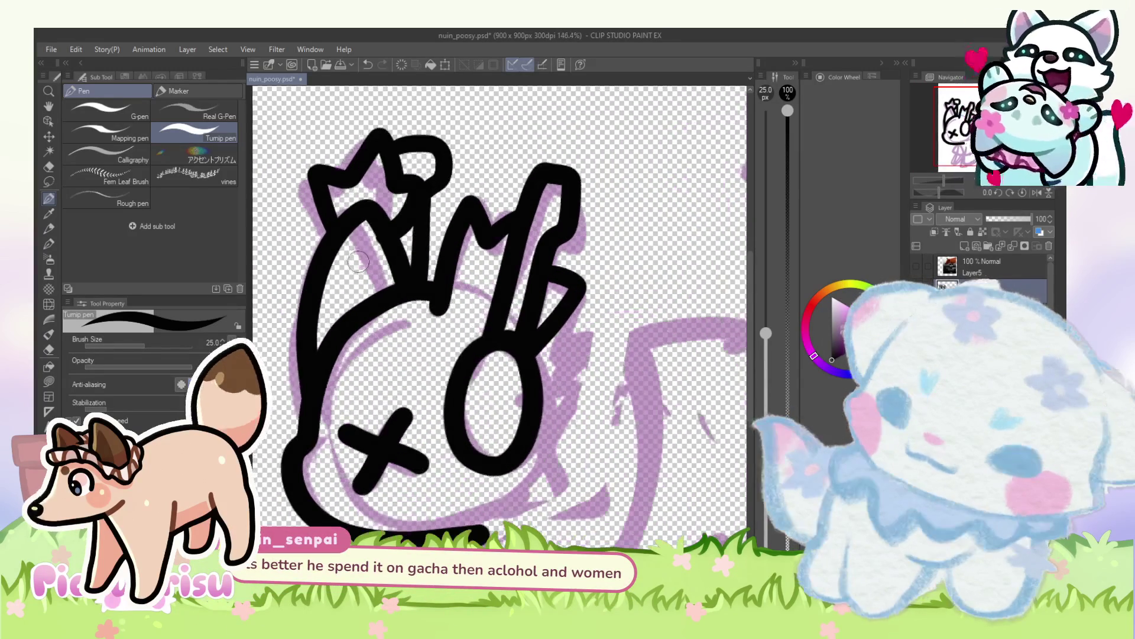
scroll(374, 255, up, 1)
scroll(375, 236, down, 3)
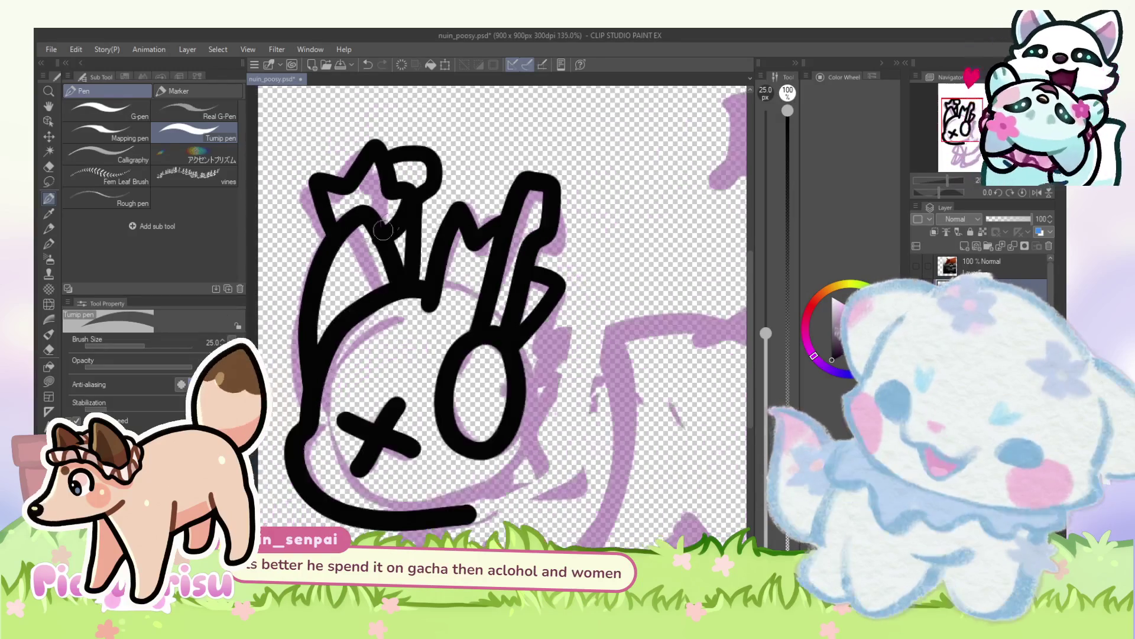
scroll(408, 207, up, 2)
key(ctrl+z)
key(ctrl+z)
scroll(413, 261, down, 1)
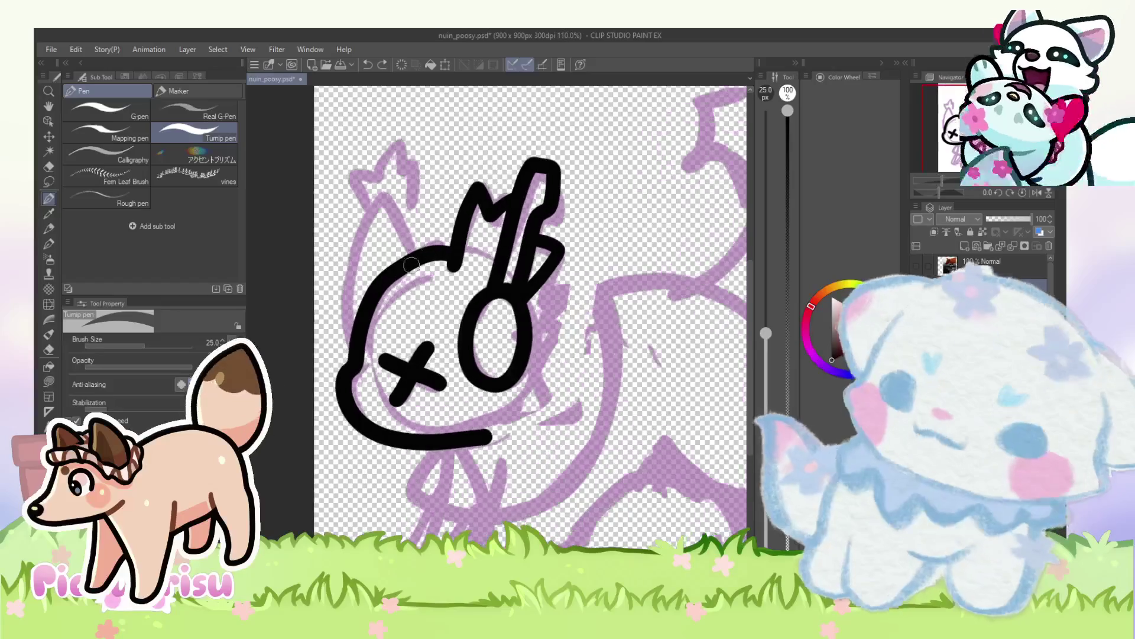
mouse_move(430, 249)
mouse_down()
mouse_move(434, 225)
mouse_move(355, 354)
mouse_up()
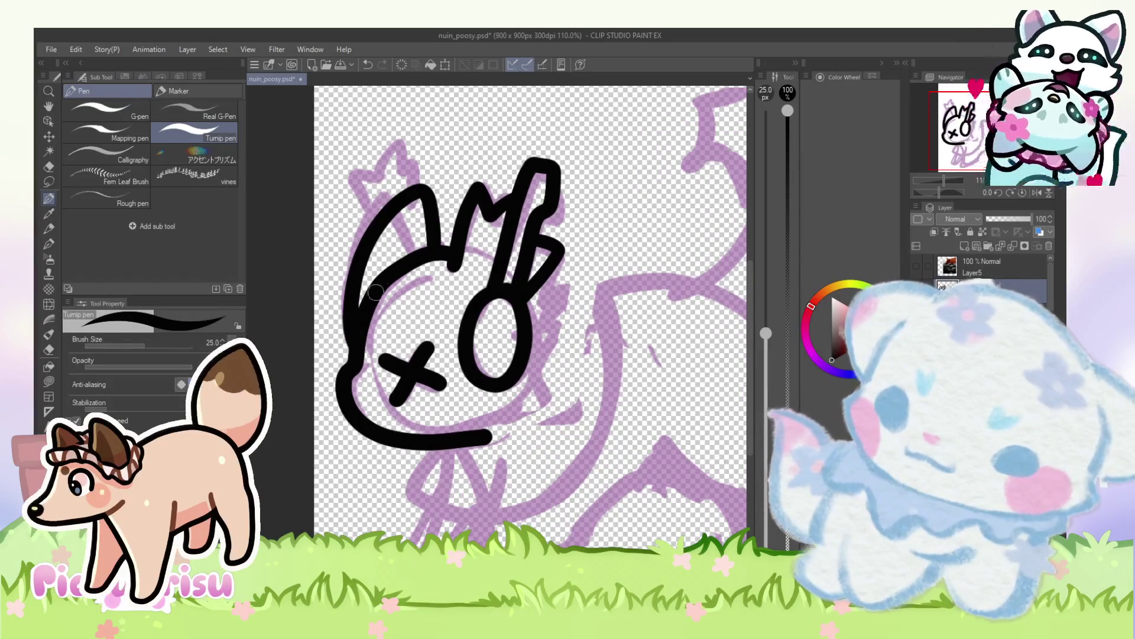
key(ctrl+z)
mouse_move(358, 330)
mouse_down()
mouse_move(432, 219)
mouse_move(455, 268)
mouse_up()
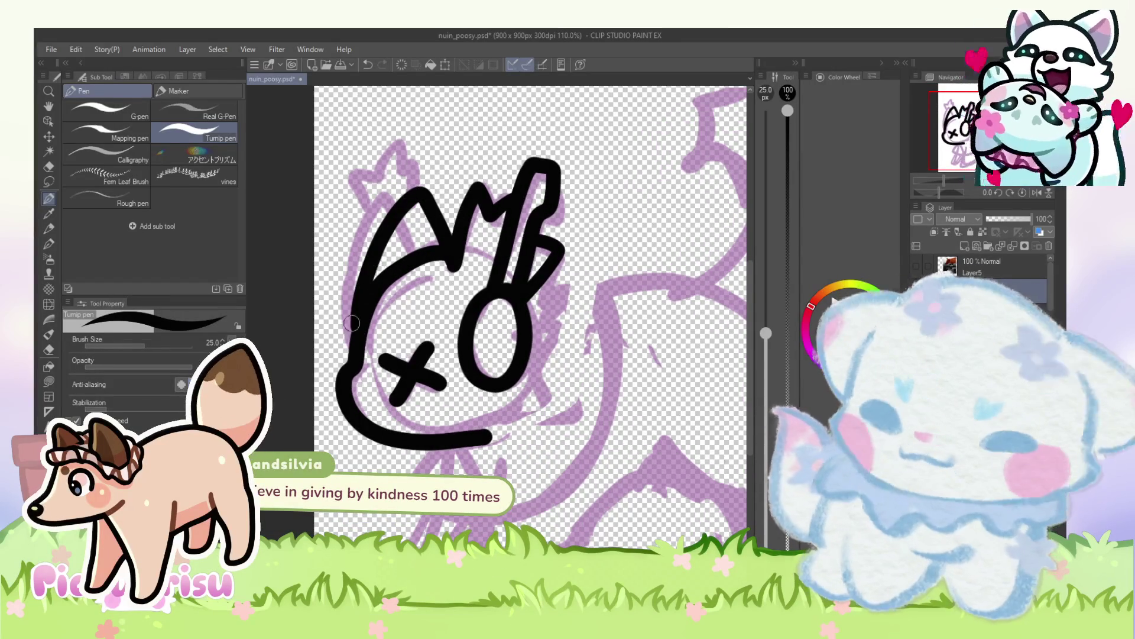
Step: Ink a star on top of the head and a line running down from above the eye
scroll(345, 328, up, 4)
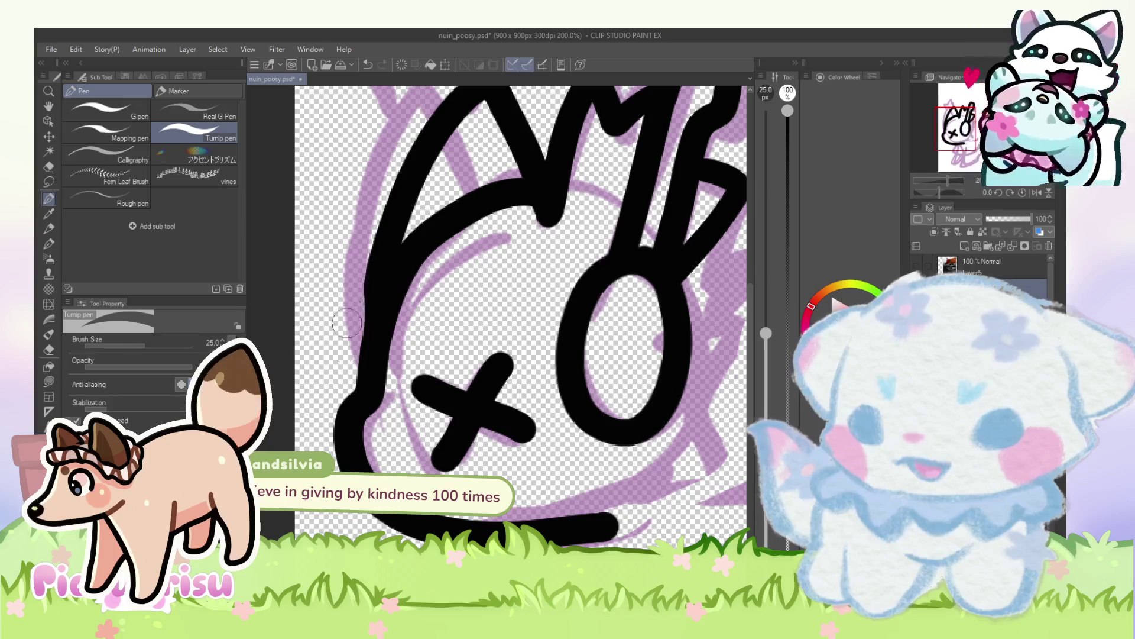
scroll(346, 312, down, 5)
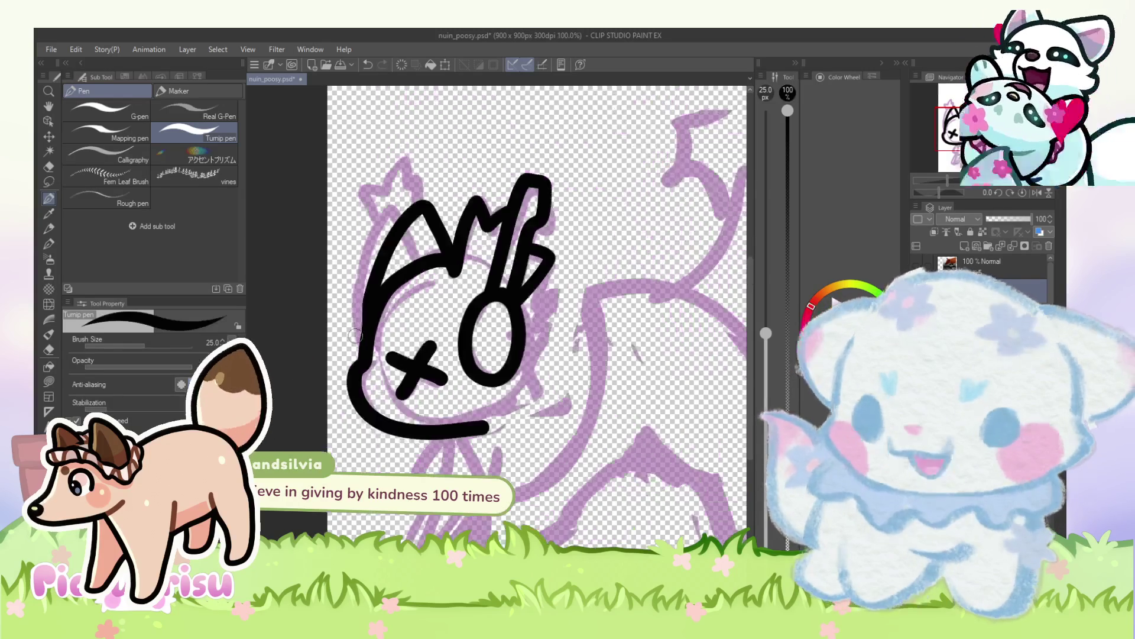
scroll(379, 220, up, 4)
mouse_move(387, 236)
mouse_down()
mouse_move(428, 233)
mouse_move(414, 286)
mouse_move(417, 272)
mouse_up()
scroll(362, 146, down, 3)
scroll(361, 146, down, 2)
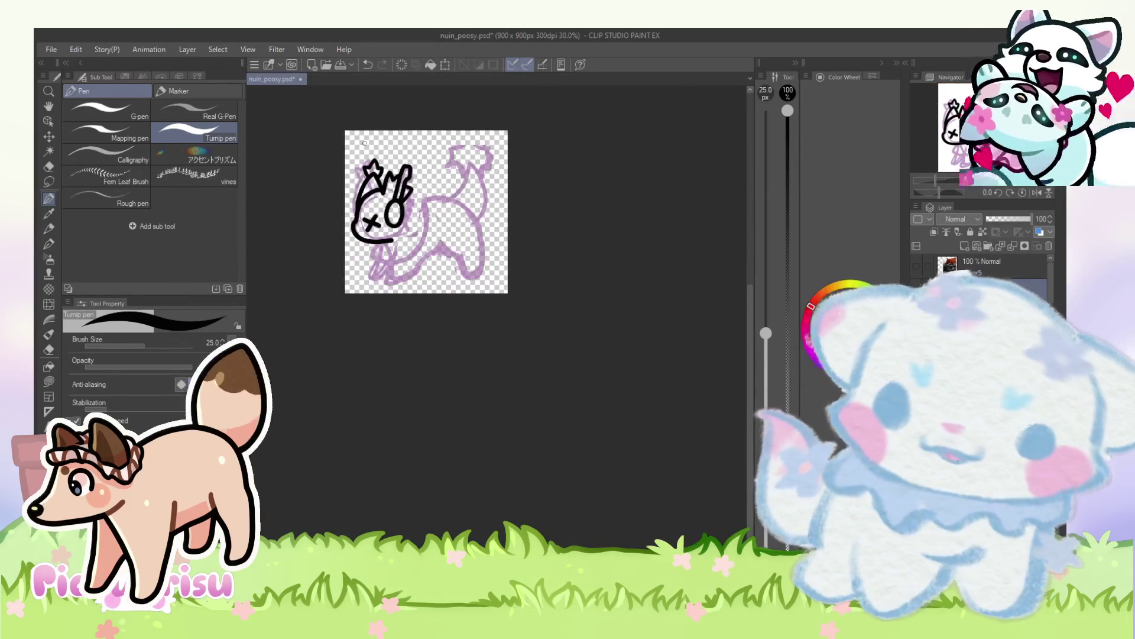
scroll(362, 238, up, 2)
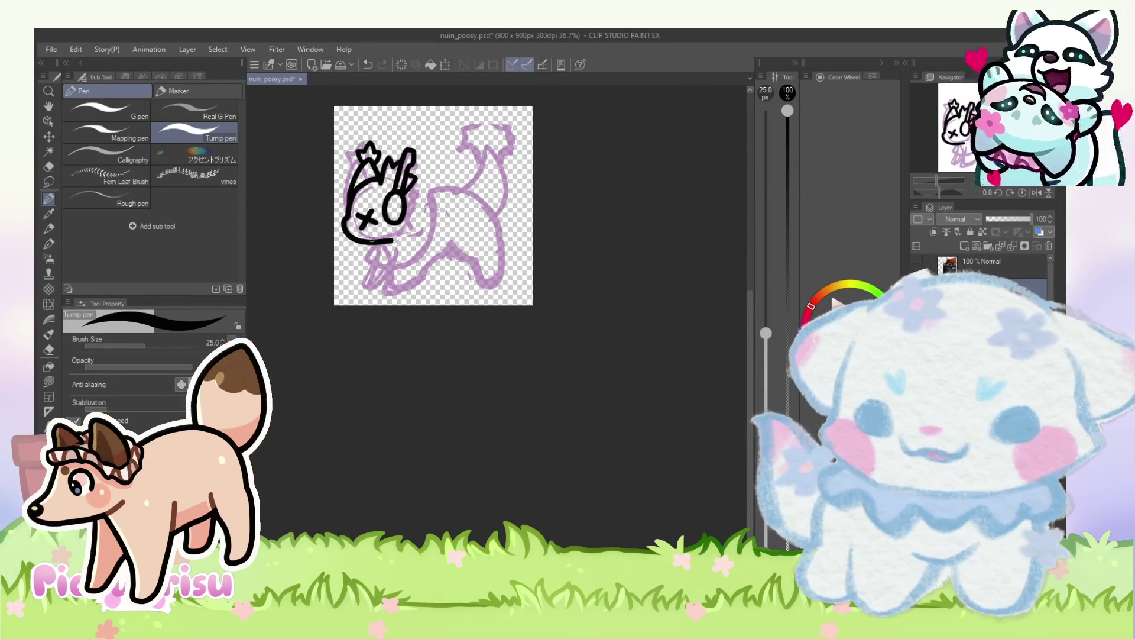
scroll(403, 188, up, 4)
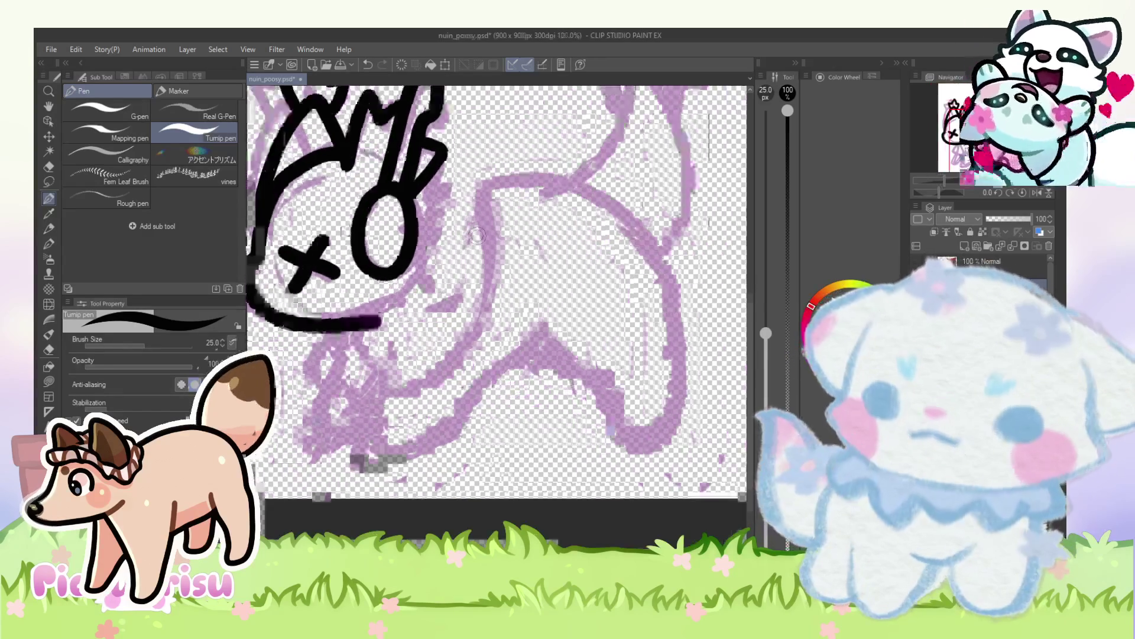
scroll(477, 236, up, 1)
mouse_move(443, 144)
mouse_down()
mouse_move(464, 155)
mouse_move(473, 235)
mouse_move(432, 299)
mouse_move(378, 337)
mouse_up()
scroll(467, 135, down, 3)
scroll(467, 134, up, 2)
scroll(467, 134, up, 6)
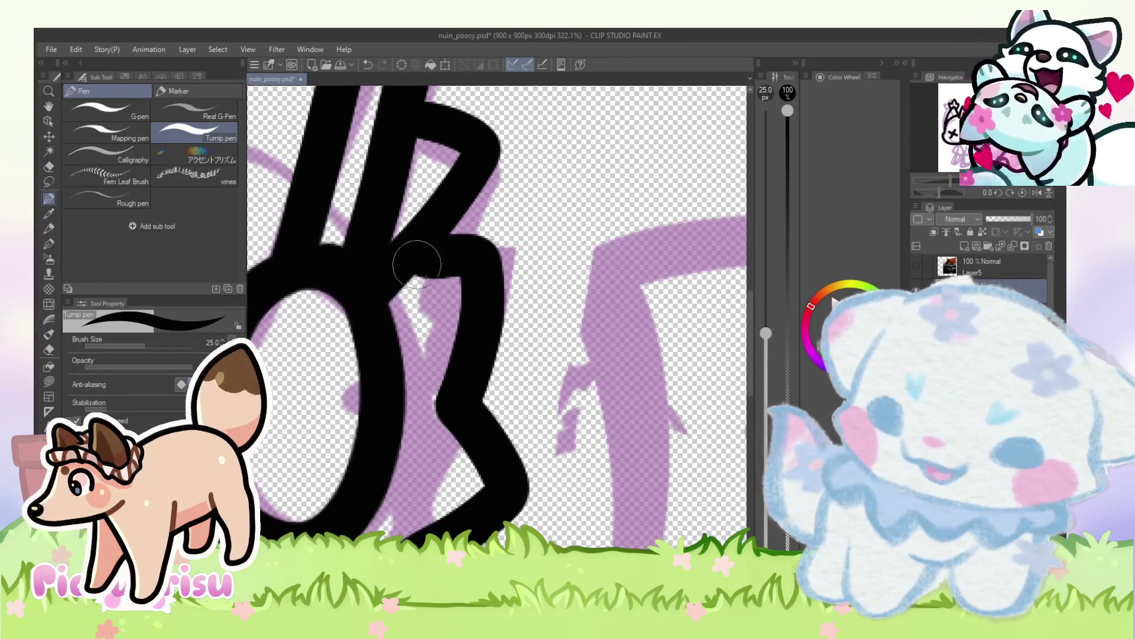
scroll(359, 295, down, 7)
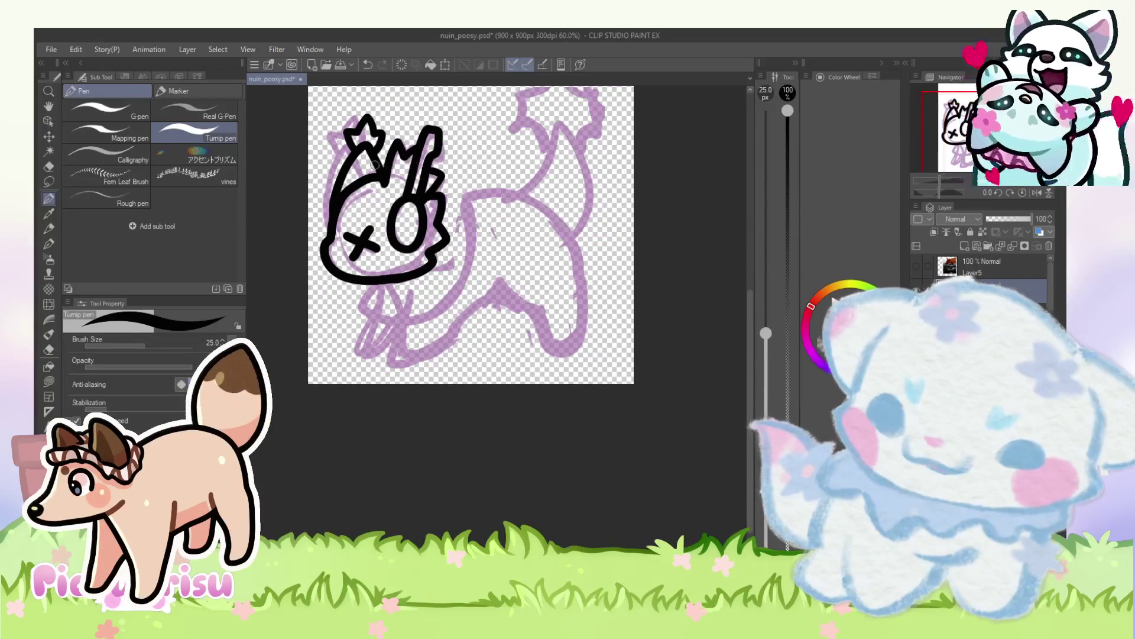
scroll(376, 168, down, 1)
scroll(439, 236, up, 3)
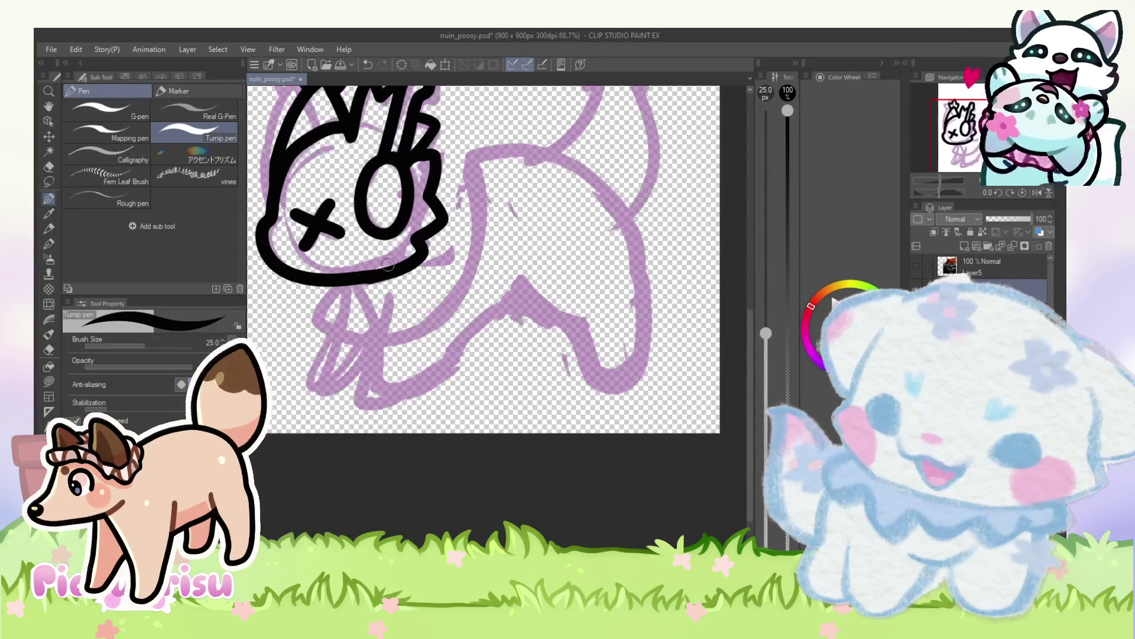
Step: Try the head's right side and lower body lines, undoing each unsatisfactory stroke
mouse_move(334, 290)
mouse_down()
mouse_move(322, 313)
mouse_move(387, 350)
mouse_move(473, 180)
mouse_up()
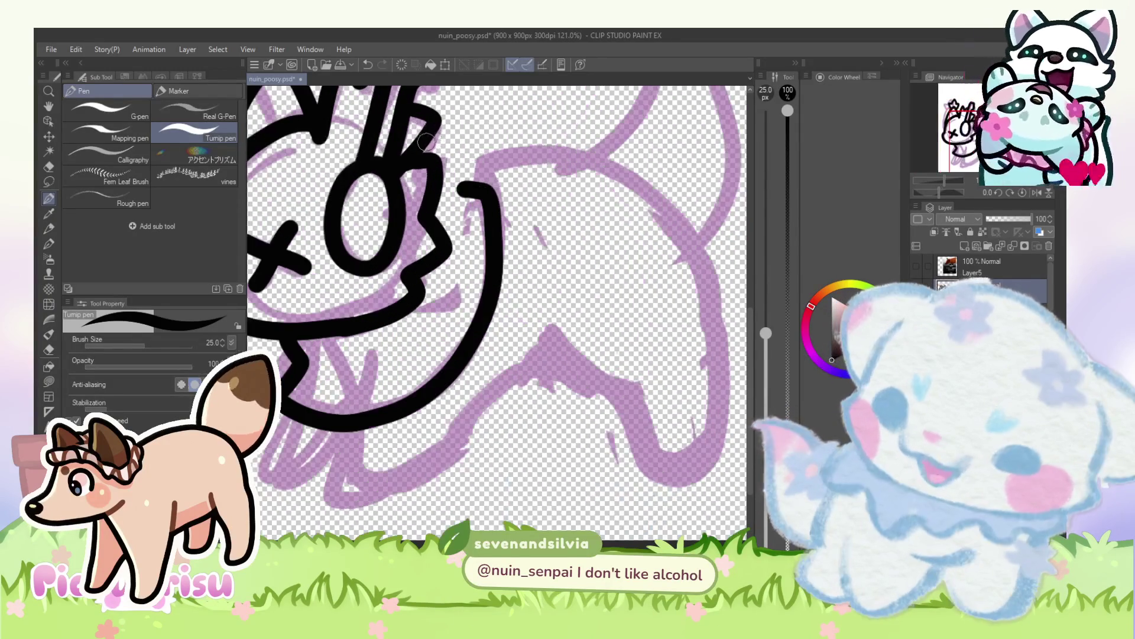
drag(421, 135, 467, 216)
scroll(434, 153, down, 3)
scroll(432, 156, up, 2)
scroll(433, 153, up, 2)
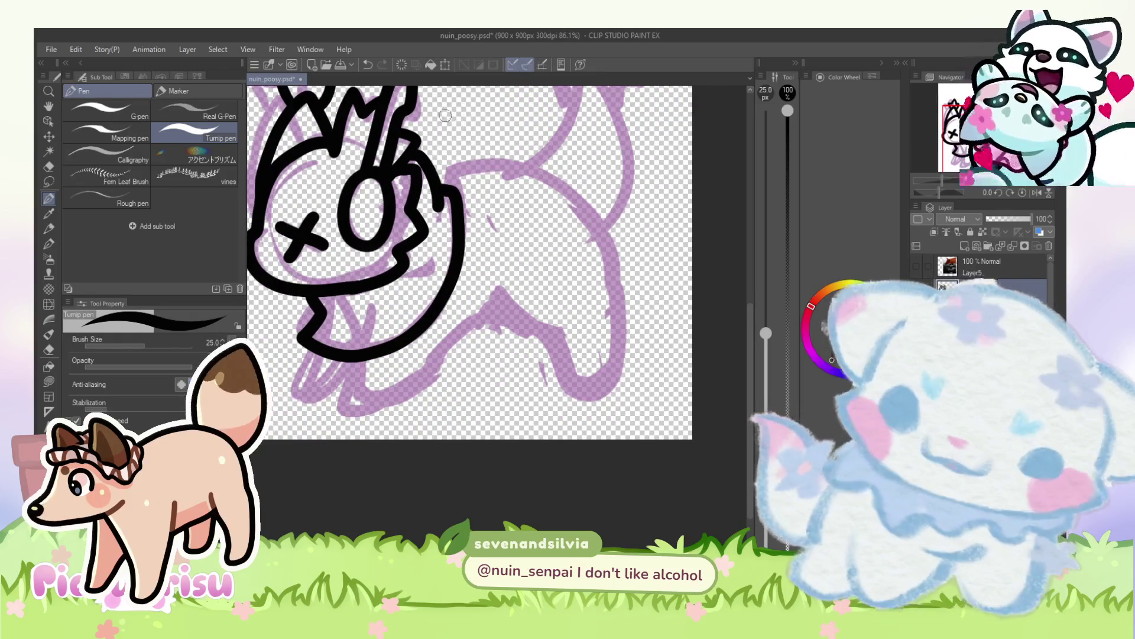
key(ctrl+z)
drag(420, 173, 437, 203)
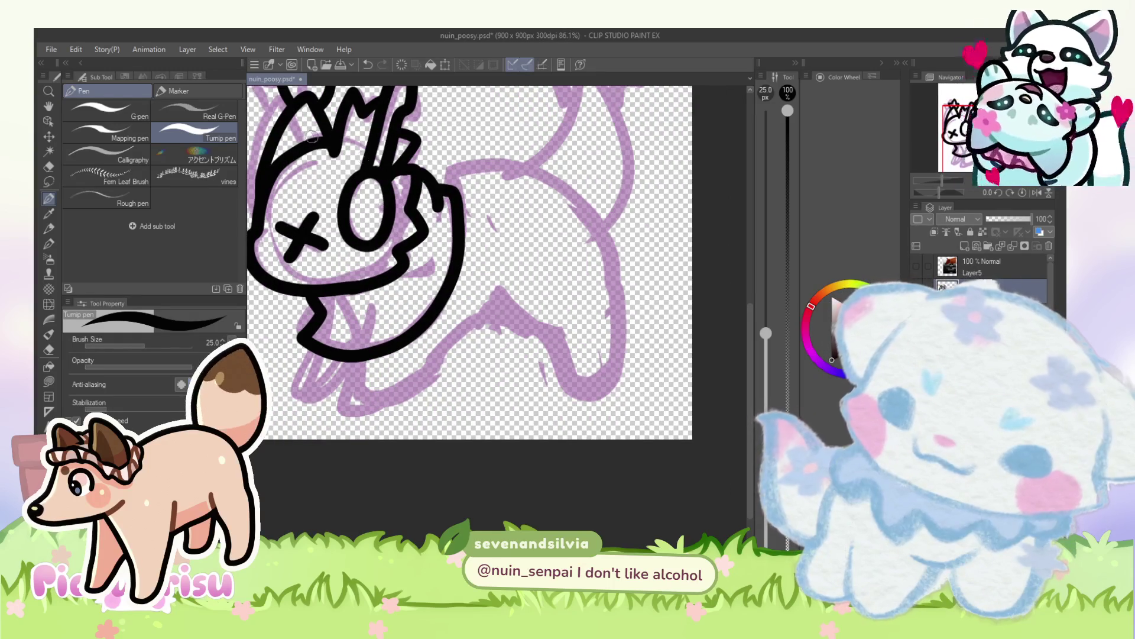
key(ctrl+z)
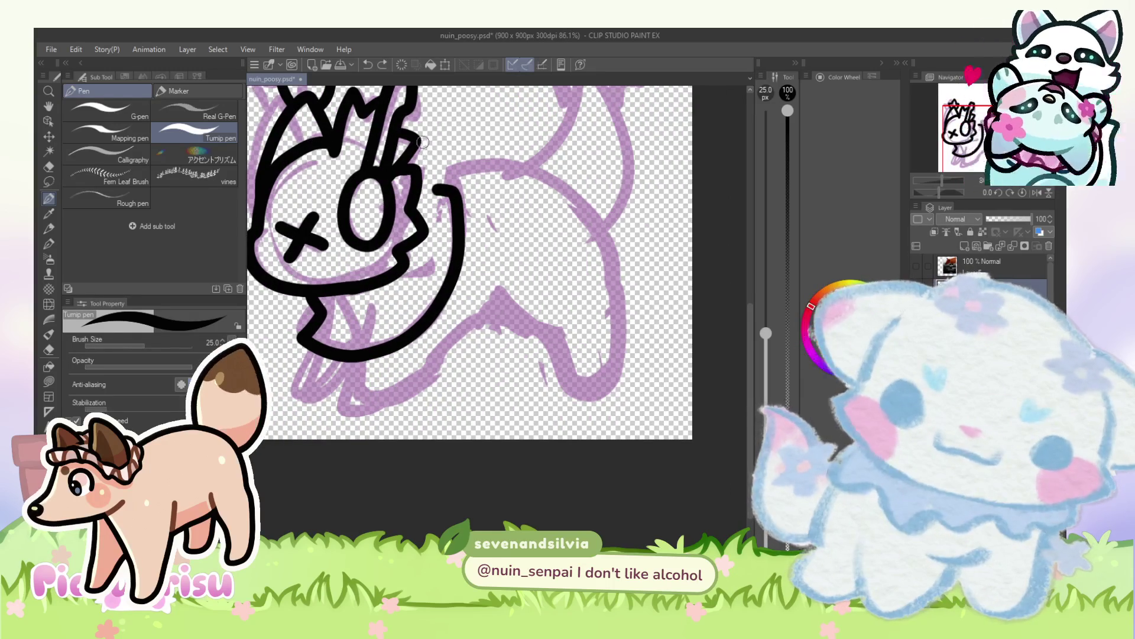
key(ctrl+z)
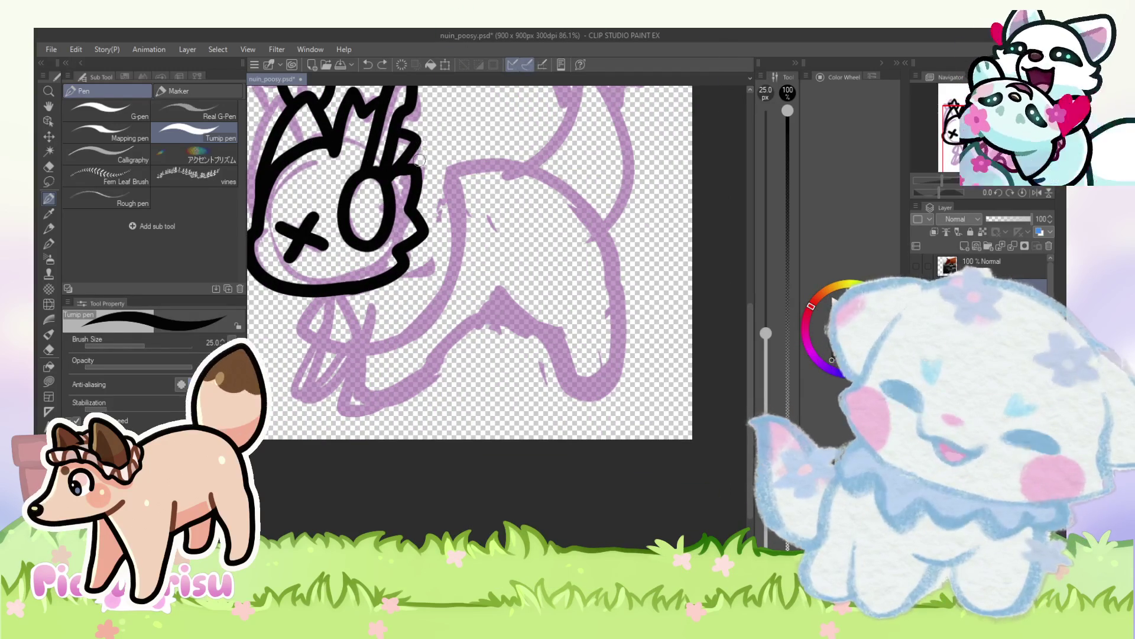
drag(424, 152, 464, 257)
key(ctrl+z)
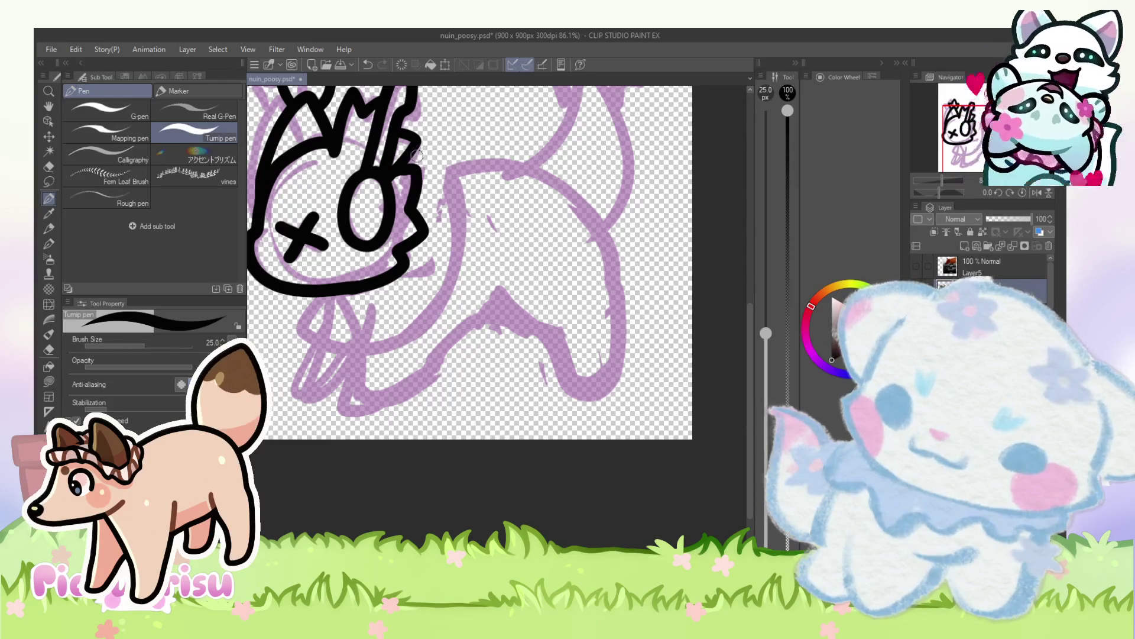
drag(435, 159, 465, 260)
key(ctrl+z)
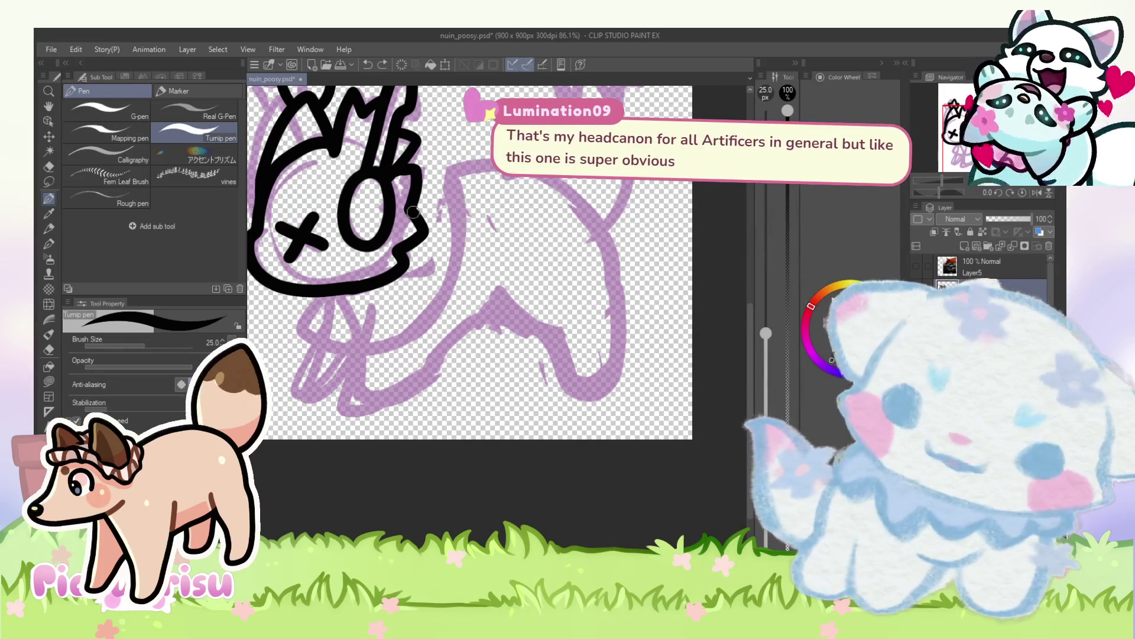
mouse_move(305, 295)
mouse_down()
mouse_move(306, 330)
mouse_move(438, 316)
mouse_move(439, 178)
mouse_move(457, 161)
mouse_move(381, 349)
mouse_move(327, 350)
mouse_move(341, 351)
mouse_up()
key(ctrl+z)
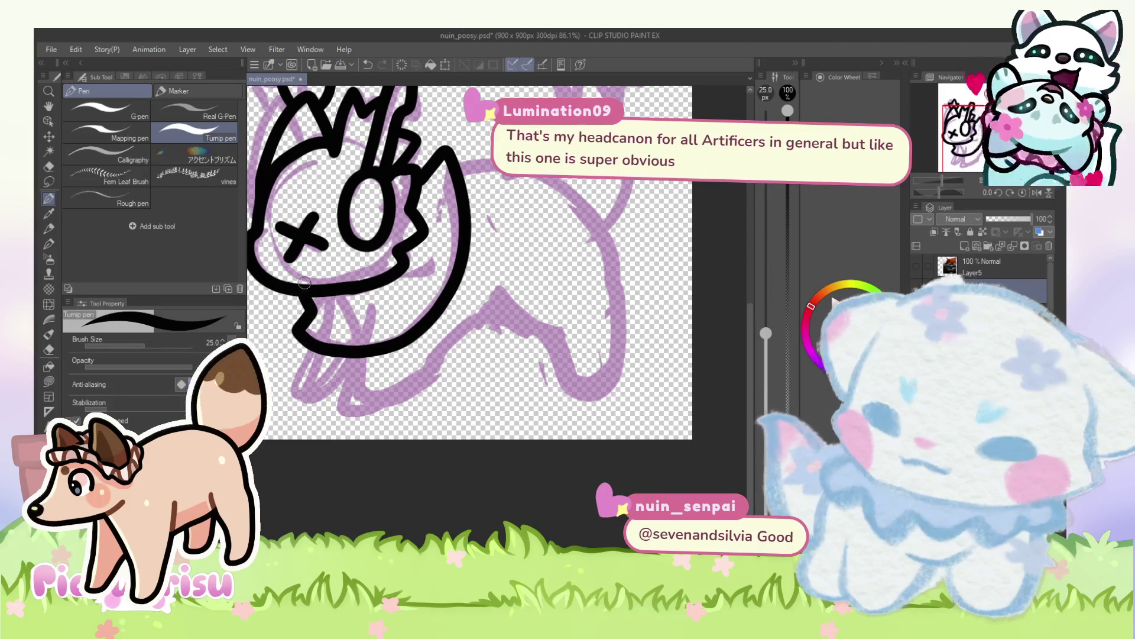
Step: Ink the chin line along the bottom and the chest curve below it
scroll(302, 284, down, 3)
scroll(348, 304, up, 3)
mouse_move(348, 304)
mouse_down()
mouse_move(322, 354)
mouse_move(402, 334)
mouse_move(509, 224)
mouse_up()
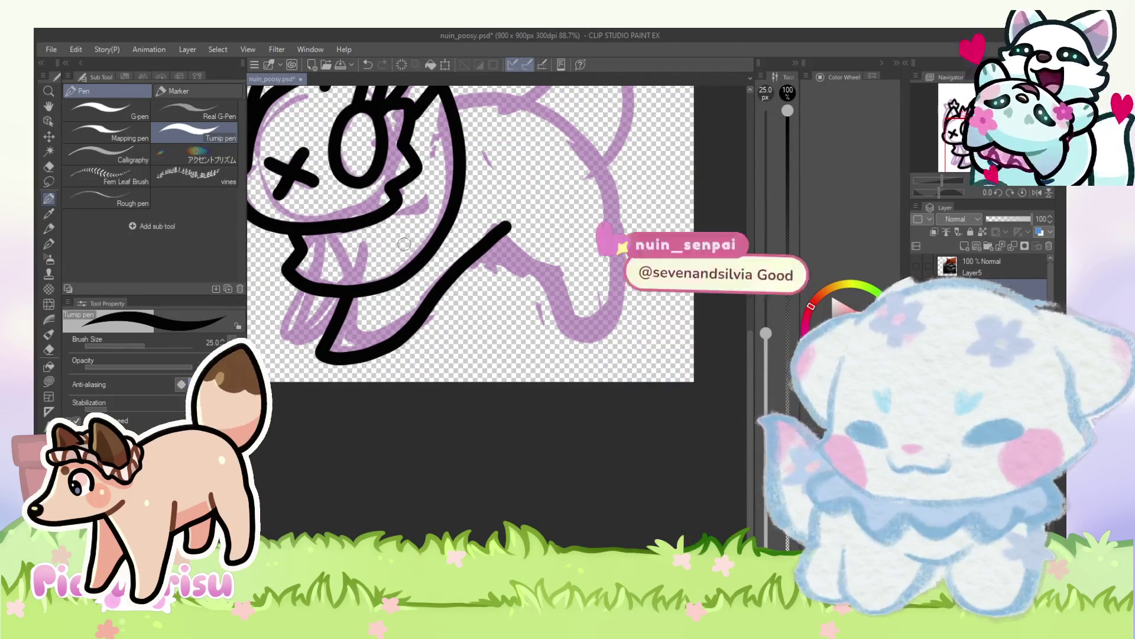
key(ctrl+z)
mouse_move(348, 297)
mouse_down()
mouse_move(364, 358)
mouse_move(508, 216)
mouse_up()
mouse_move(301, 293)
mouse_down()
mouse_move(289, 349)
mouse_move(342, 305)
mouse_up()
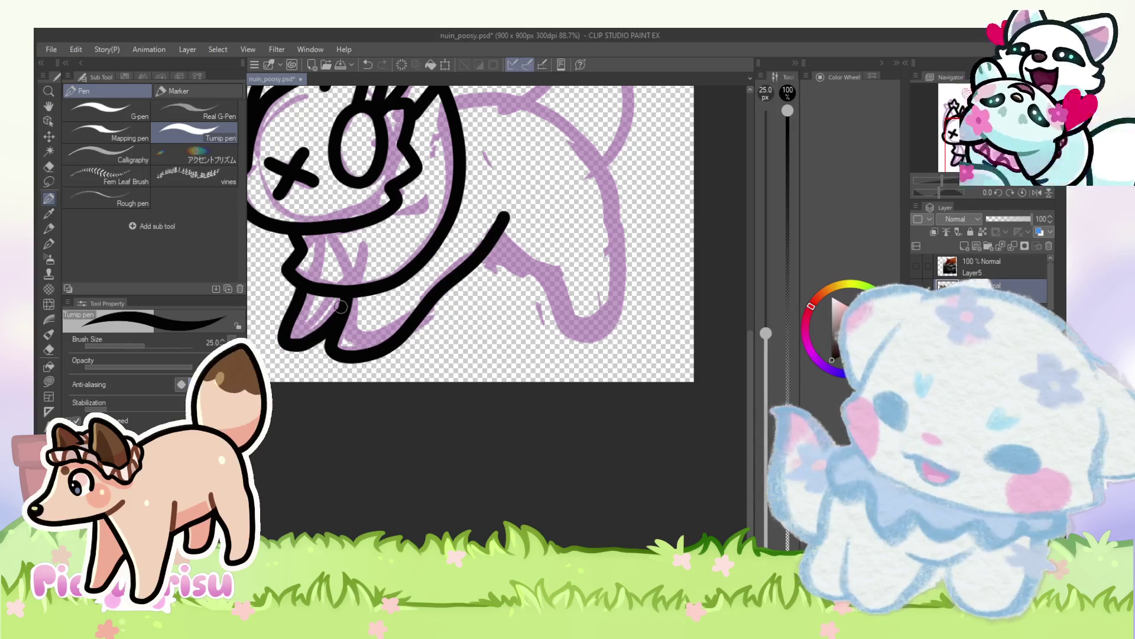
scroll(332, 332, down, 5)
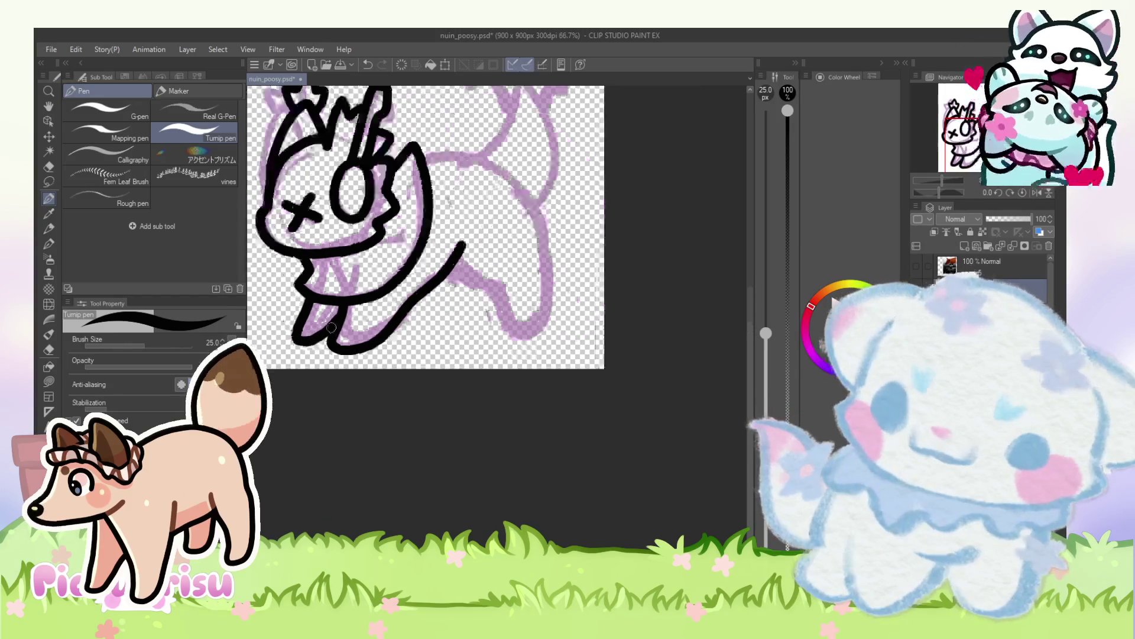
scroll(380, 270, up, 6)
Step: Replace the front leg and lower-body strokes with a new black chin line and front leg
mouse_move(382, 248)
mouse_down()
mouse_move(390, 304)
mouse_move(438, 387)
mouse_move(493, 278)
mouse_move(428, 165)
mouse_move(316, 149)
mouse_up()
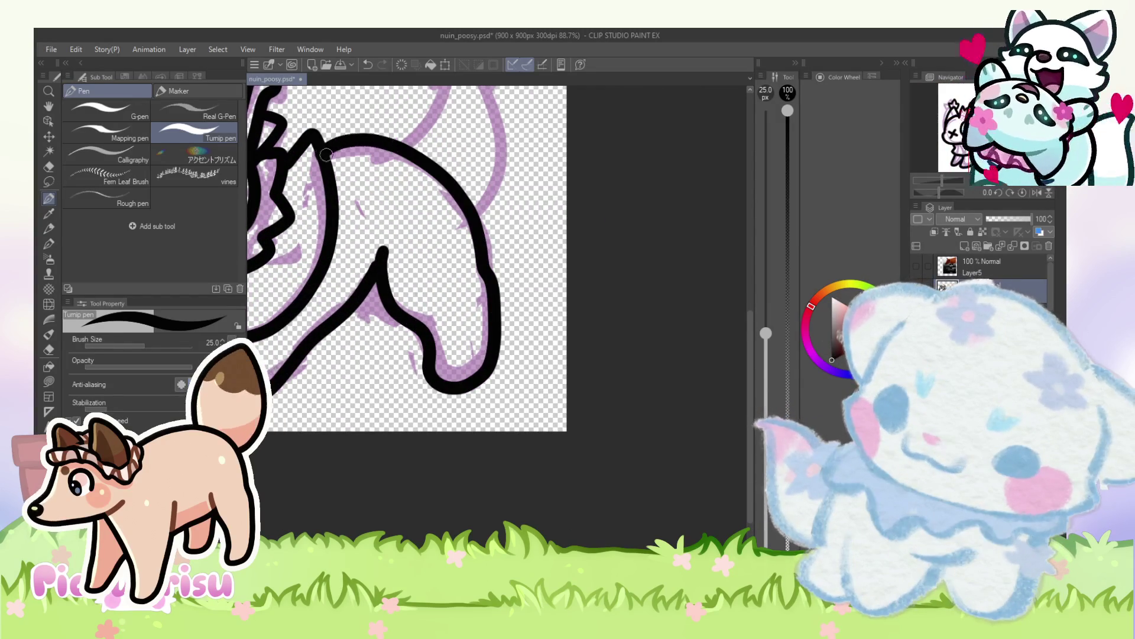
scroll(324, 213, down, 2)
scroll(327, 225, up, 1)
key(ctrl+z)
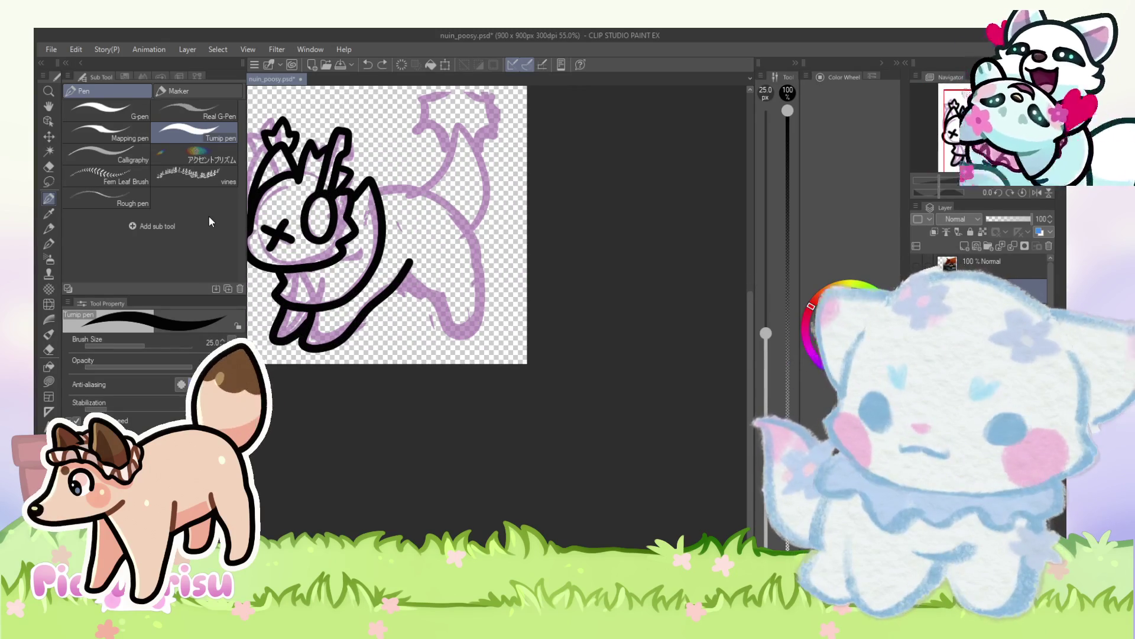
key(ctrl+z)
mouse_move(349, 290)
mouse_down()
mouse_move(314, 310)
mouse_move(391, 273)
mouse_up()
mouse_move(283, 306)
mouse_down()
mouse_move(277, 326)
mouse_move(296, 340)
mouse_up()
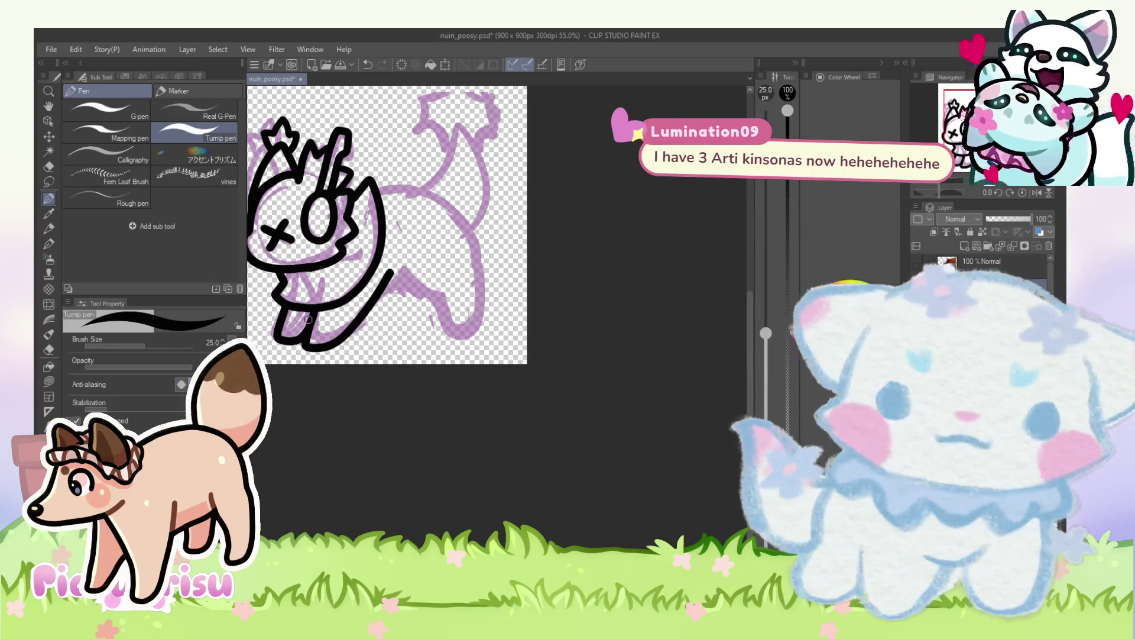
Step: Try the Liquify tool briefly, then go back to the Turnip pen
click(53, 301)
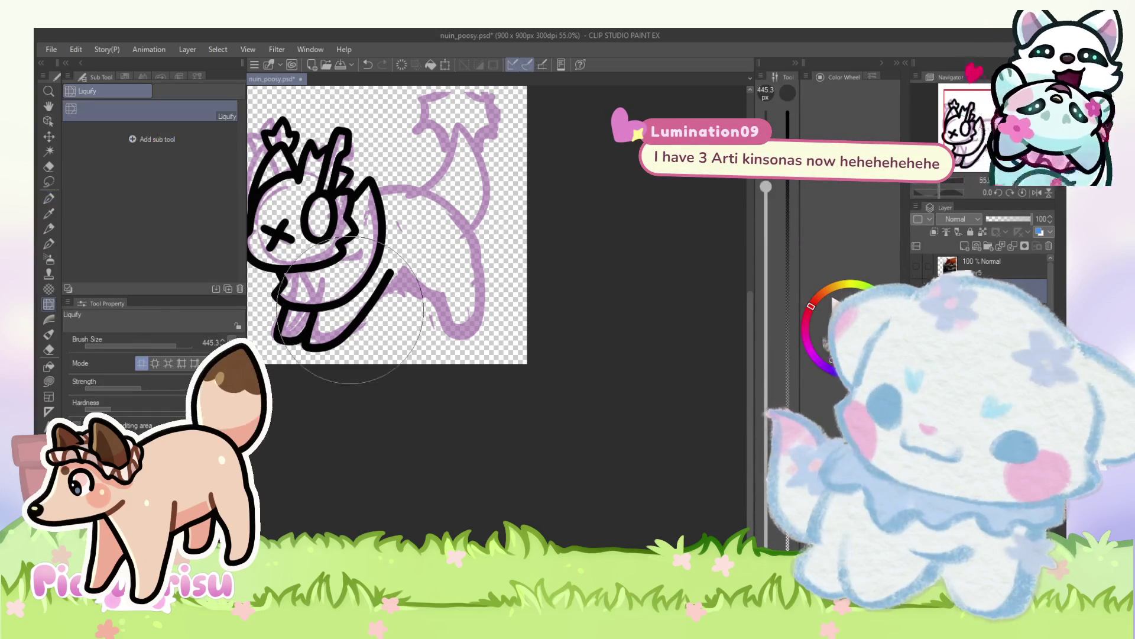
scroll(420, 268, up, 1)
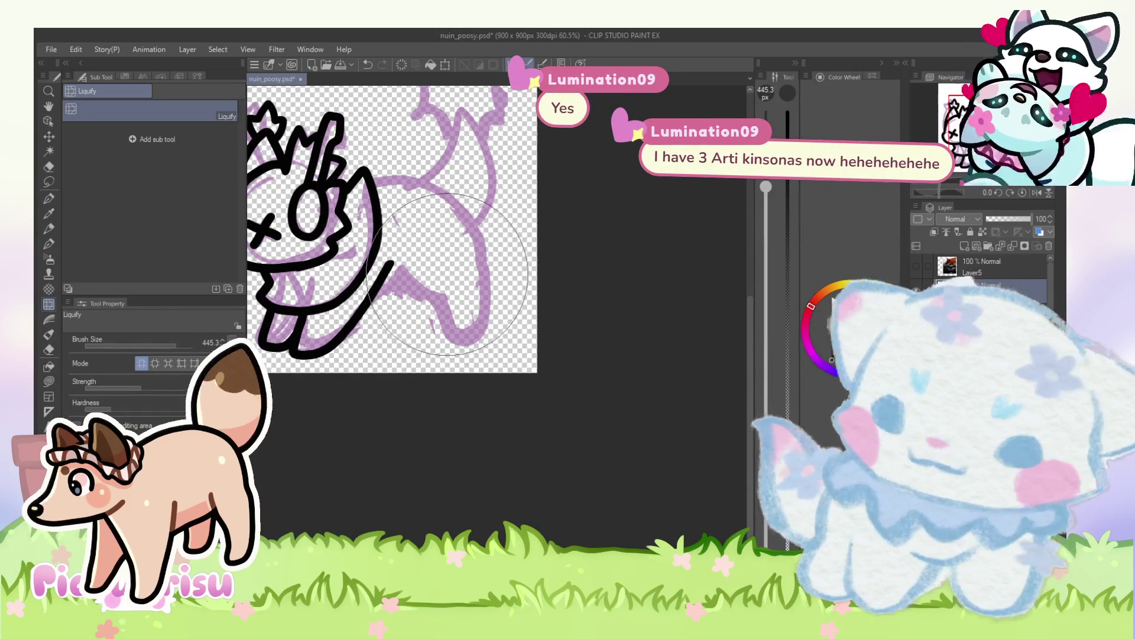
scroll(434, 204, down, 2)
click(49, 199)
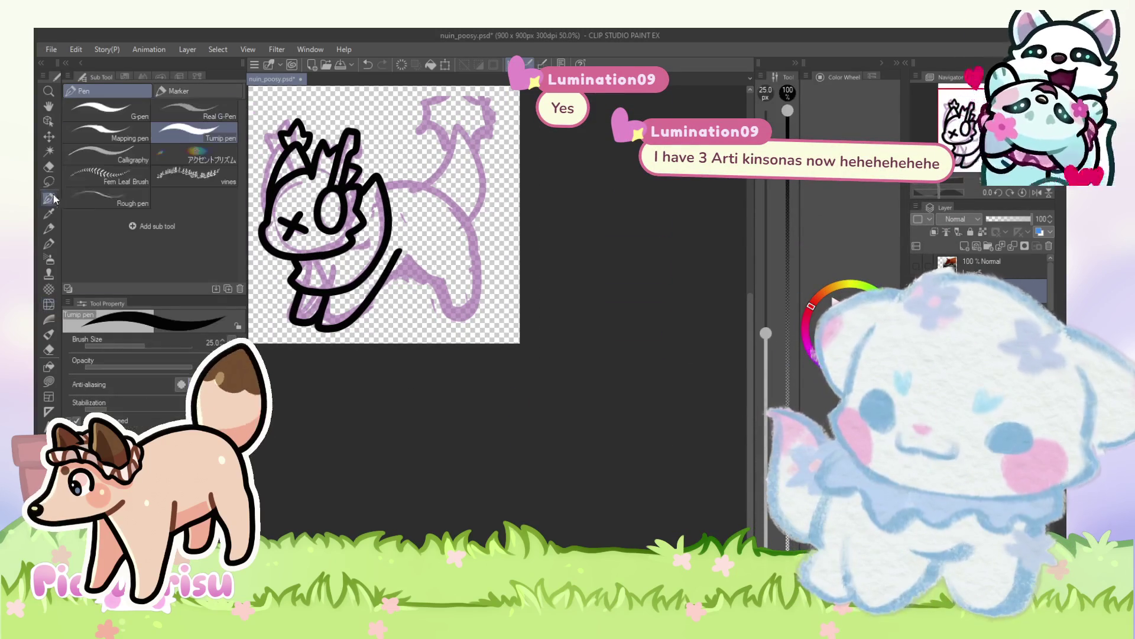
scroll(468, 285, up, 3)
scroll(392, 240, up, 3)
Step: Redraw the back outline strokes, undoing retries, and add a crossbar joining the inner outlines
mouse_move(362, 294)
mouse_down()
mouse_move(408, 277)
mouse_move(480, 345)
mouse_up()
key(ctrl+z)
mouse_move(421, 238)
mouse_down()
mouse_move(489, 357)
mouse_move(511, 199)
mouse_move(396, 110)
mouse_move(360, 122)
mouse_move(444, 115)
mouse_move(526, 354)
mouse_move(463, 302)
mouse_move(414, 217)
mouse_move(427, 273)
mouse_move(510, 340)
mouse_move(460, 131)
mouse_move(362, 123)
mouse_up()
key(ctrl+z)
key(ctrl+z)
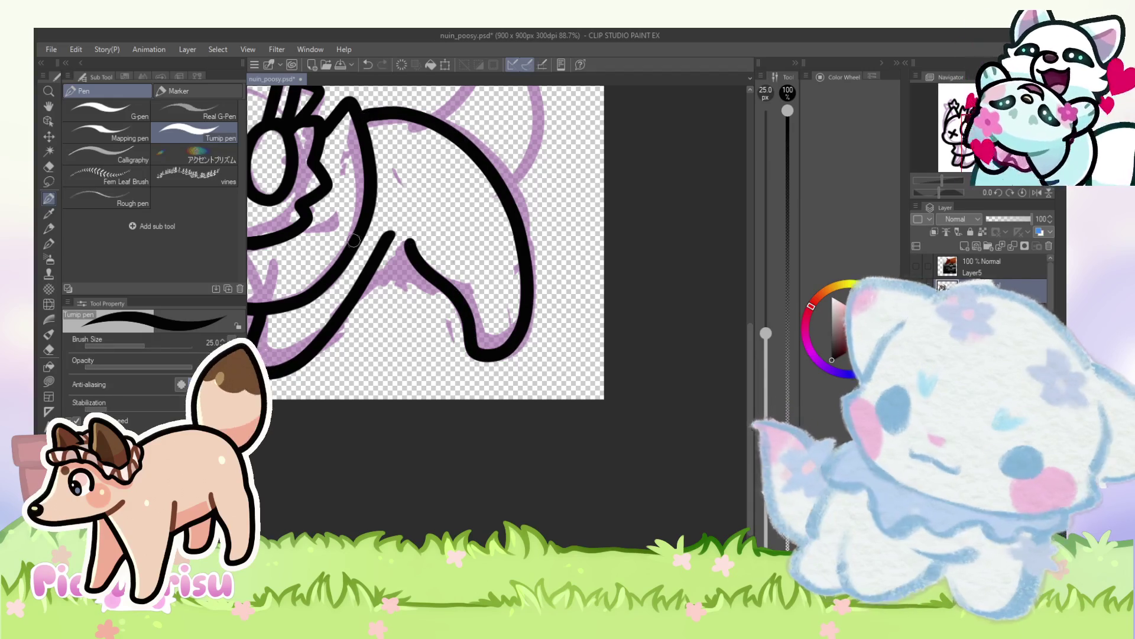
scroll(423, 287, up, 3)
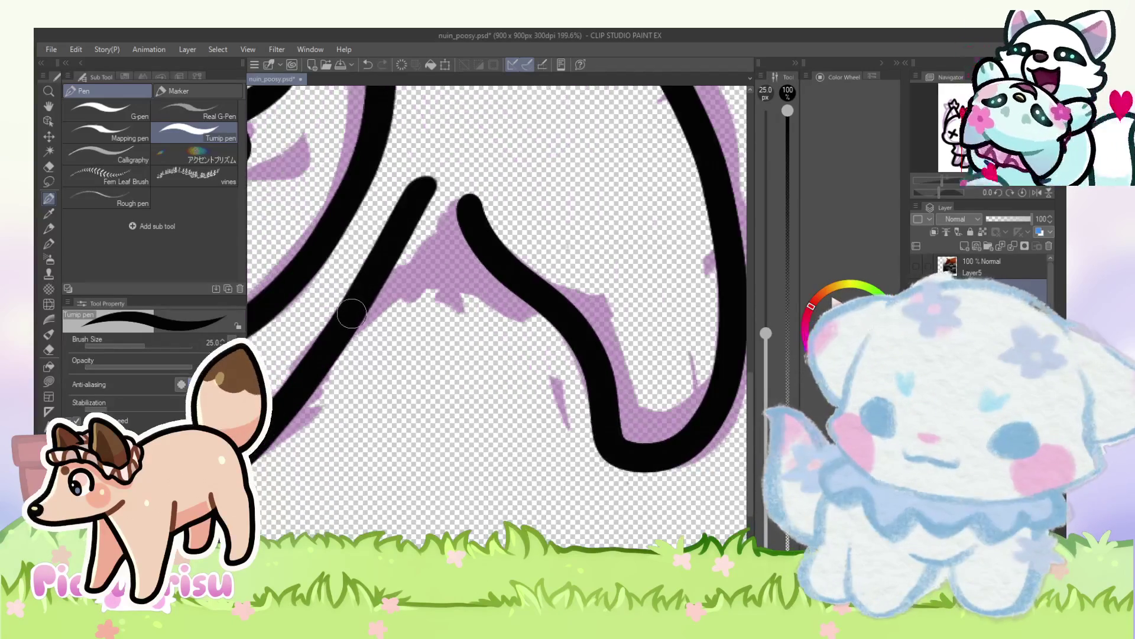
drag(381, 275, 477, 261)
scroll(414, 308, down, 2)
scroll(413, 312, down, 4)
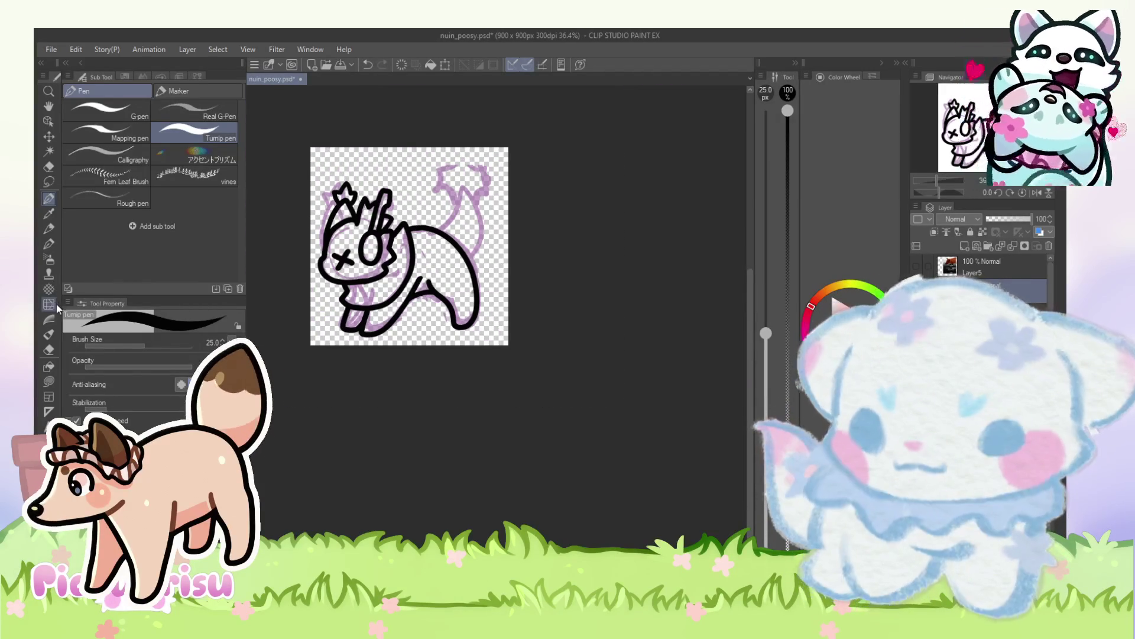
Step: Try Liquify and the pencil again, zoom in, and return to the Turnip pen
click(56, 304)
scroll(457, 233, up, 1)
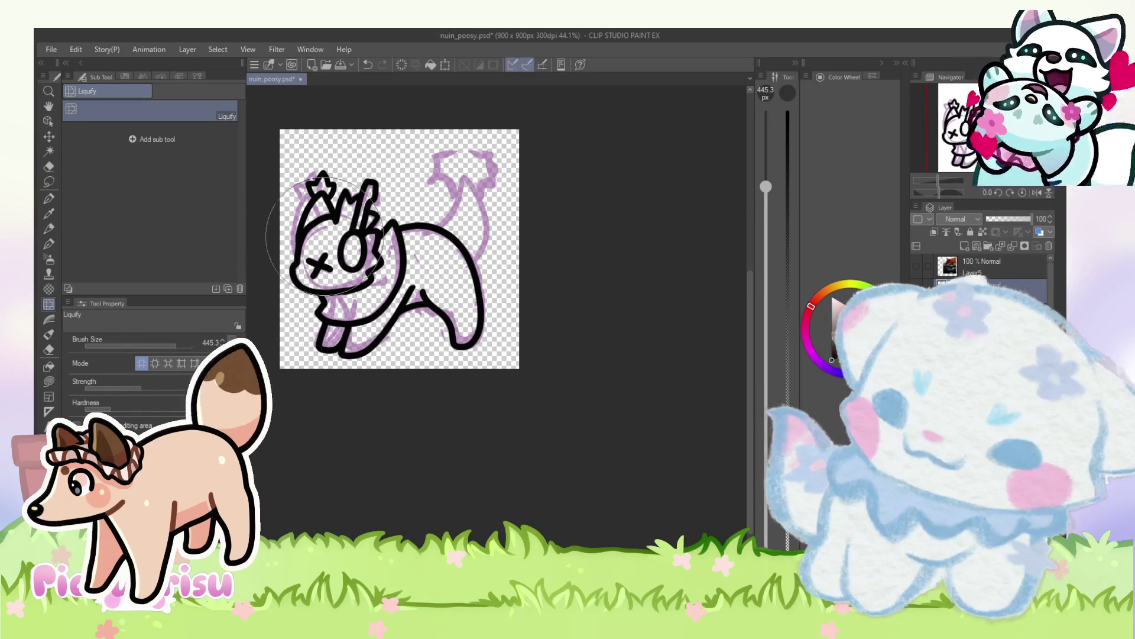
scroll(572, 189, down, 2)
scroll(480, 222, down, 1)
scroll(480, 221, up, 3)
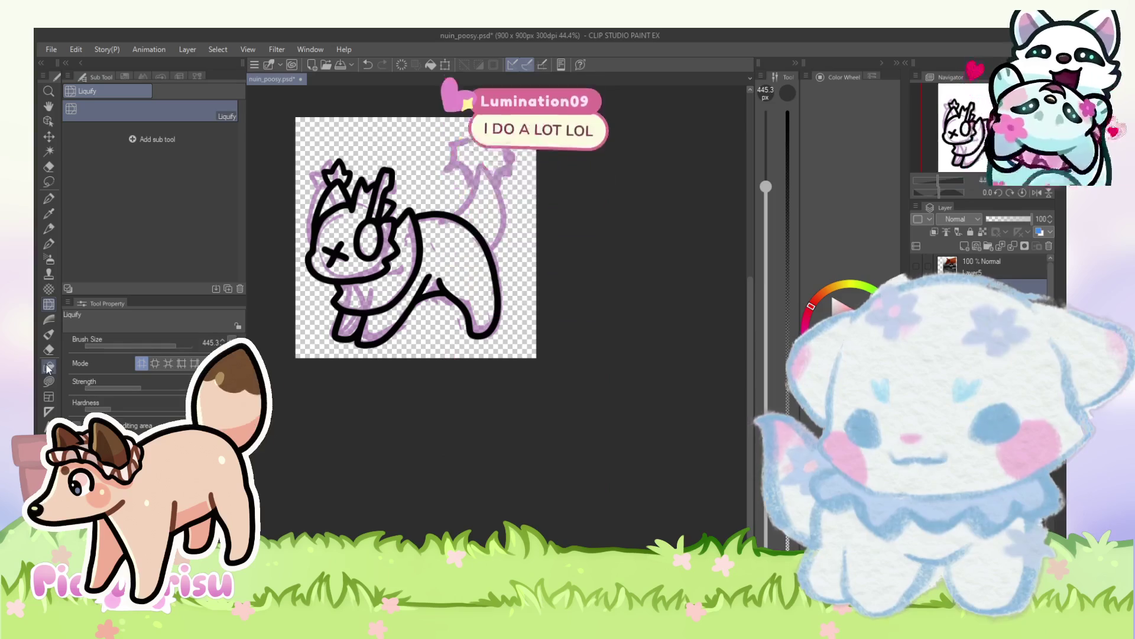
click(50, 229)
key(ctrl+plus)
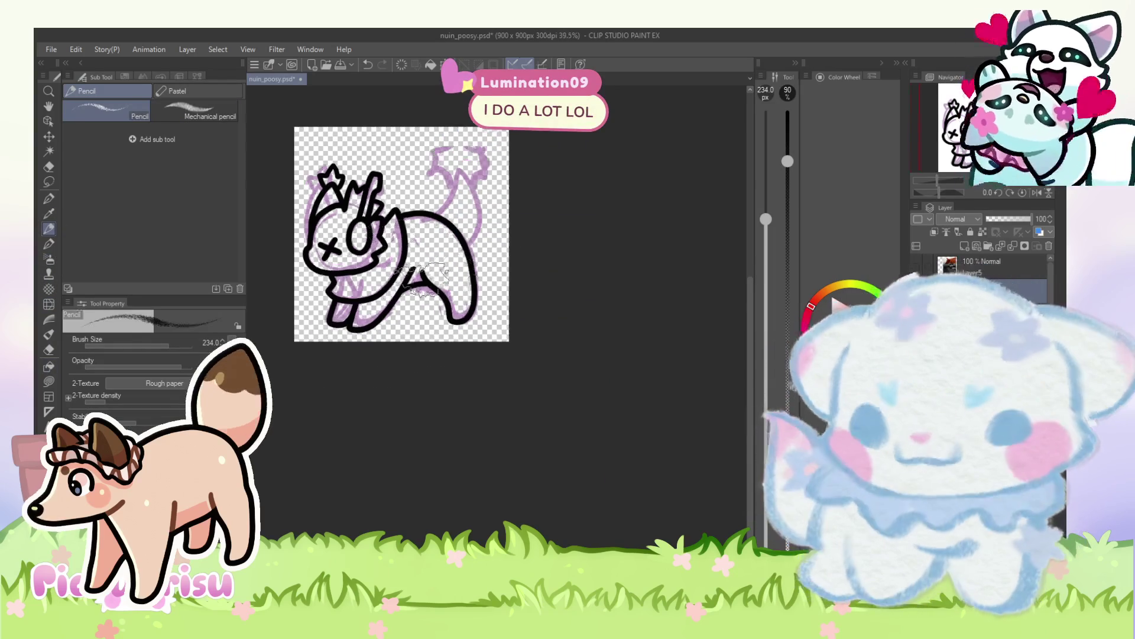
click(49, 198)
Step: Ink the belly and hind-leg strokes, redrawing the lower stroke to curve right
scroll(422, 279, up, 3)
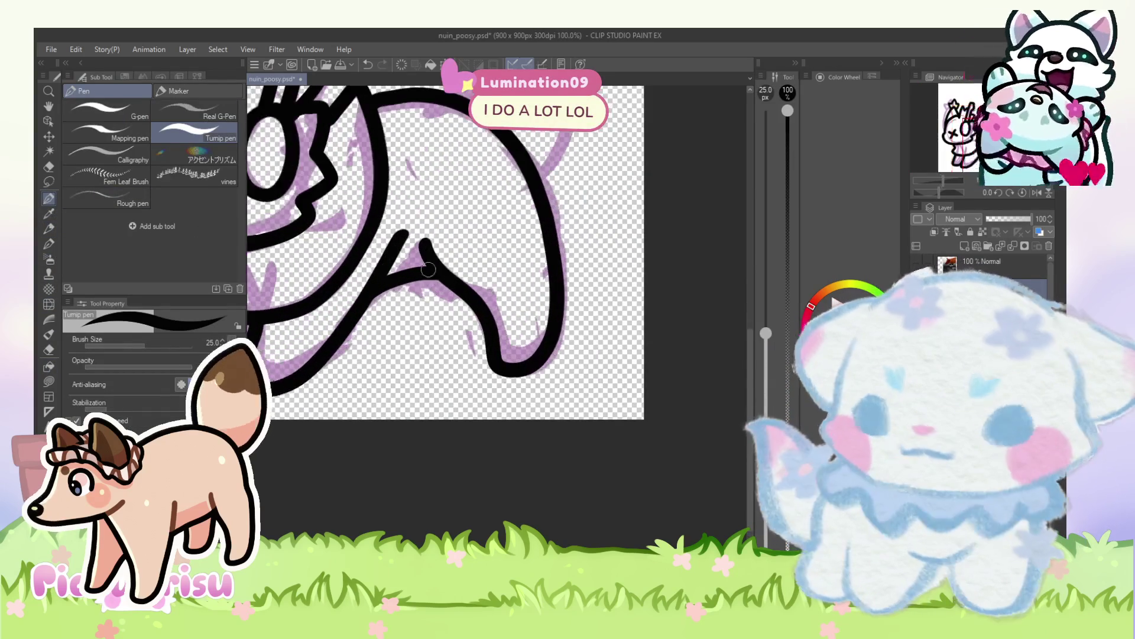
drag(406, 284, 395, 362)
scroll(492, 267, down, 4)
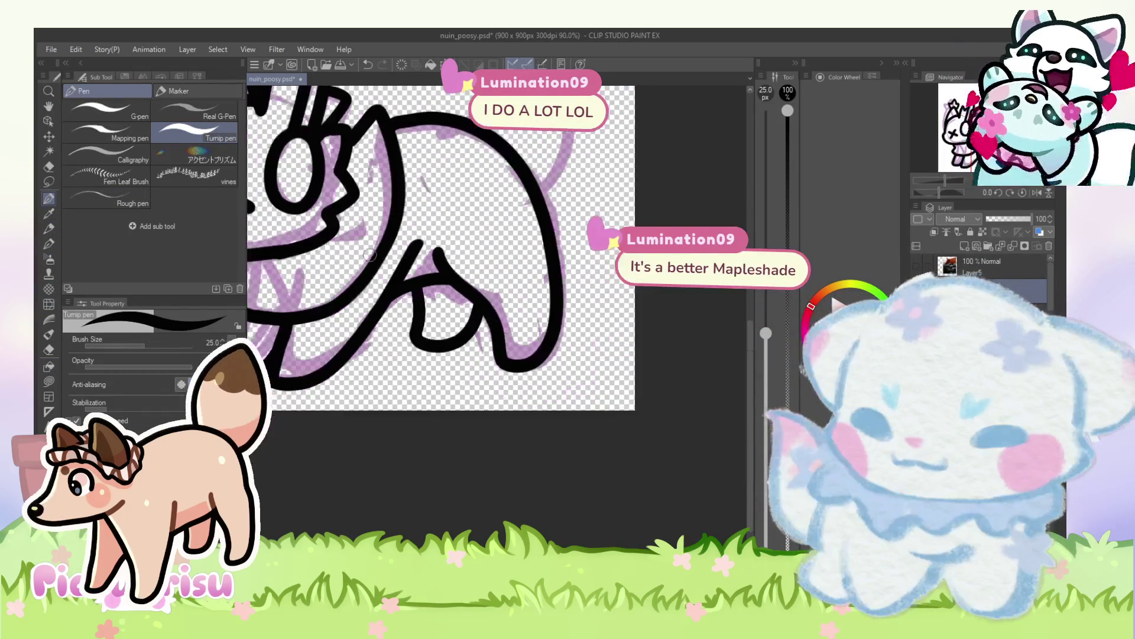
scroll(461, 274, up, 4)
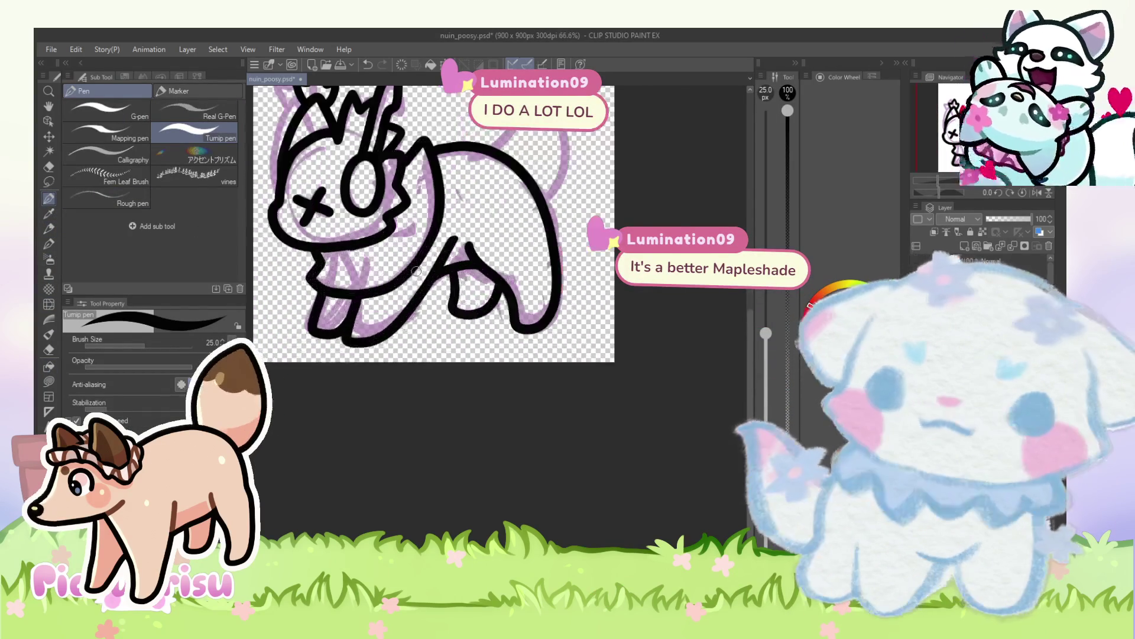
key(ctrl+z)
mouse_move(479, 263)
mouse_down()
mouse_move(487, 334)
mouse_move(541, 320)
mouse_up()
scroll(360, 349, down, 4)
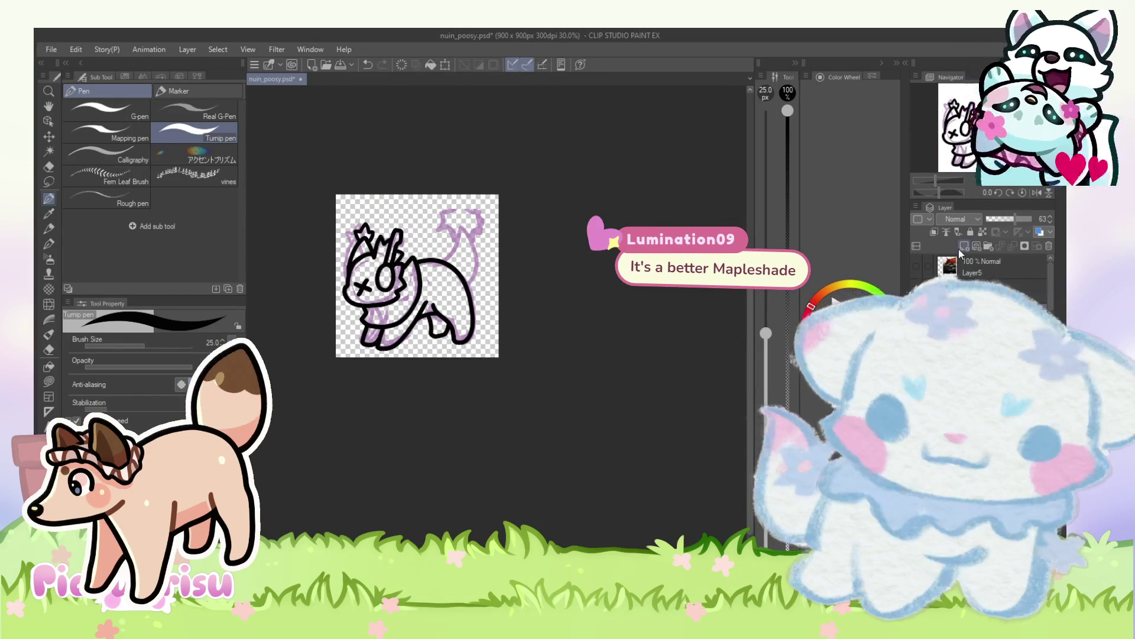
scroll(450, 249, up, 4)
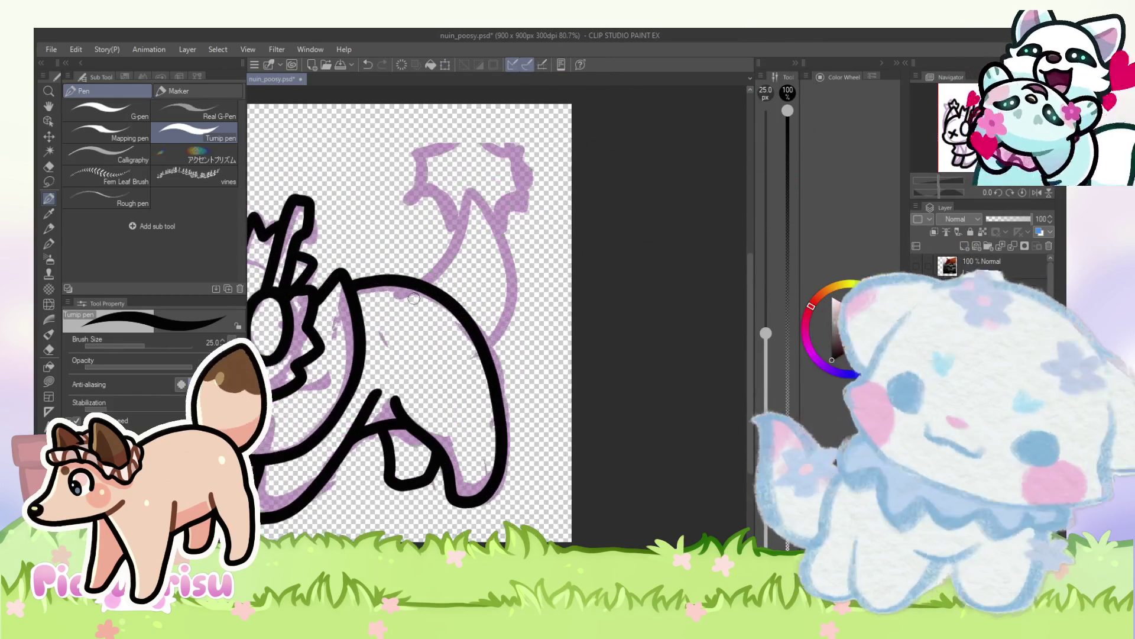
Step: Draw the tail and its spiky star tip, undoing the attempts that didn't fit
mouse_move(405, 306)
mouse_down()
mouse_move(465, 232)
mouse_move(460, 379)
mouse_up()
scroll(457, 219, up, 1)
mouse_move(458, 237)
mouse_down()
mouse_move(382, 177)
mouse_move(402, 128)
mouse_up()
key(ctrl+z)
mouse_move(502, 234)
mouse_down()
mouse_move(530, 125)
mouse_move(452, 145)
mouse_move(433, 211)
mouse_move(421, 195)
mouse_move(441, 120)
mouse_move(503, 142)
mouse_move(510, 228)
mouse_move(538, 202)
mouse_move(489, 104)
mouse_move(417, 183)
mouse_move(453, 237)
mouse_move(424, 143)
mouse_move(465, 94)
mouse_move(518, 158)
mouse_move(503, 227)
mouse_up()
key(ctrl+z)
key(ctrl+z)
key(ctrl+z)
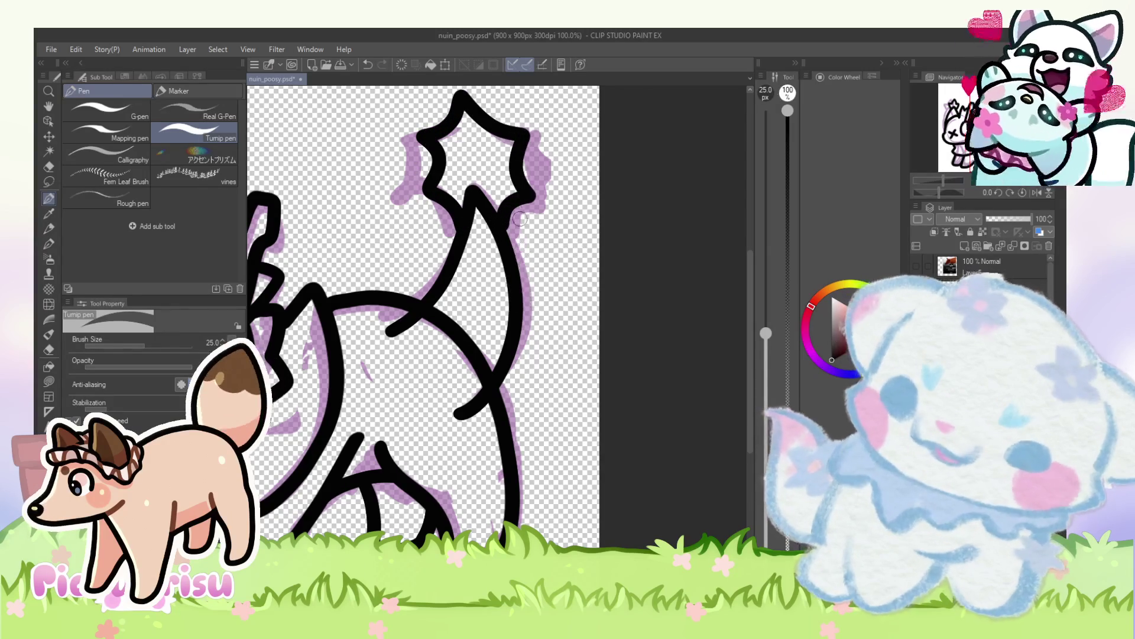
Step: Hide the purple sketch lines so only the black lineart shows
scroll(528, 216, up, 3)
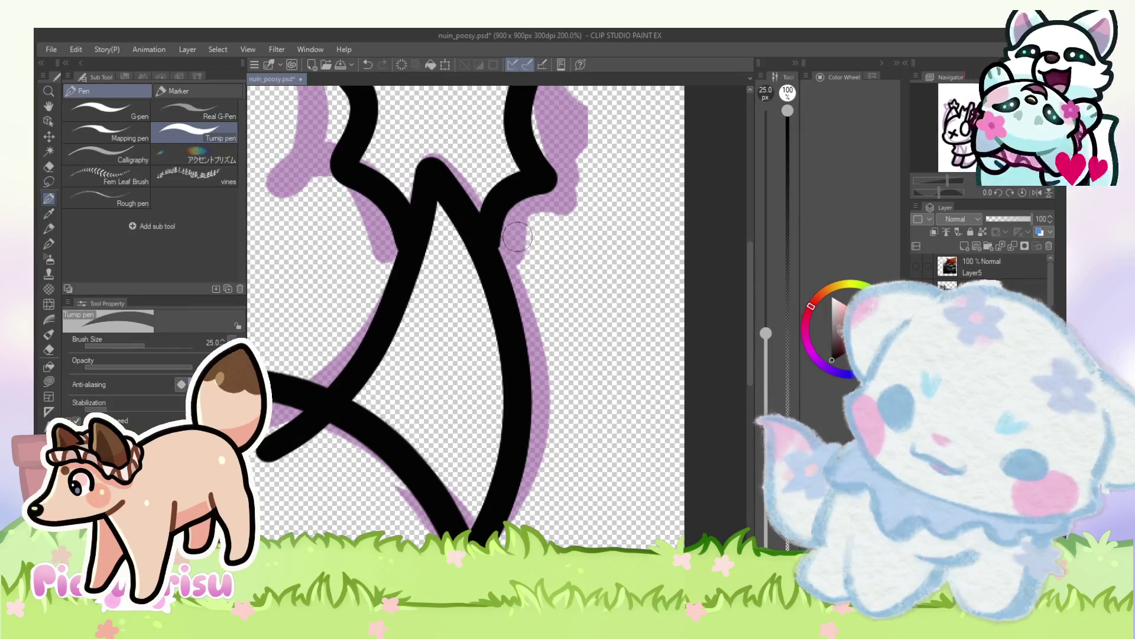
scroll(535, 209, down, 6)
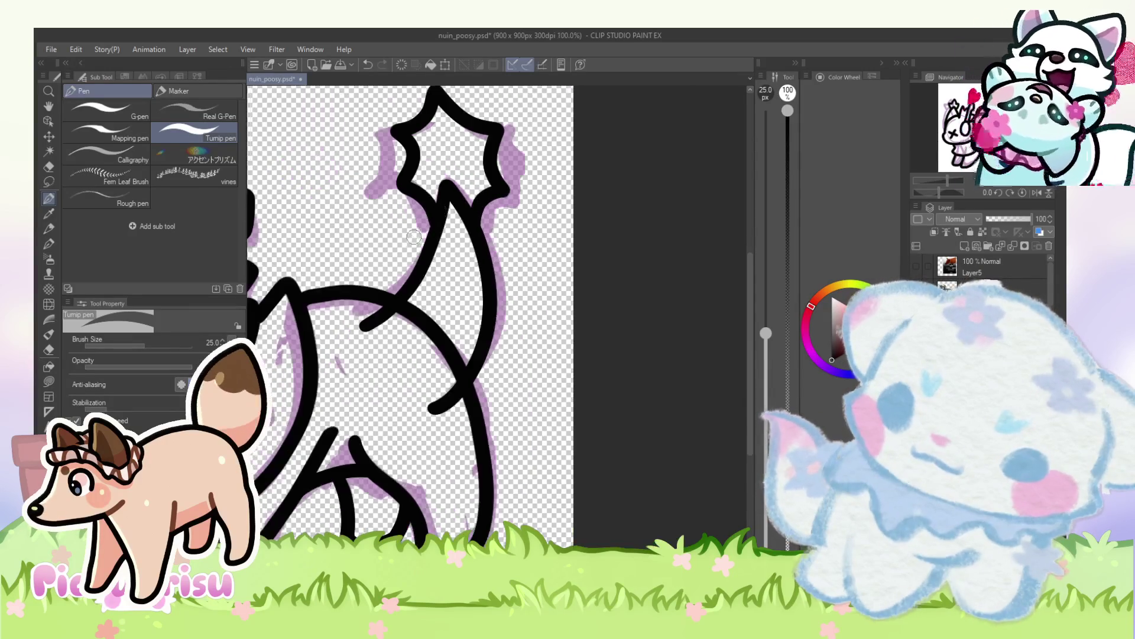
scroll(401, 258, up, 1)
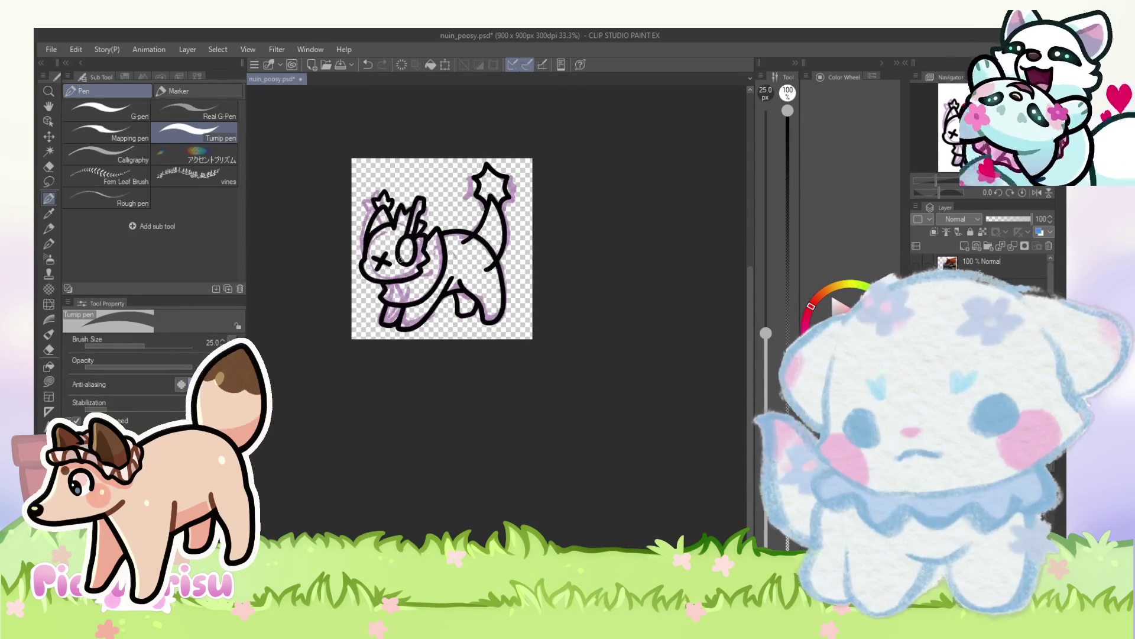
key(Delete)
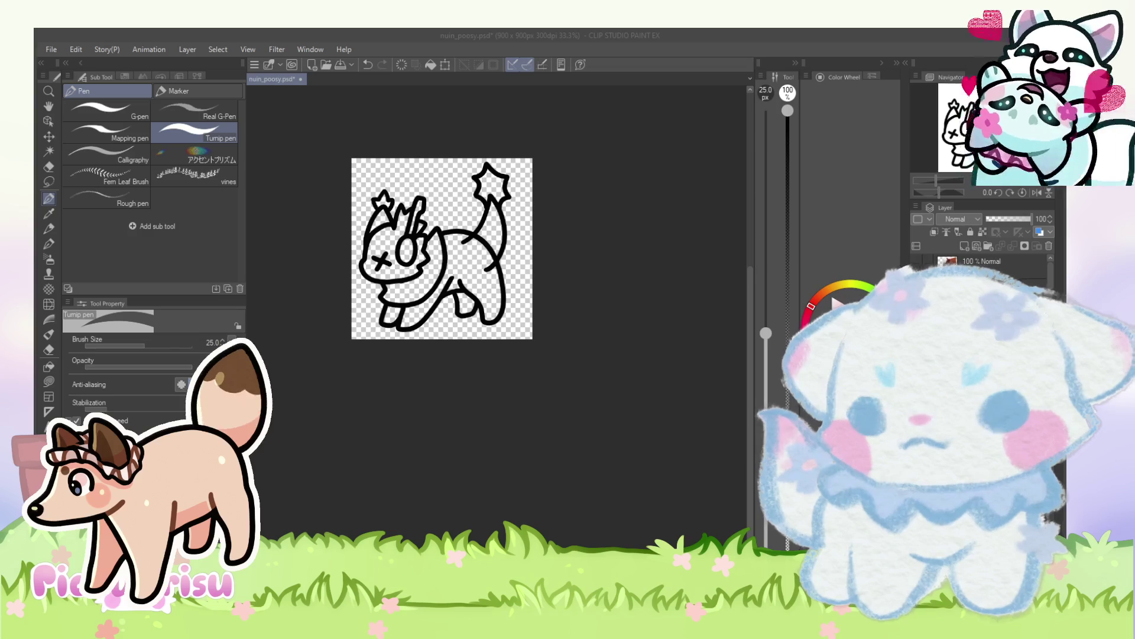
Step: Select the transparent area around the creature with Auto select
click(297, 363)
click(53, 185)
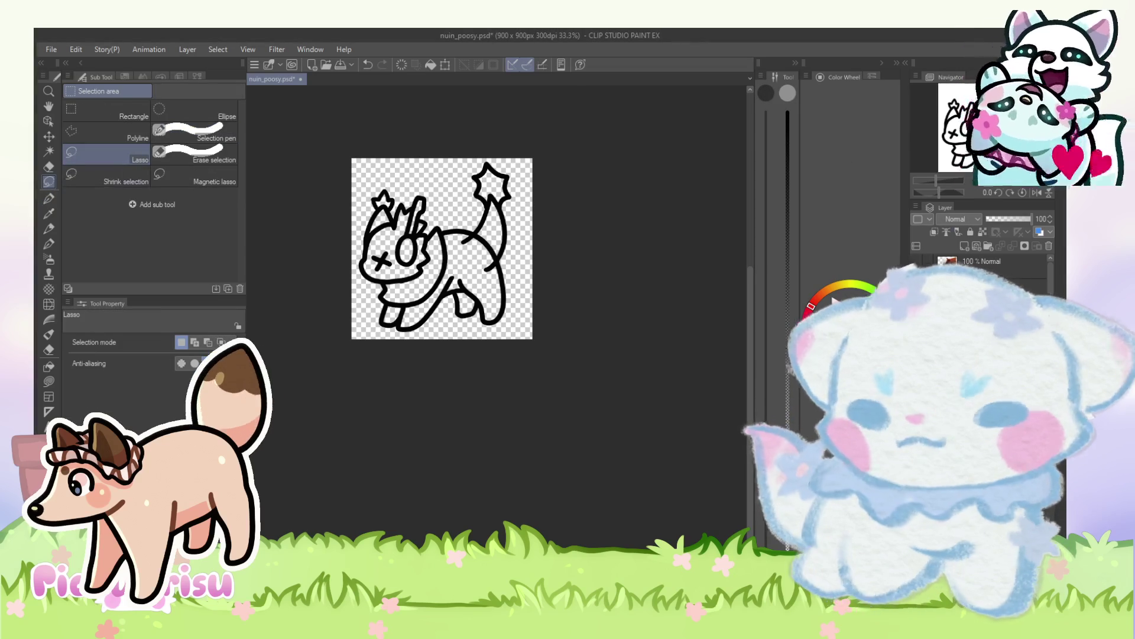
scroll(411, 198, up, 1)
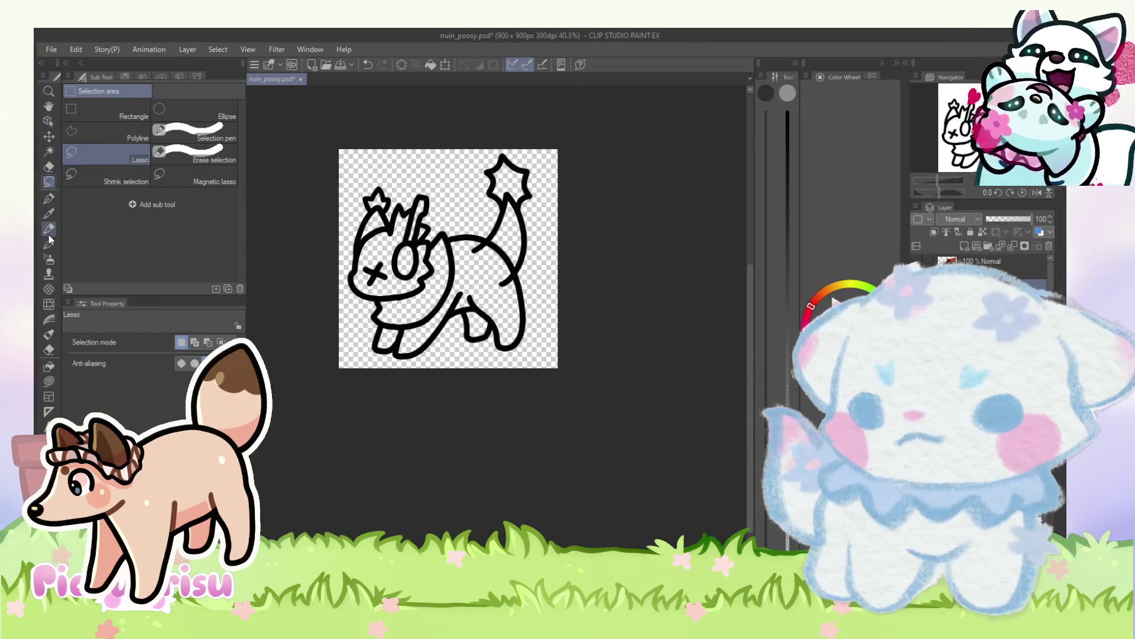
click(48, 153)
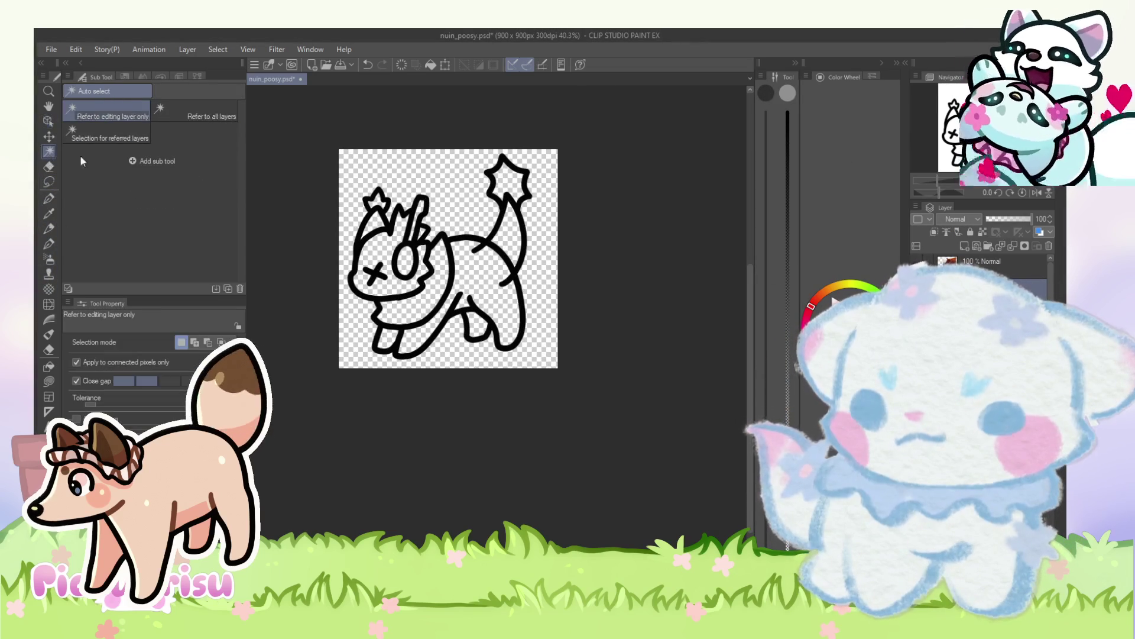
click(441, 166)
Step: Apply a Select menu adjustment to the selection and confirm its dialog
click(218, 49)
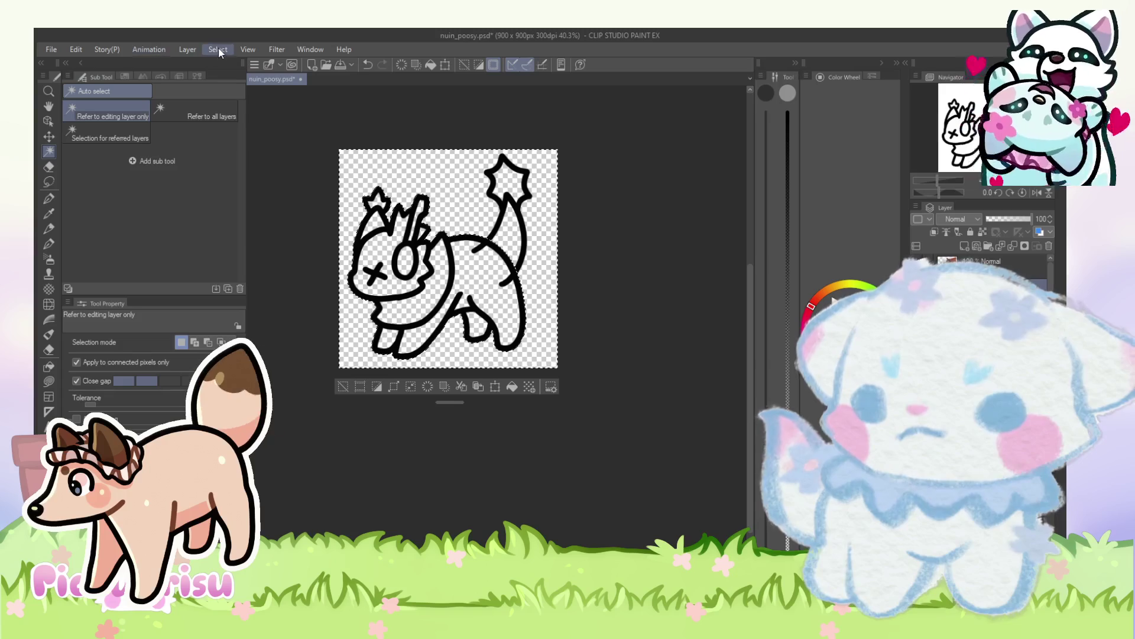
click(238, 104)
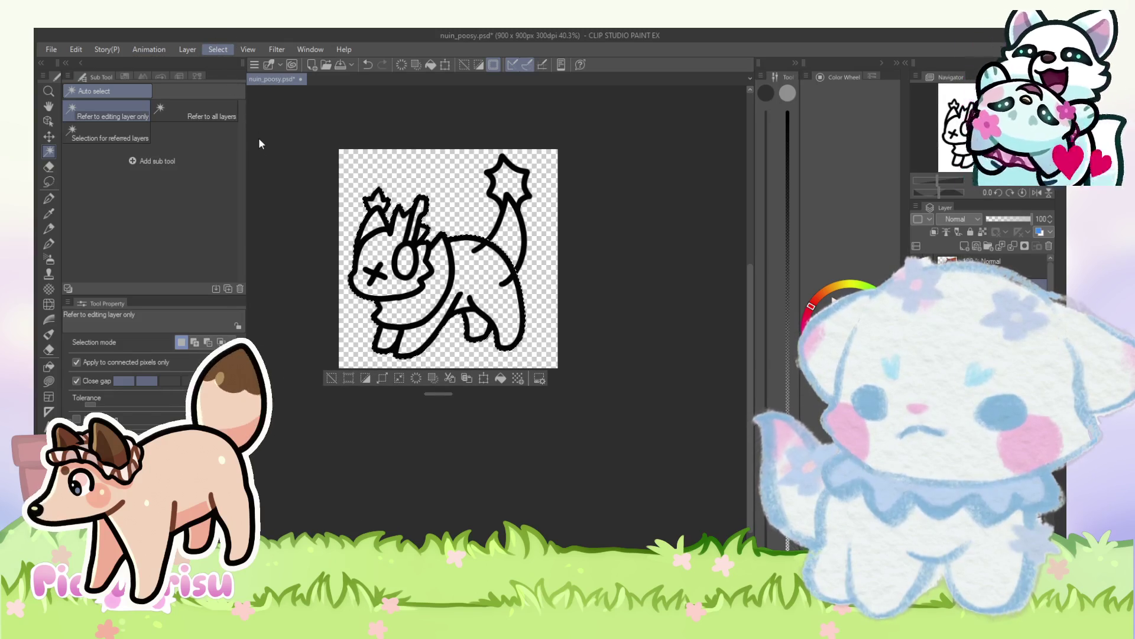
click(226, 47)
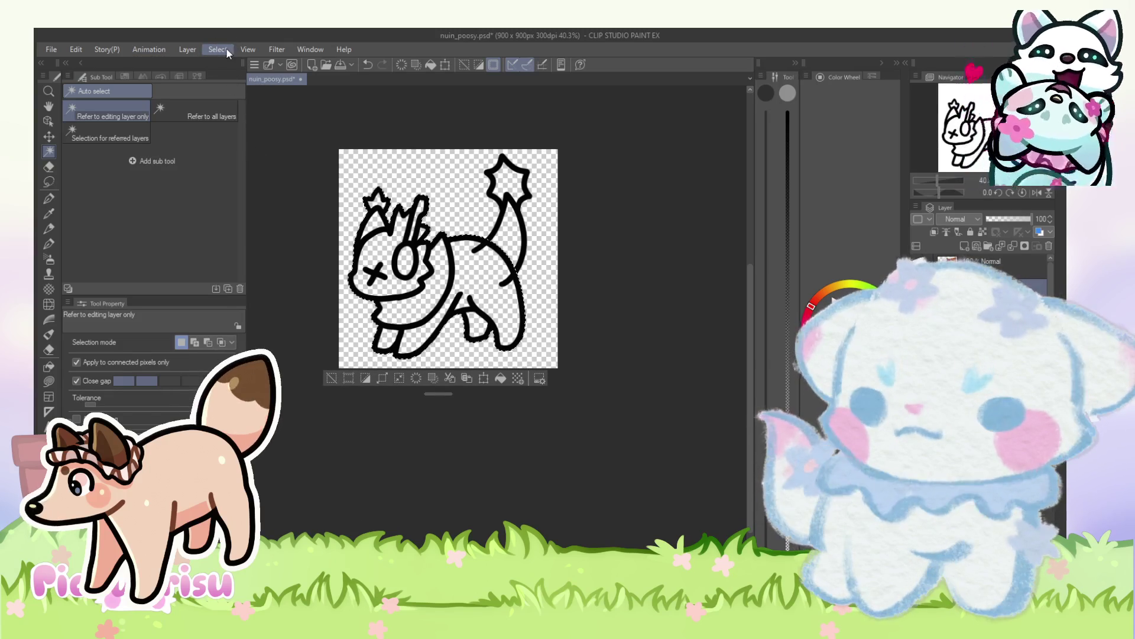
click(274, 141)
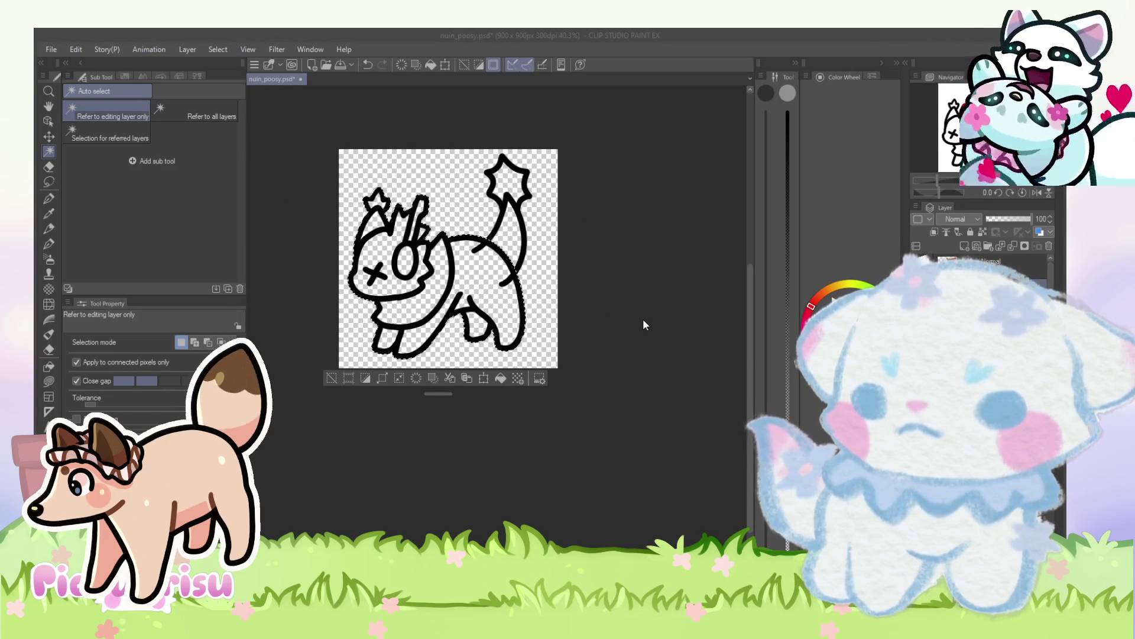
key(Return)
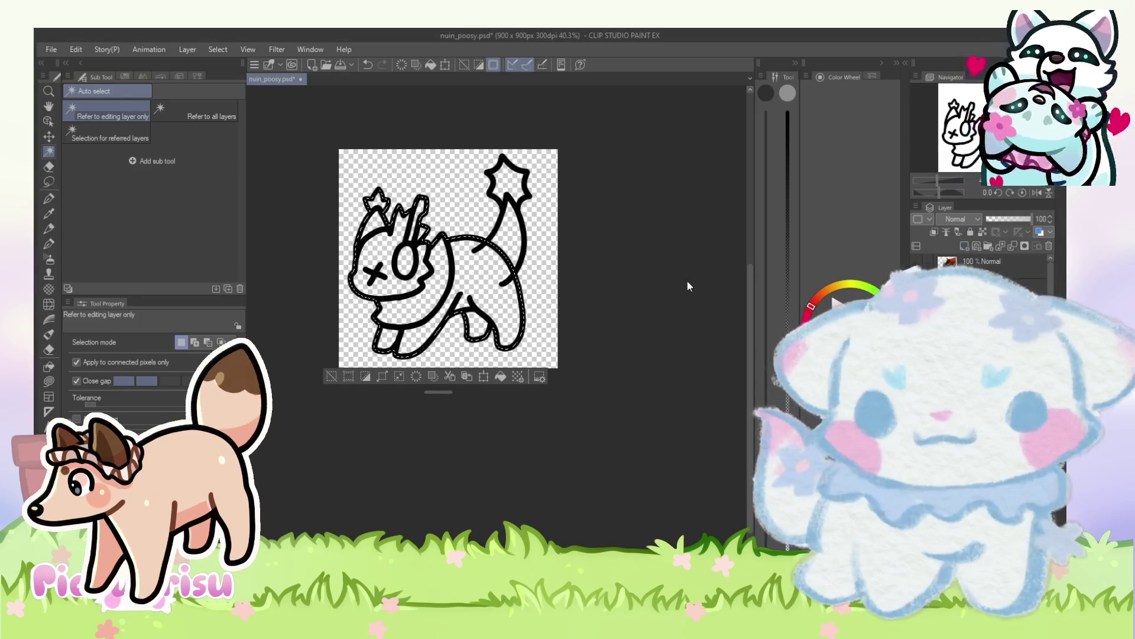
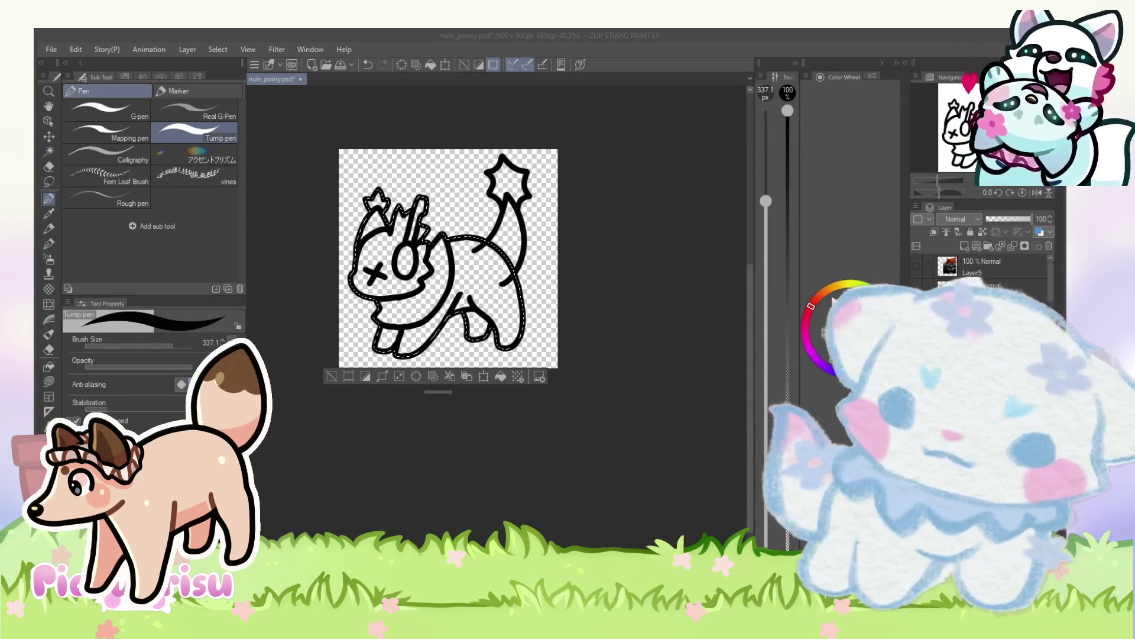
Step: Choose pink on the Color Wheel and switch to the freehand lasso selection tool
click(807, 315)
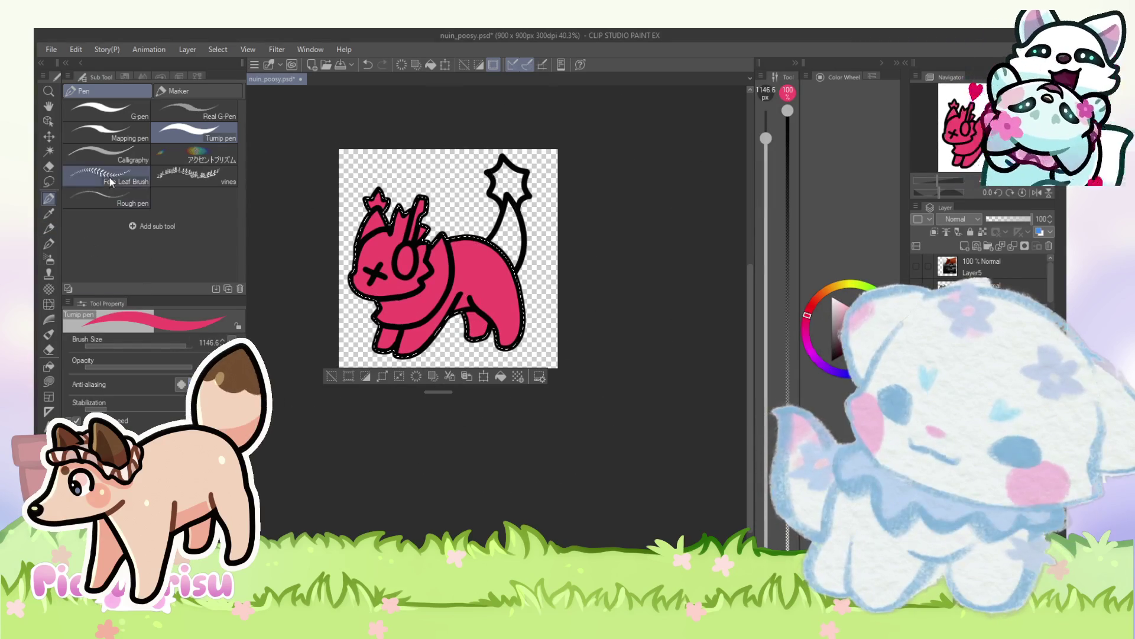
click(49, 182)
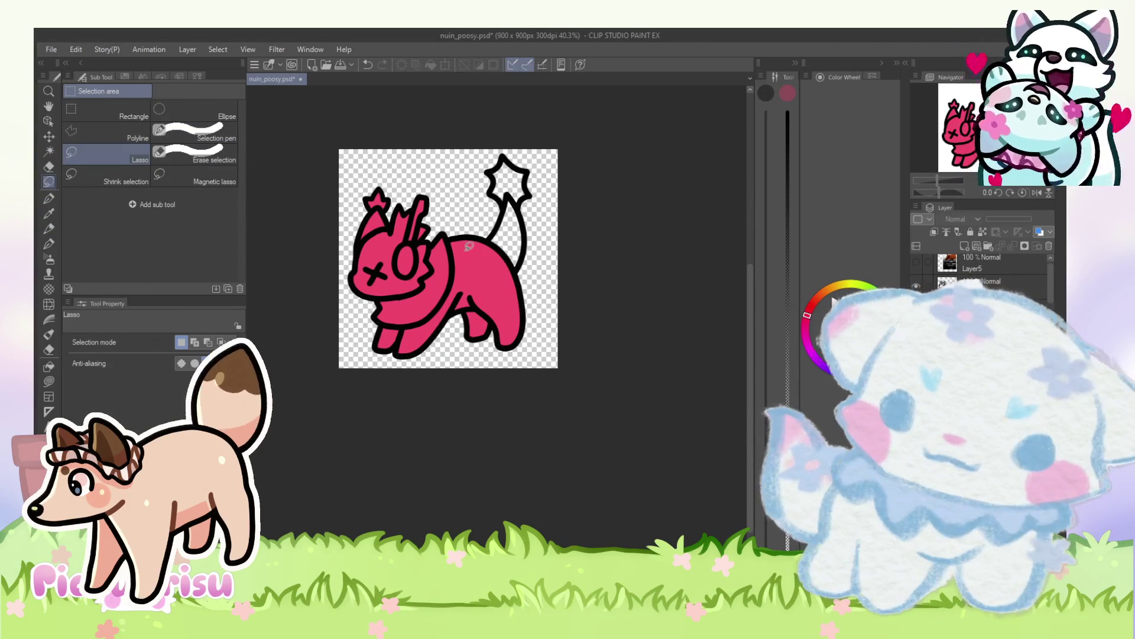
scroll(577, 277, up, 1)
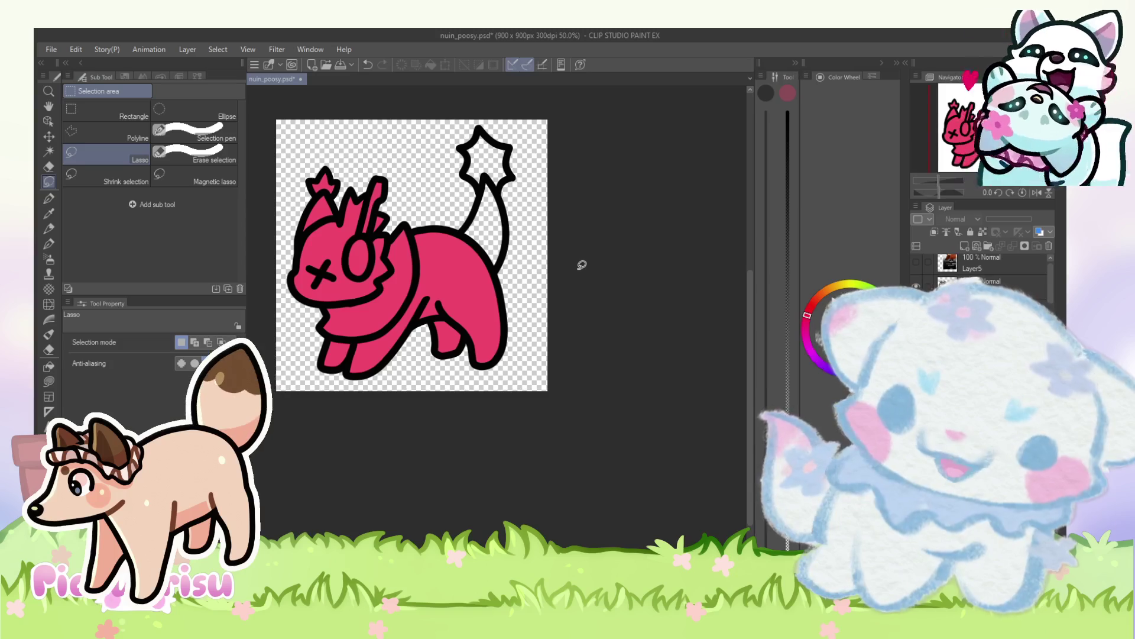
scroll(485, 247, down, 1)
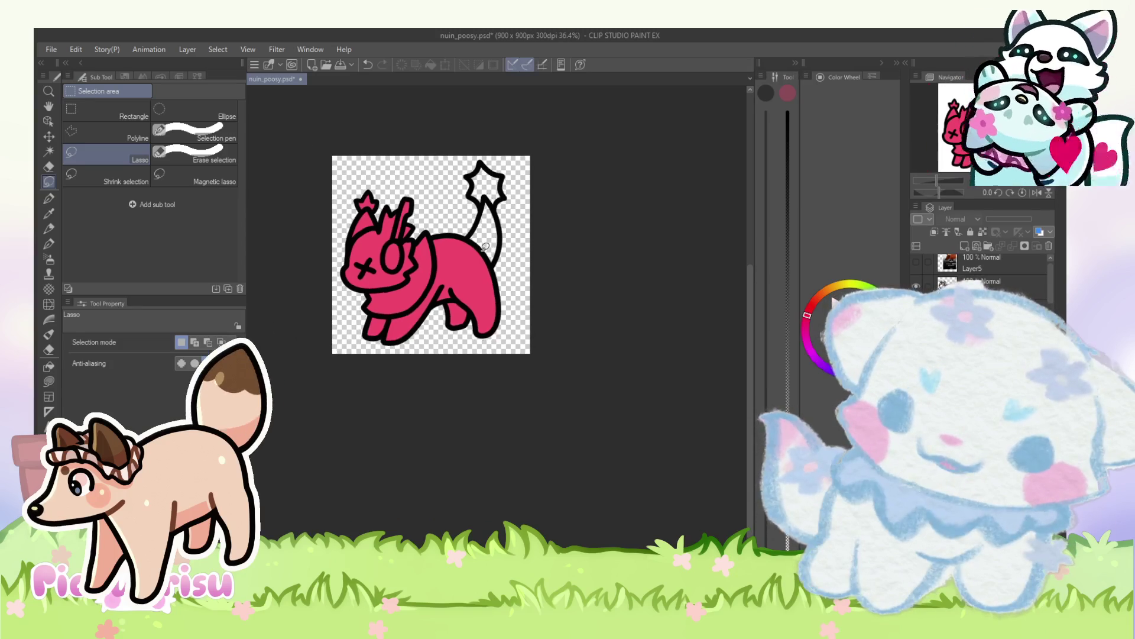
scroll(485, 246, up, 1)
scroll(502, 122, up, 1)
scroll(502, 122, up, 1)
scroll(503, 126, down, 1)
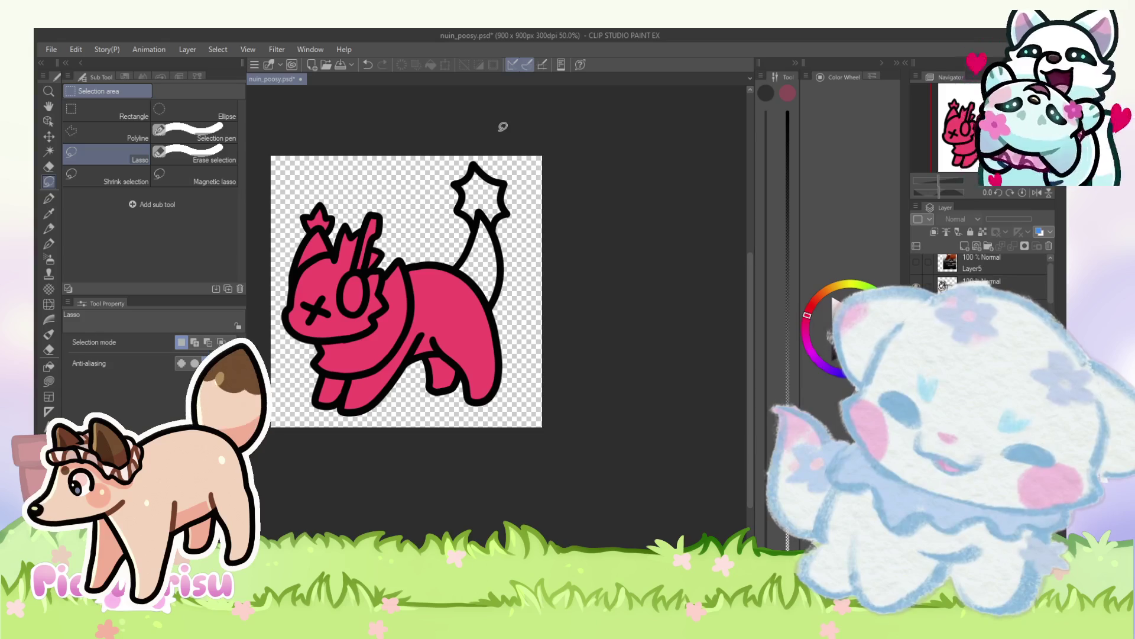
Step: Zoom in on the creature's tail and switch to the eraser
scroll(503, 126, up, 2)
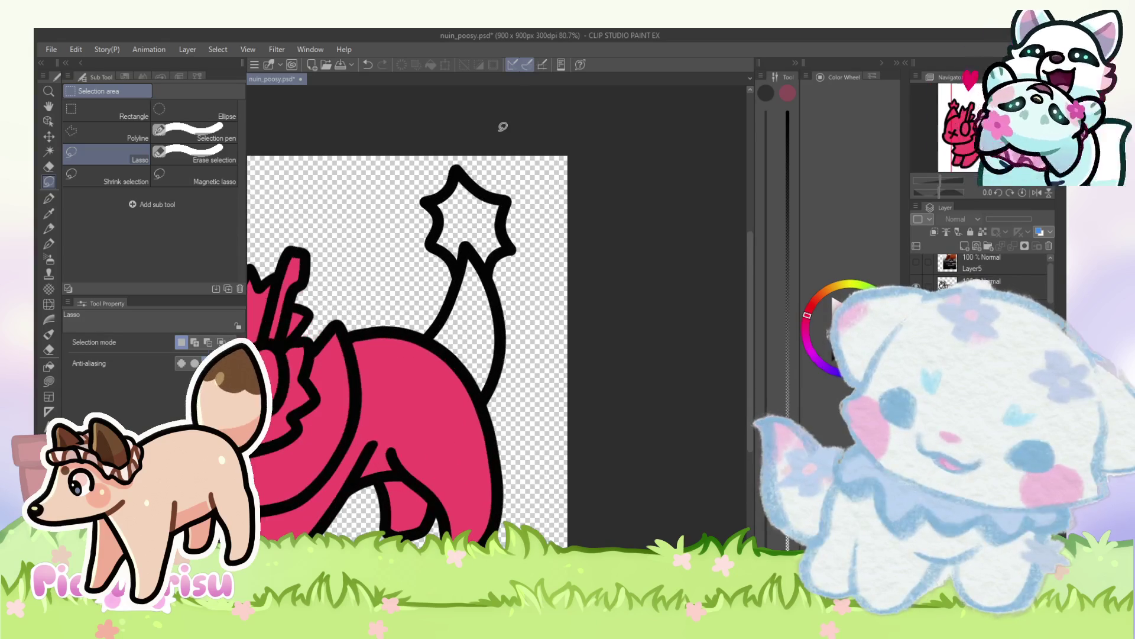
scroll(503, 126, down, 2)
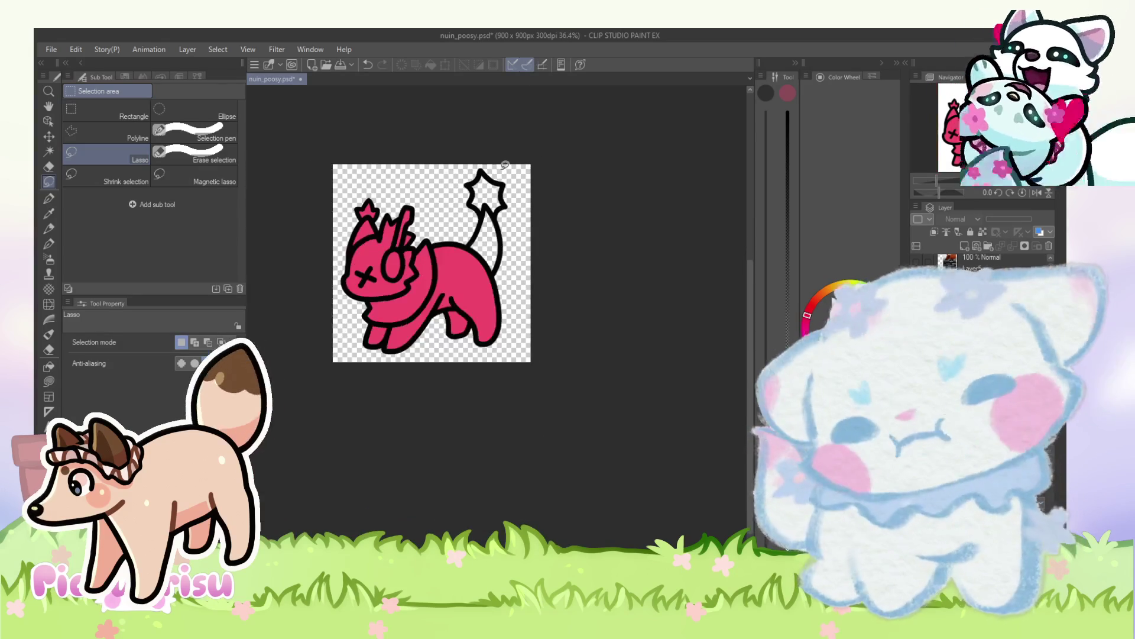
scroll(535, 139, up, 2)
scroll(500, 231, up, 3)
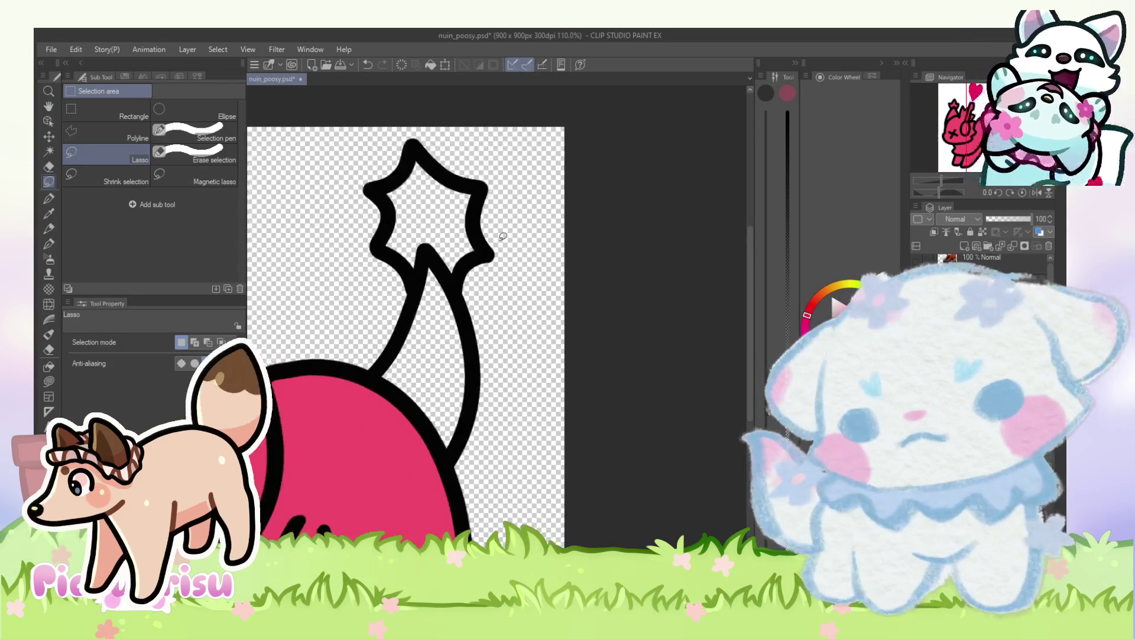
click(52, 348)
scroll(407, 256, up, 1)
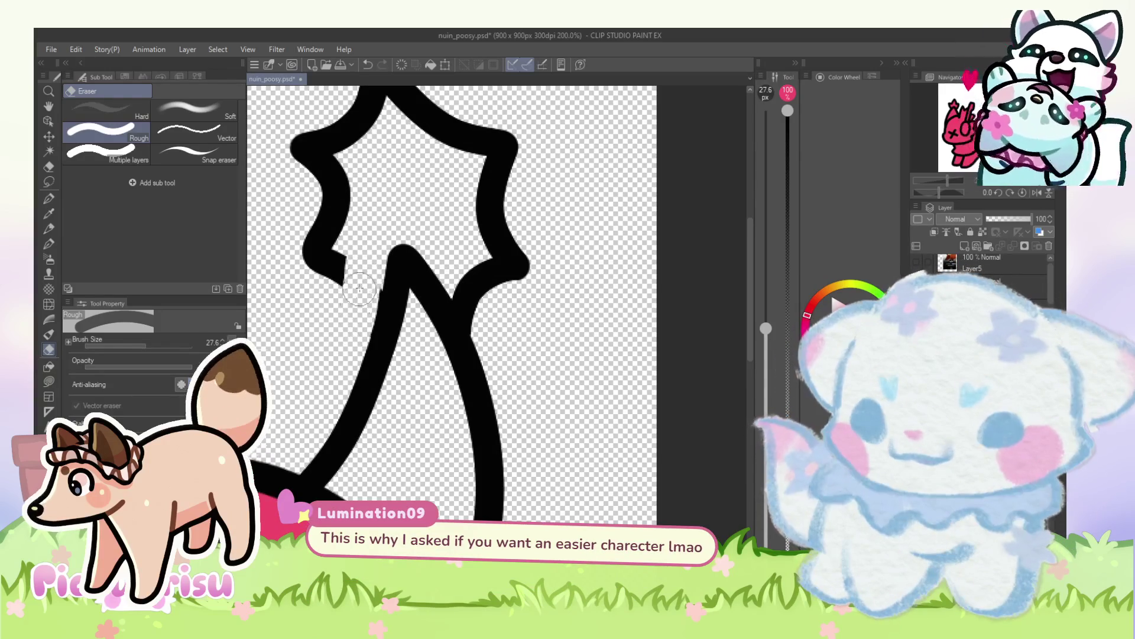
Step: Erase the star outline and small hooks at the tail tip, leaving a plain pointed end
scroll(368, 273, down, 2)
click(333, 255)
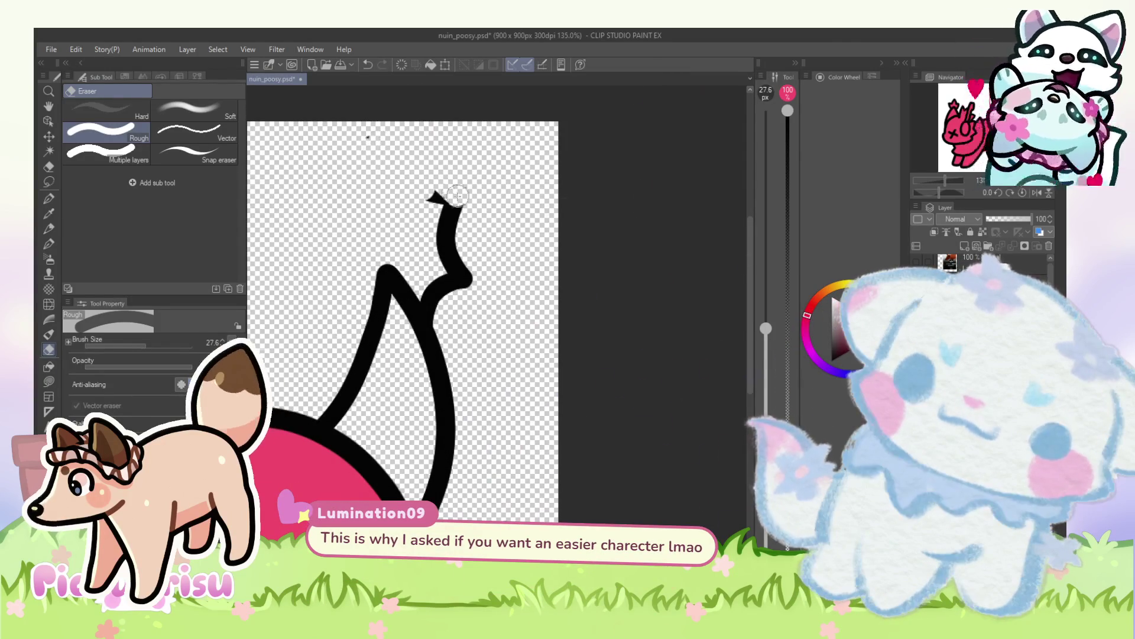
drag(452, 192, 438, 237)
scroll(431, 248, up, 2)
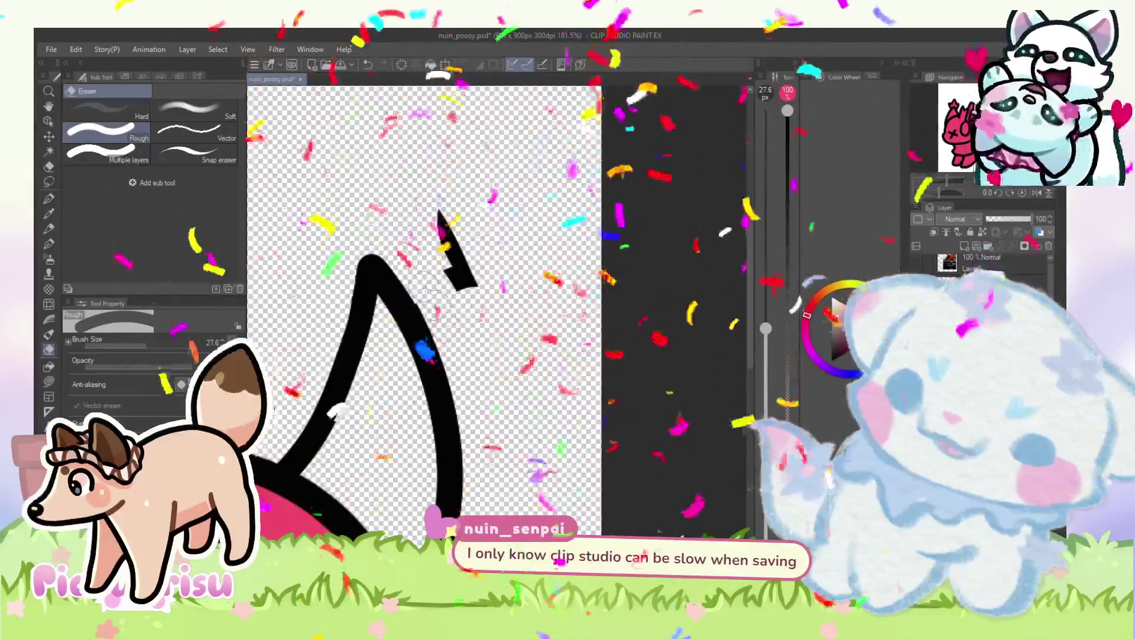
drag(450, 225, 461, 244)
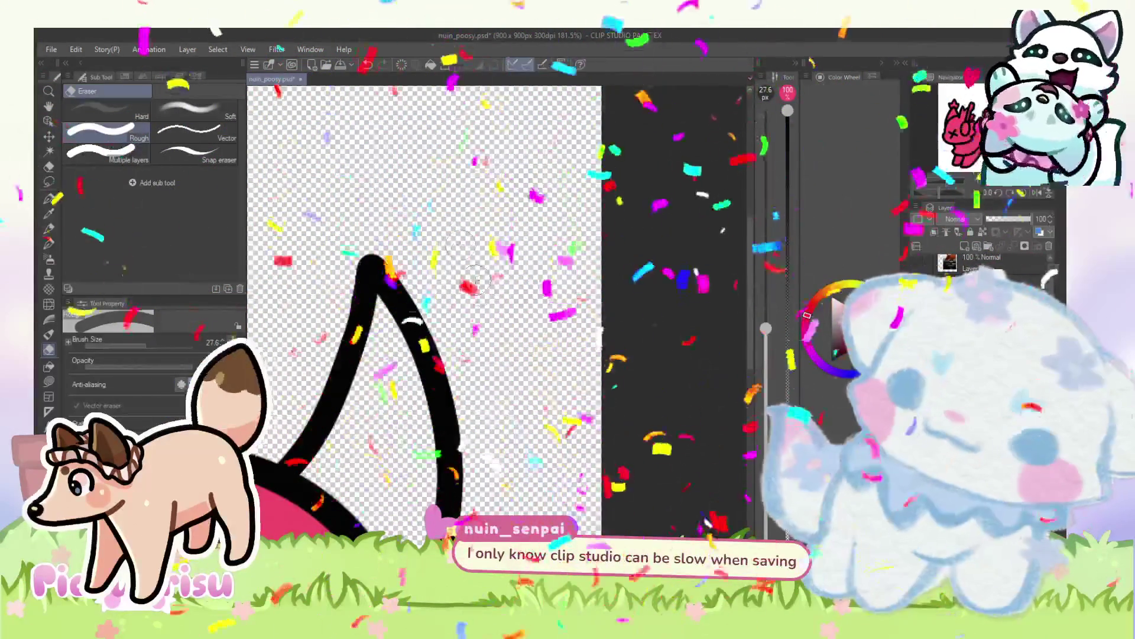
scroll(462, 244, down, 10)
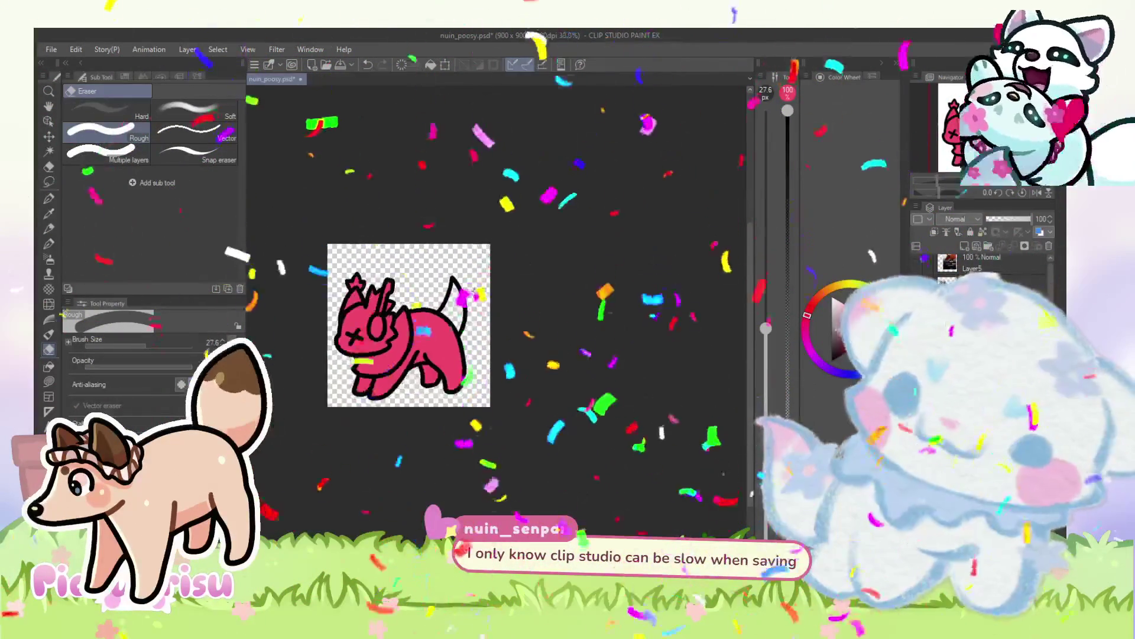
scroll(461, 293, up, 5)
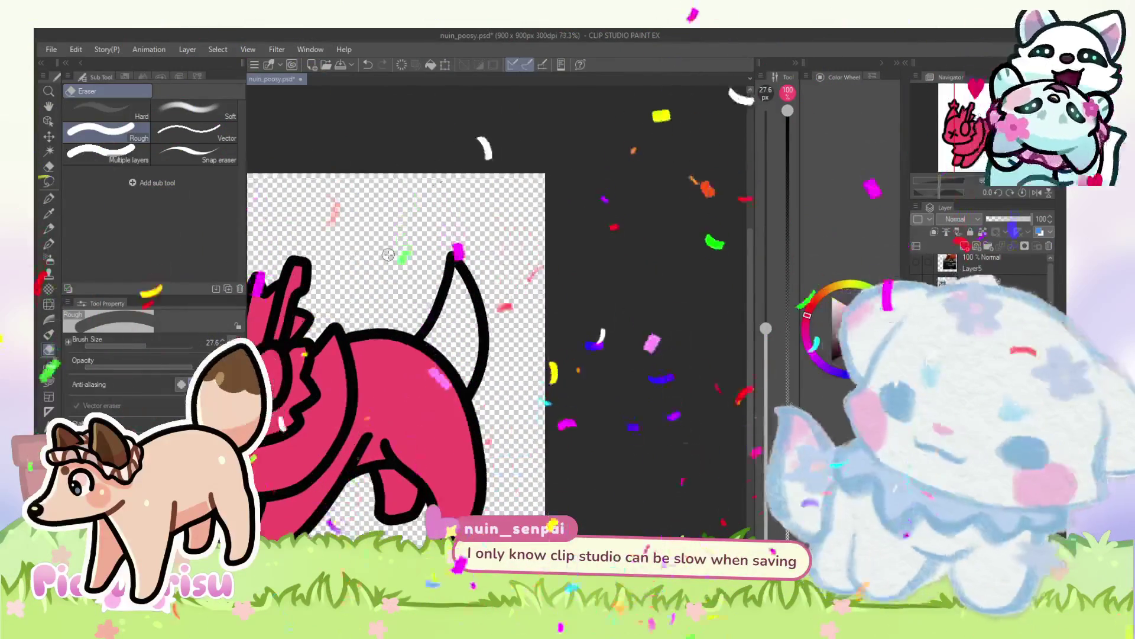
scroll(443, 266, up, 4)
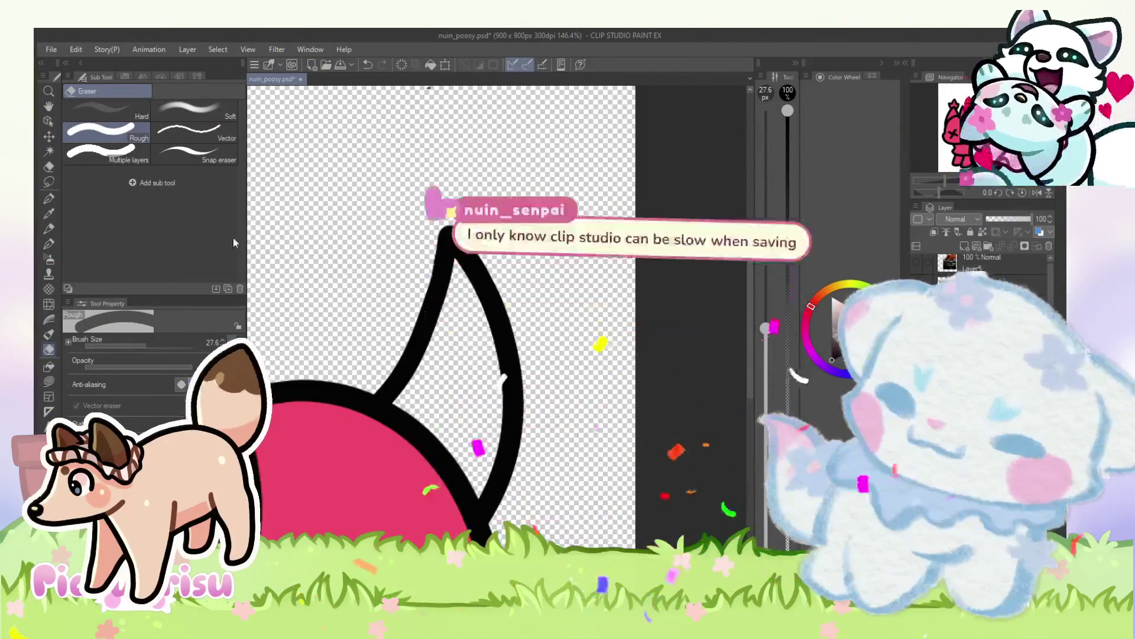
click(48, 228)
scroll(446, 276, up, 1)
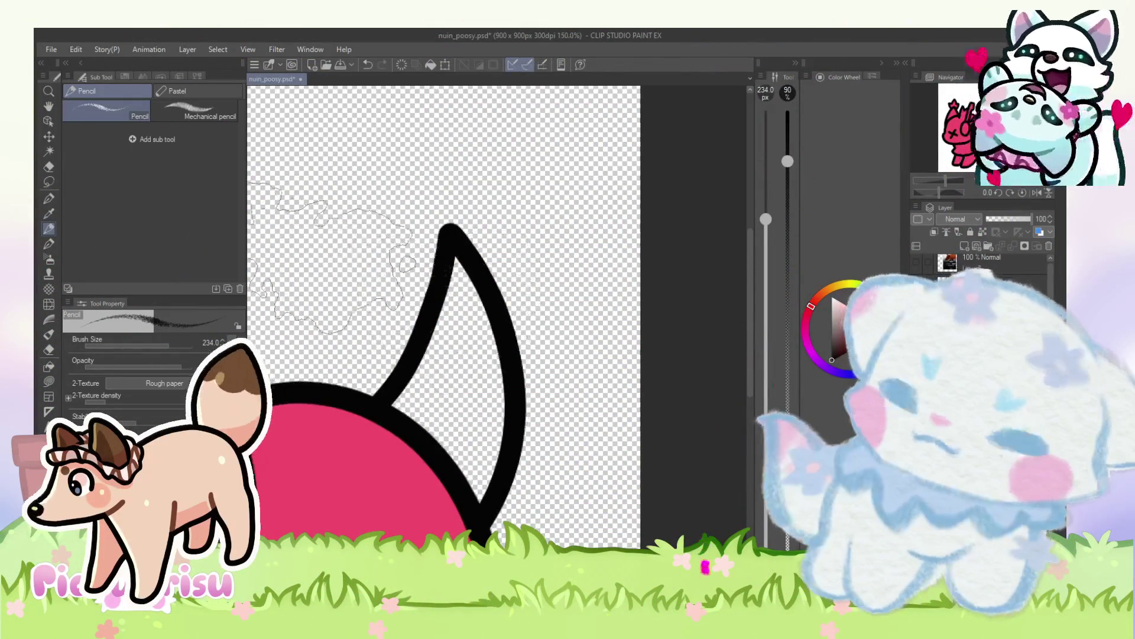
Step: Set the Turnip pen brush size to 25 and try a first tuft stroke at the tail tip
click(49, 199)
scroll(449, 313, up, 1)
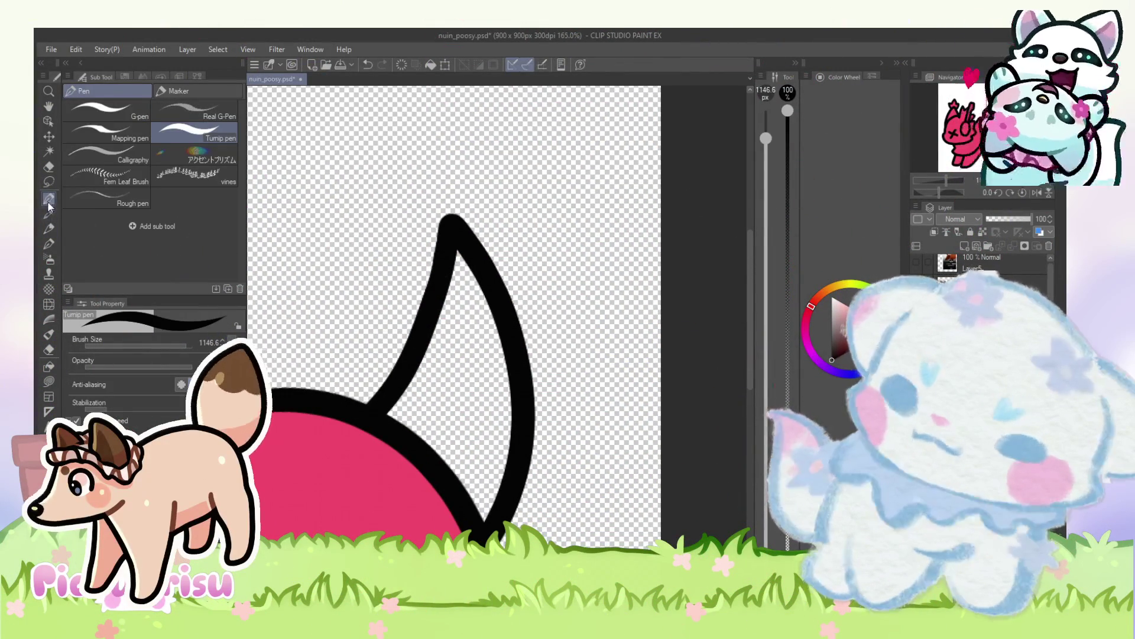
click(449, 313)
scroll(449, 313, down, 2)
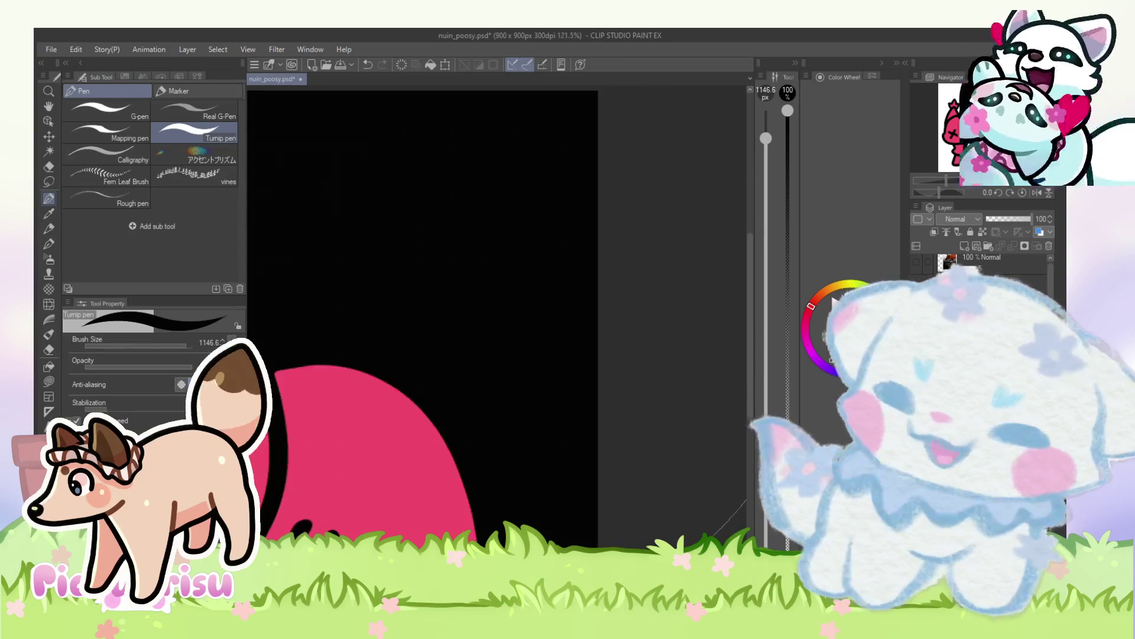
key(ctrl+z)
click(208, 342)
text(25)
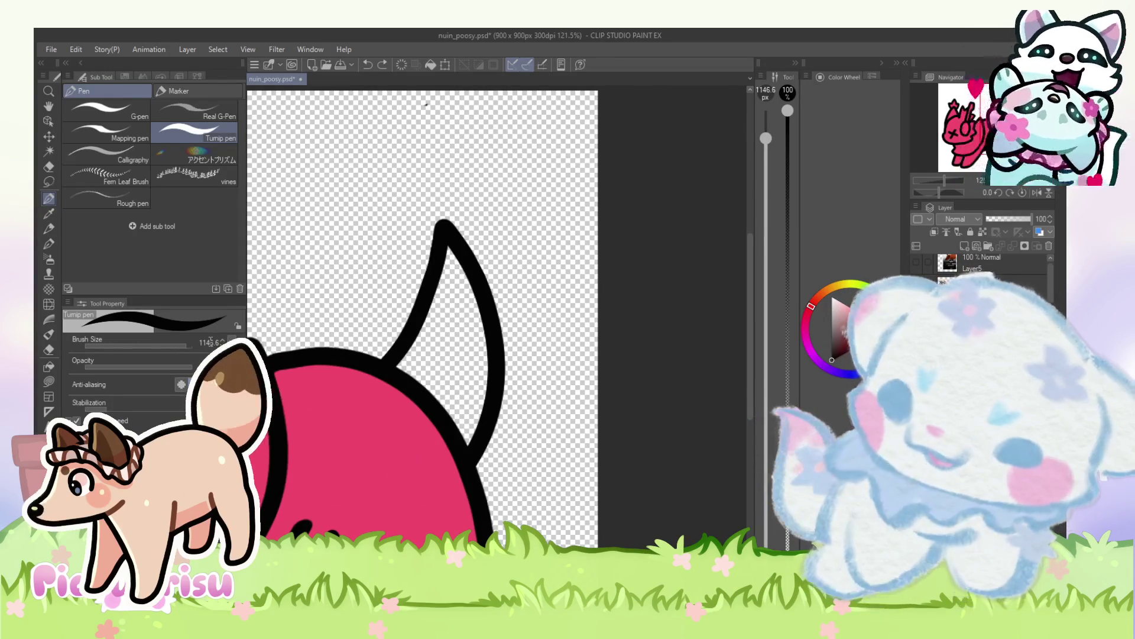
key(Return)
scroll(438, 227, up, 1)
mouse_move(440, 303)
mouse_down()
mouse_move(381, 263)
mouse_move(415, 147)
mouse_move(532, 195)
mouse_move(494, 293)
mouse_move(406, 215)
mouse_move(481, 204)
mouse_move(470, 303)
mouse_up()
scroll(437, 200, down, 2)
key(ctrl+z)
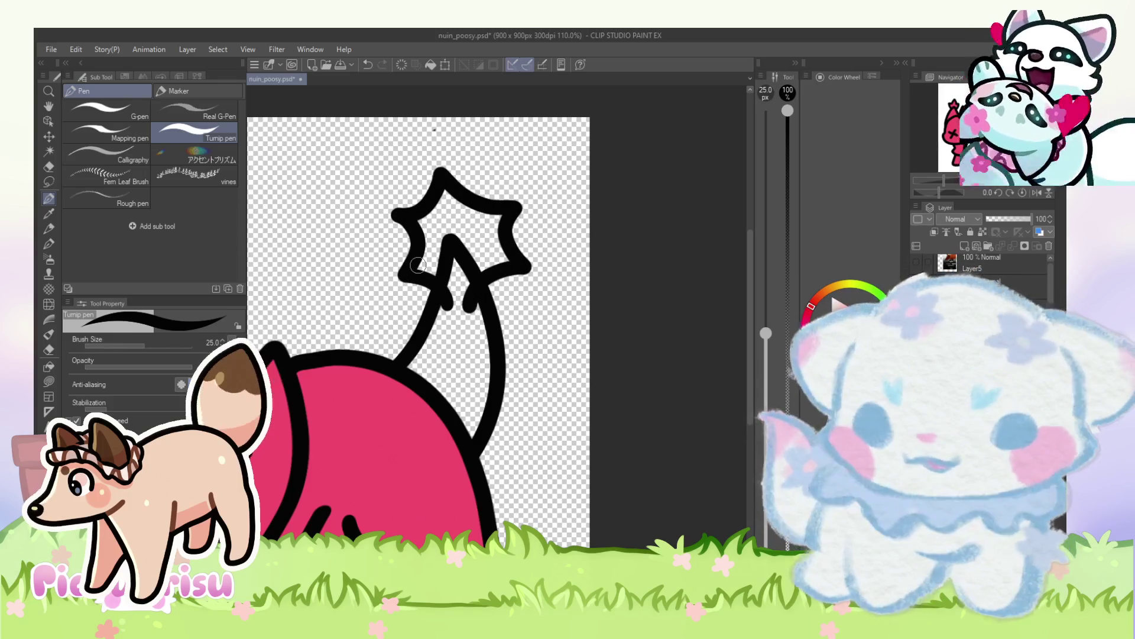
Step: Sketch the star tuft and fade its sketch layer to 58 opacity
drag(985, 222, 1033, 219)
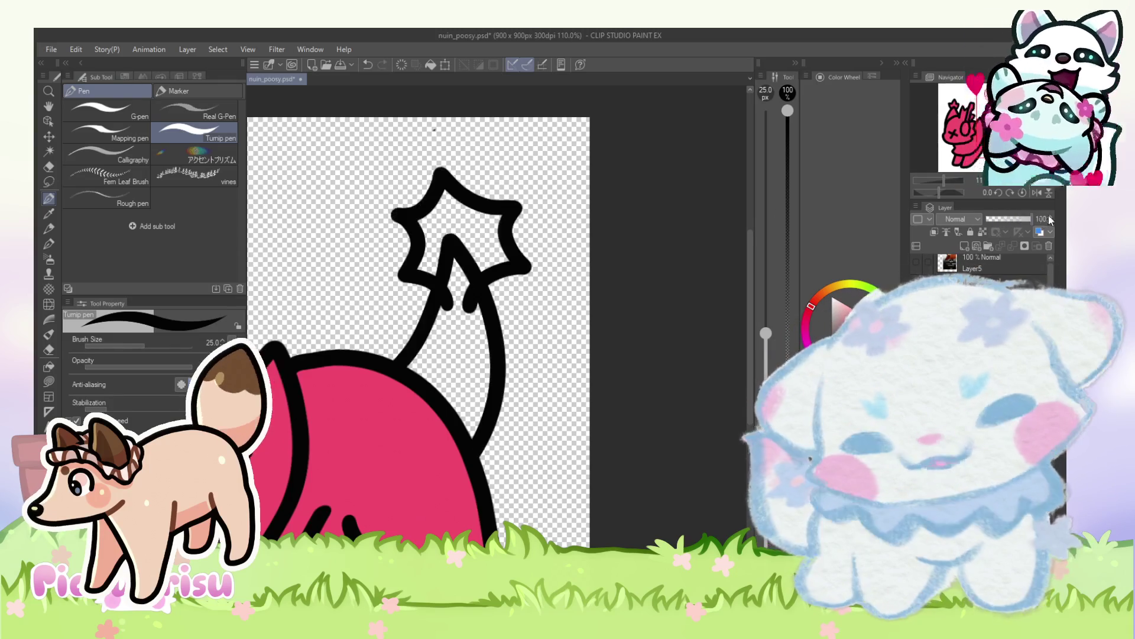
scroll(502, 205, down, 1)
key(ctrl+z)
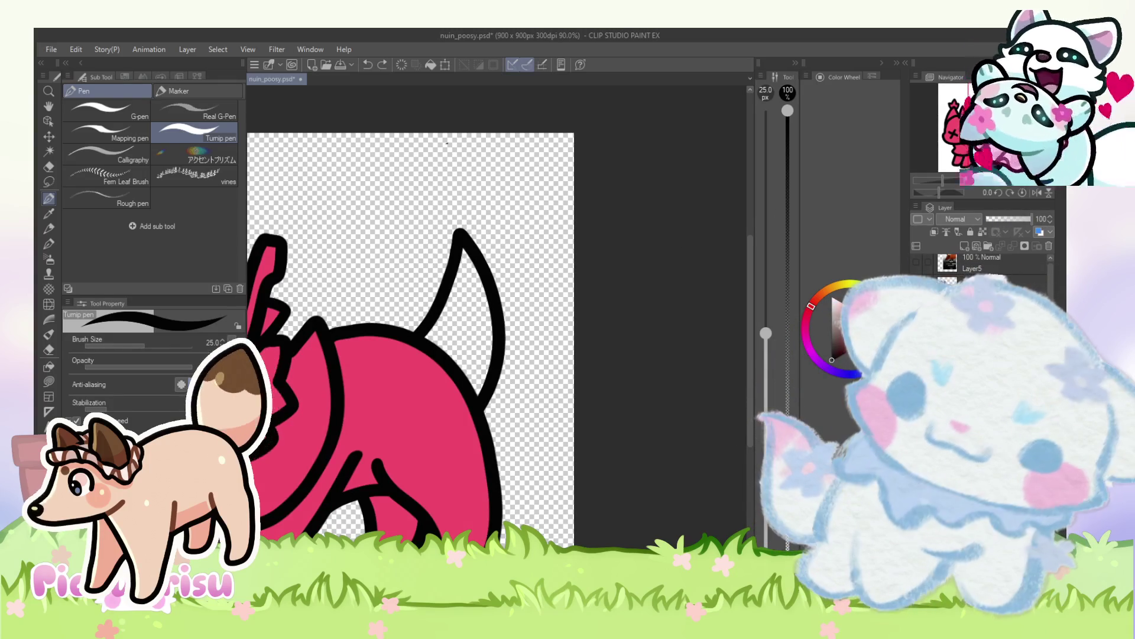
scroll(448, 270, up, 3)
mouse_move(454, 299)
mouse_down()
mouse_move(422, 231)
mouse_move(461, 156)
mouse_move(550, 251)
mouse_move(491, 299)
mouse_move(426, 228)
mouse_move(455, 153)
mouse_move(489, 298)
mouse_up()
key(ctrl+z)
click(1014, 219)
click(935, 230)
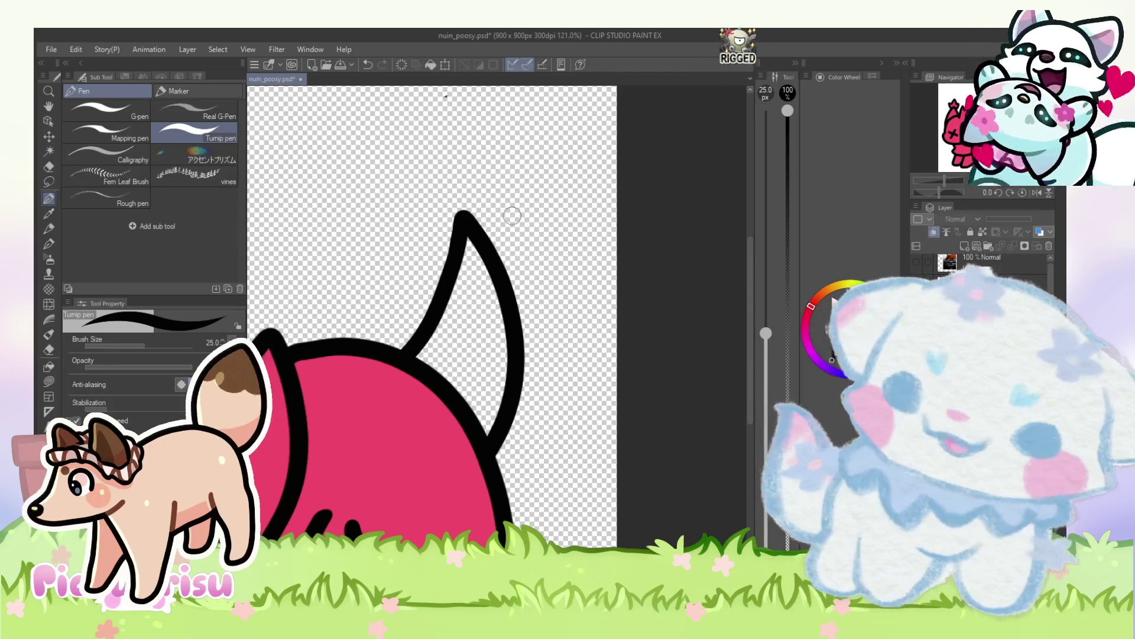
click(934, 231)
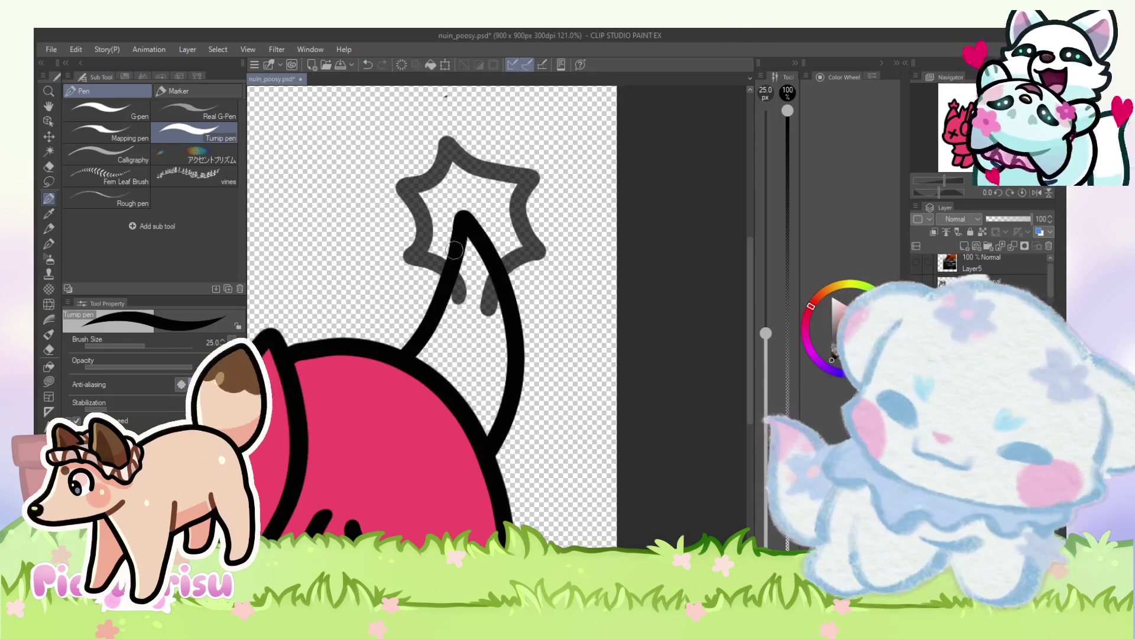
Step: Ink the black spiky star outline over the faded grey sketch
mouse_move(471, 293)
mouse_down()
mouse_move(408, 263)
mouse_move(403, 176)
mouse_move(544, 183)
mouse_move(499, 278)
mouse_up()
scroll(453, 219, down, 2)
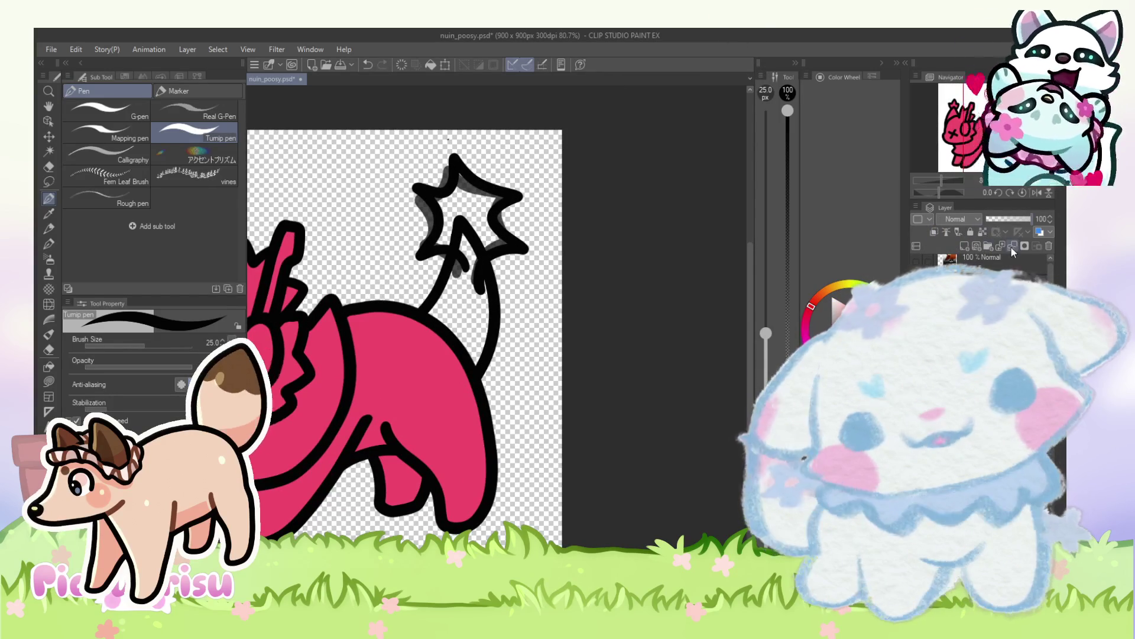
key(ctrl+z)
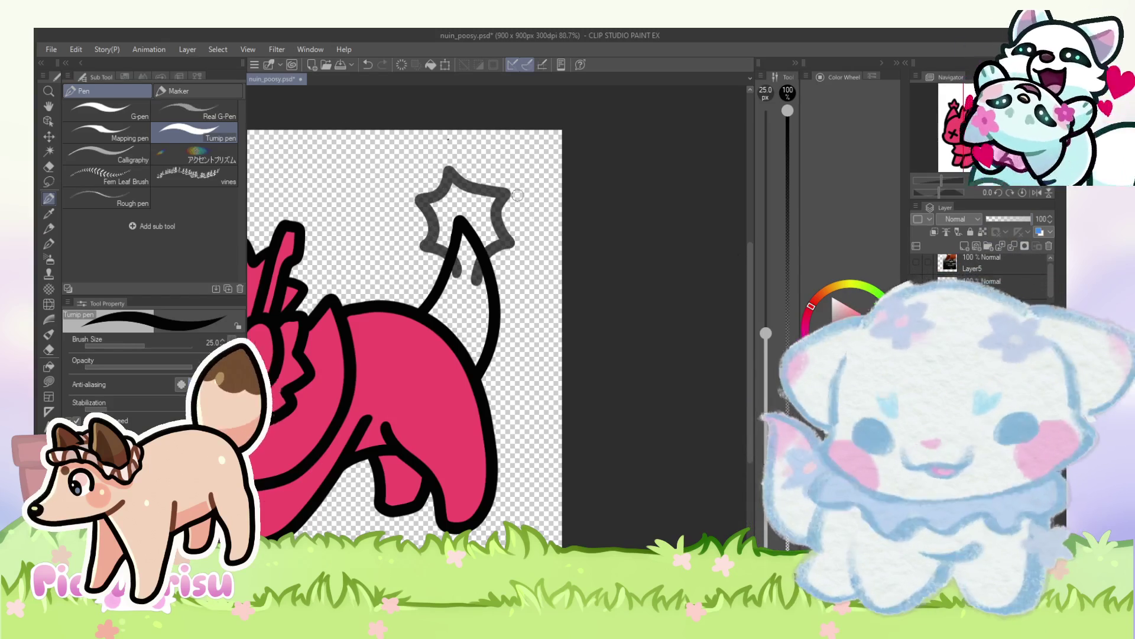
scroll(433, 269, up, 3)
mouse_move(460, 321)
mouse_down()
mouse_move(415, 273)
mouse_move(390, 219)
mouse_move(408, 137)
mouse_move(568, 234)
mouse_move(503, 293)
mouse_up()
scroll(481, 324, down, 4)
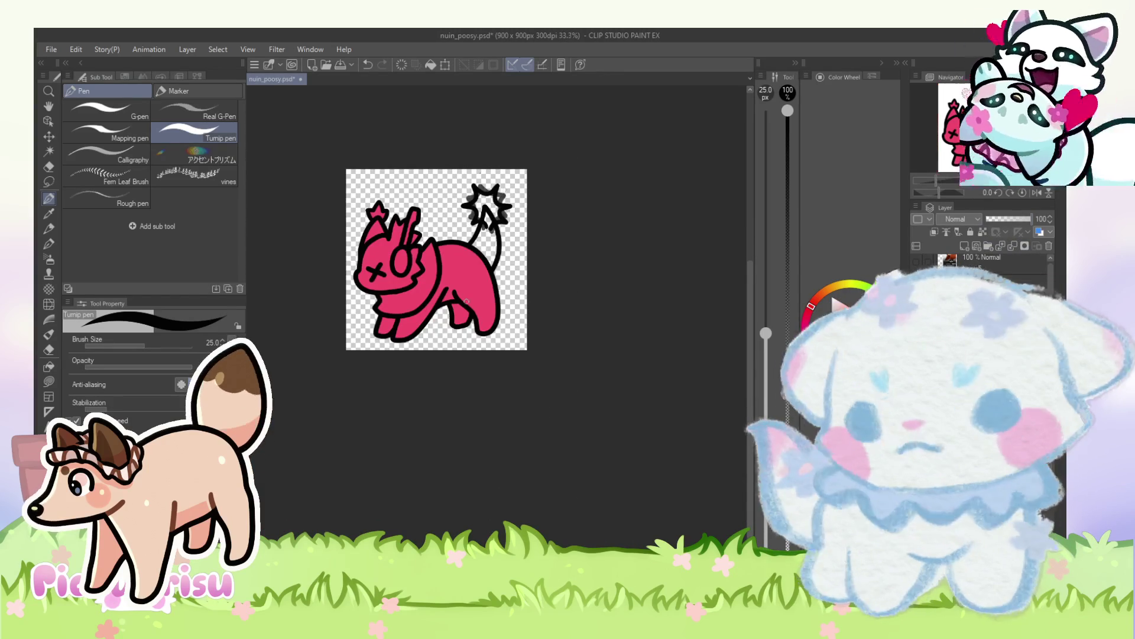
scroll(537, 218, up, 1)
scroll(537, 218, down, 1)
scroll(537, 218, up, 1)
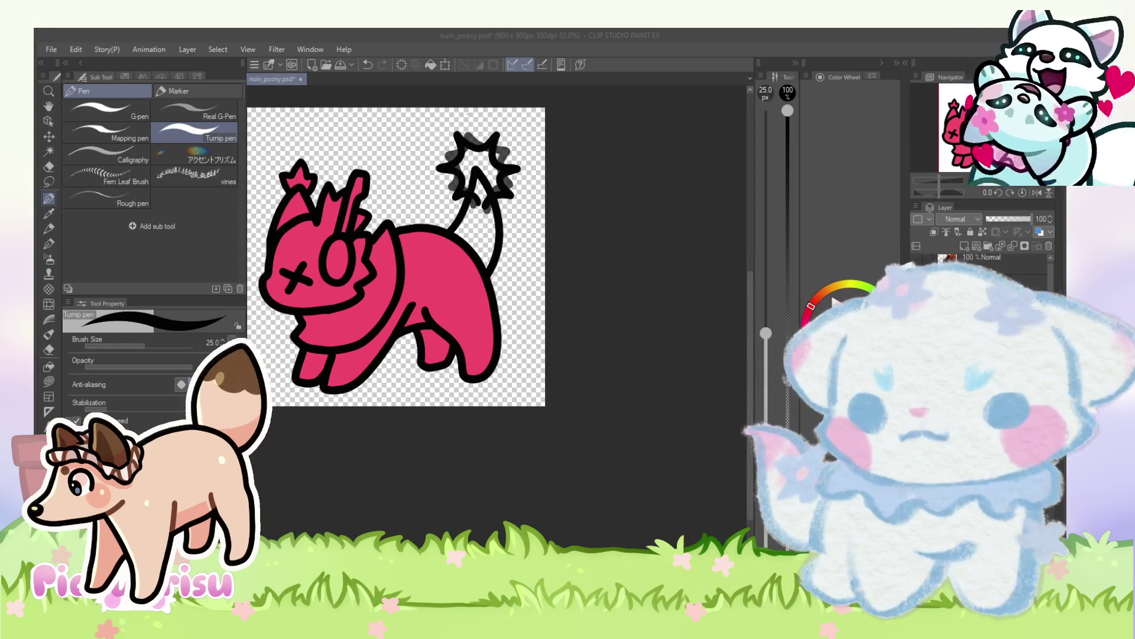
key(alt+Tab)
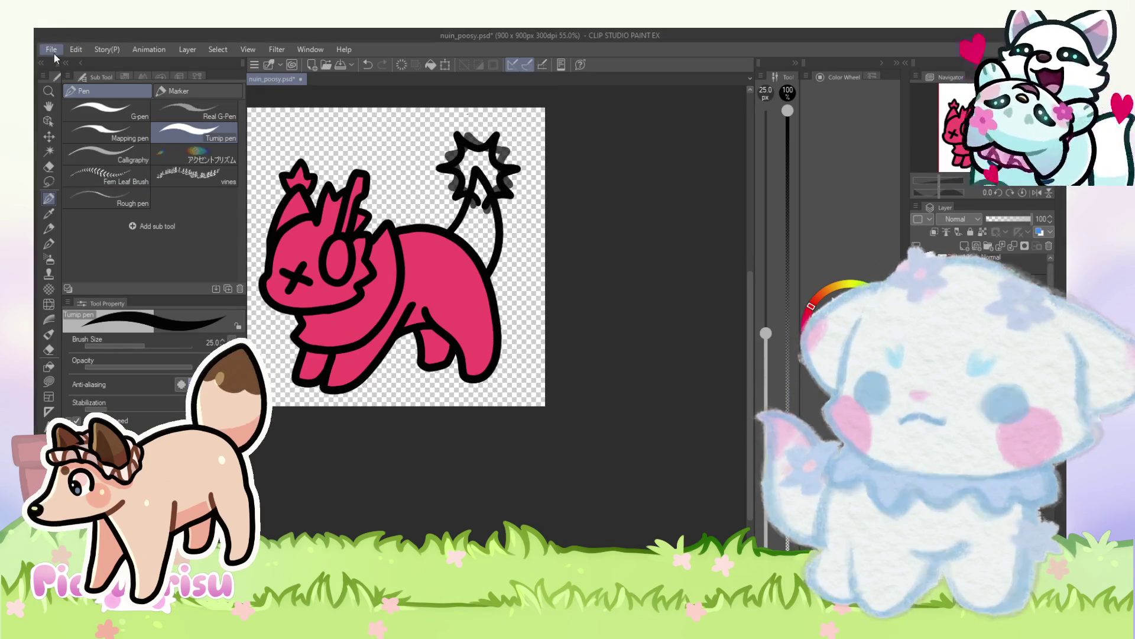
Step: Open the Illustration reference image side by side with the creature drawing
key(ctrl+shift+v)
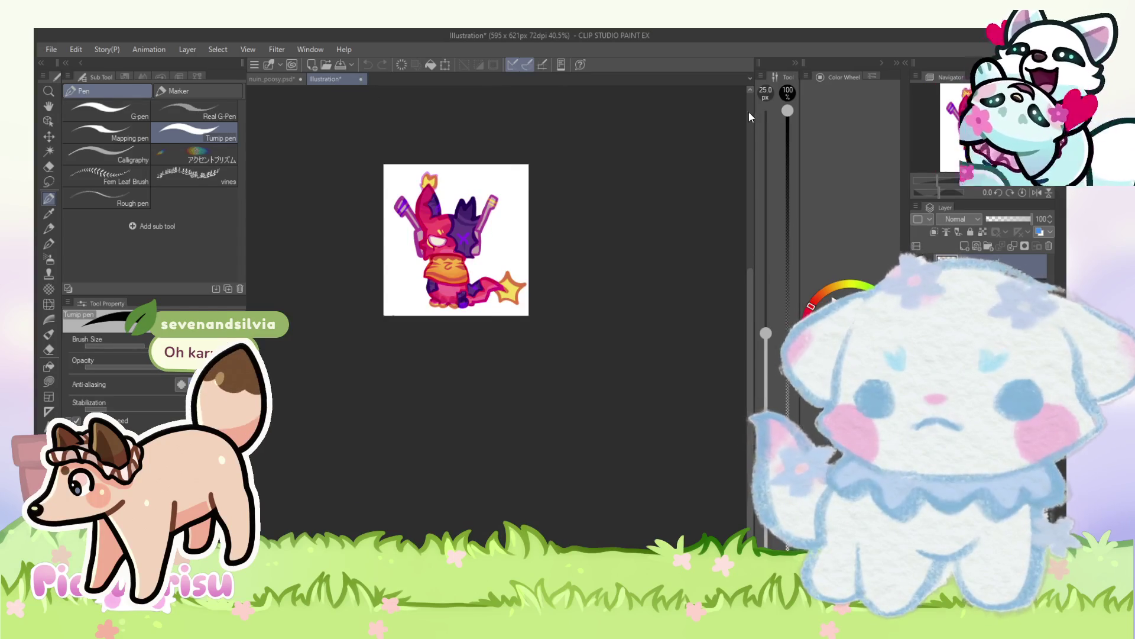
key(ctrl+alt+t)
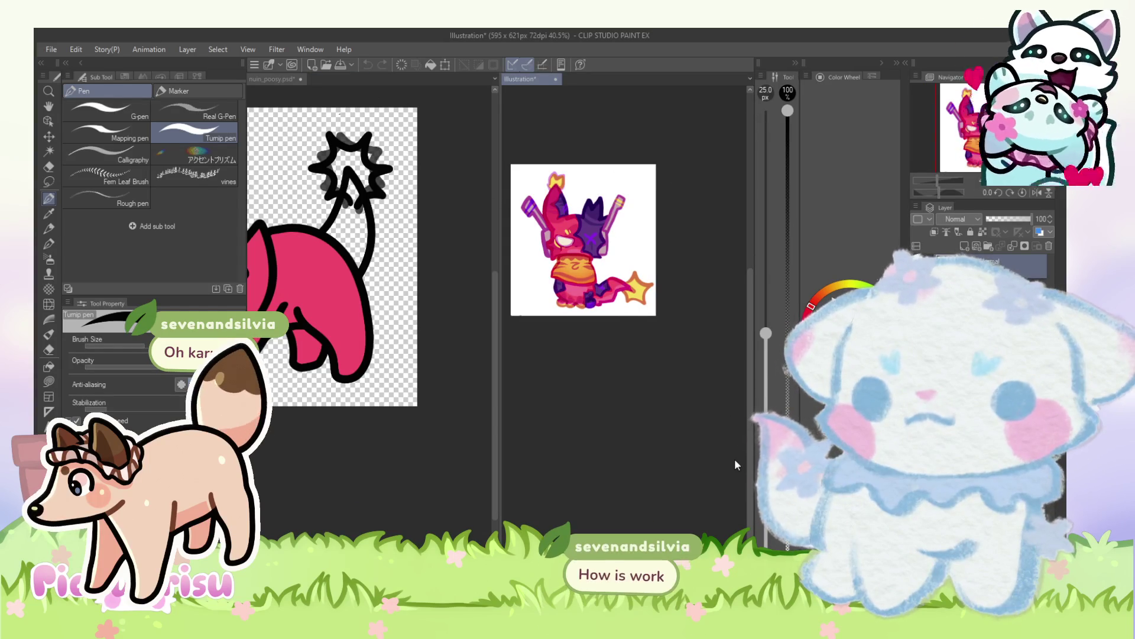
drag(498, 239, 582, 248)
scroll(422, 224, up, 5)
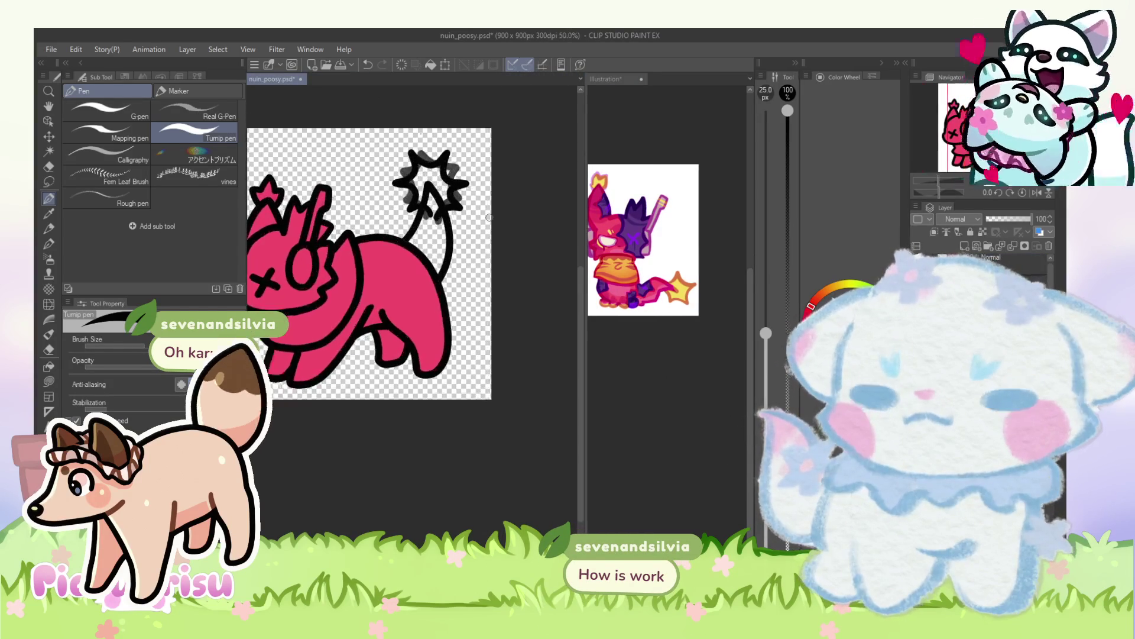
scroll(627, 290, up, 3)
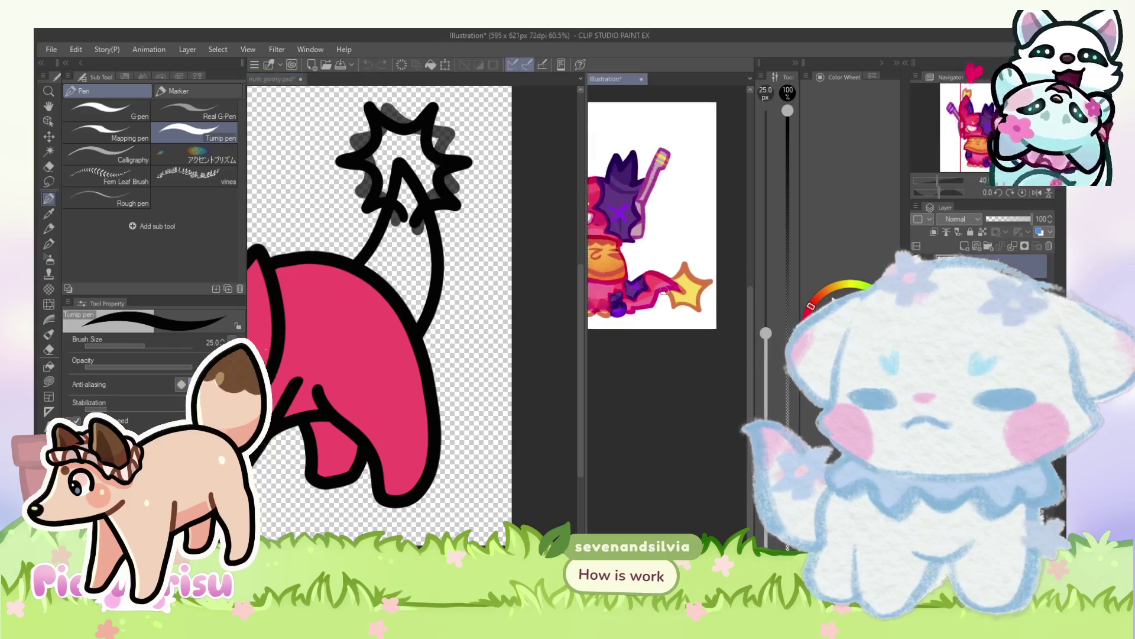
Step: Eyedrop the body pink from the reference and fill the tail with it
alt+click(627, 290)
scroll(493, 305, down, 2)
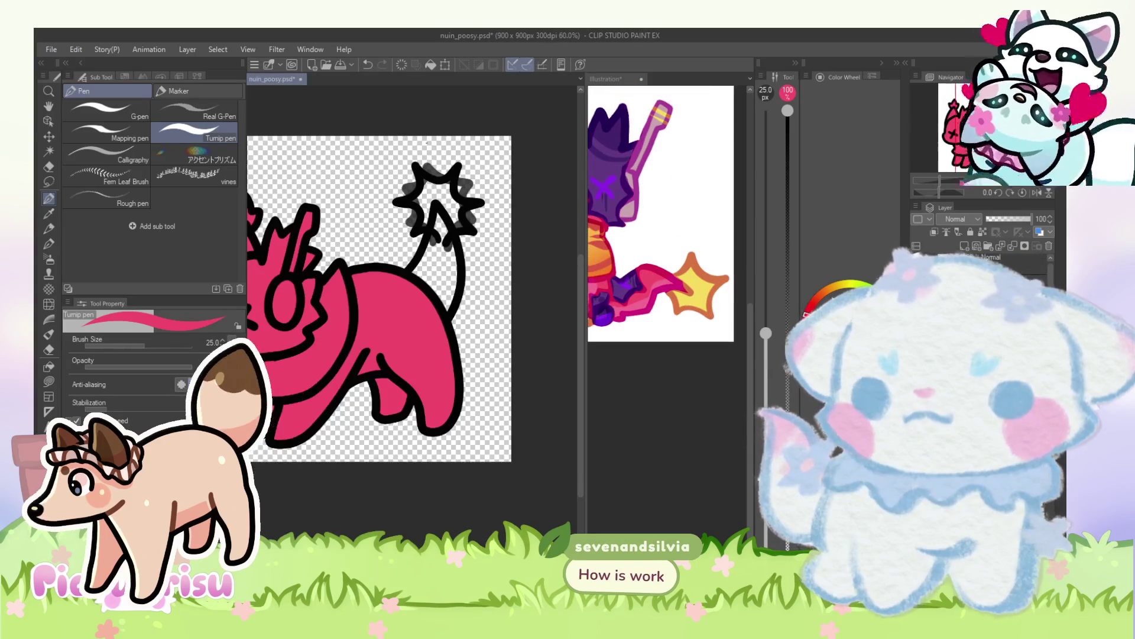
scroll(491, 265, up, 1)
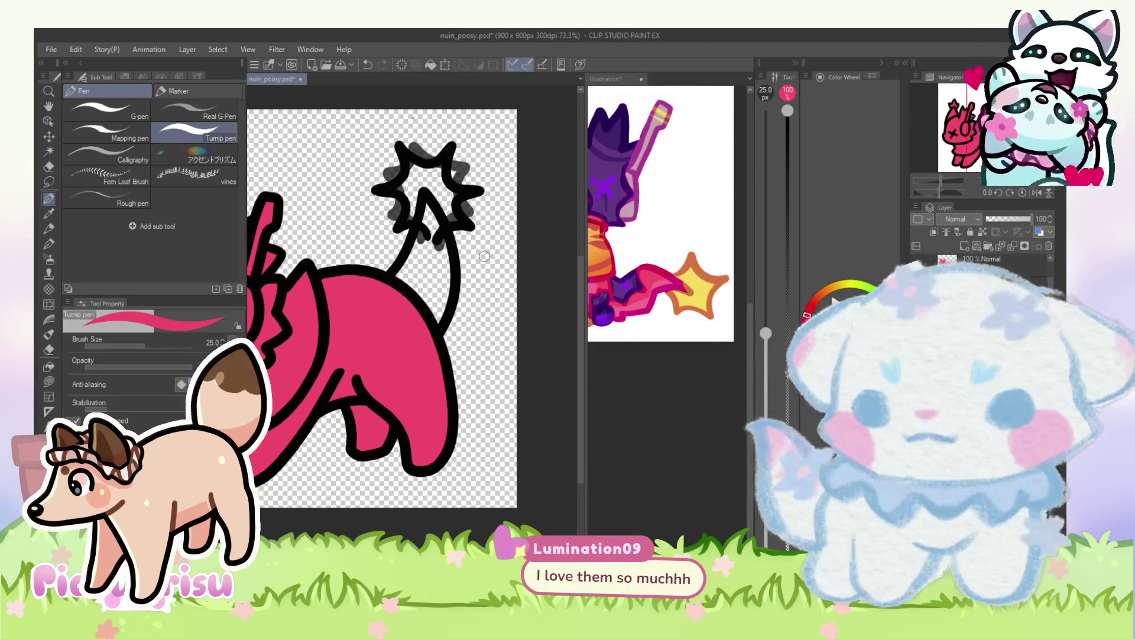
scroll(429, 239, up, 1)
mouse_move(432, 204)
mouse_down()
mouse_move(435, 284)
mouse_move(436, 268)
mouse_up()
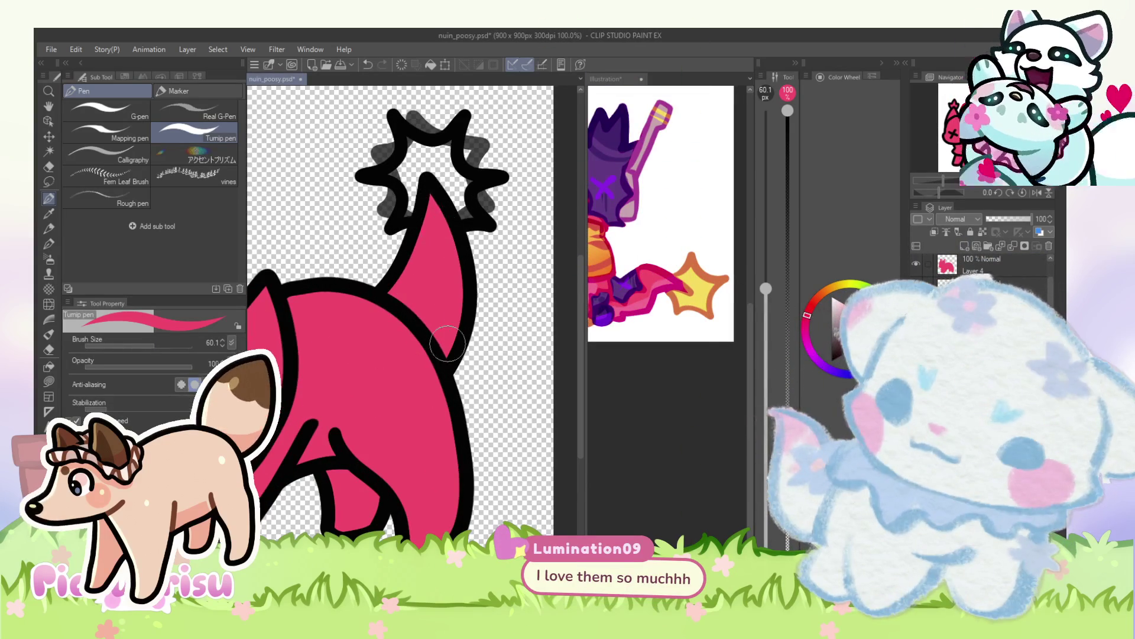
click(643, 302)
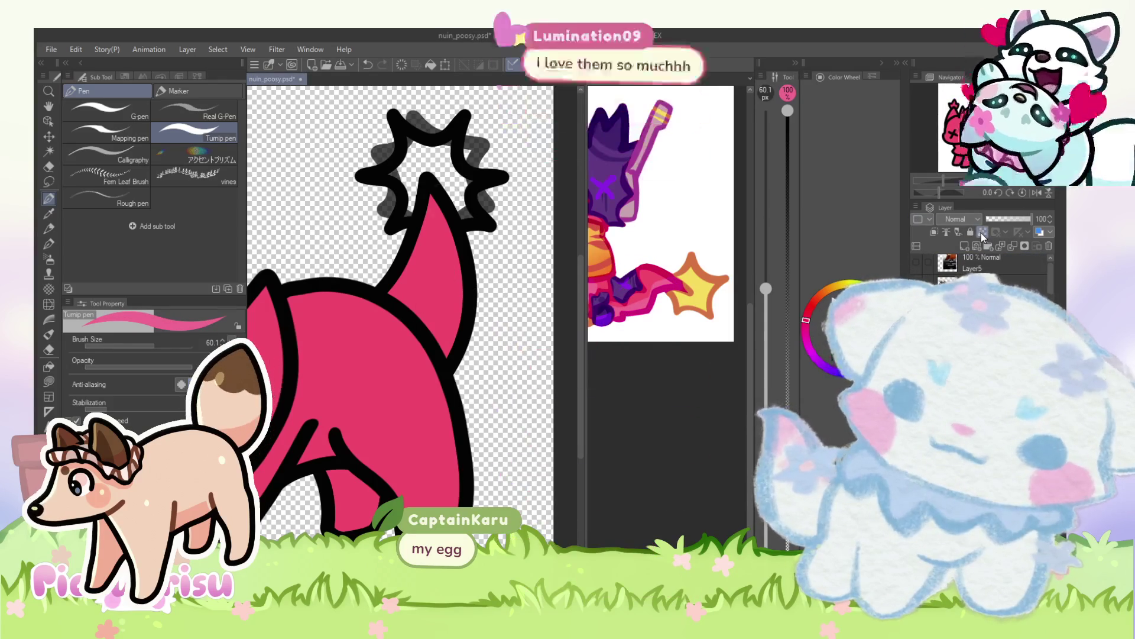
Step: Paint a light pink highlight along the tail and sample purples for the star marking
drag(434, 194, 447, 324)
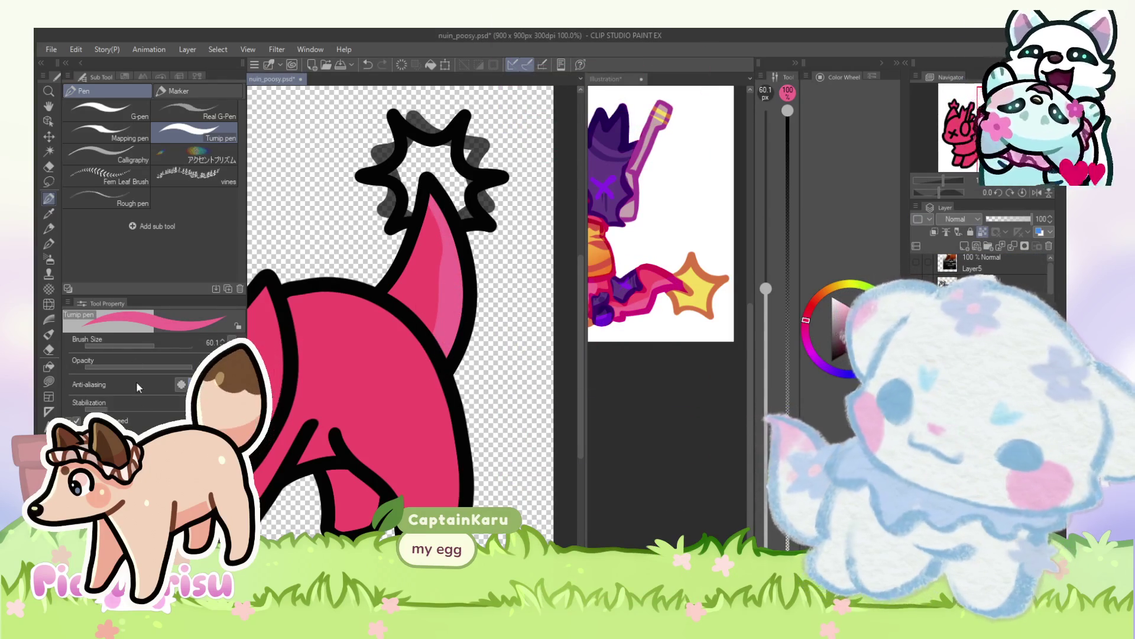
scroll(632, 329, up, 3)
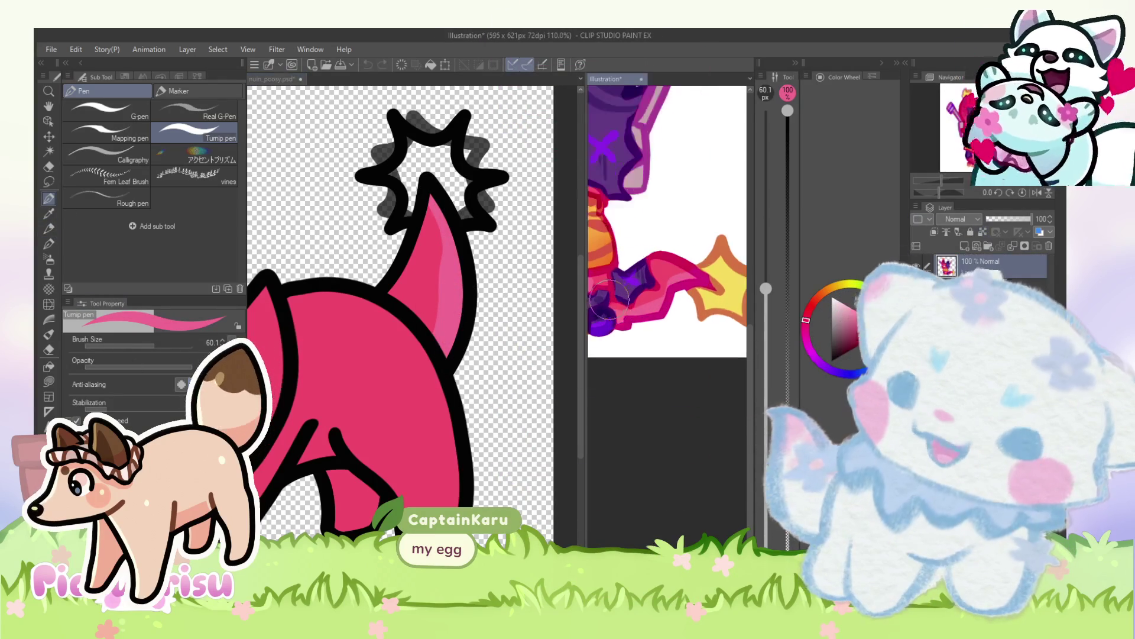
alt+click(636, 275)
scroll(427, 282, down, 2)
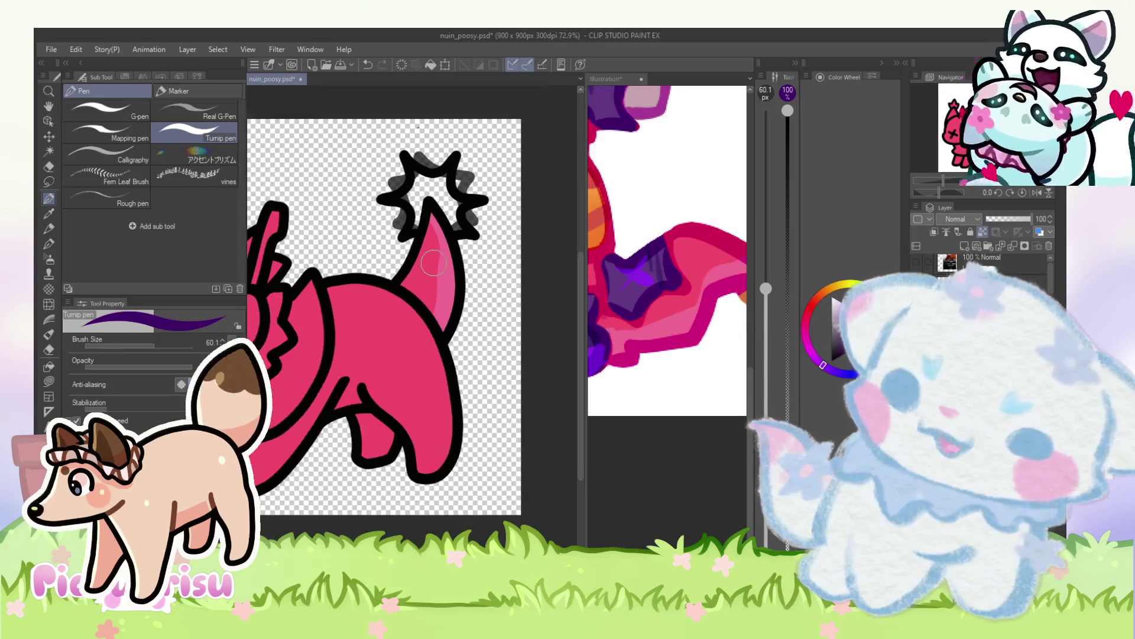
scroll(664, 307, down, 2)
scroll(484, 289, down, 2)
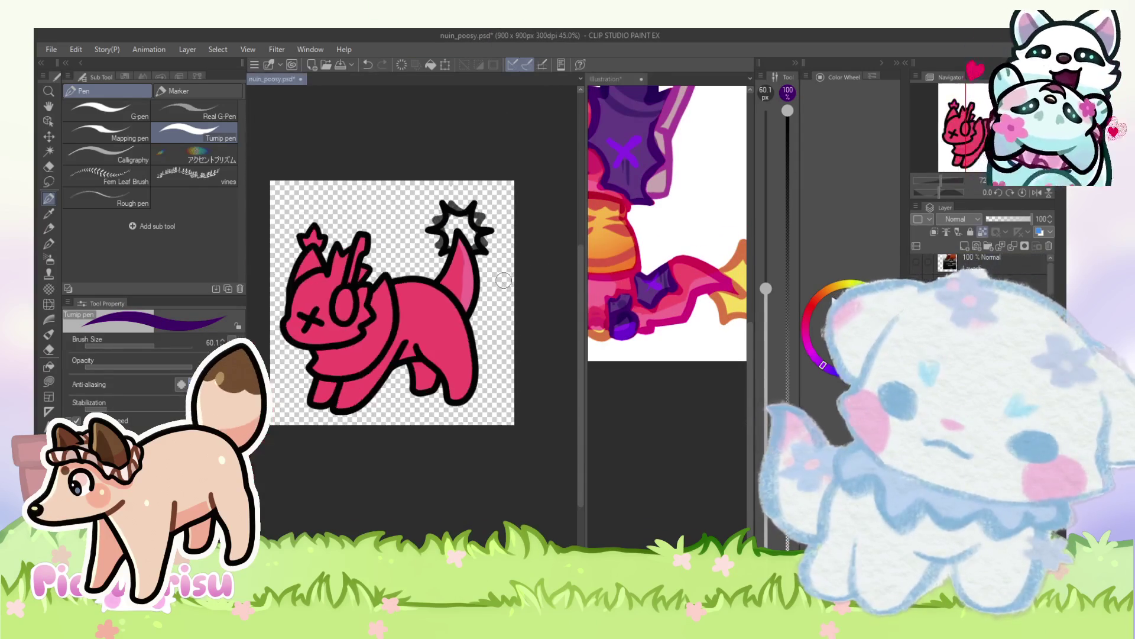
scroll(484, 289, up, 2)
scroll(392, 256, up, 3)
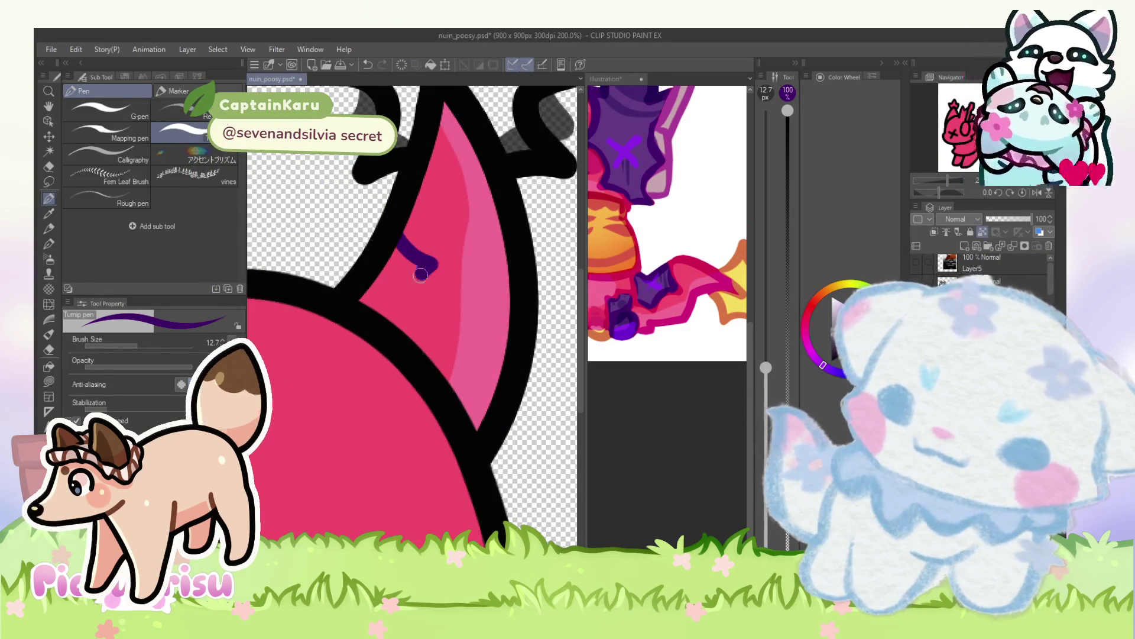
click(646, 296)
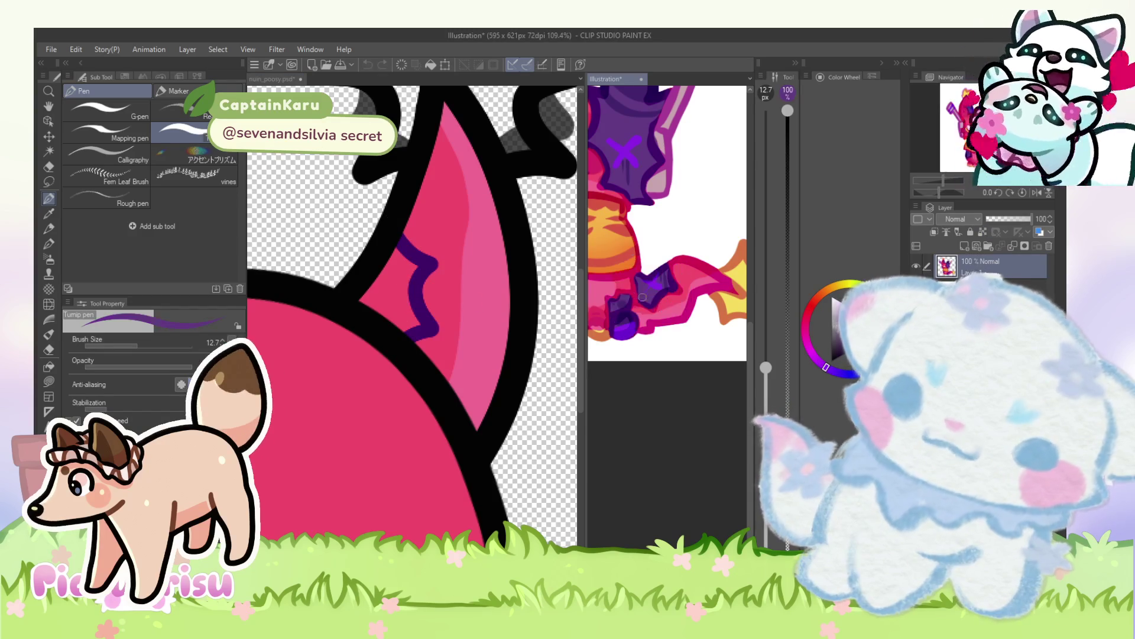
scroll(395, 277, up, 1)
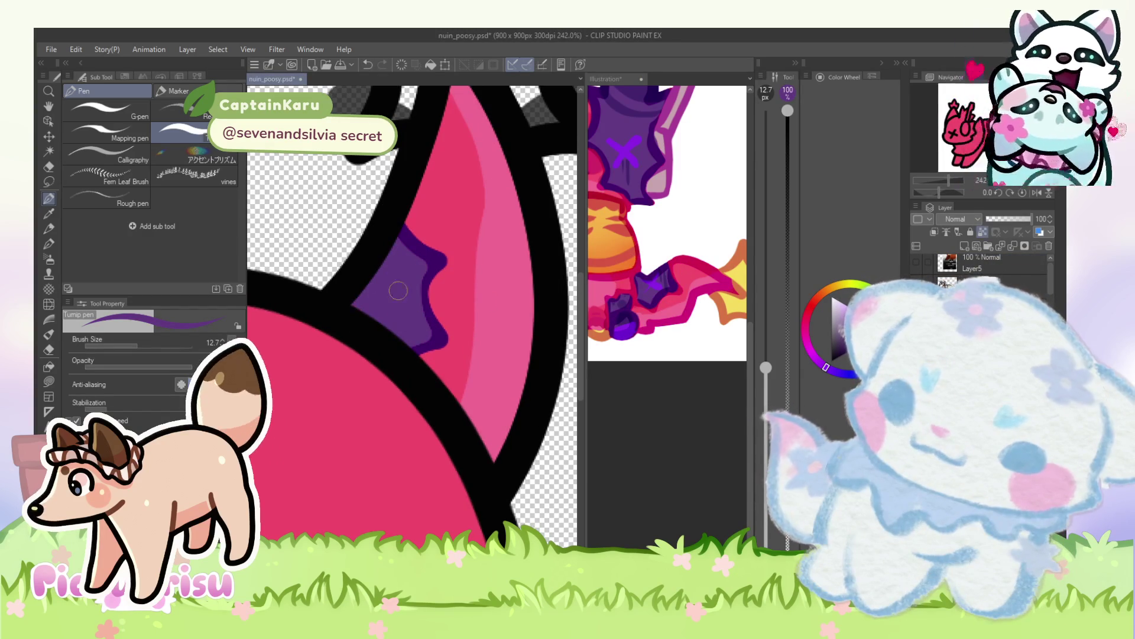
alt+click(437, 244)
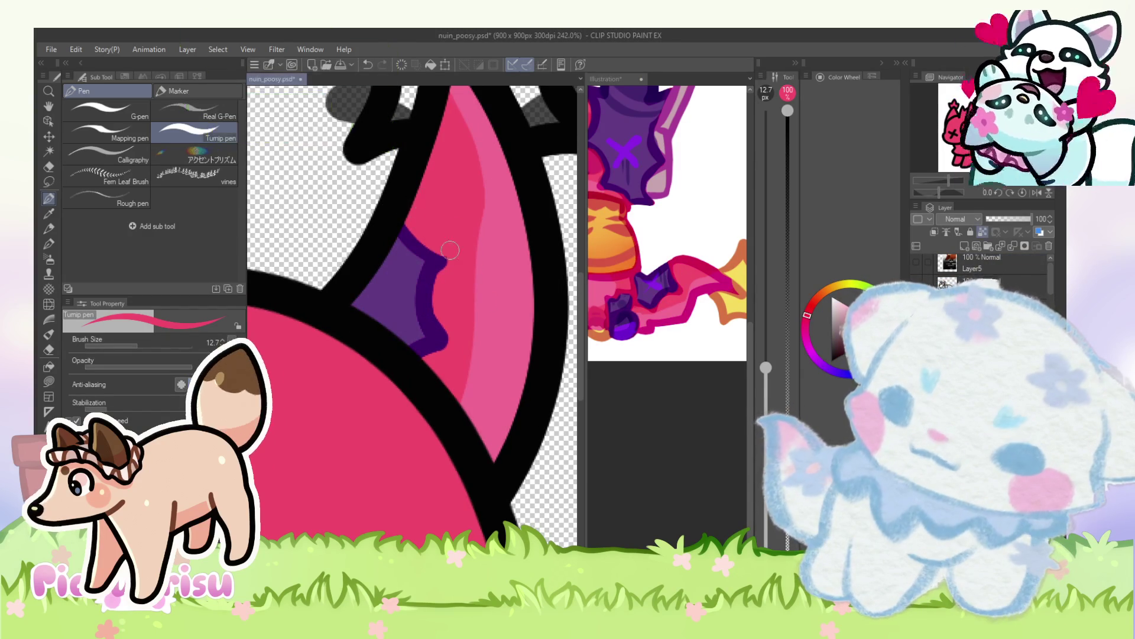
alt+click(653, 287)
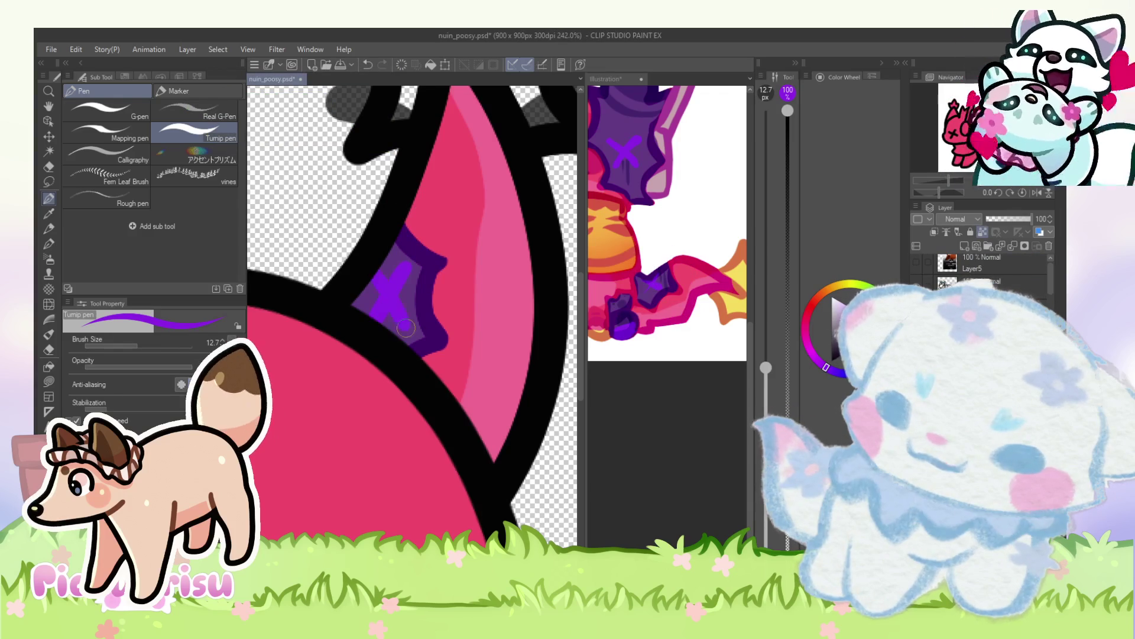
scroll(398, 311, down, 5)
scroll(512, 310, down, 3)
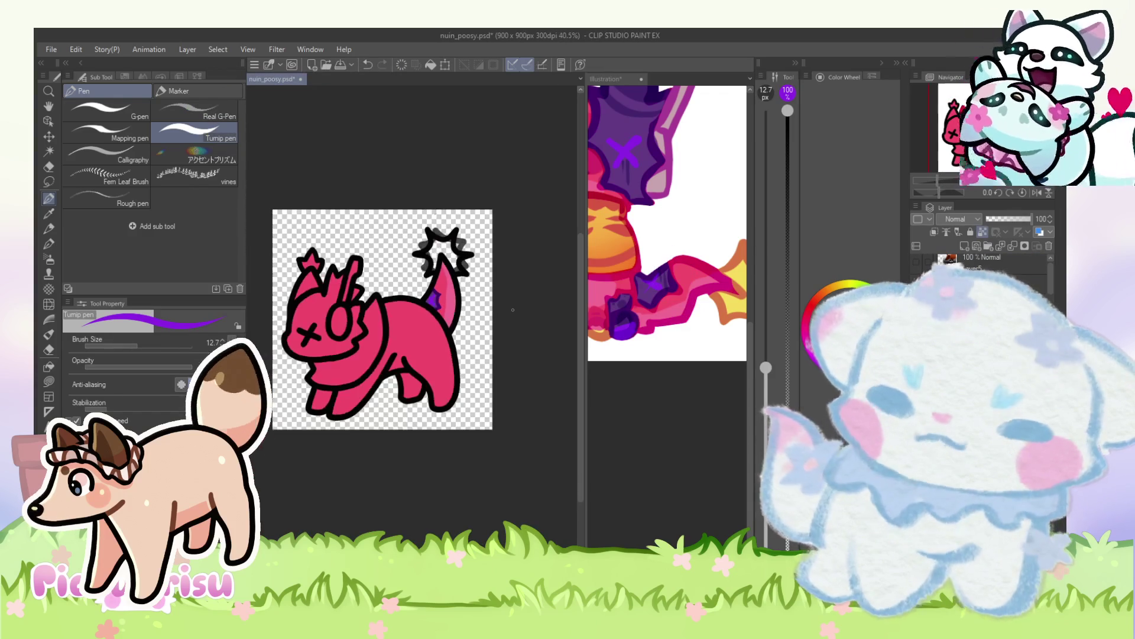
scroll(453, 253, up, 2)
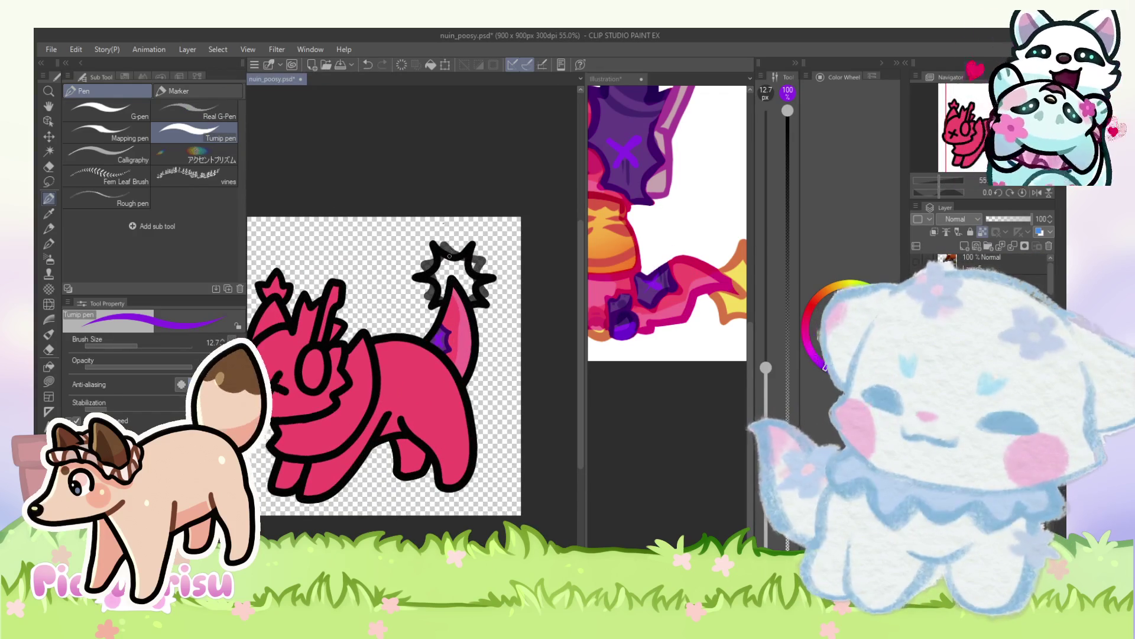
scroll(381, 248, down, 2)
Step: Set the layer to Multiply and shade the lower tail darker pink
click(967, 221)
click(947, 255)
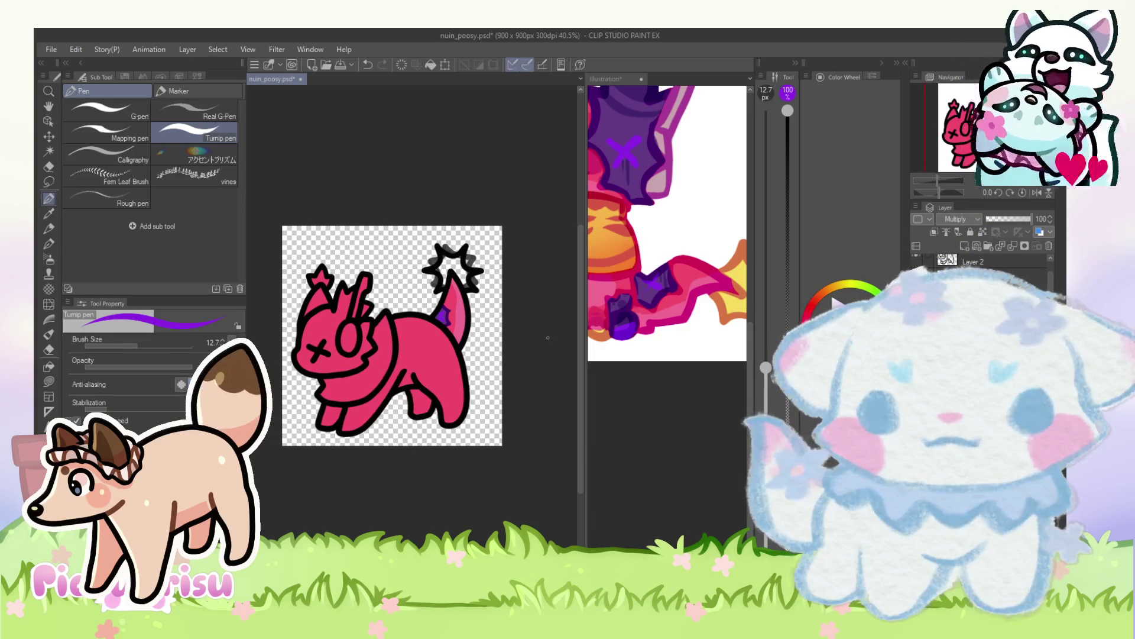
click(645, 253)
alt+click(677, 313)
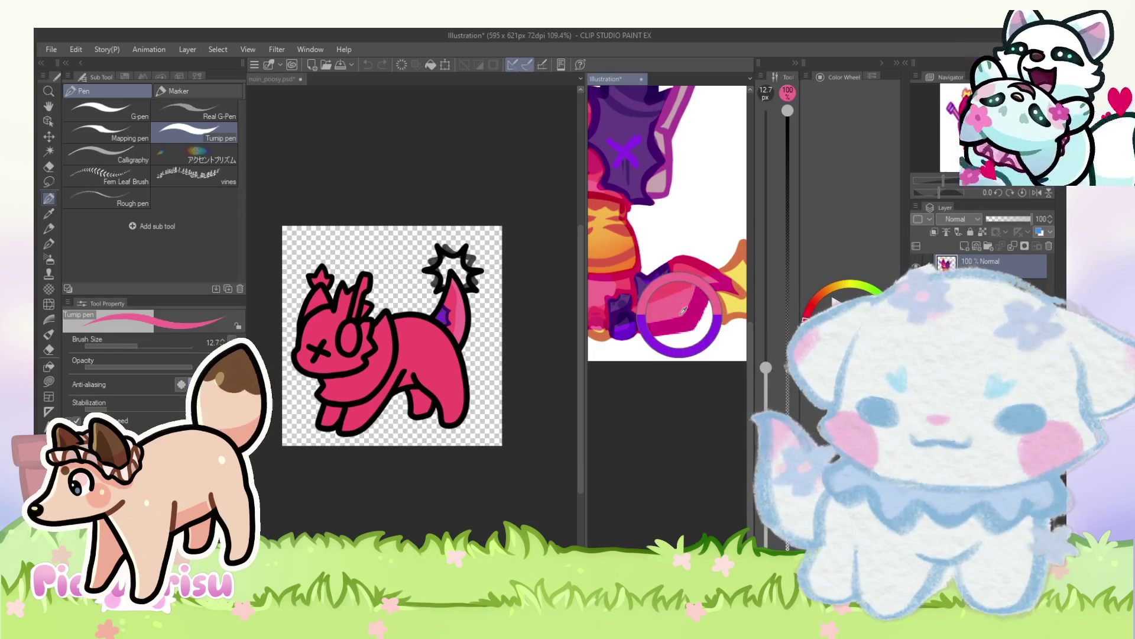
click(574, 333)
scroll(449, 320, up, 5)
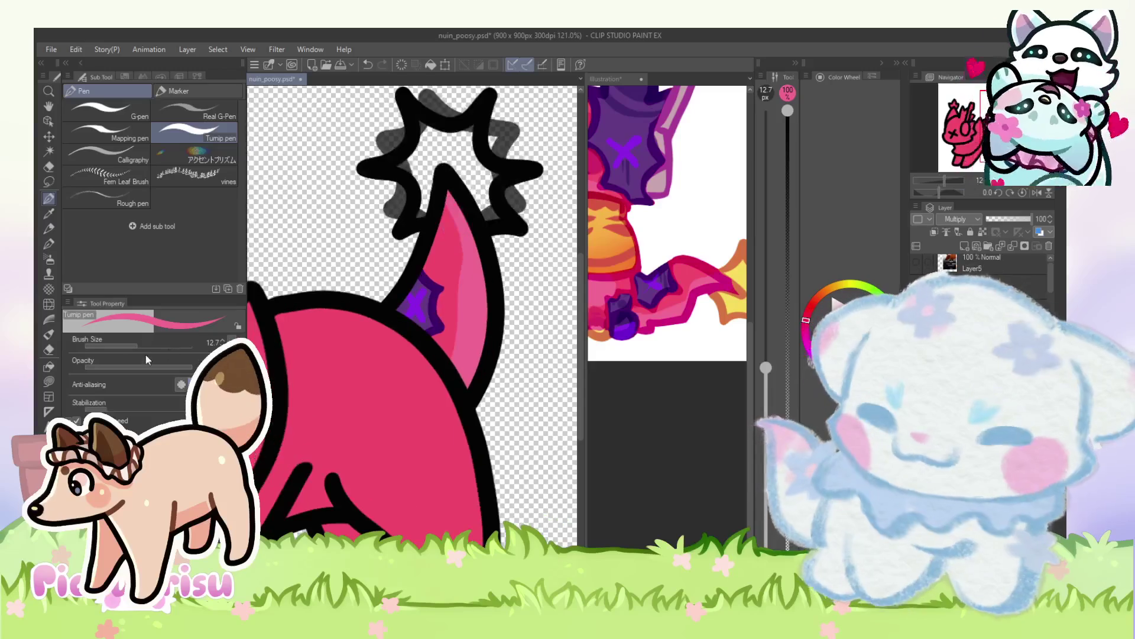
drag(147, 343, 176, 341)
drag(480, 351, 447, 343)
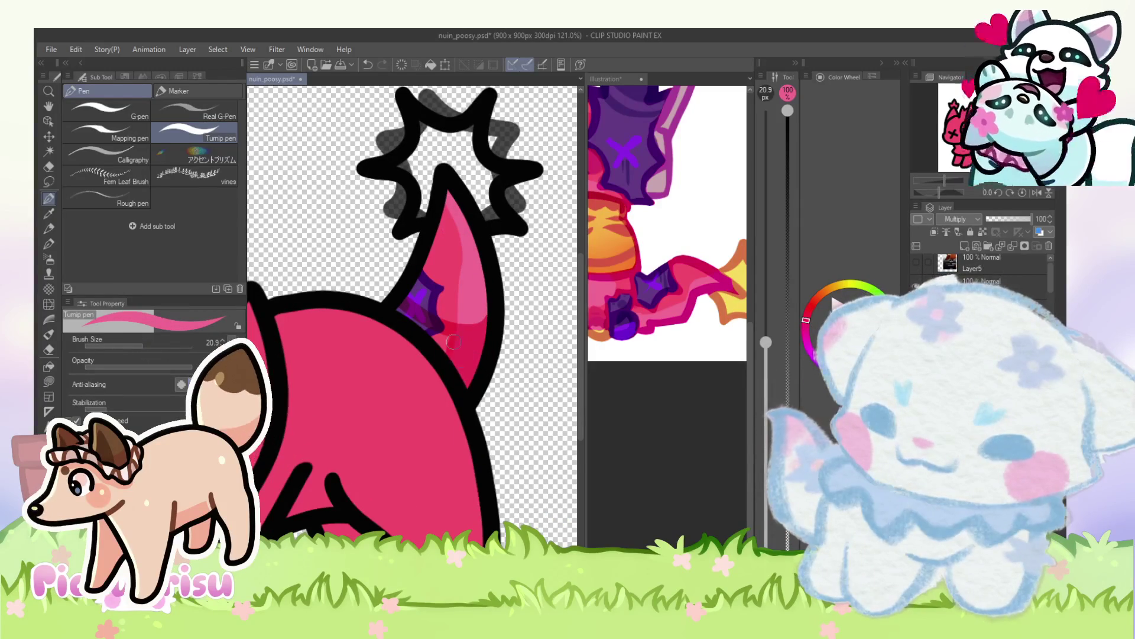
scroll(414, 300, down, 2)
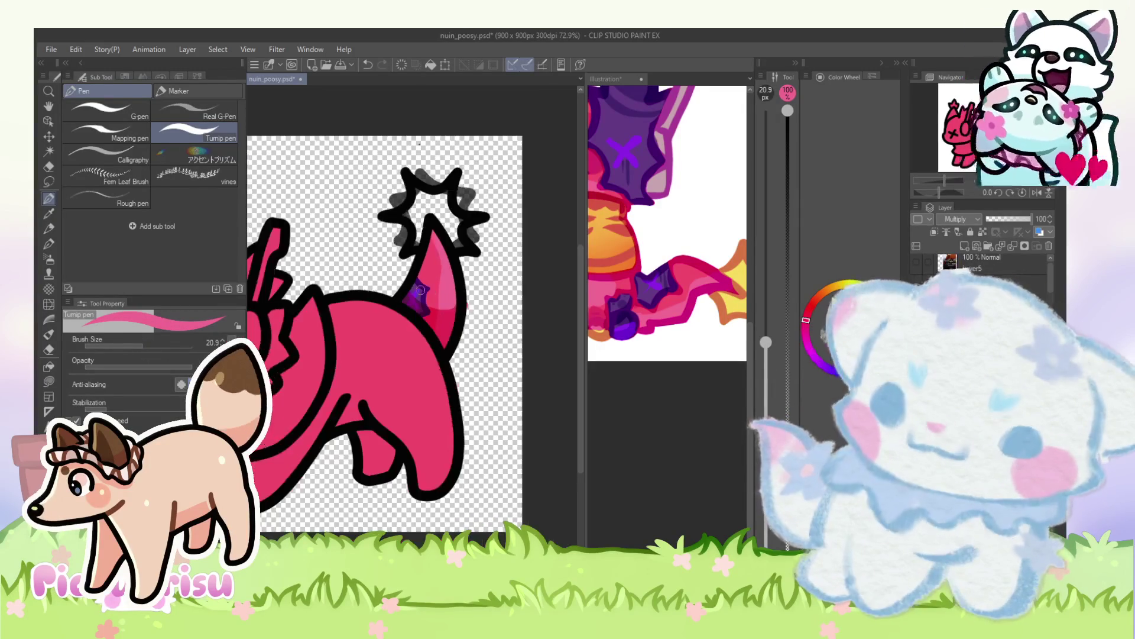
scroll(450, 300, up, 3)
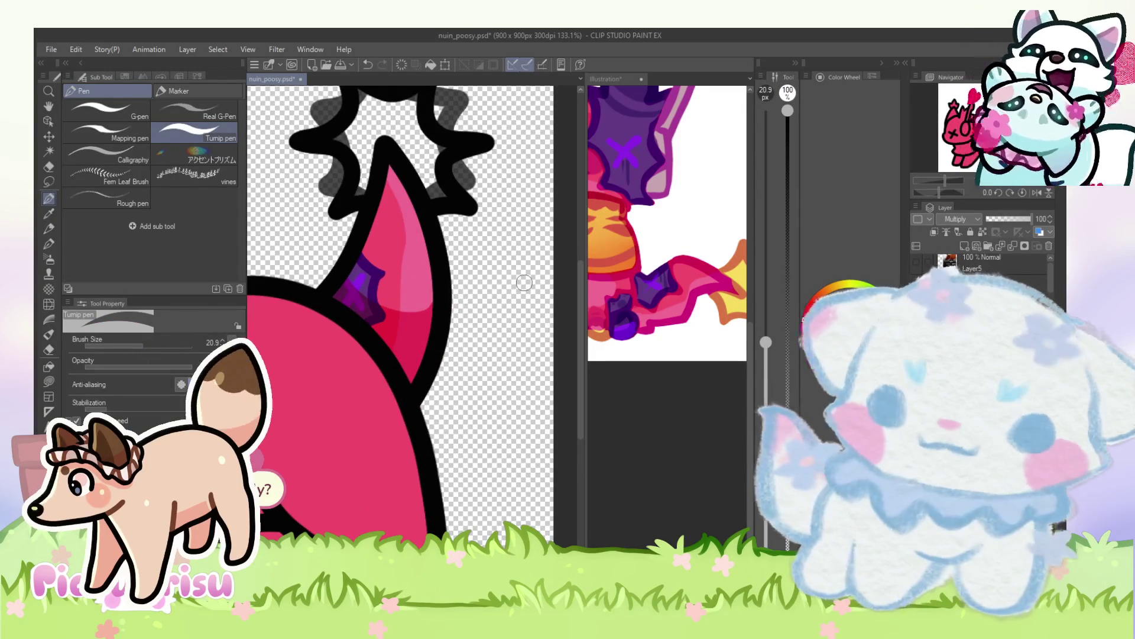
scroll(547, 284, down, 3)
Step: Return the layer to Normal blending and sample yellow from the reference's star
click(959, 218)
click(964, 226)
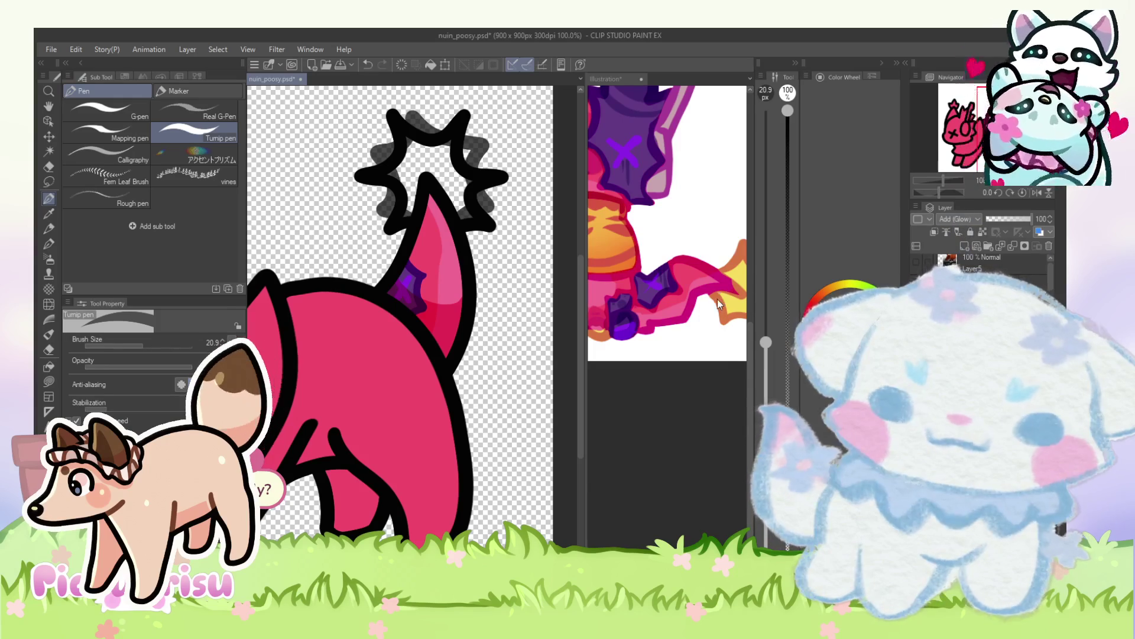
alt+click(740, 270)
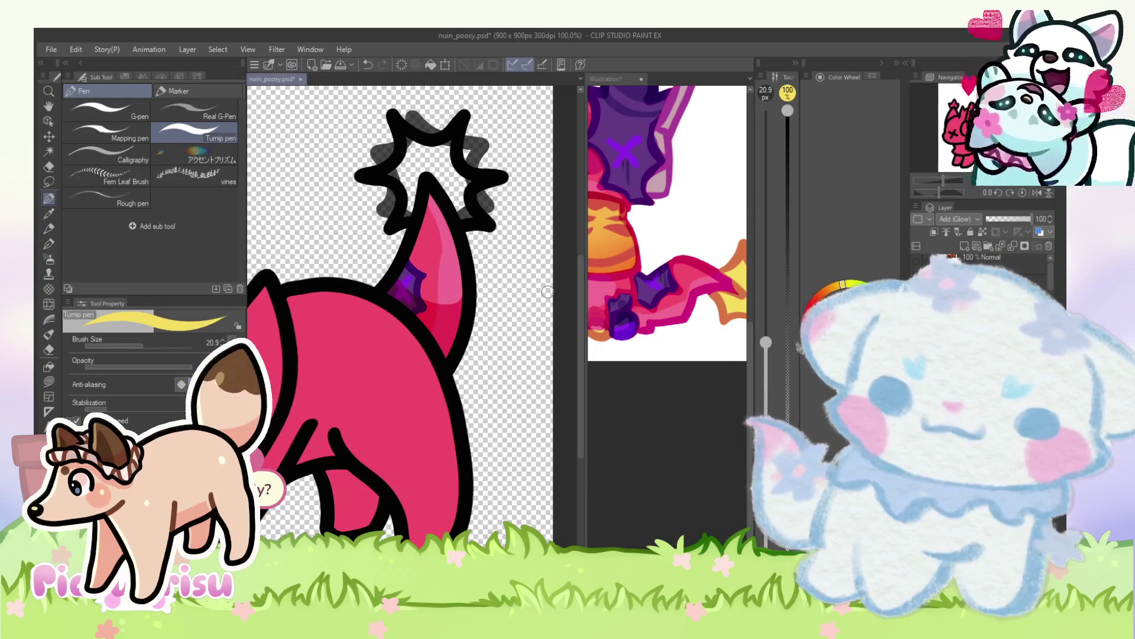
scroll(443, 258, up, 2)
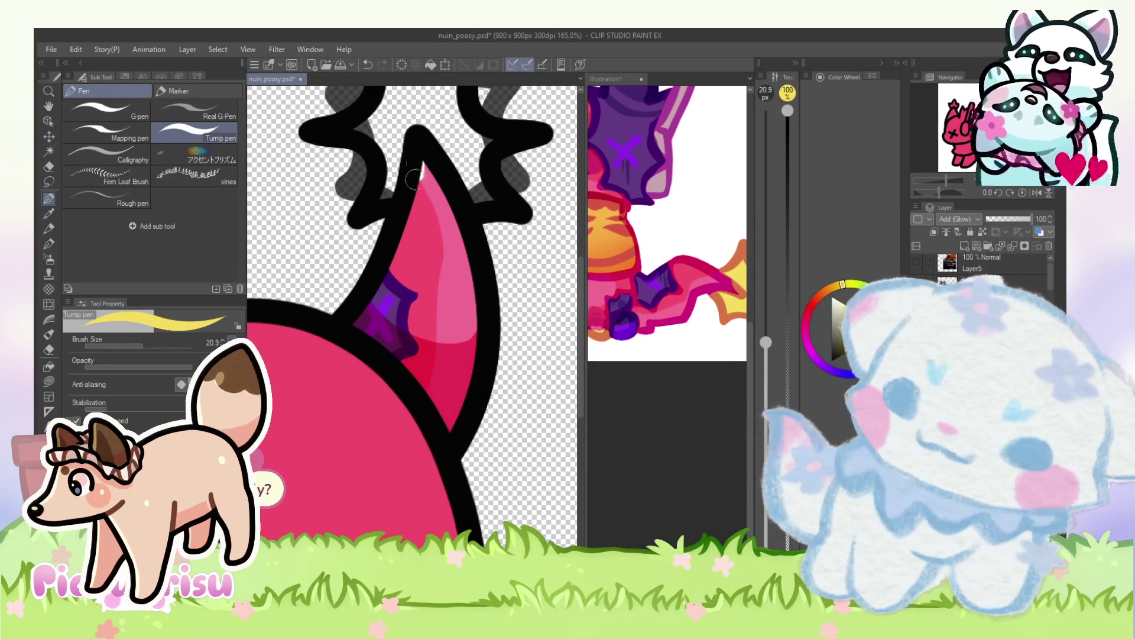
scroll(492, 256, down, 3)
scroll(492, 256, up, 1)
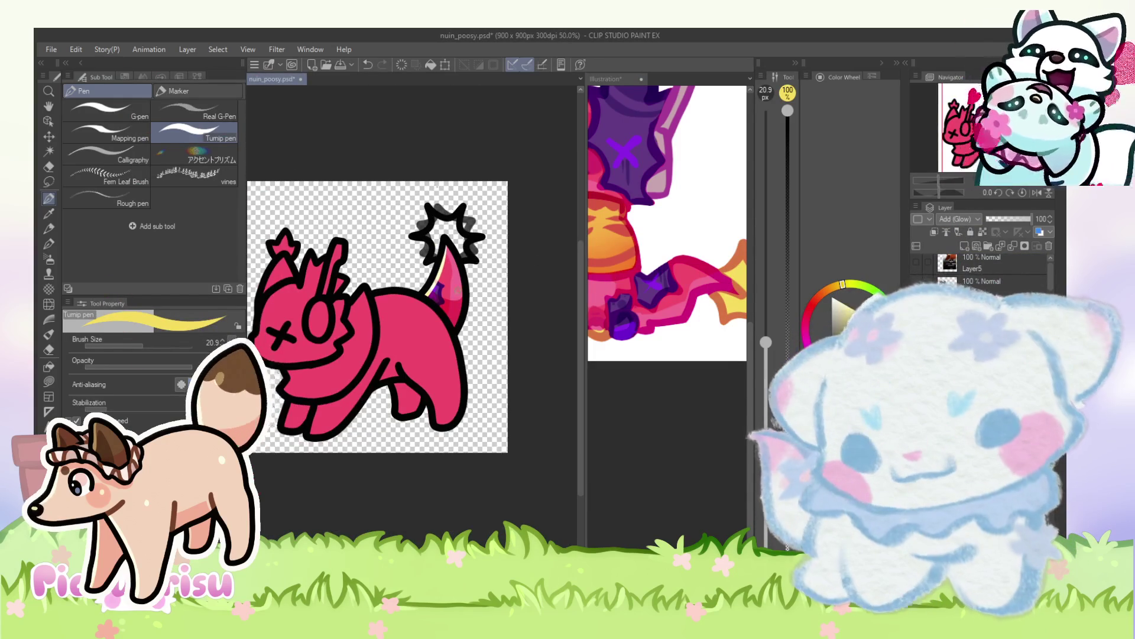
alt+click(455, 287)
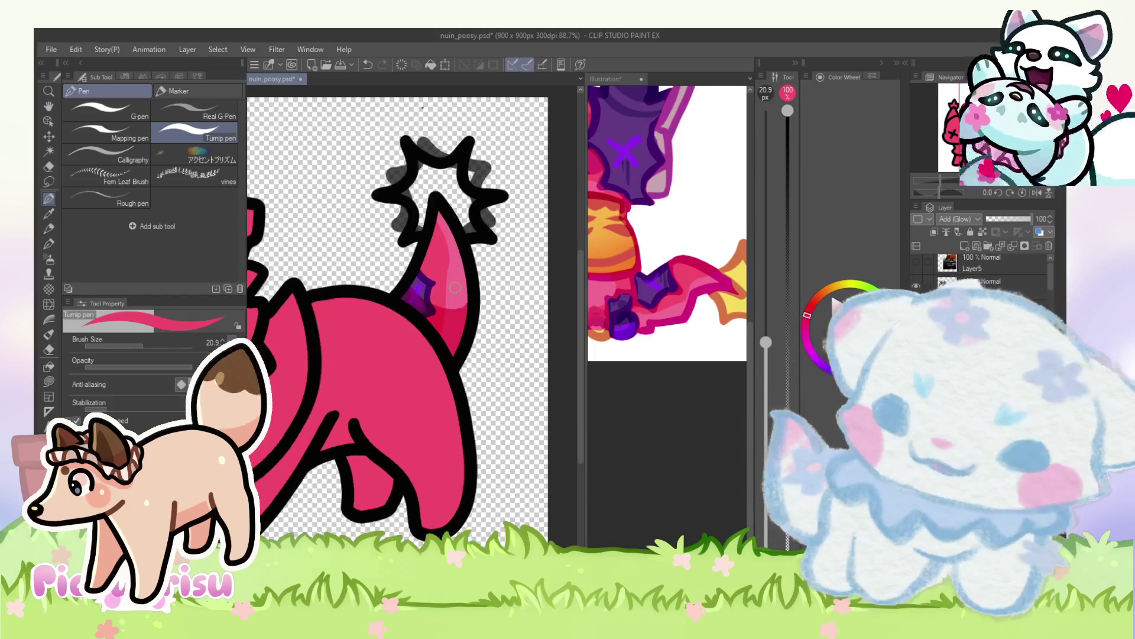
scroll(450, 278, up, 2)
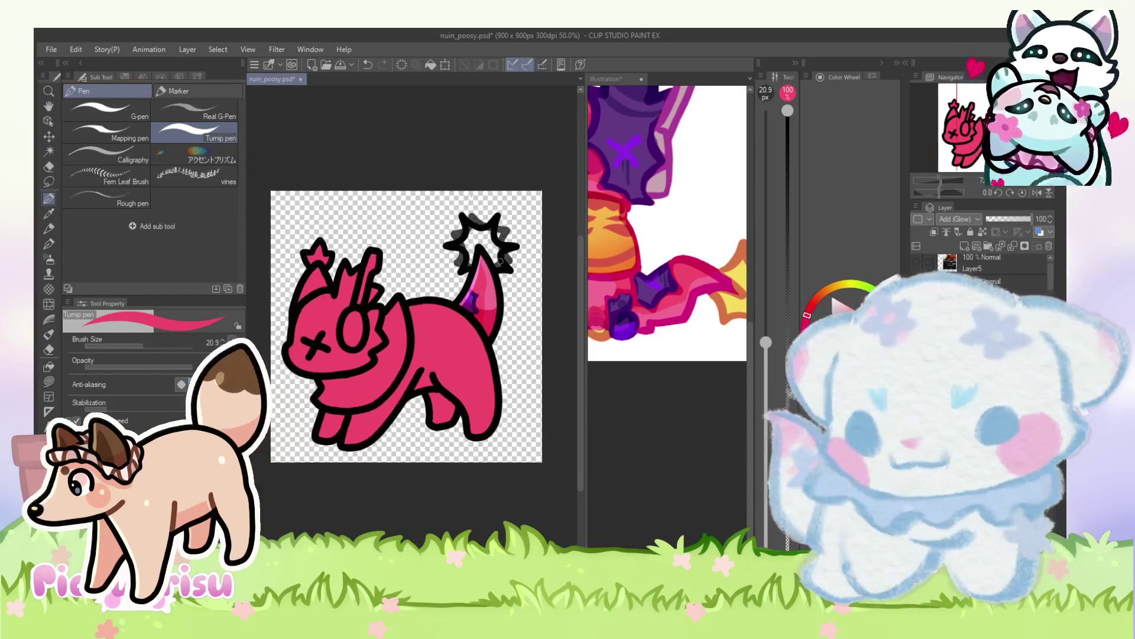
alt+click(739, 267)
key(ctrl+Tab)
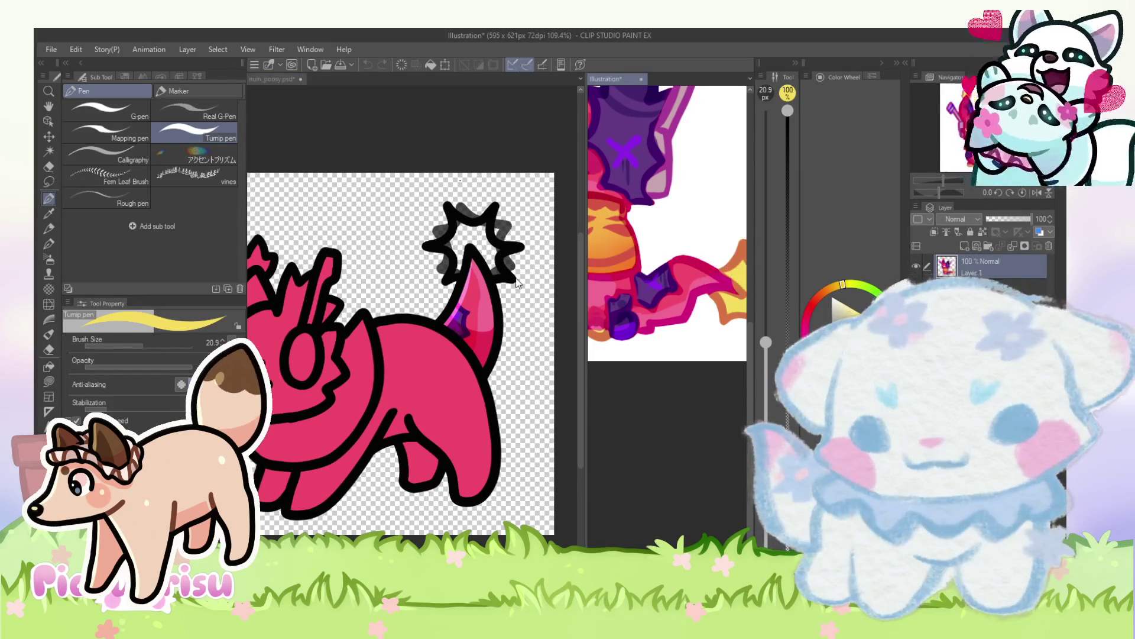
key(ctrl+z)
key(ctrl+z)
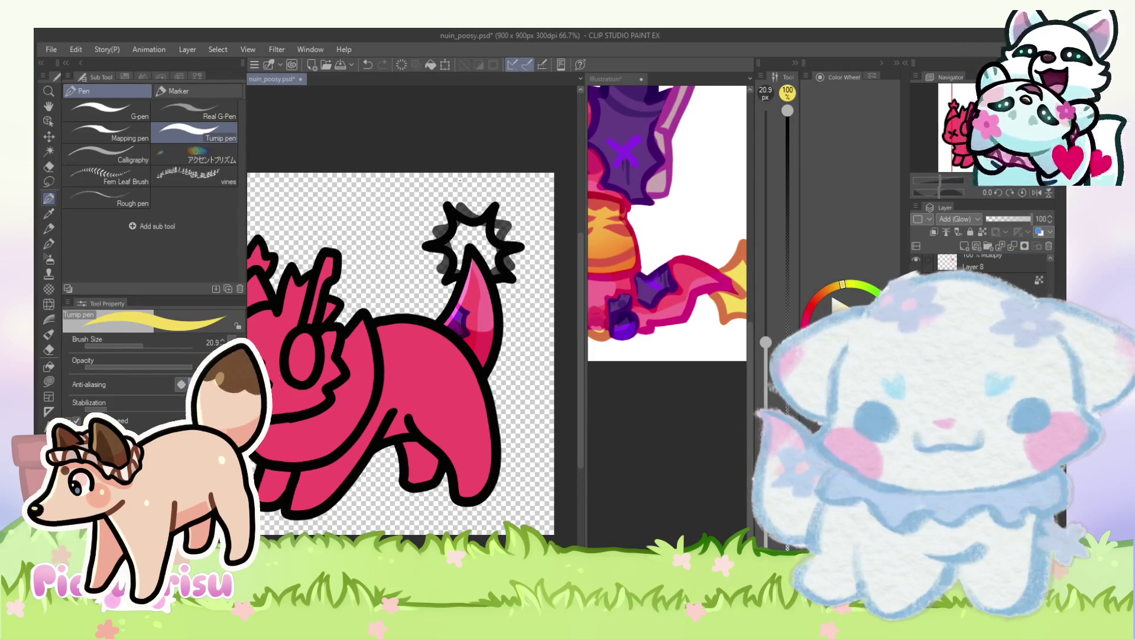
scroll(499, 213, up, 3)
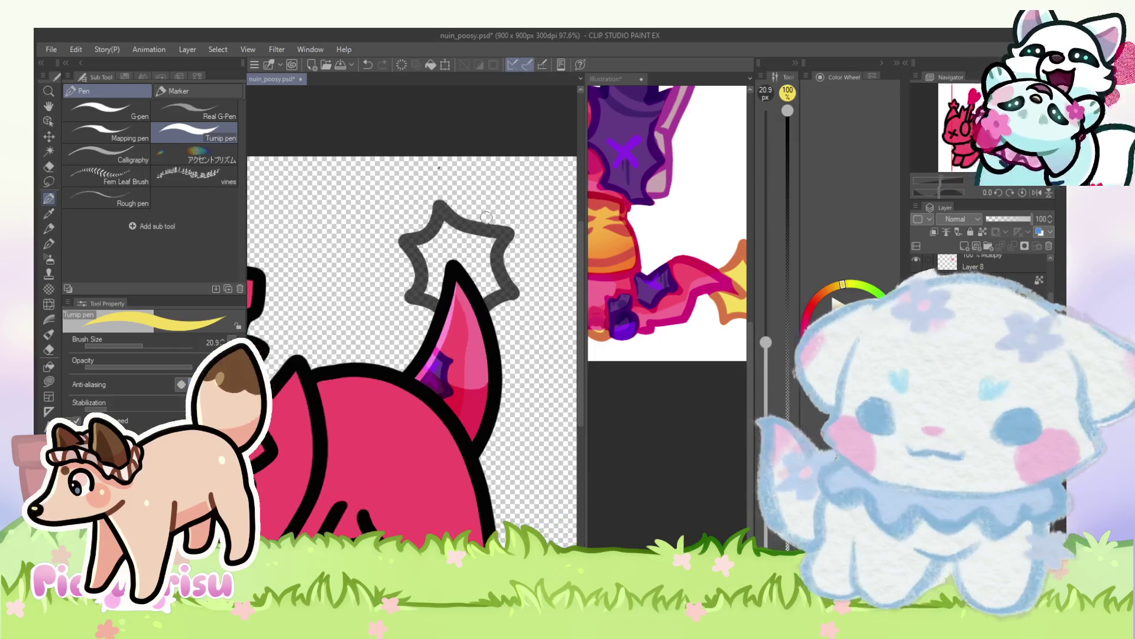
Step: Colour the tail-tip star yellow
click(1026, 218)
drag(1027, 218, 1032, 218)
mouse_move(413, 250)
mouse_down()
mouse_move(430, 292)
mouse_move(473, 237)
mouse_move(488, 308)
mouse_up()
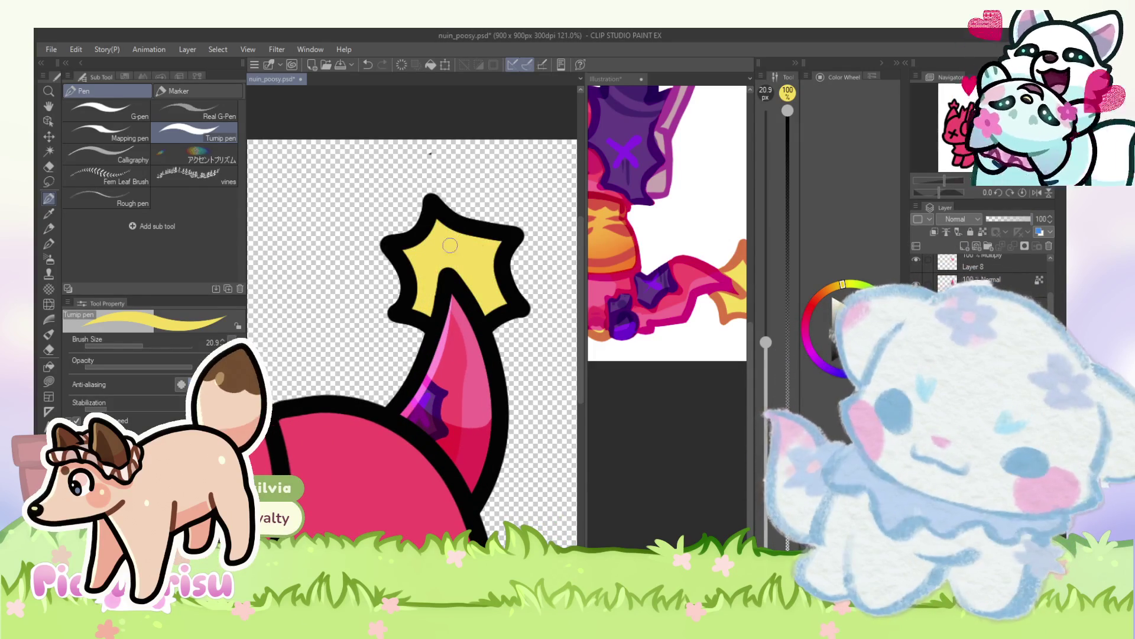
key(ctrl+minus)
Step: Paint the star's outline orange with an enlarged brush, then undo that attempt
click(158, 345)
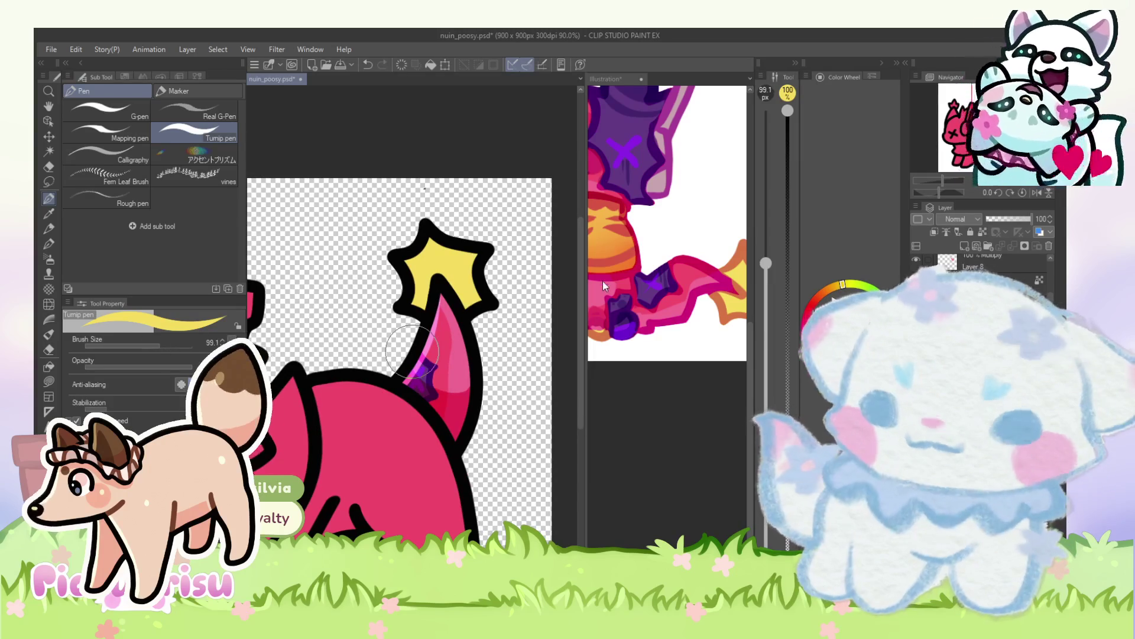
alt+click(736, 253)
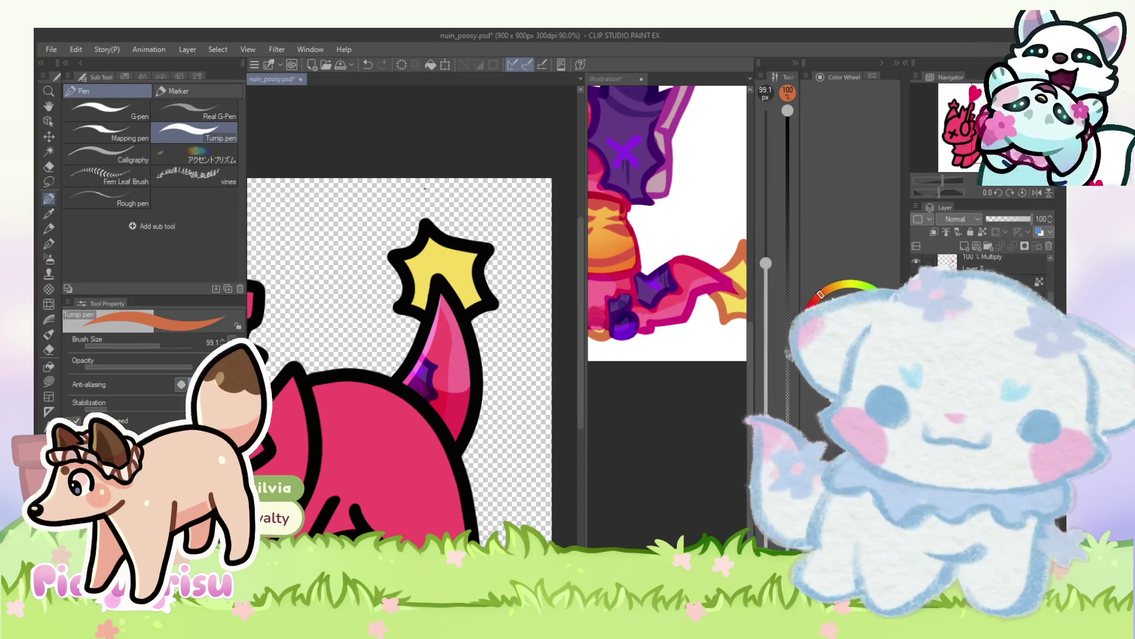
mouse_move(402, 260)
mouse_down()
mouse_move(451, 269)
mouse_move(494, 302)
mouse_up()
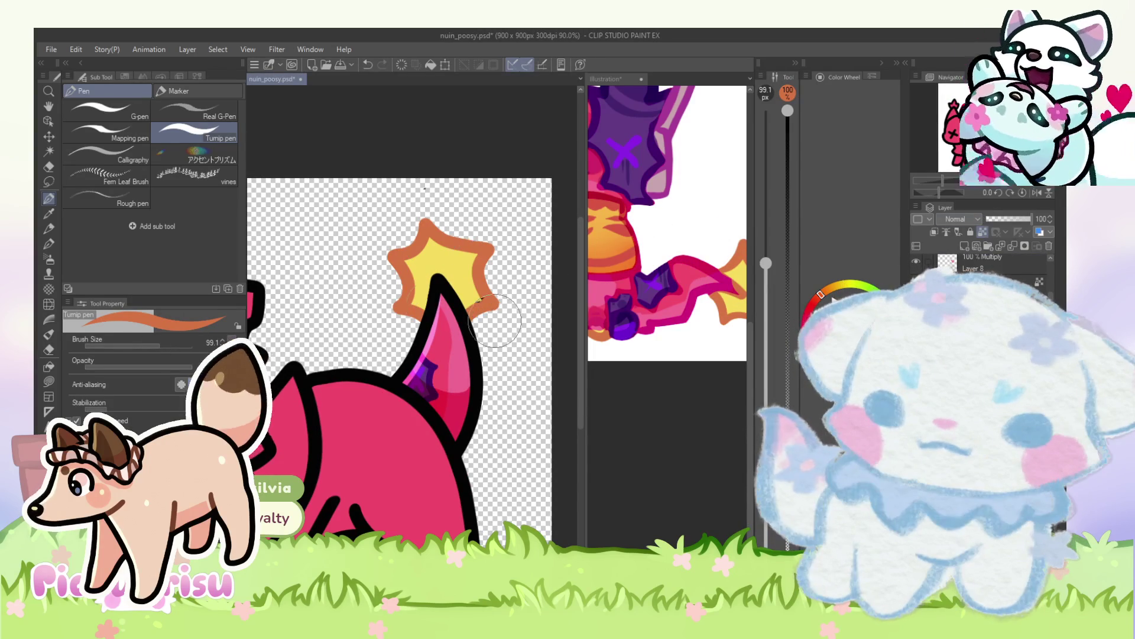
key(ctrl+minus)
scroll(982, 267, down, 1)
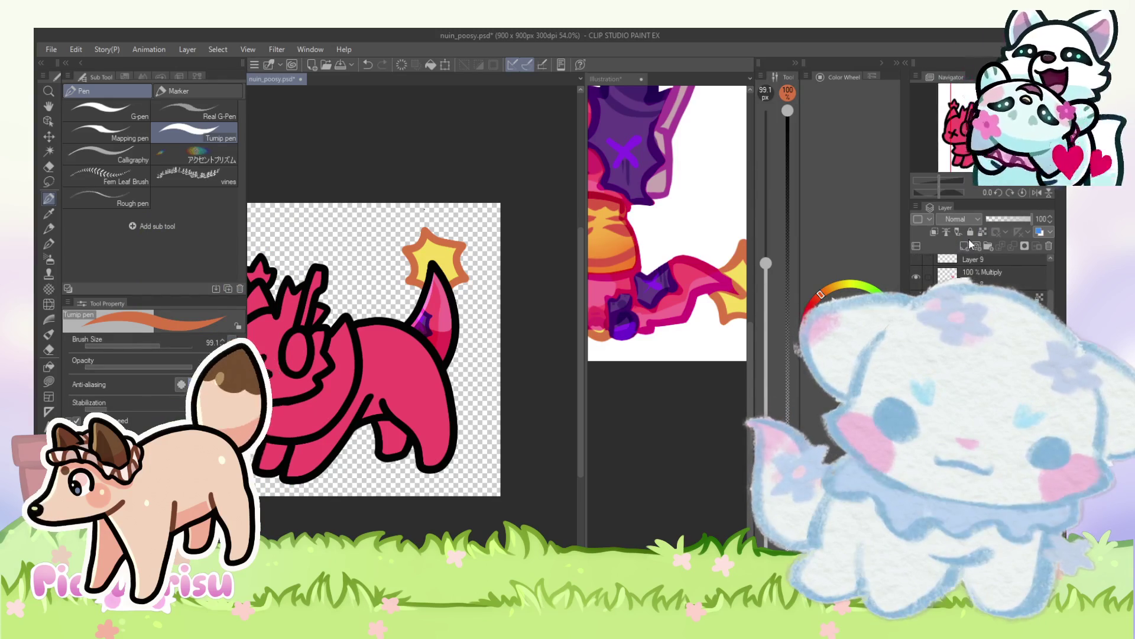
scroll(454, 249, up, 3)
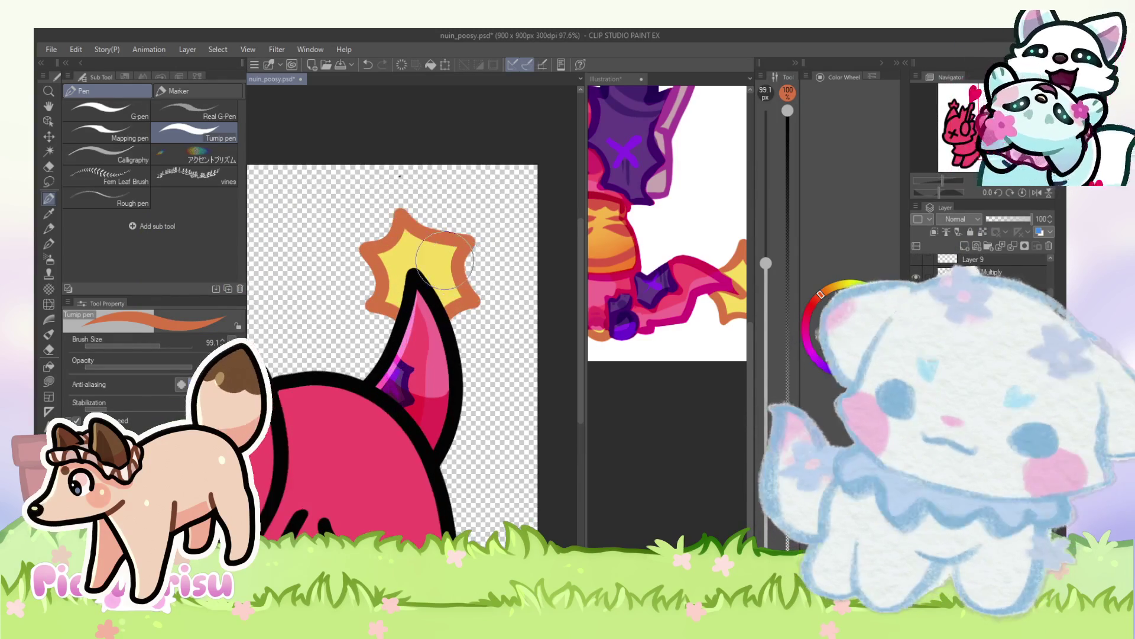
alt+click(454, 249)
key(ctrl+z)
key(ctrl+z)
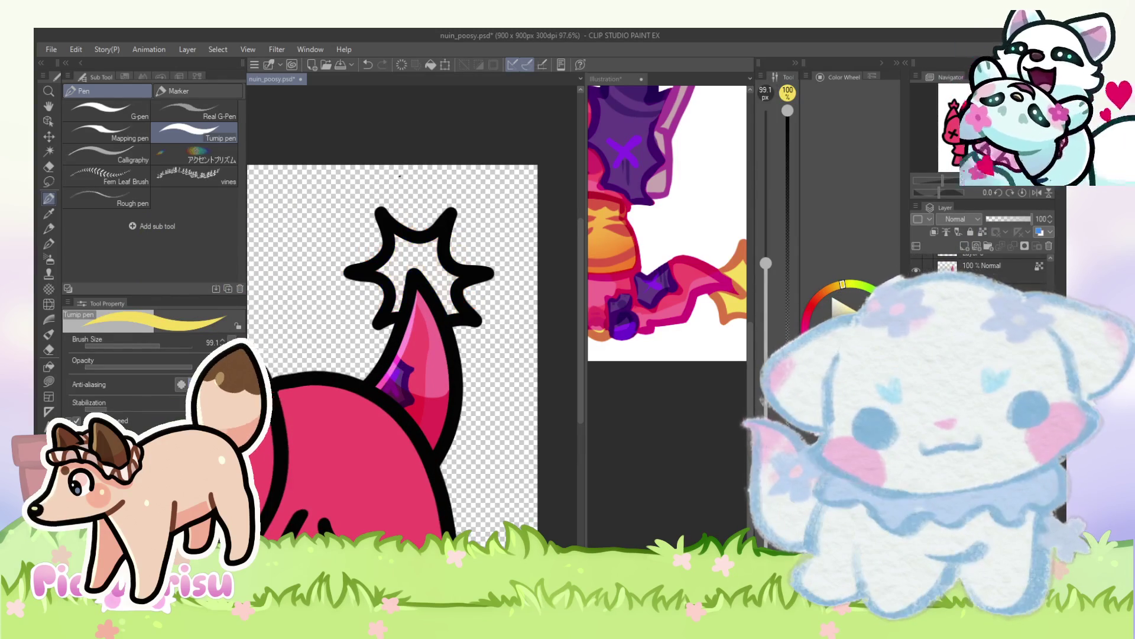
Step: Brush yellow fill back inside the star
scroll(417, 251, up, 2)
mouse_move(384, 277)
mouse_down()
mouse_move(402, 252)
mouse_move(391, 235)
mouse_move(448, 299)
mouse_up()
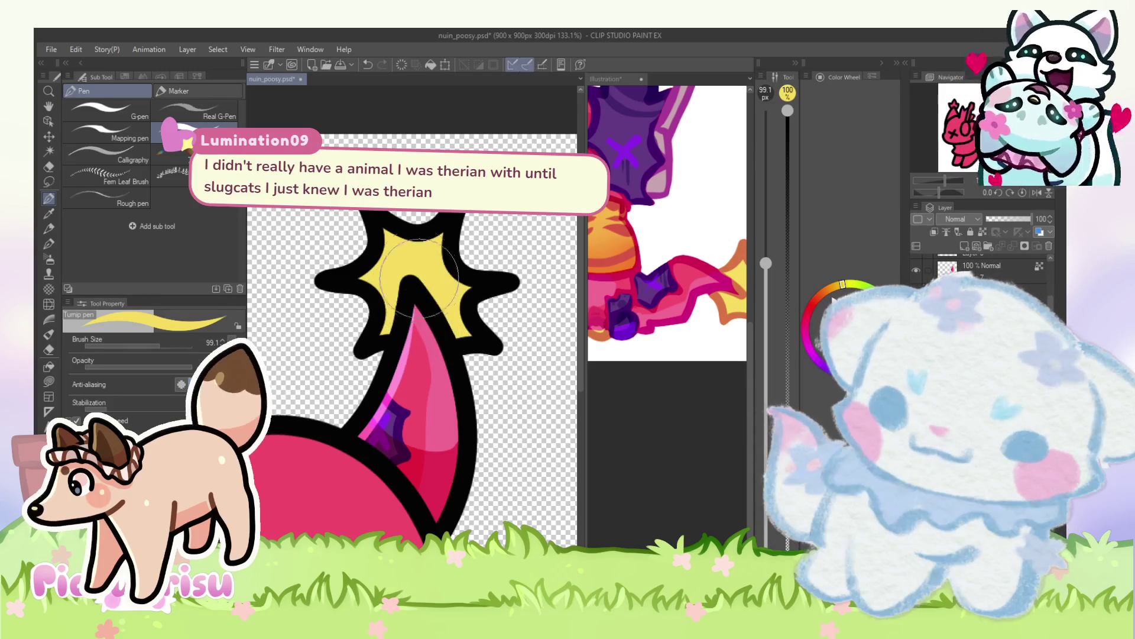
scroll(381, 252, down, 3)
Step: Sample orange and, with transparent pixels locked, paint the star's outline orange
drag(674, 253, 727, 255)
click(519, 278)
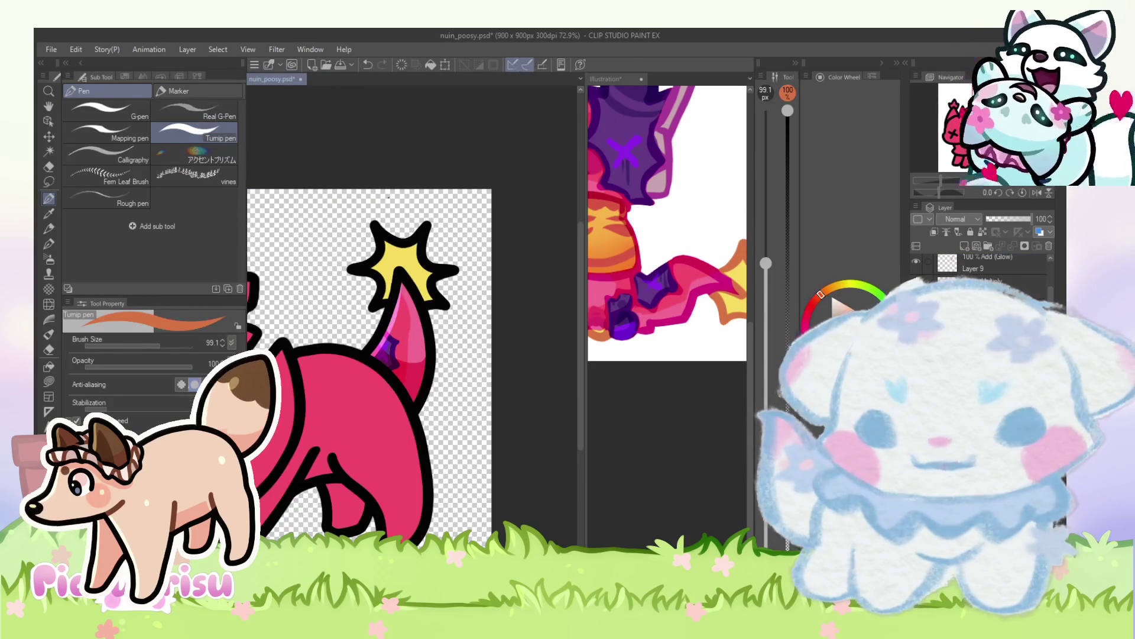
click(982, 232)
mouse_move(361, 248)
mouse_down()
mouse_move(402, 233)
mouse_move(450, 278)
mouse_up()
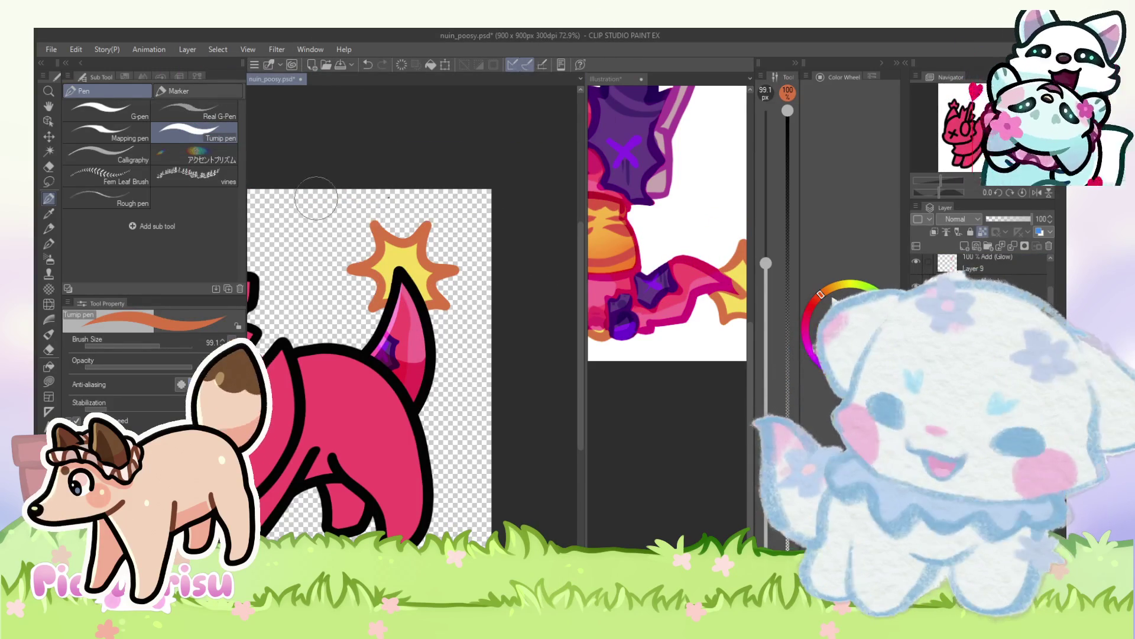
scroll(290, 224, down, 2)
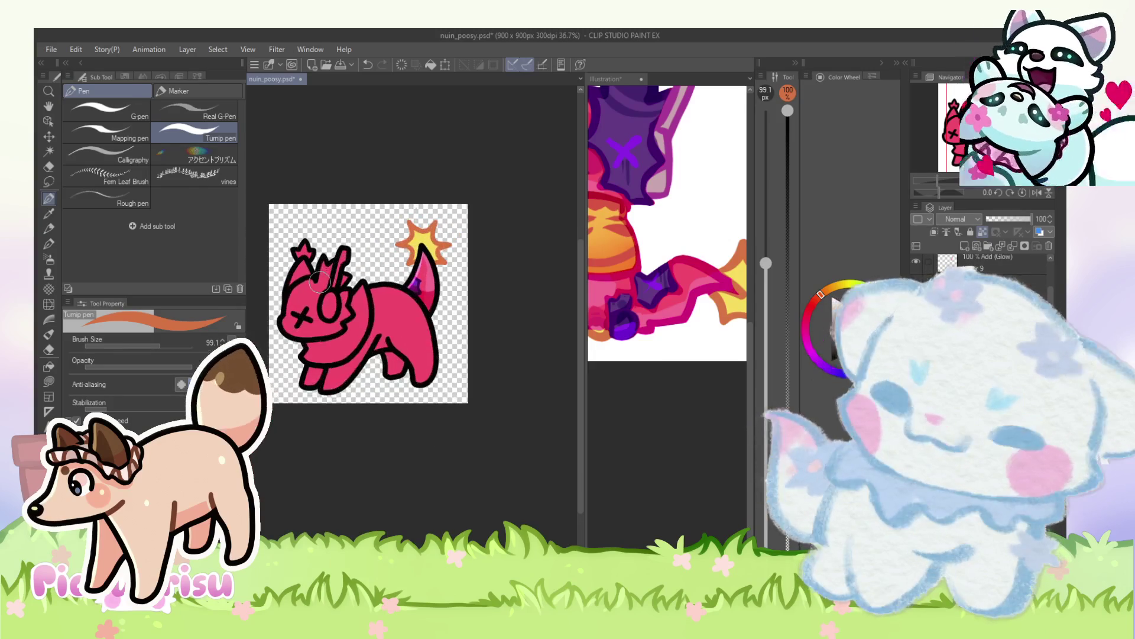
Step: Sample a darker crimson-pink from the reference illustration and raise the brush size to about 301
scroll(367, 256, up, 2)
alt+click(696, 281)
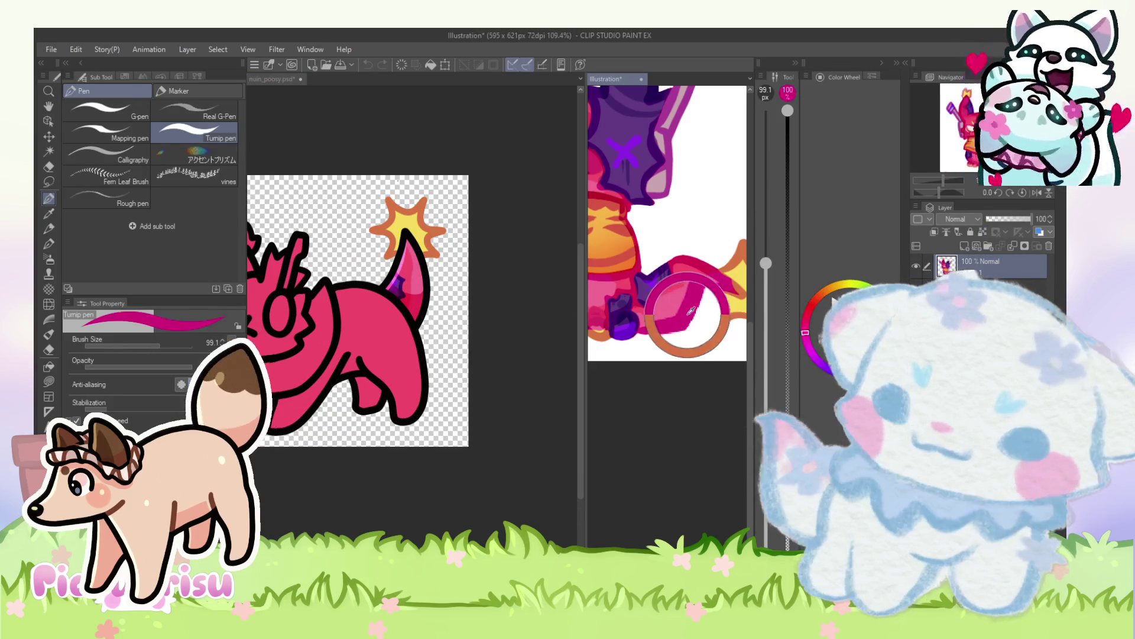
drag(696, 281, 710, 264)
click(504, 261)
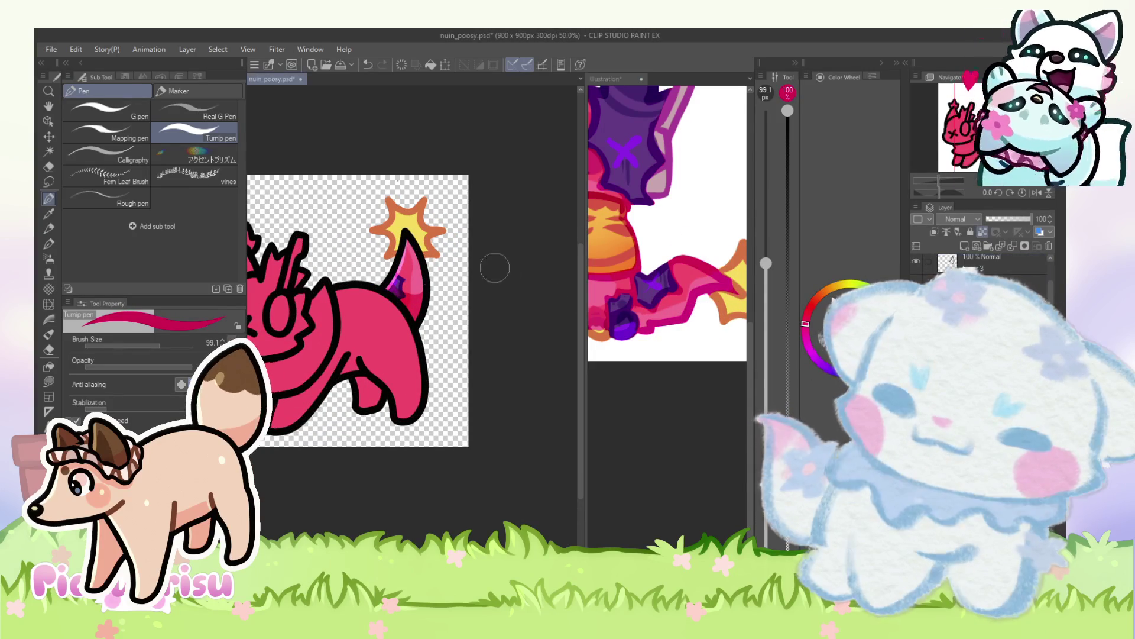
click(171, 344)
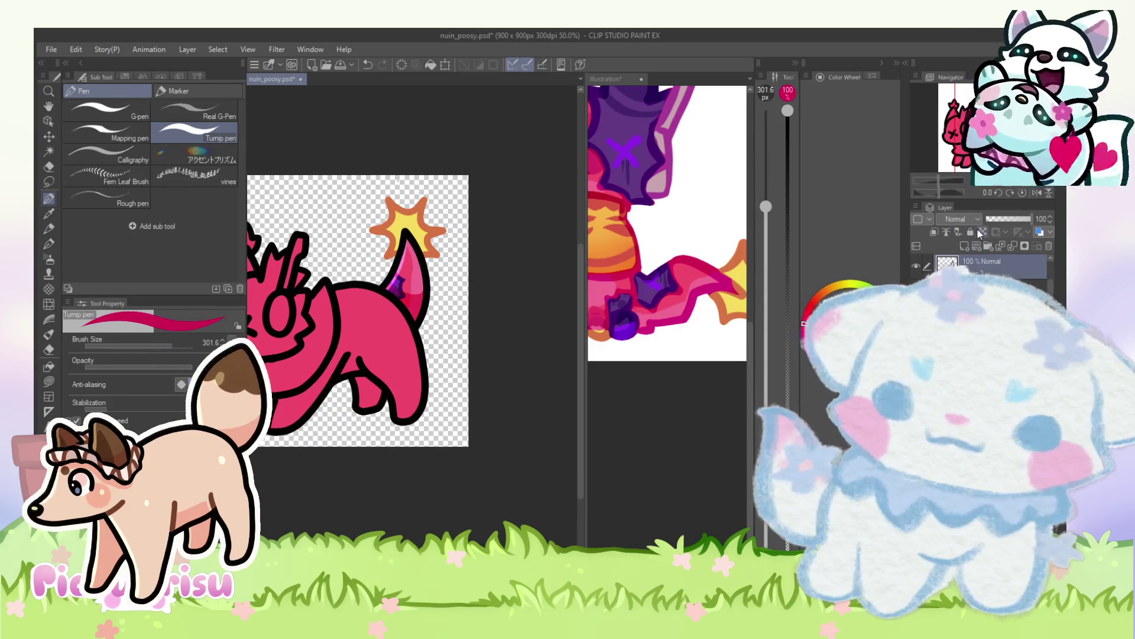
Step: Pan and zoom both canvases, resampling the pink from the reference illustration
drag(315, 291, 349, 279)
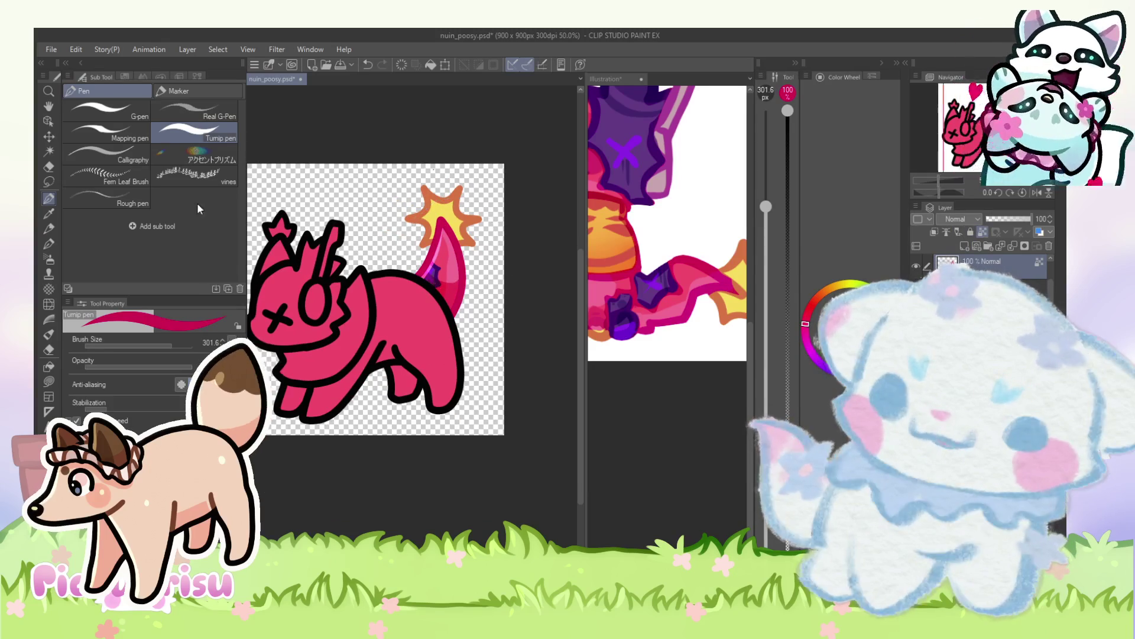
scroll(465, 271, down, 2)
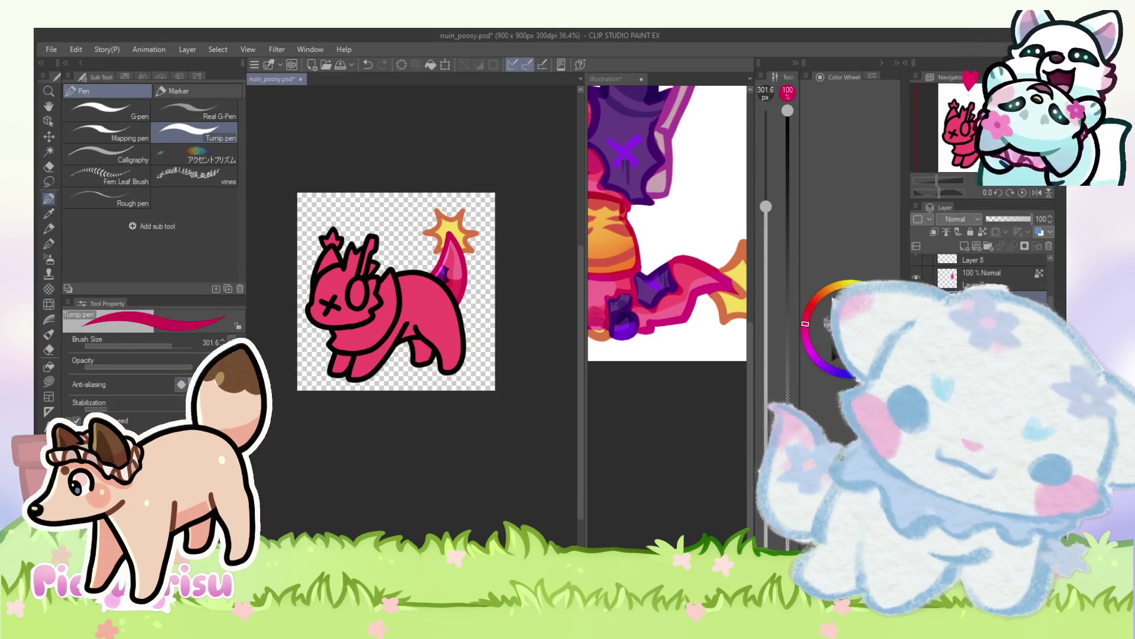
scroll(430, 291, down, 2)
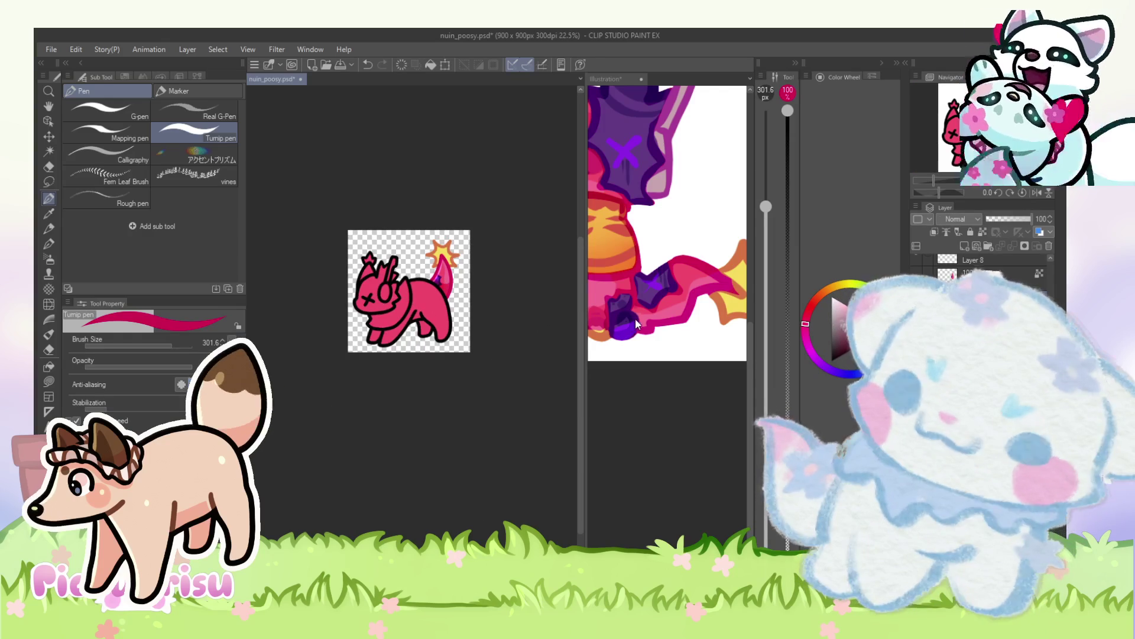
scroll(695, 275, down, 2)
scroll(680, 278, up, 4)
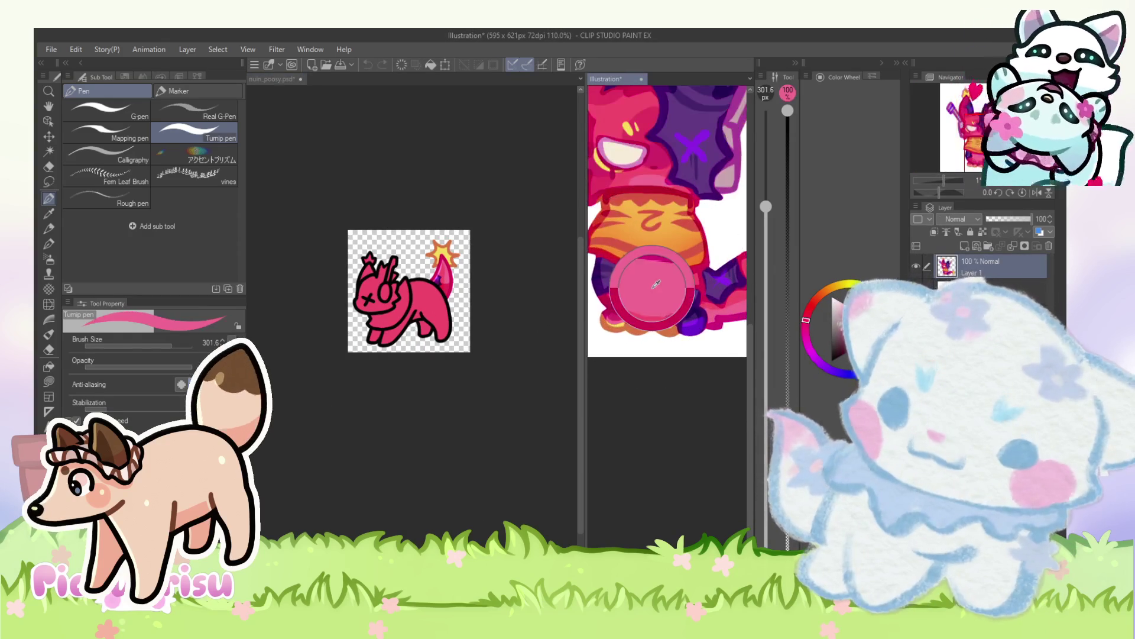
alt+click(627, 289)
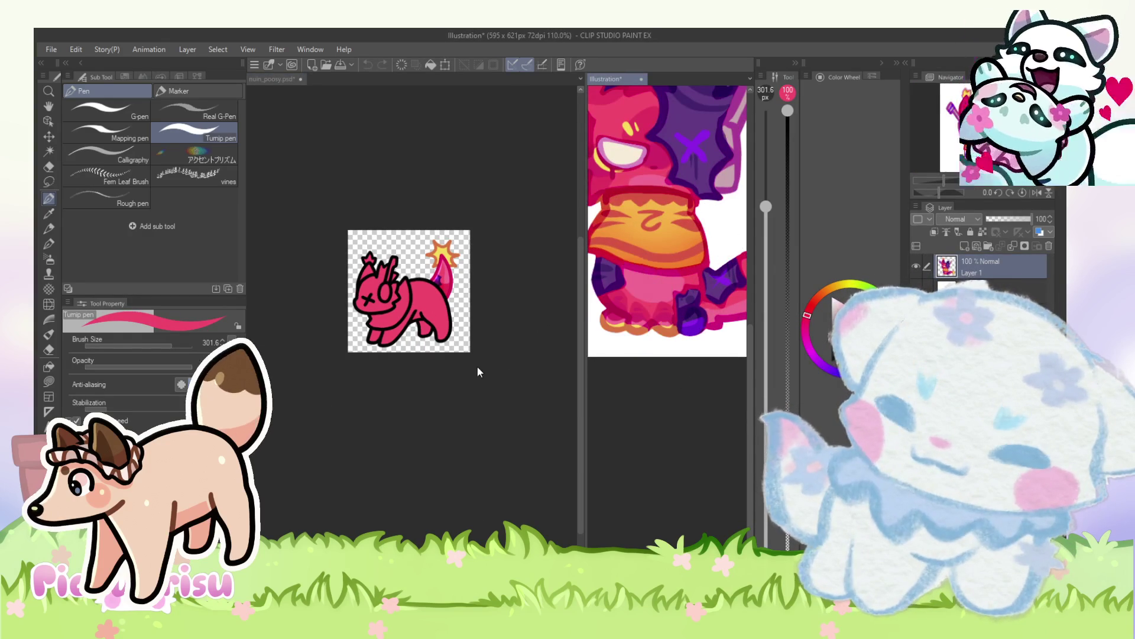
scroll(409, 318, up, 2)
click(658, 301)
scroll(505, 311, up, 1)
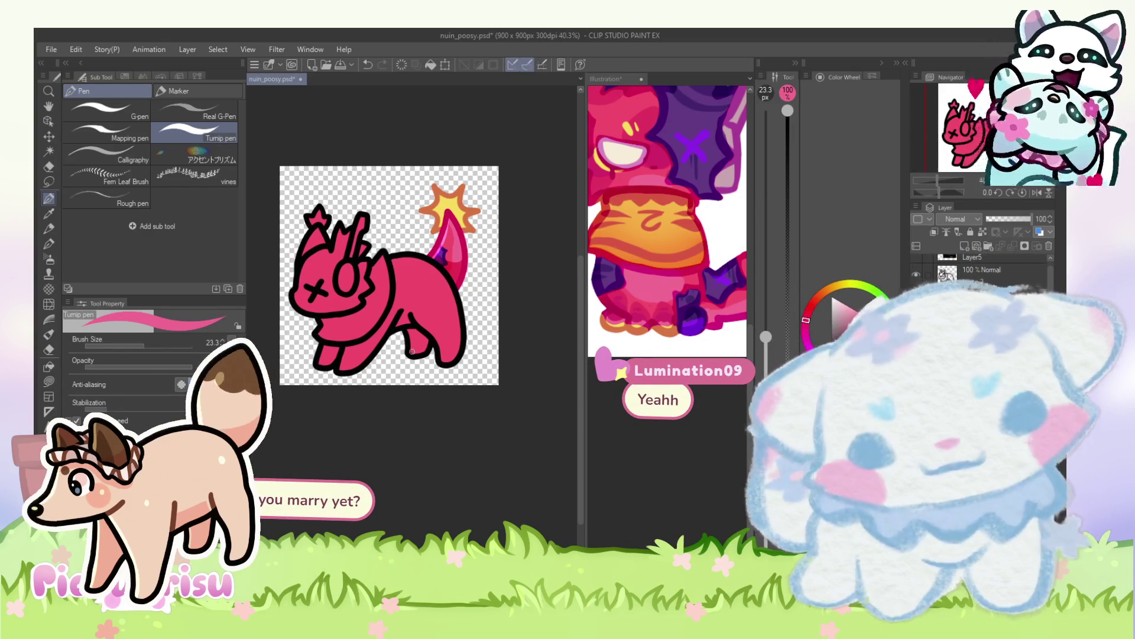
scroll(423, 297, up, 2)
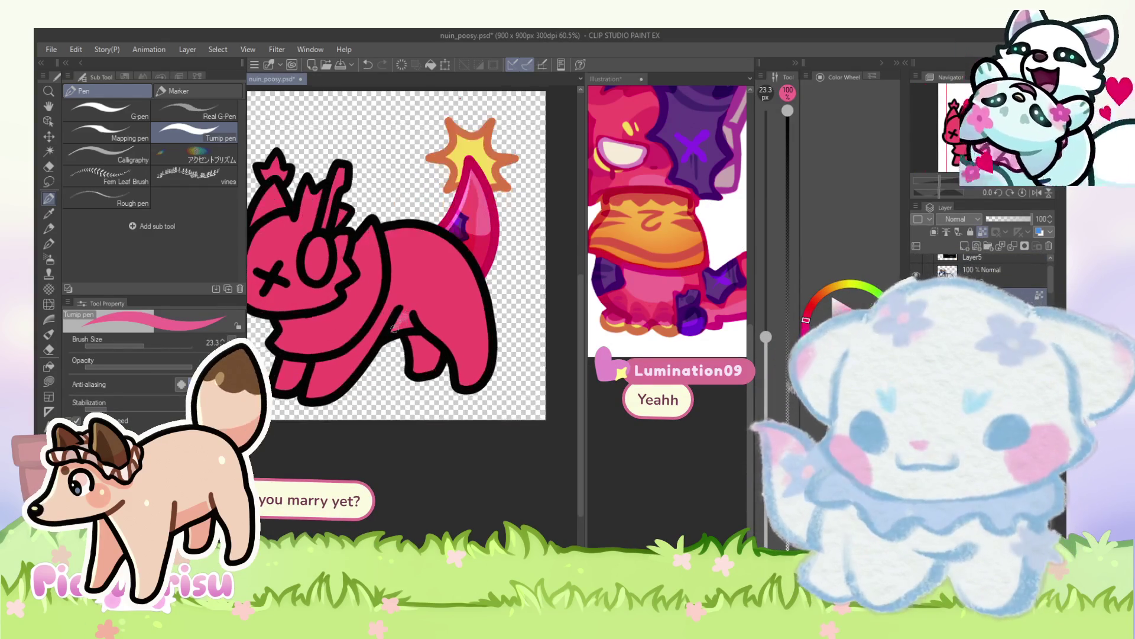
scroll(411, 314, up, 1)
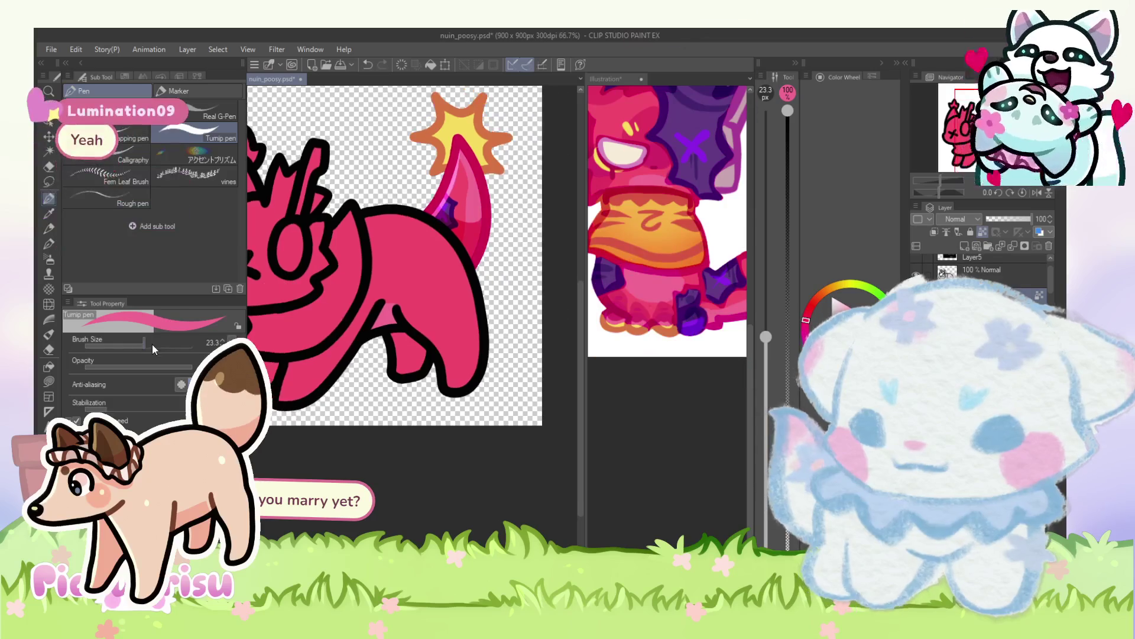
scroll(636, 323, up, 3)
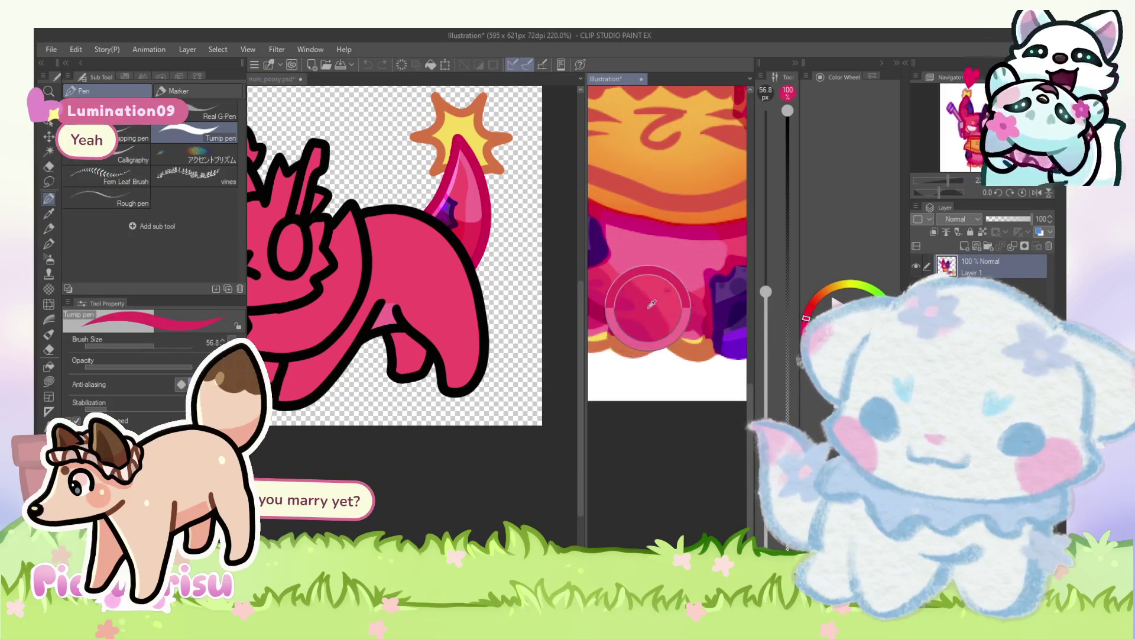
Step: Set the drawing colour to the yellow from the reference's stripe
scroll(682, 230, down, 3)
scroll(477, 296, down, 1)
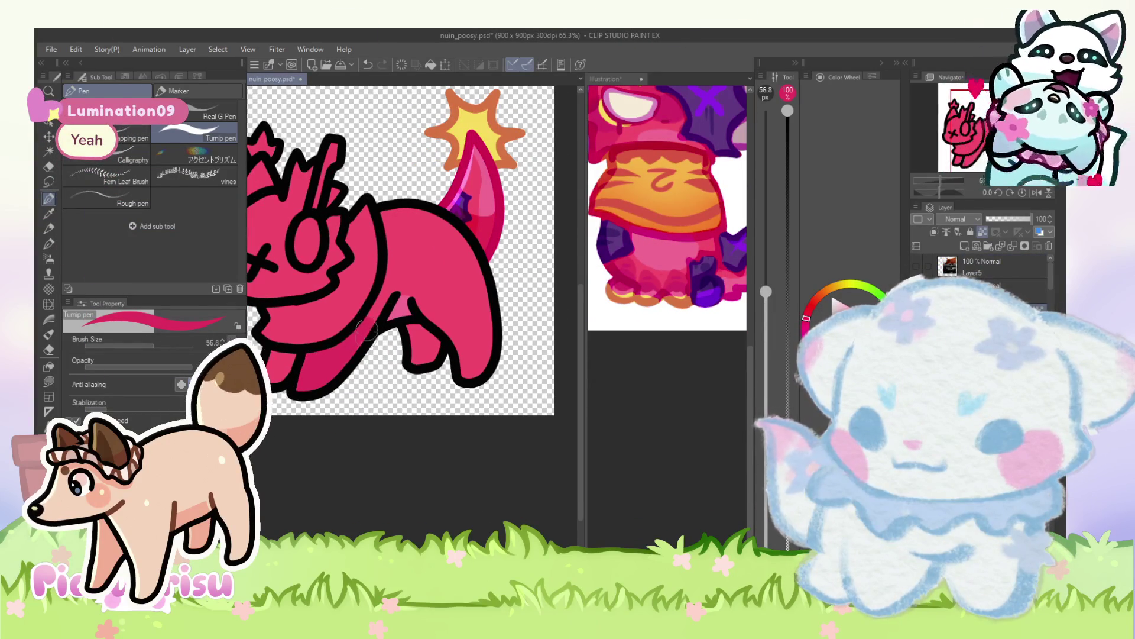
scroll(398, 324, up, 1)
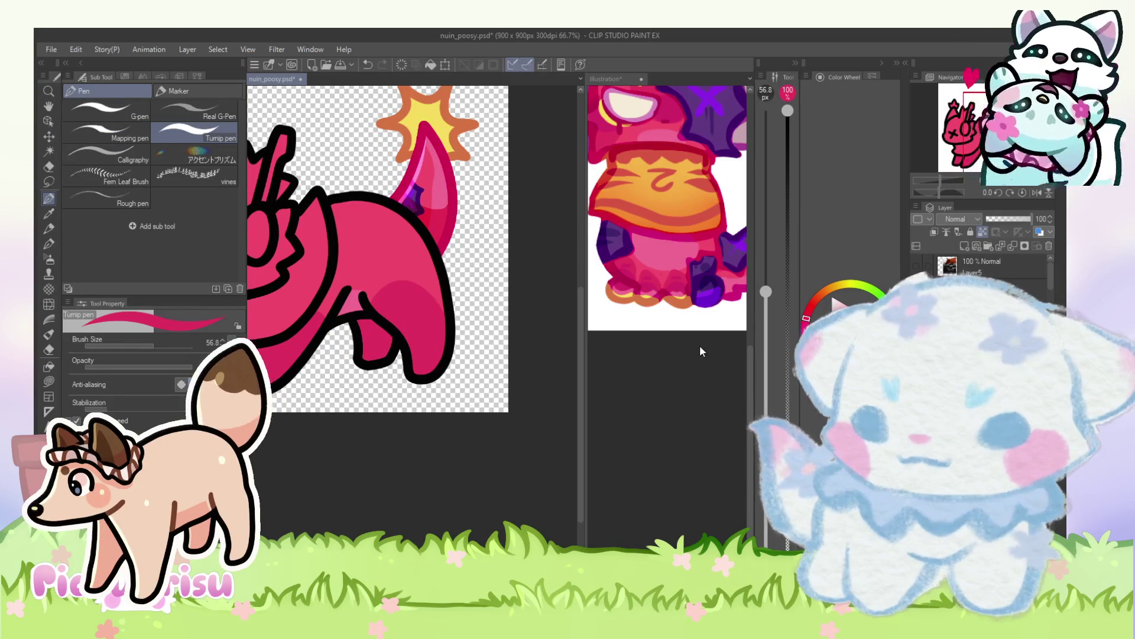
scroll(683, 320, up, 5)
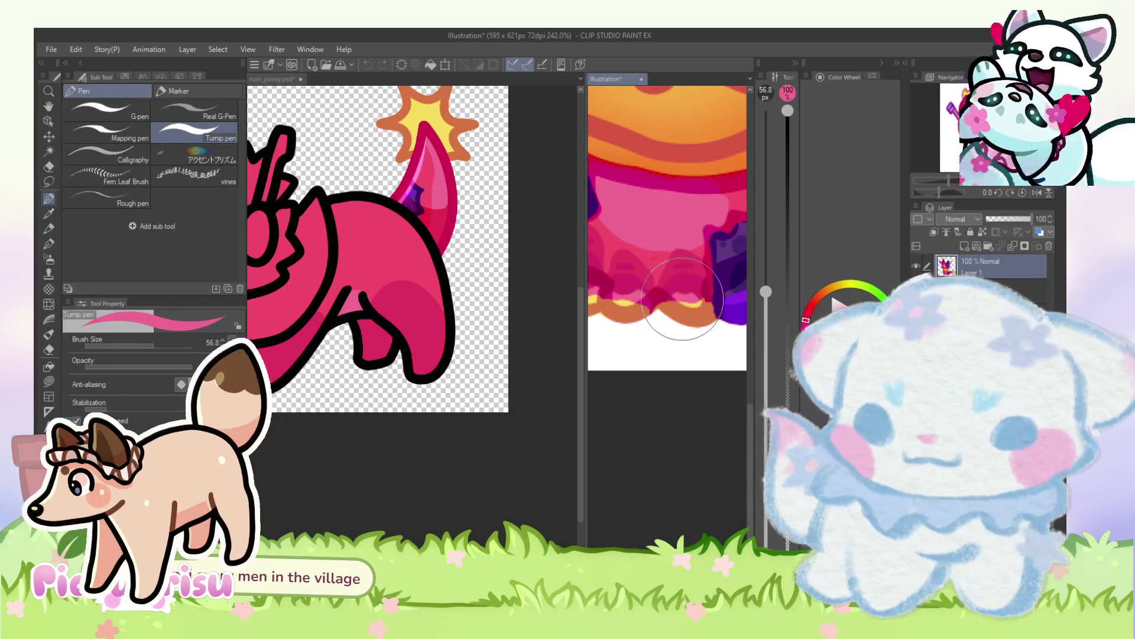
scroll(363, 357, down, 3)
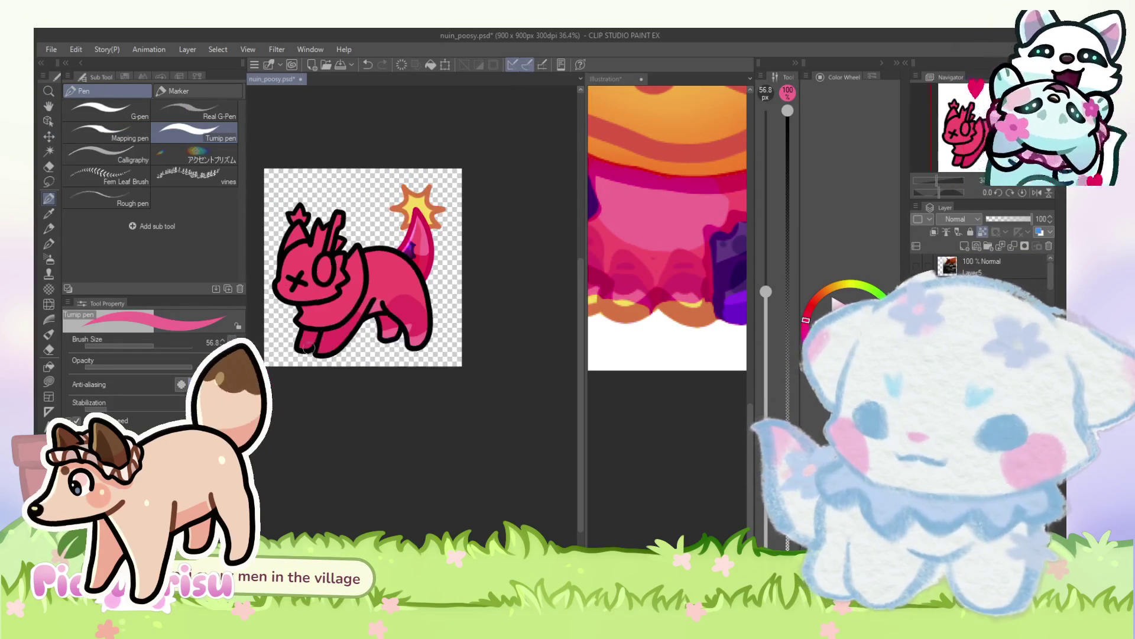
scroll(314, 346, up, 4)
scroll(276, 342, down, 3)
scroll(427, 320, up, 4)
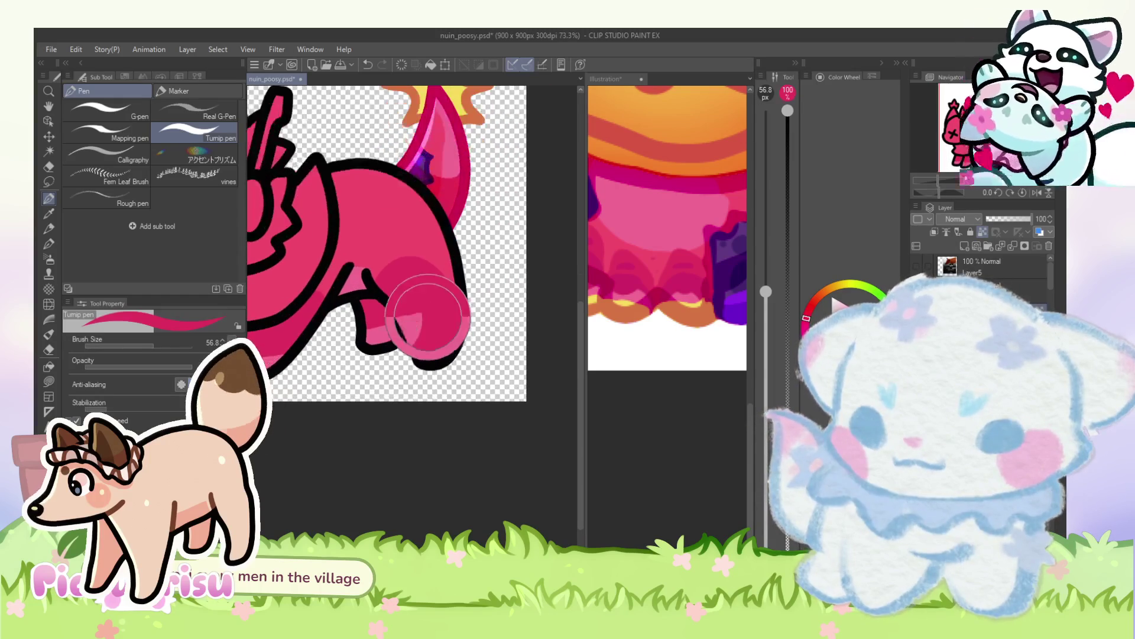
alt+click(696, 304)
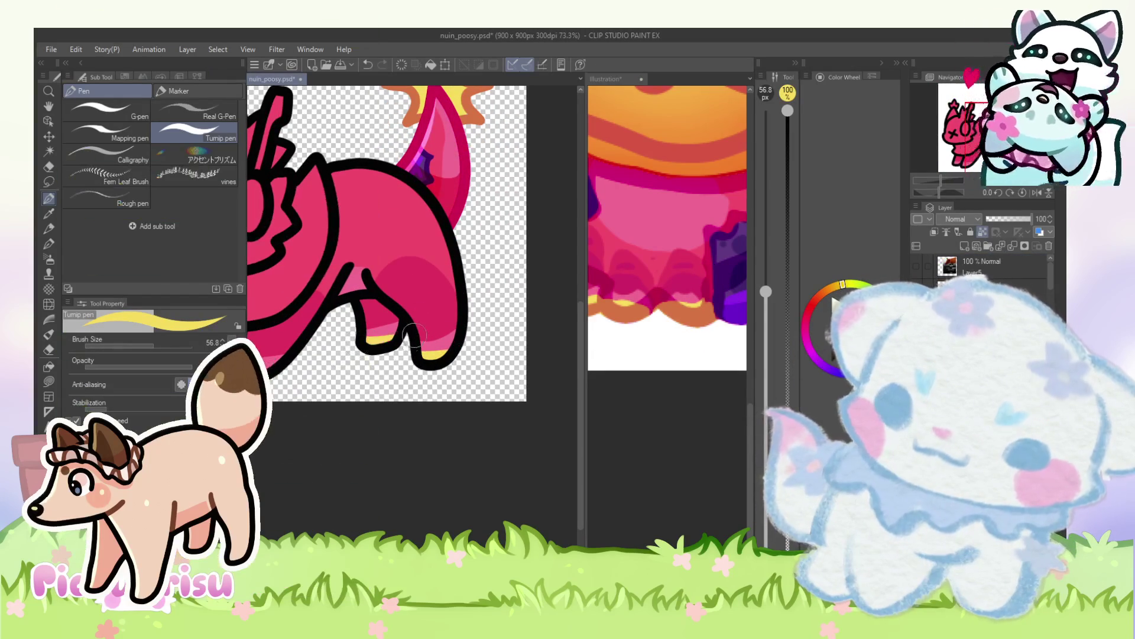
scroll(417, 340, down, 3)
scroll(269, 340, up, 4)
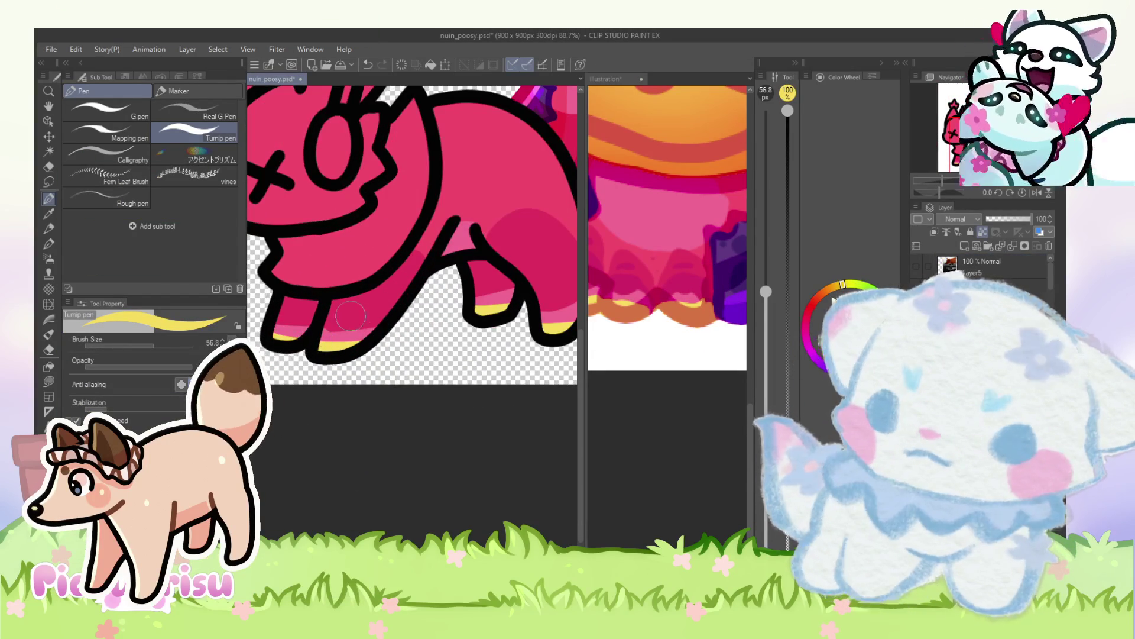
scroll(344, 318, up, 2)
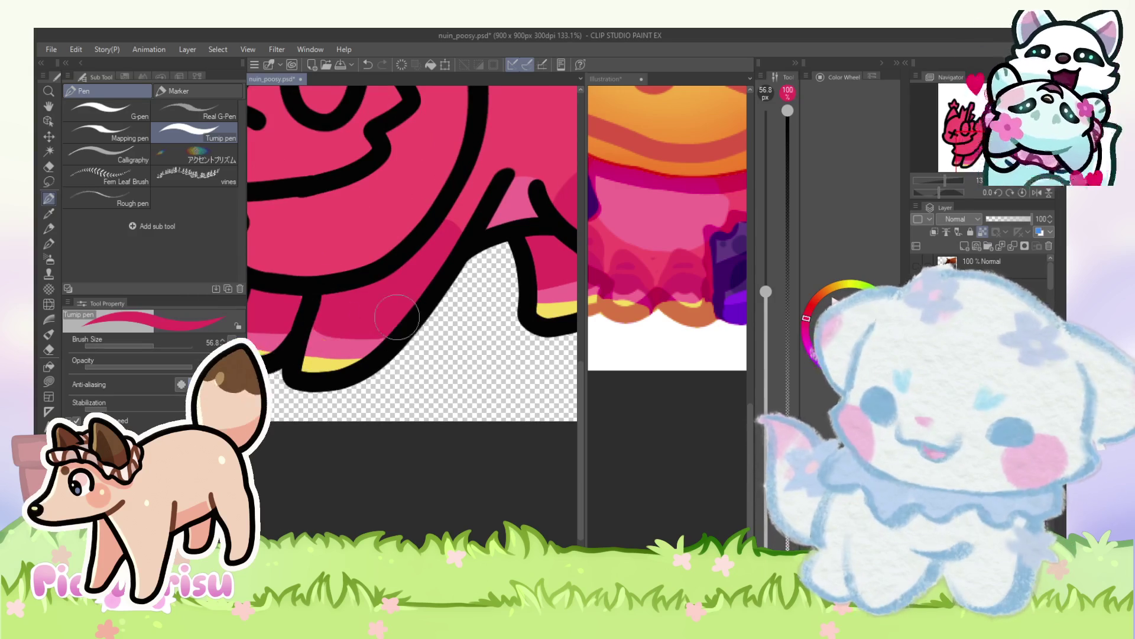
scroll(260, 312, up, 1)
alt+click(282, 343)
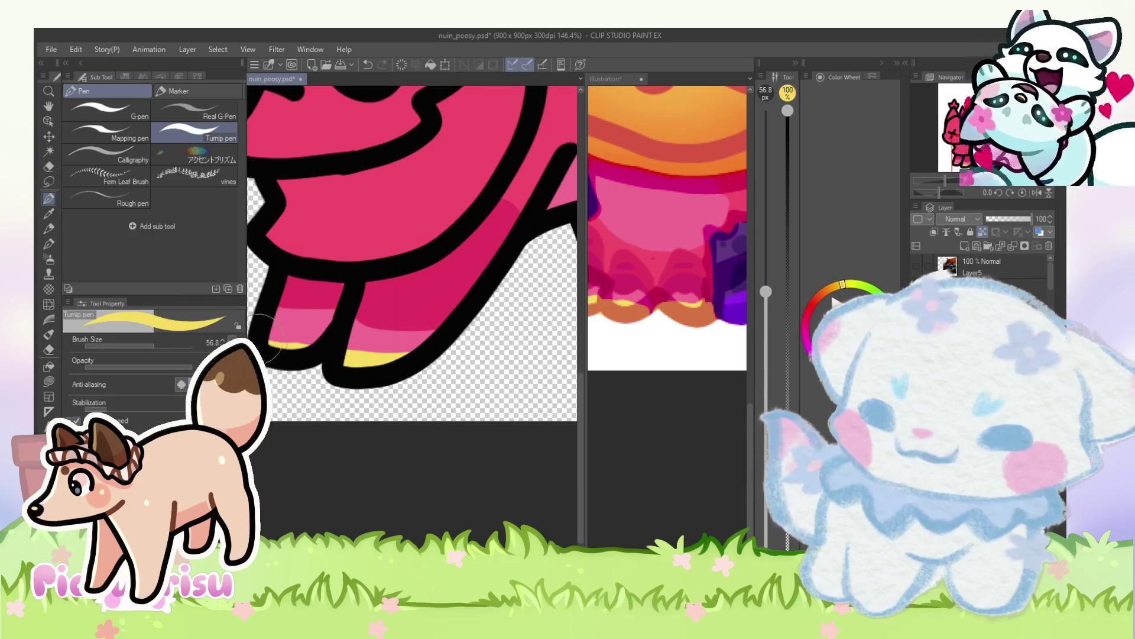
Step: Return to the pig drawing and lower the pen size to 27.6
scroll(256, 313, down, 4)
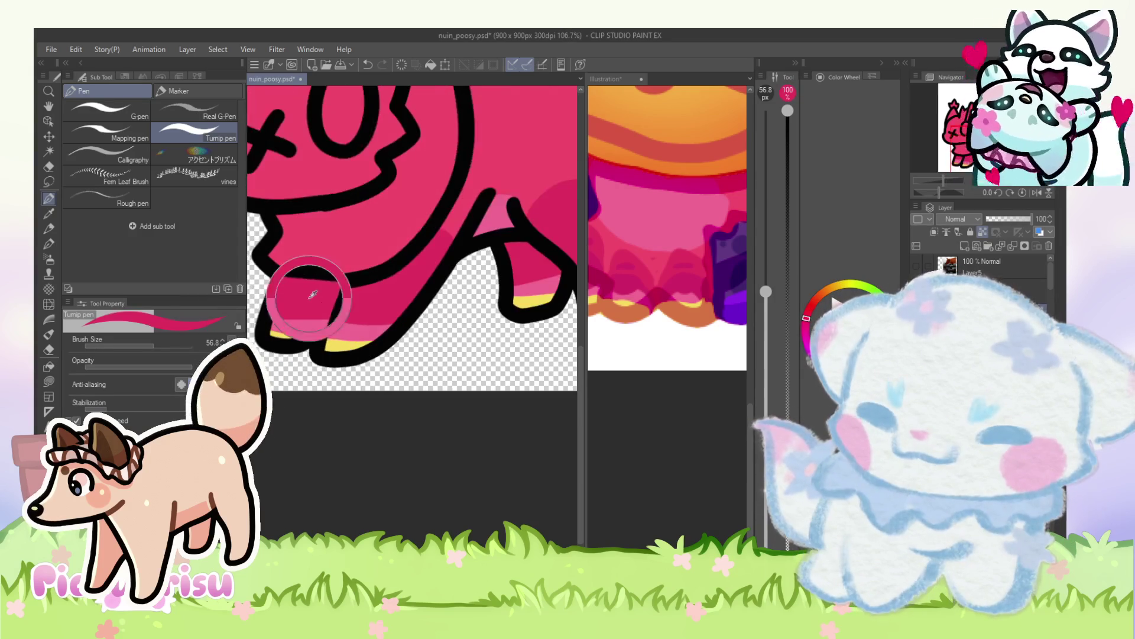
scroll(299, 284, down, 2)
click(674, 281)
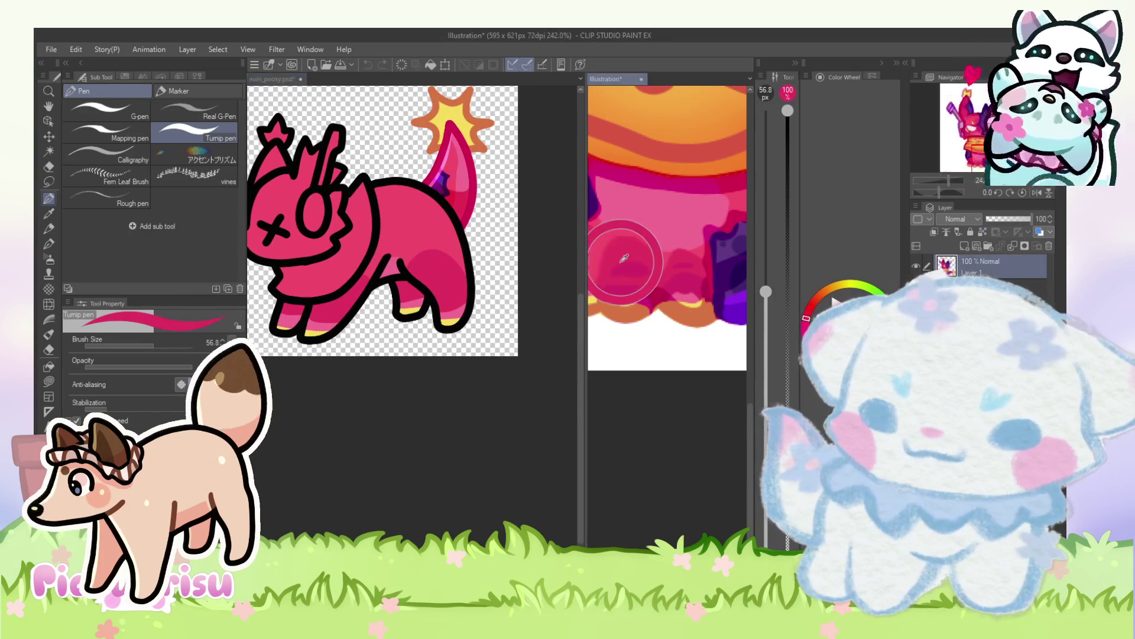
click(444, 320)
click(139, 347)
scroll(307, 324, up, 4)
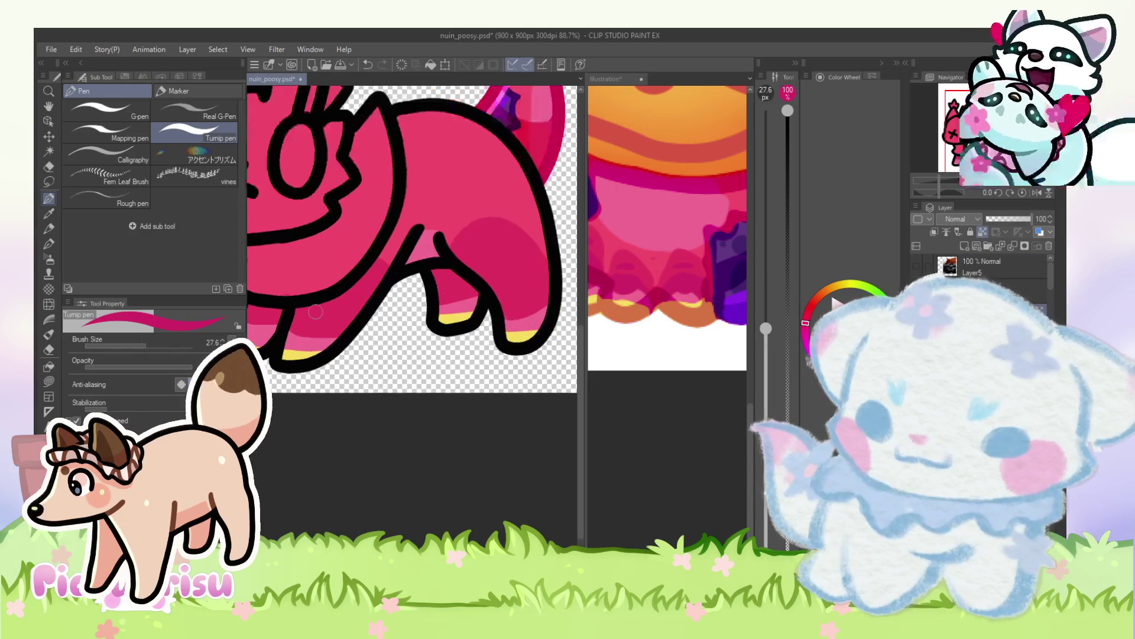
Step: Eyedrop the reference character's purple as the drawing colour
scroll(363, 288, down, 4)
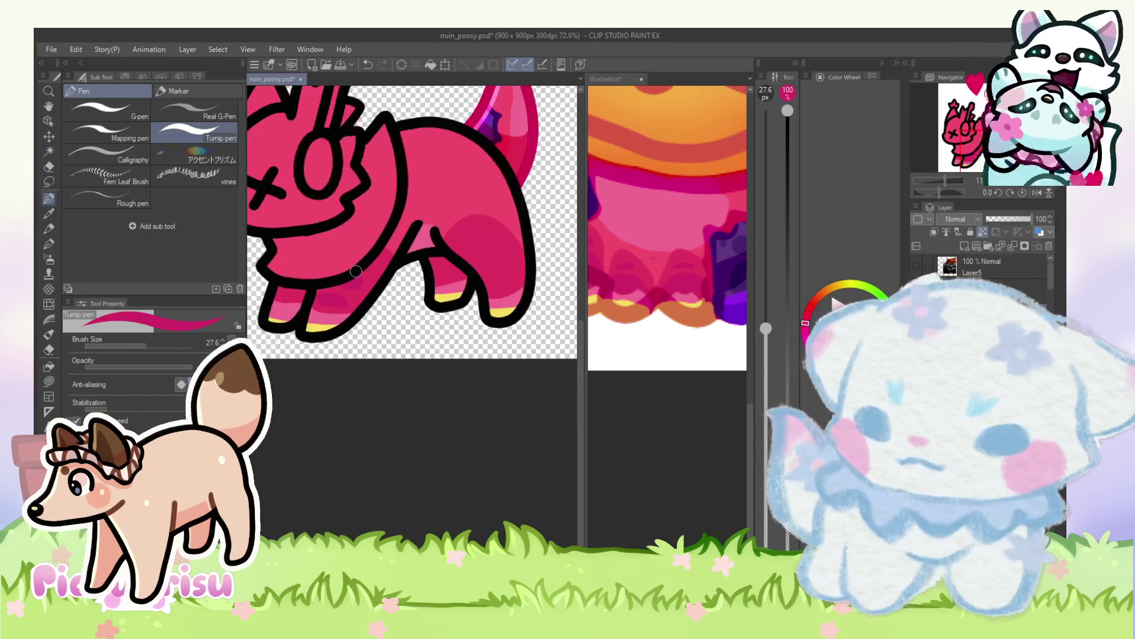
scroll(314, 310, up, 5)
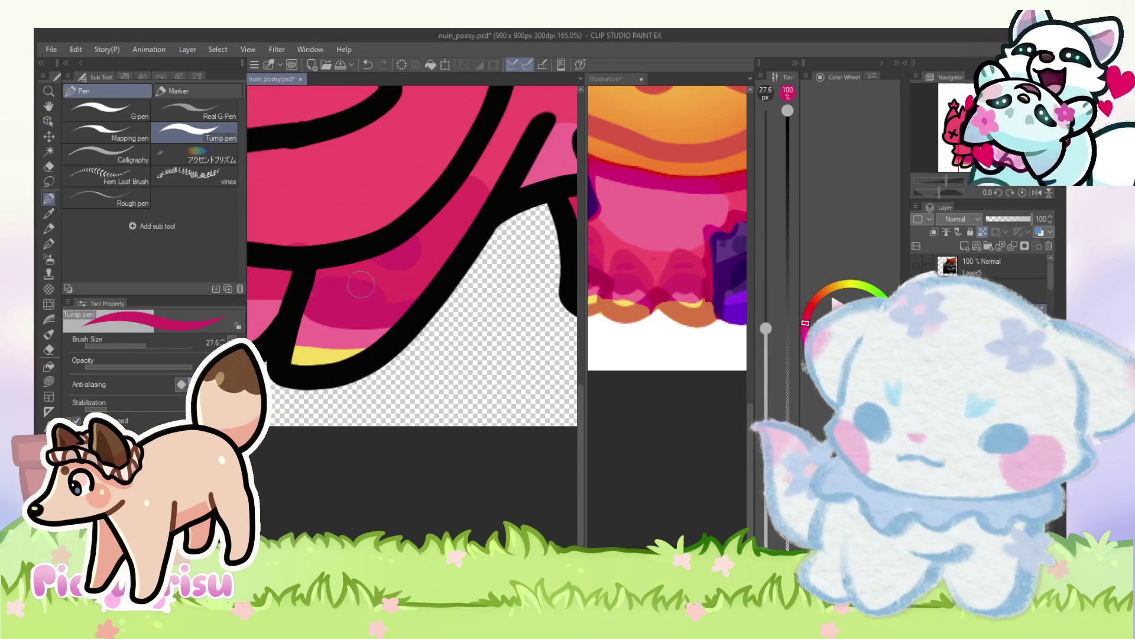
scroll(341, 289, down, 4)
scroll(284, 289, up, 3)
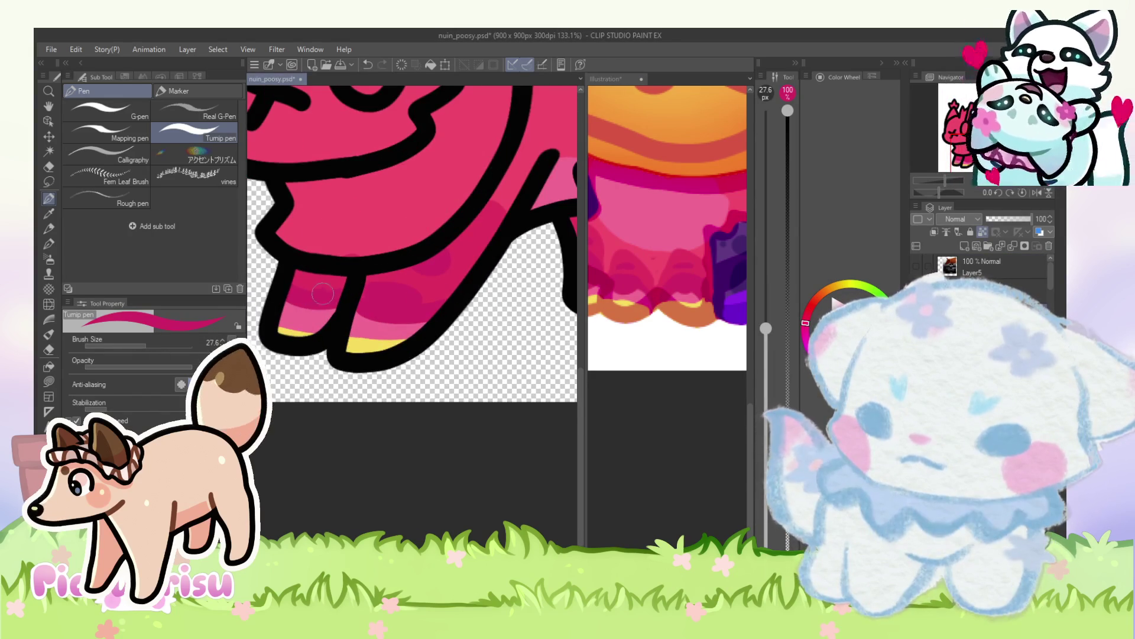
scroll(321, 295, down, 4)
scroll(454, 284, up, 3)
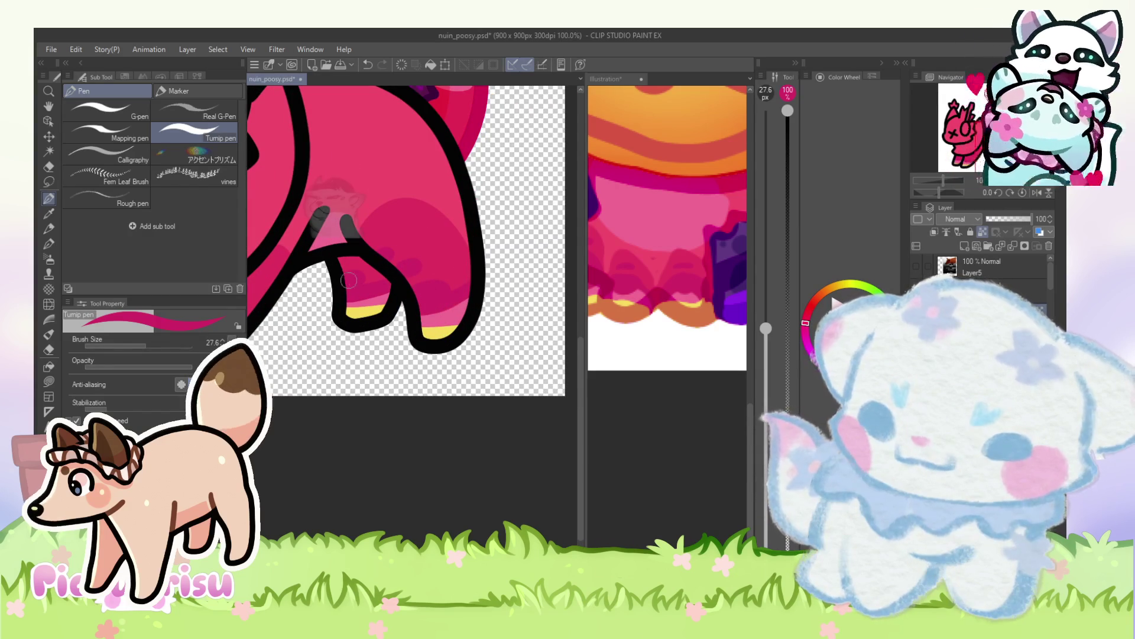
scroll(497, 339, down, 3)
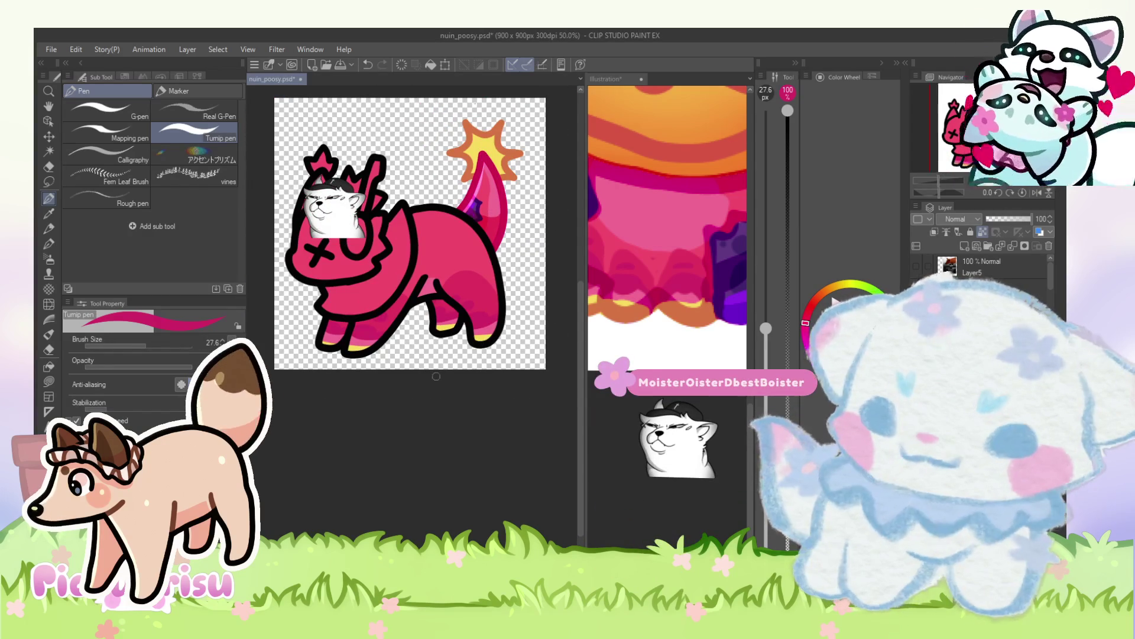
scroll(675, 332, down, 4)
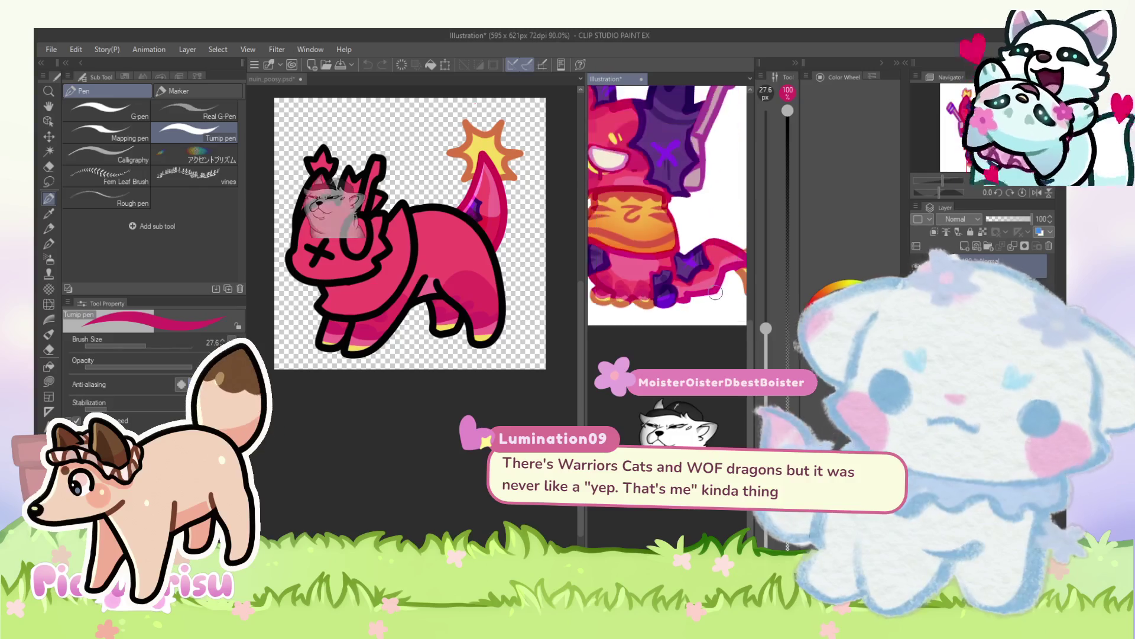
alt+click(702, 295)
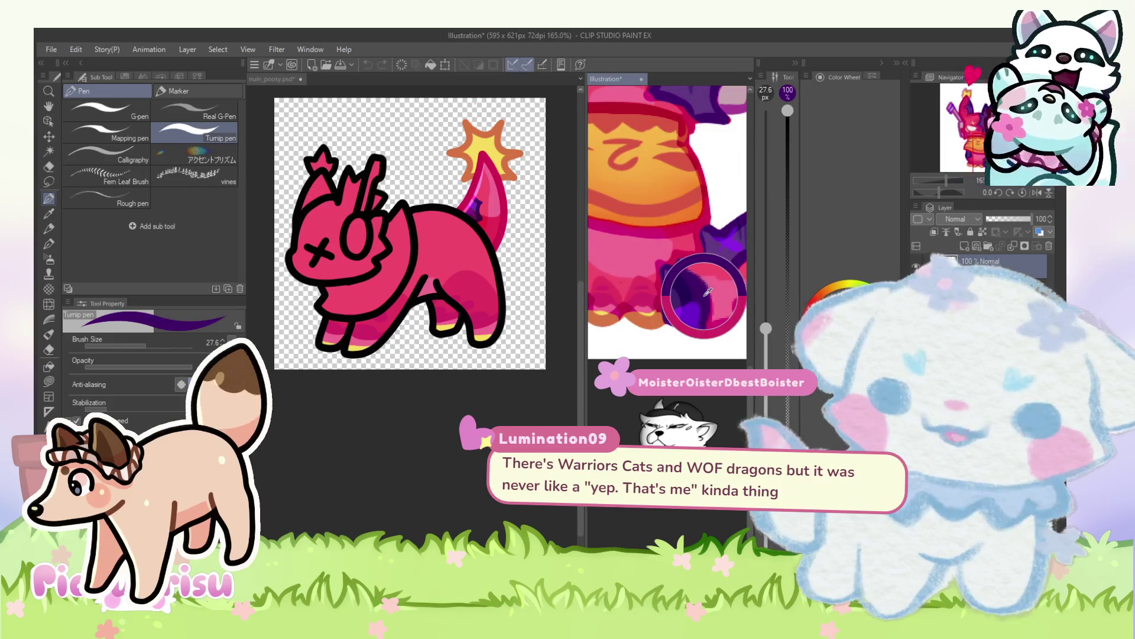
scroll(490, 256, up, 1)
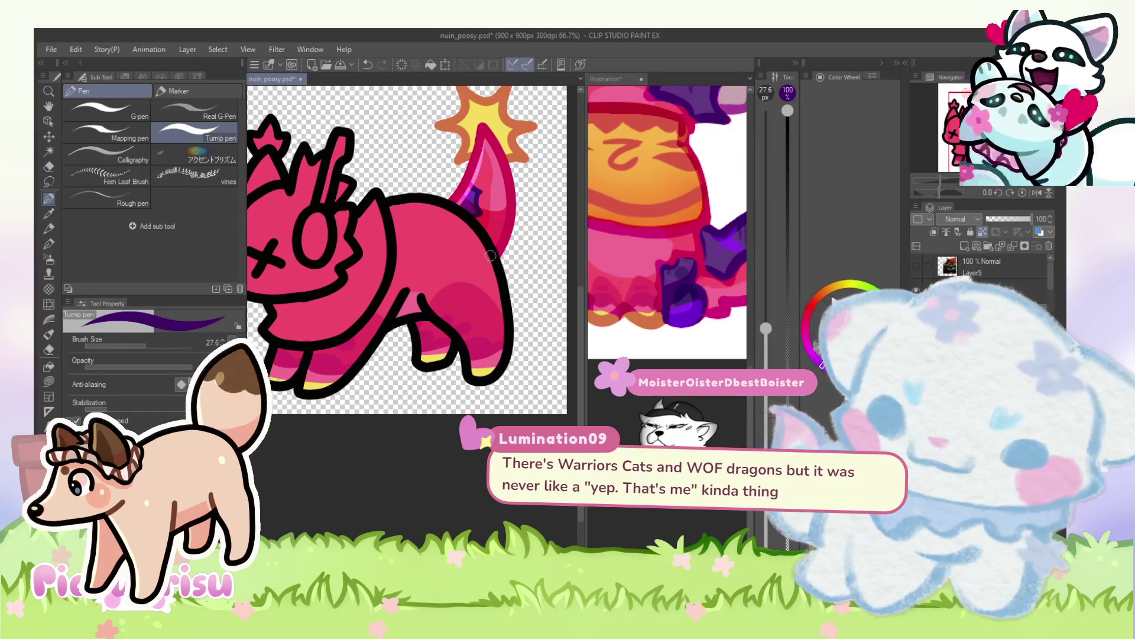
click(687, 307)
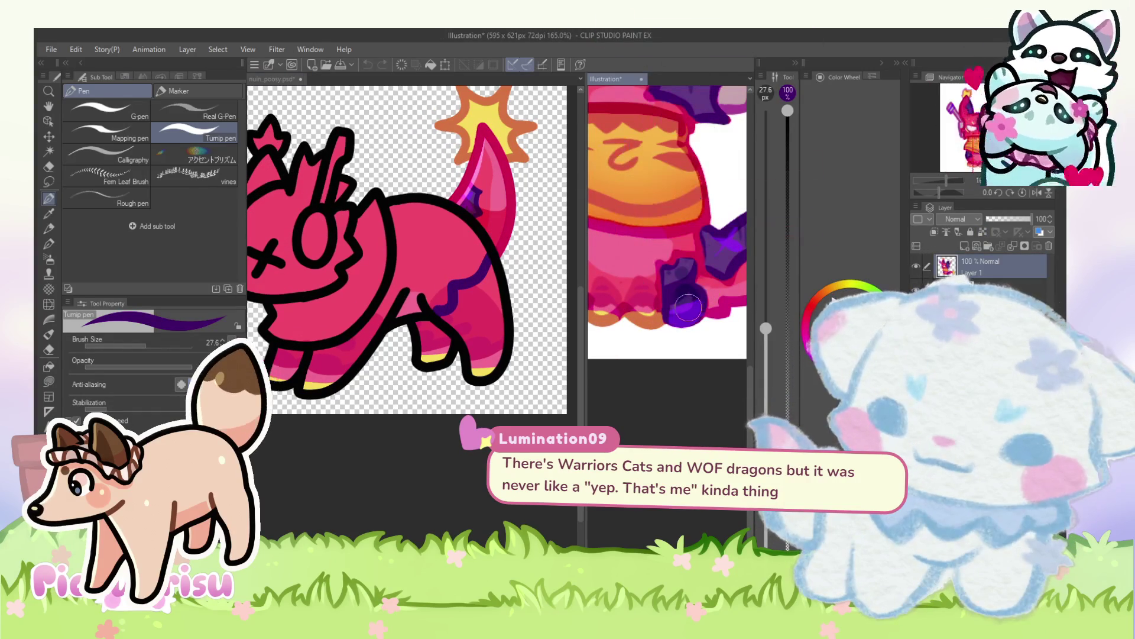
Step: Paint a purple stroke down the pig's rear
scroll(491, 204, up, 3)
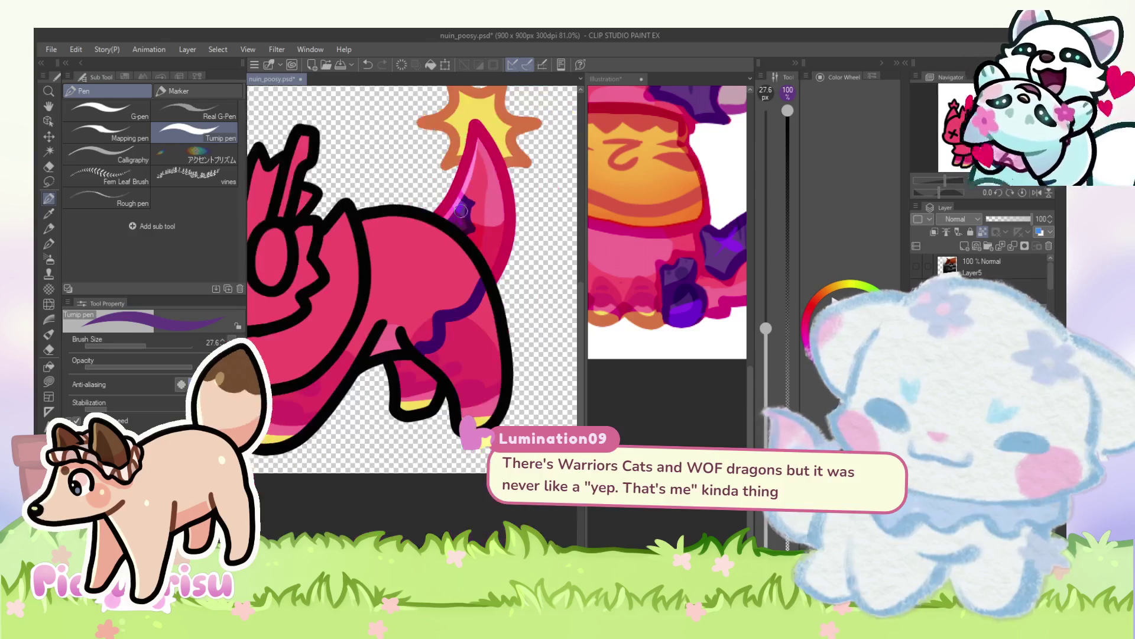
drag(447, 315, 449, 345)
scroll(424, 337, down, 2)
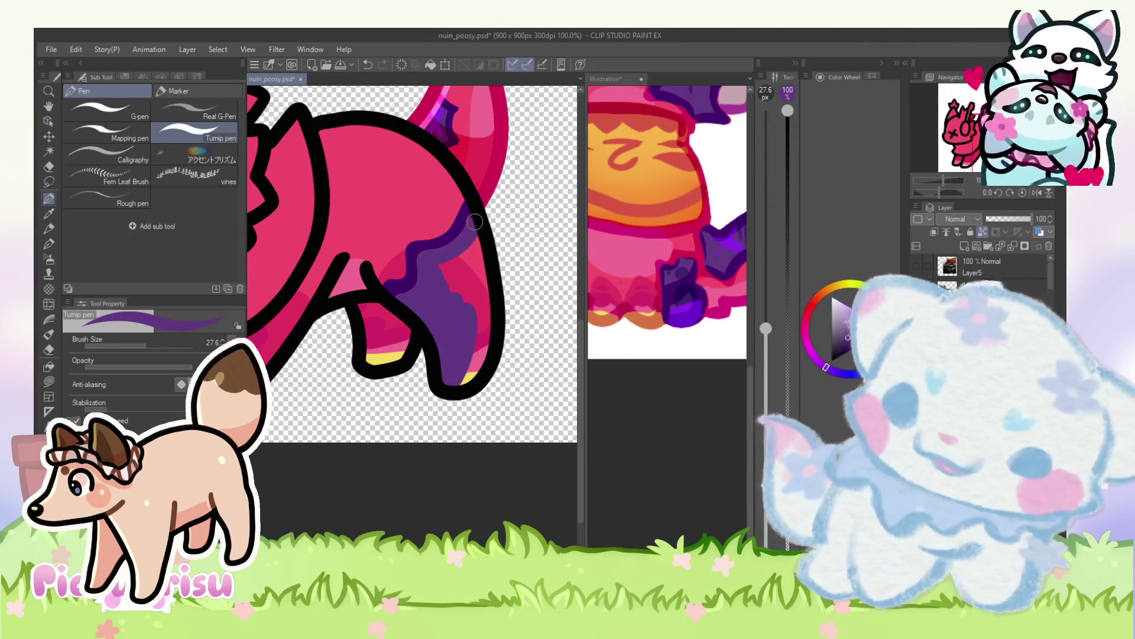
scroll(416, 248, up, 2)
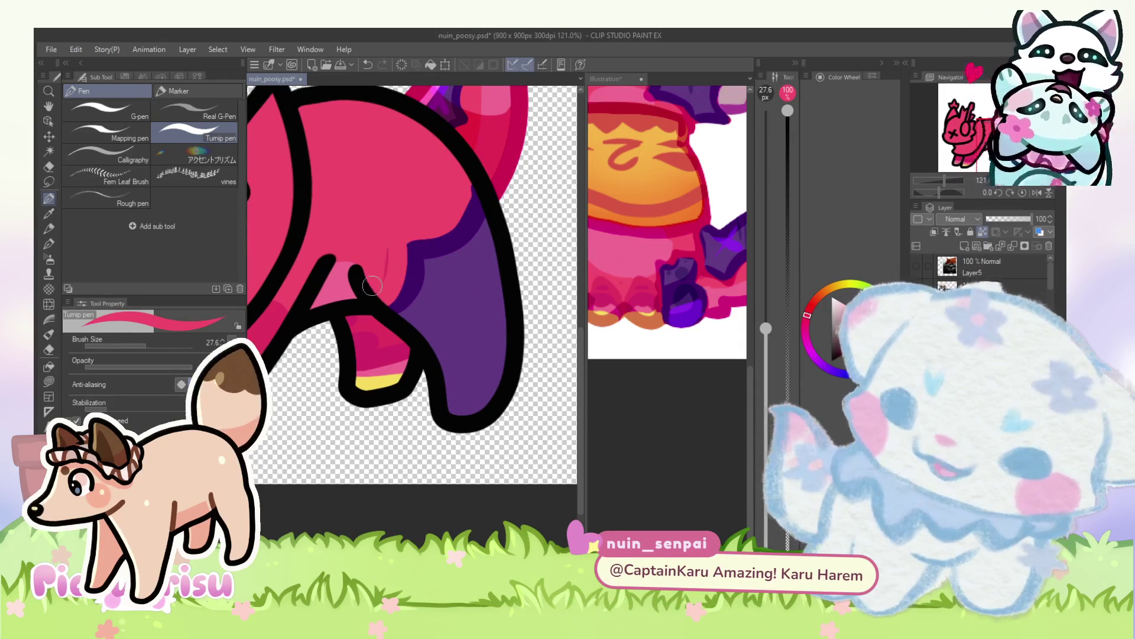
scroll(389, 314, up, 2)
Step: Eyedrop the pig's pink body colour, then purple again for the hind leg
alt+click(402, 255)
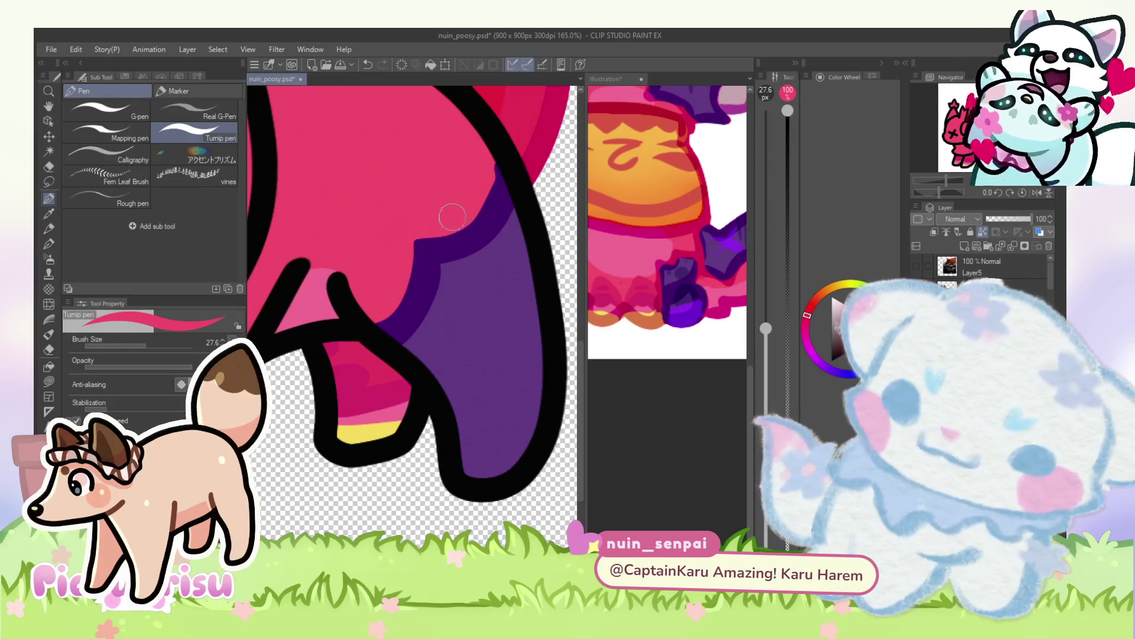
scroll(463, 180, down, 4)
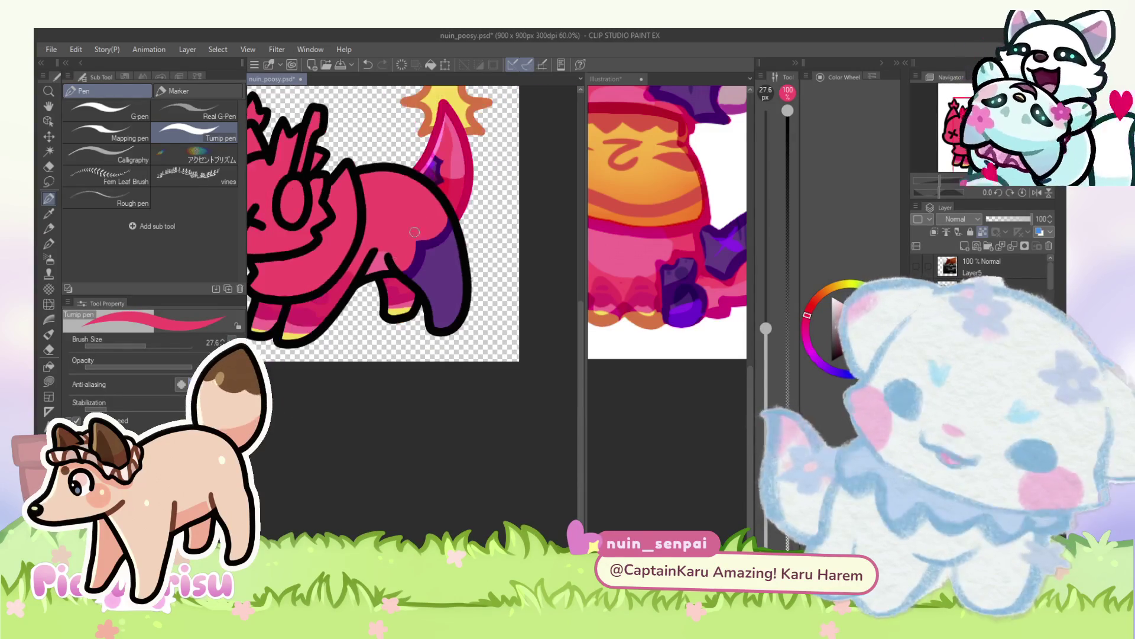
scroll(465, 171, up, 1)
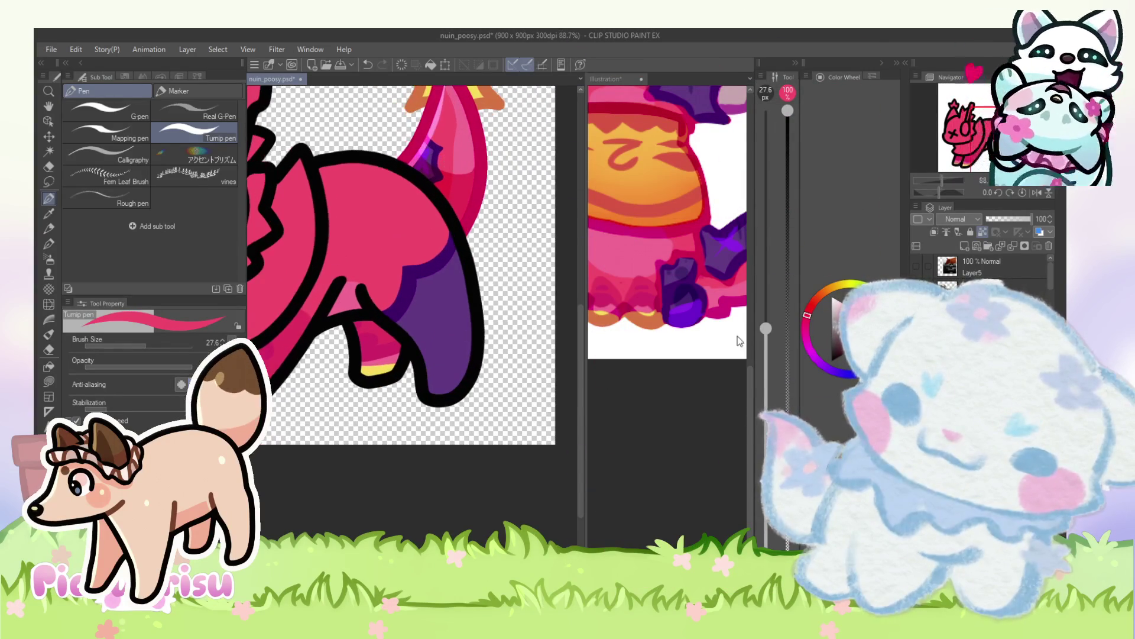
alt+click(680, 310)
Step: Paint a bright purple stroke on the hind leg
scroll(425, 151, up, 4)
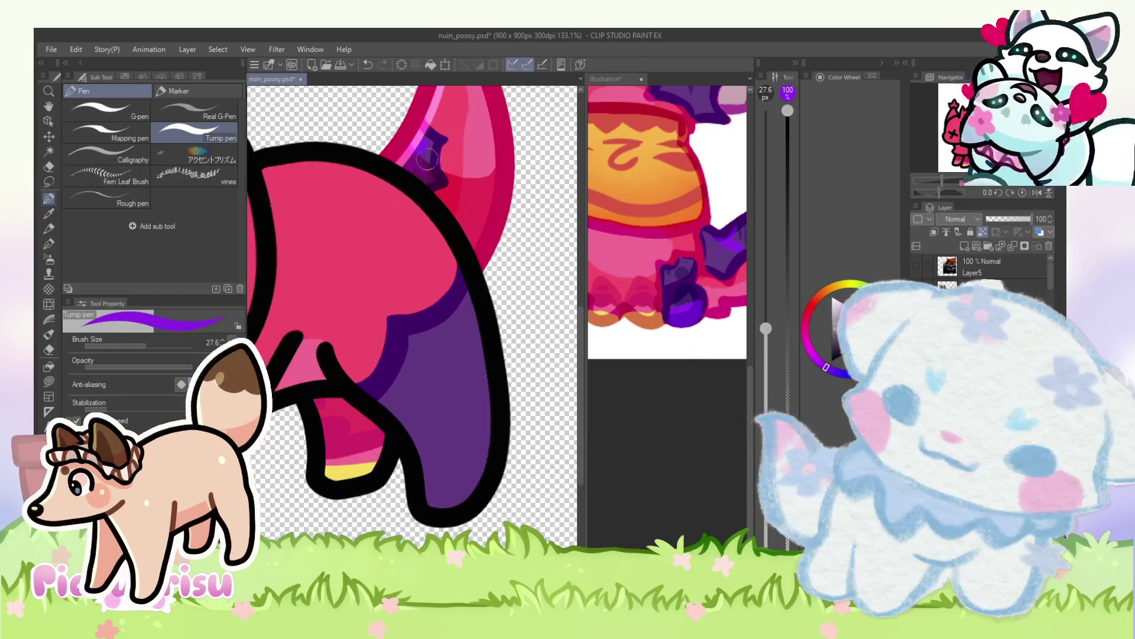
scroll(421, 145, down, 4)
scroll(436, 306, up, 1)
drag(445, 283, 437, 306)
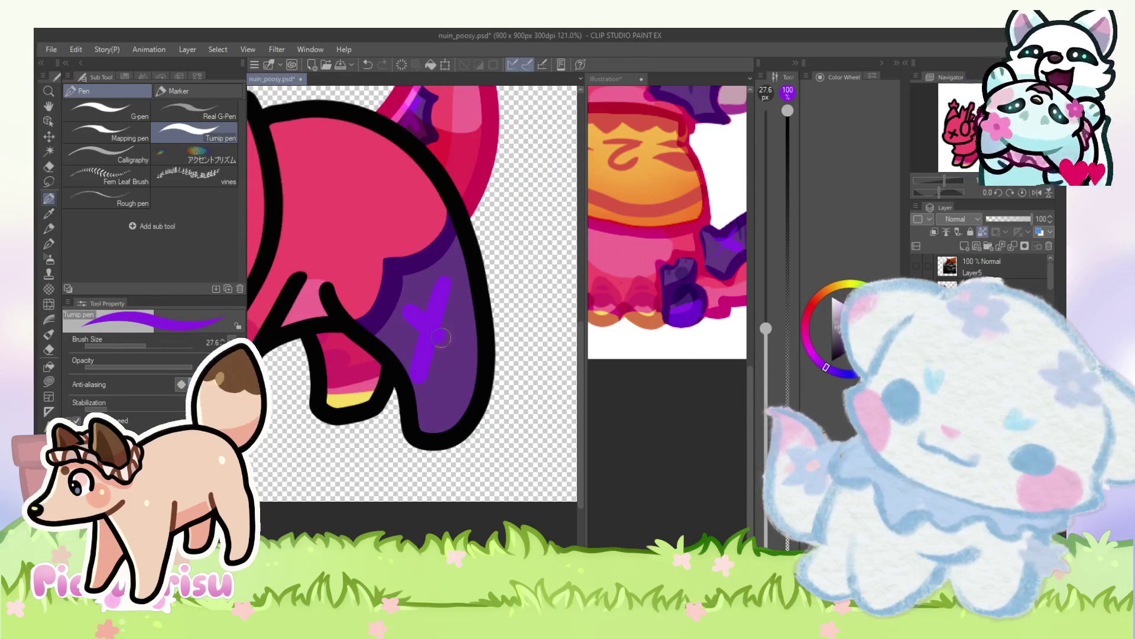
scroll(418, 319, down, 6)
scroll(661, 255, down, 3)
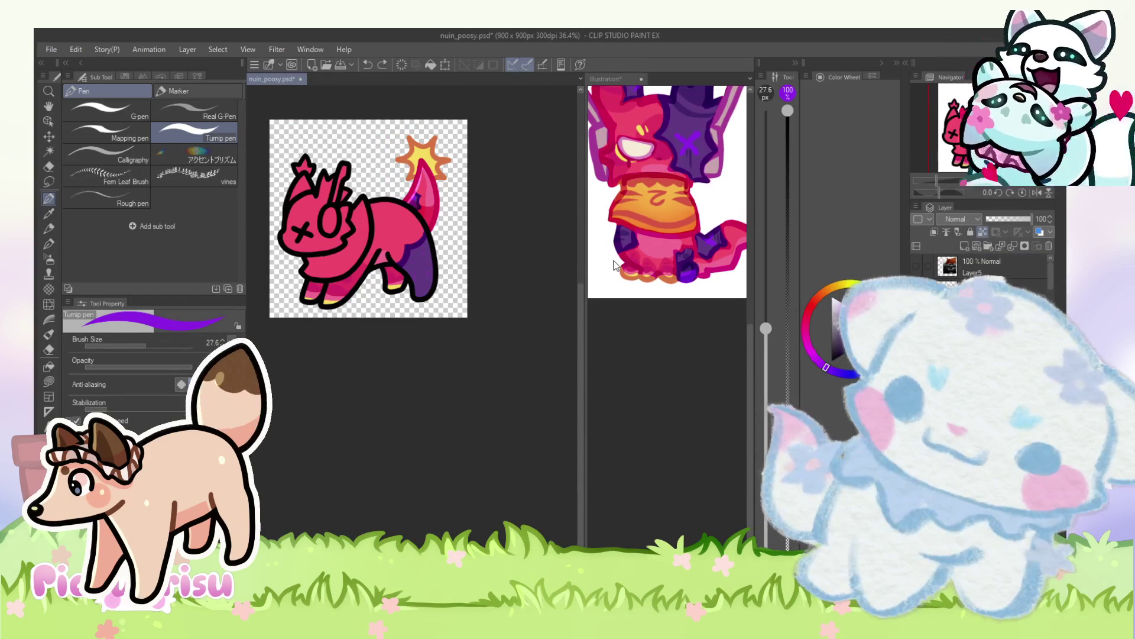
scroll(615, 262, up, 3)
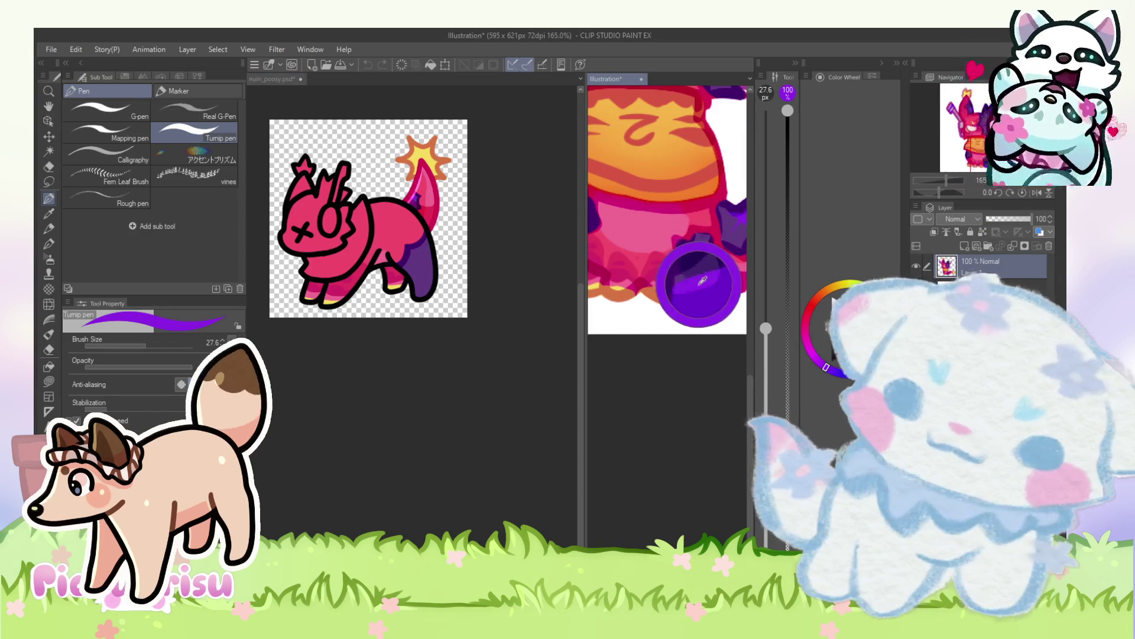
scroll(454, 275, up, 5)
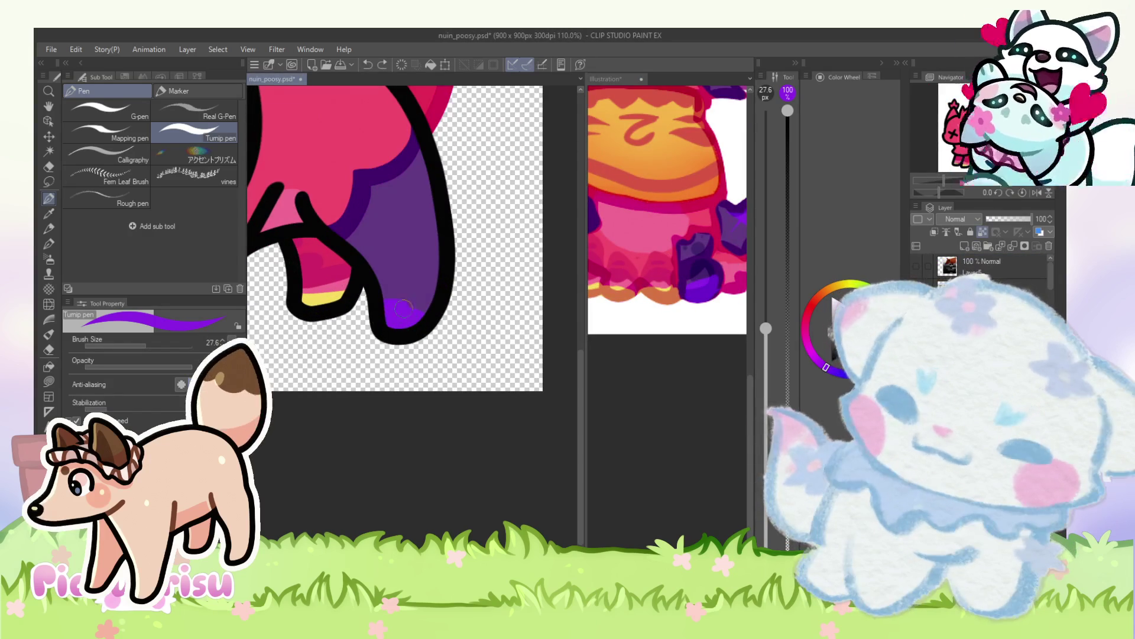
scroll(397, 307, down, 2)
scroll(694, 290, up, 3)
Step: Sample purples from the reference and the leg for darker spots
alt+click(704, 277)
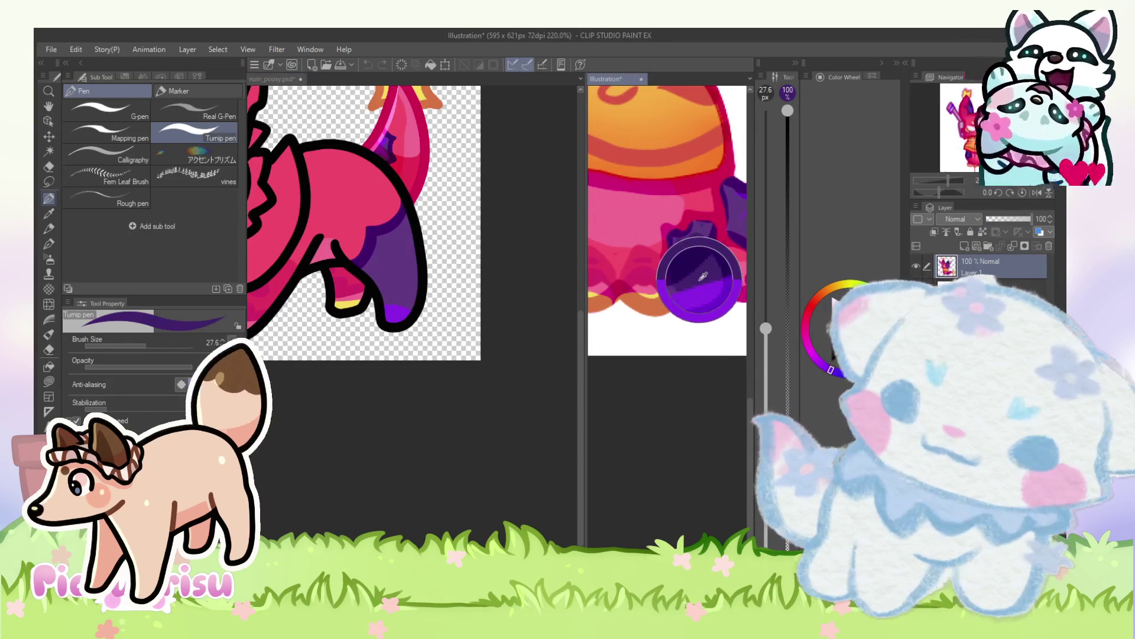
click(496, 288)
scroll(408, 278, up, 4)
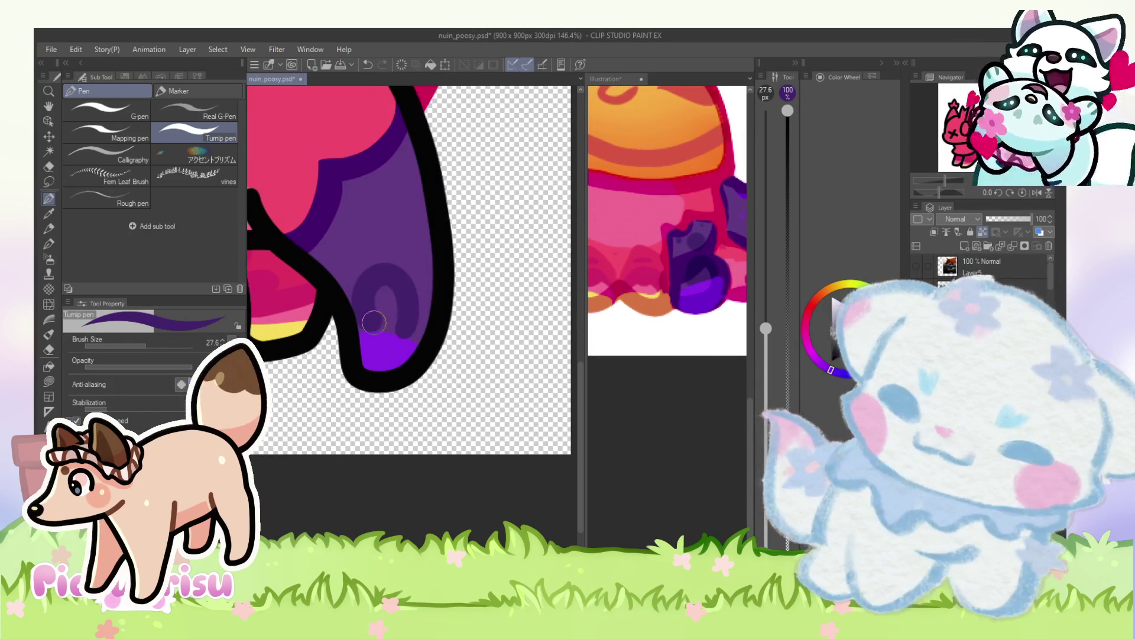
alt+click(376, 306)
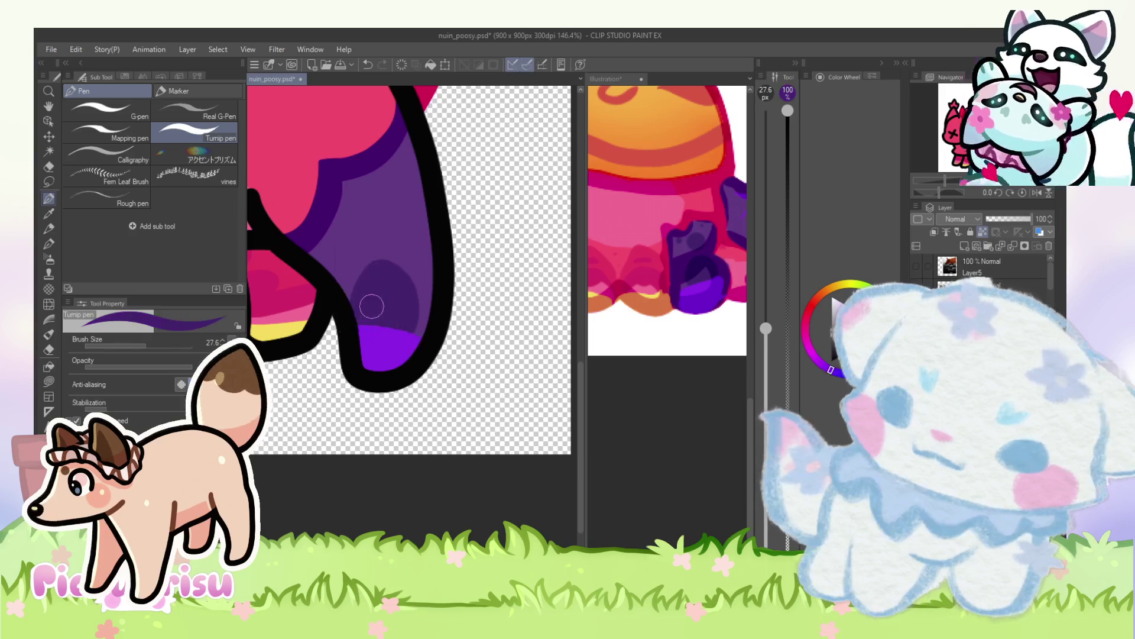
scroll(390, 284, up, 1)
scroll(495, 261, down, 5)
scroll(661, 300, down, 5)
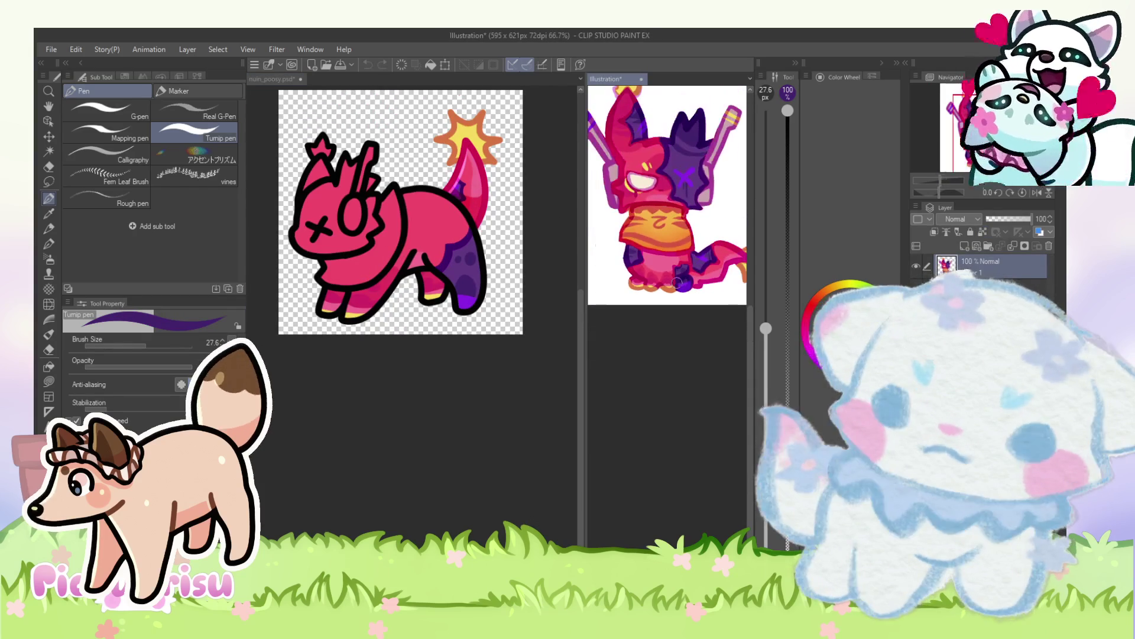
scroll(670, 243, up, 2)
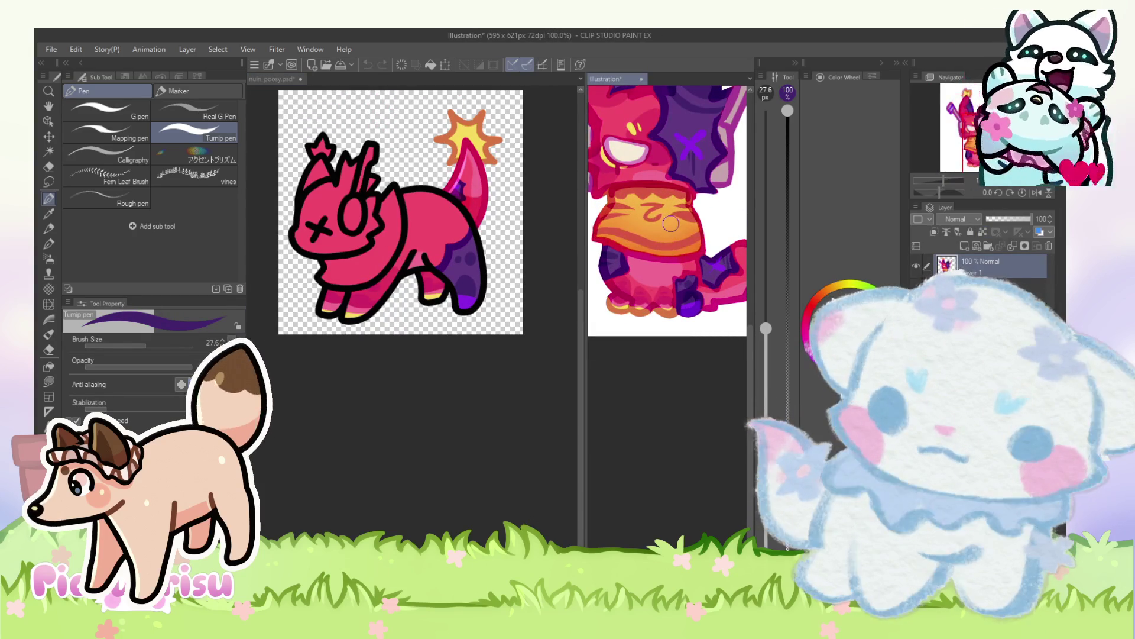
click(521, 349)
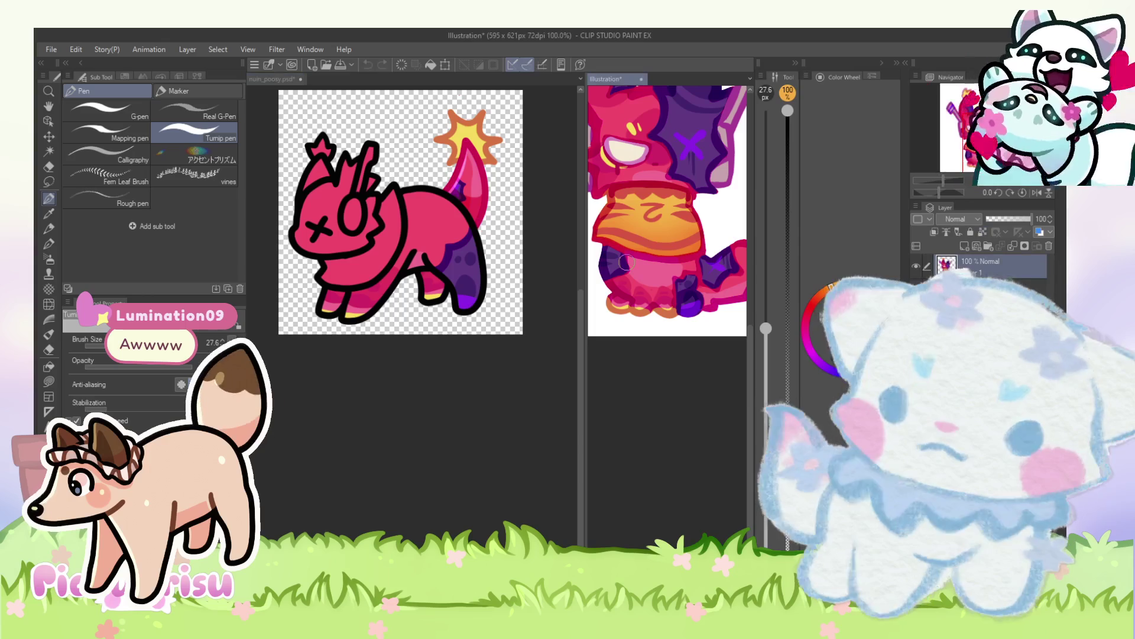
scroll(424, 196, up, 5)
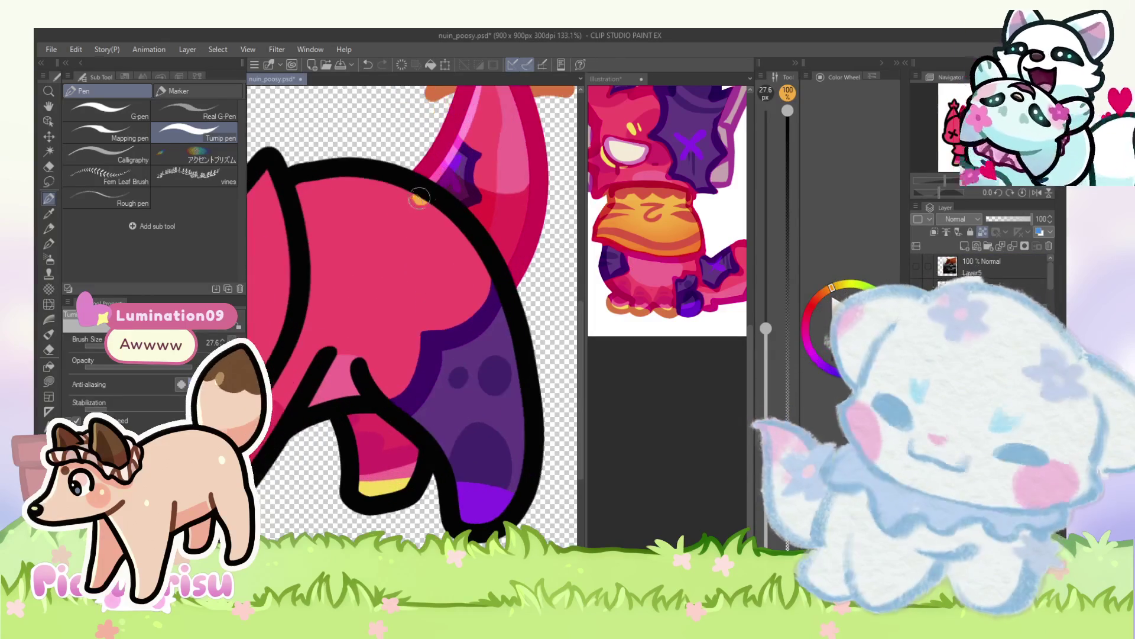
Step: Shade the pig's back and the wing's lower edge with dark purple
drag(350, 235, 316, 226)
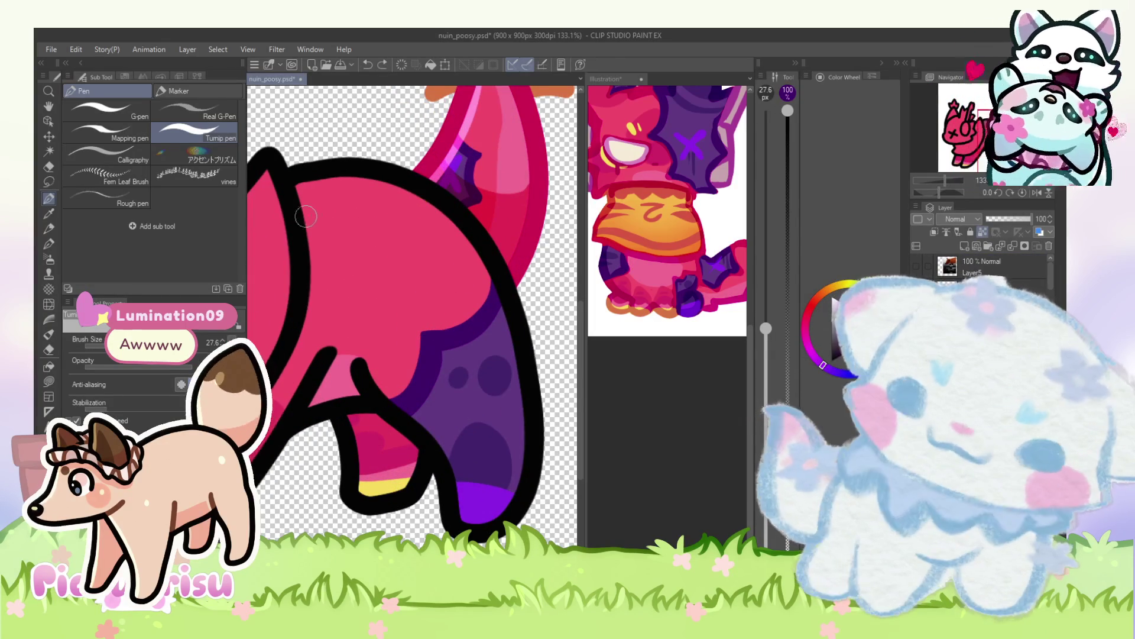
scroll(414, 237, down, 3)
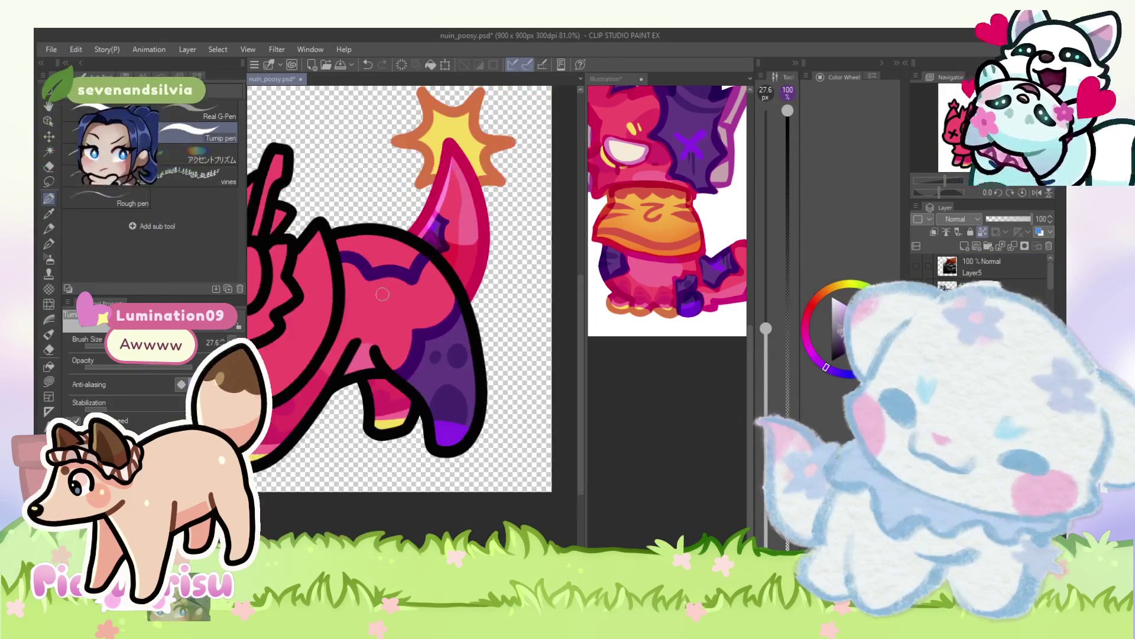
scroll(337, 239, up, 5)
drag(390, 273, 338, 239)
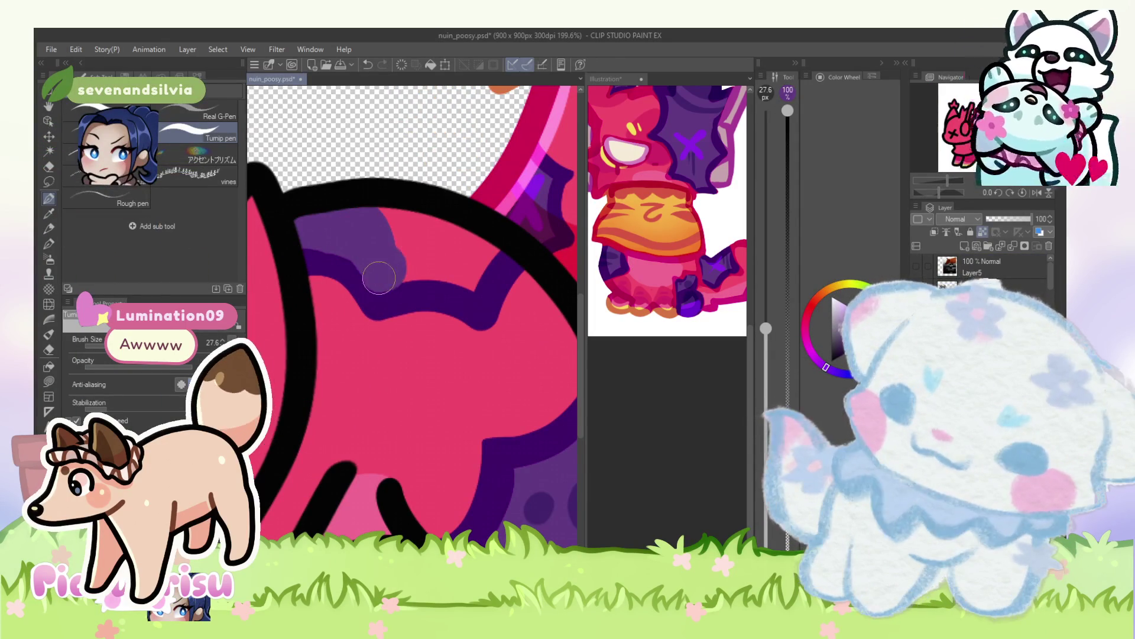
drag(379, 271, 467, 279)
mouse_move(392, 239)
mouse_down()
mouse_move(314, 254)
mouse_move(376, 305)
mouse_up()
Step: Eyedrop the pink body, then the back's purple and a brighter purple from the drawing
alt+click(486, 325)
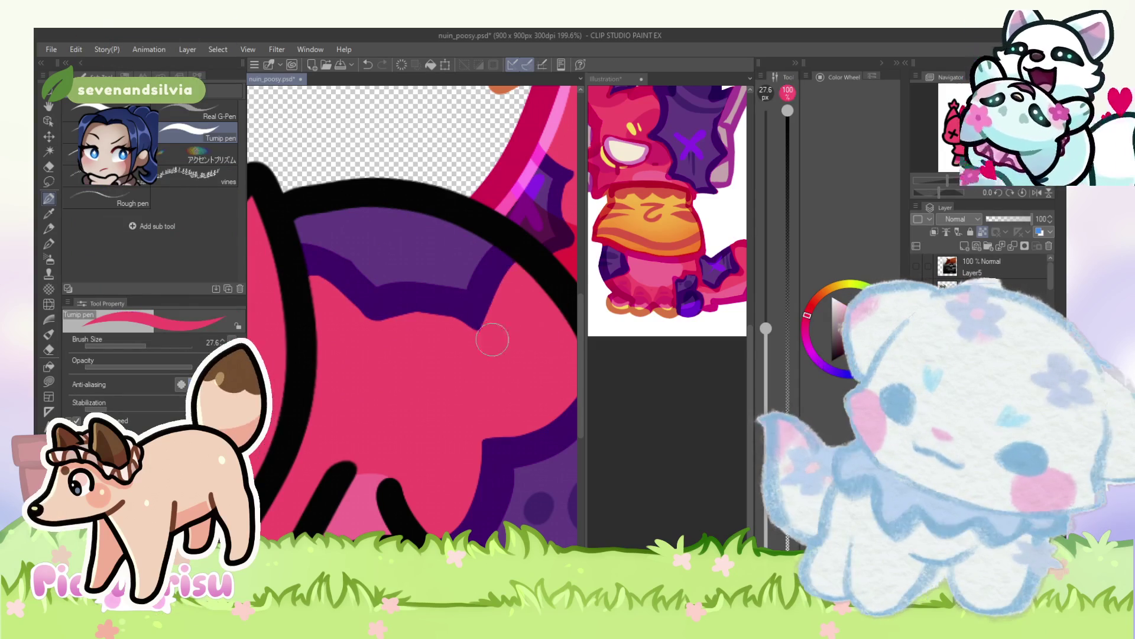
scroll(500, 309, down, 5)
scroll(405, 287, up, 4)
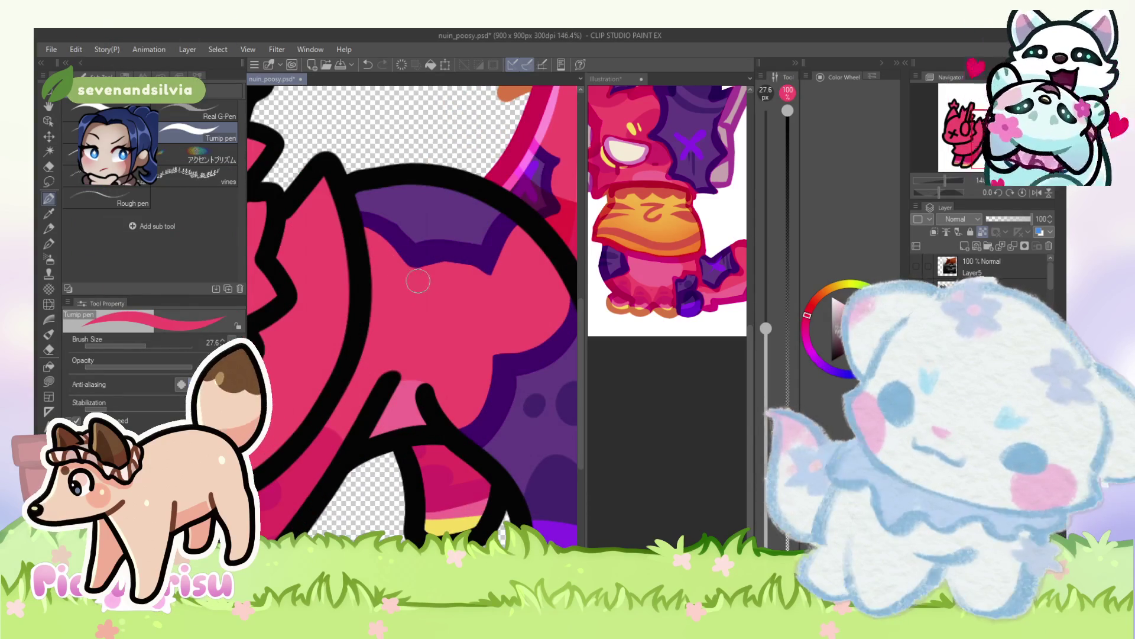
scroll(489, 287, up, 1)
alt+click(418, 254)
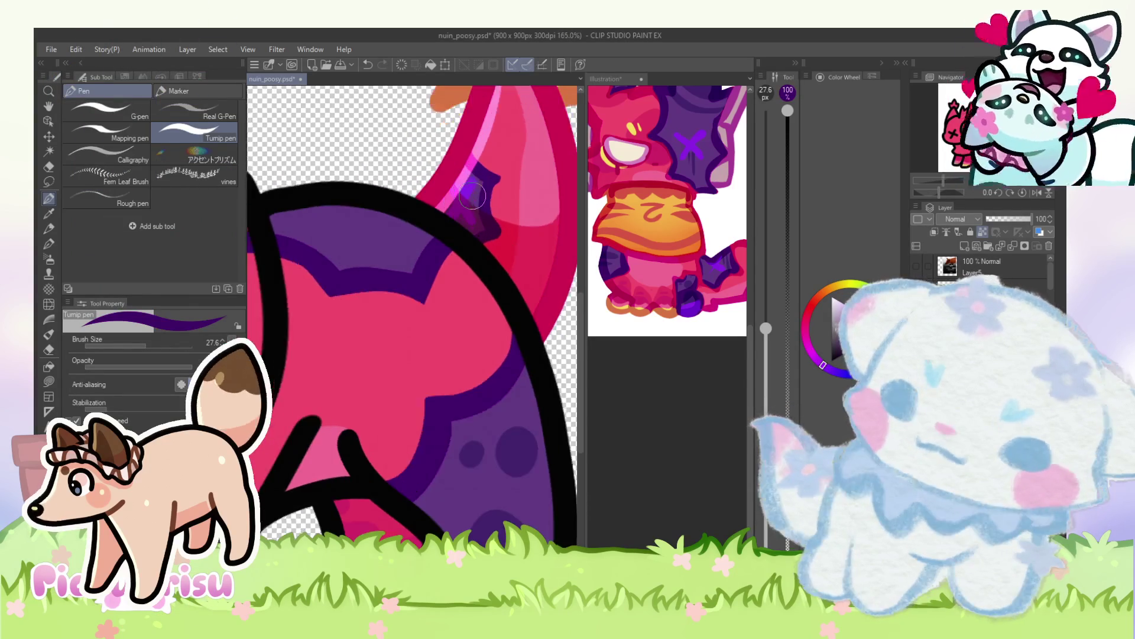
alt+click(472, 195)
Step: Pick orange from the reference illustration for the scarf
scroll(402, 210, up, 2)
scroll(352, 259, down, 7)
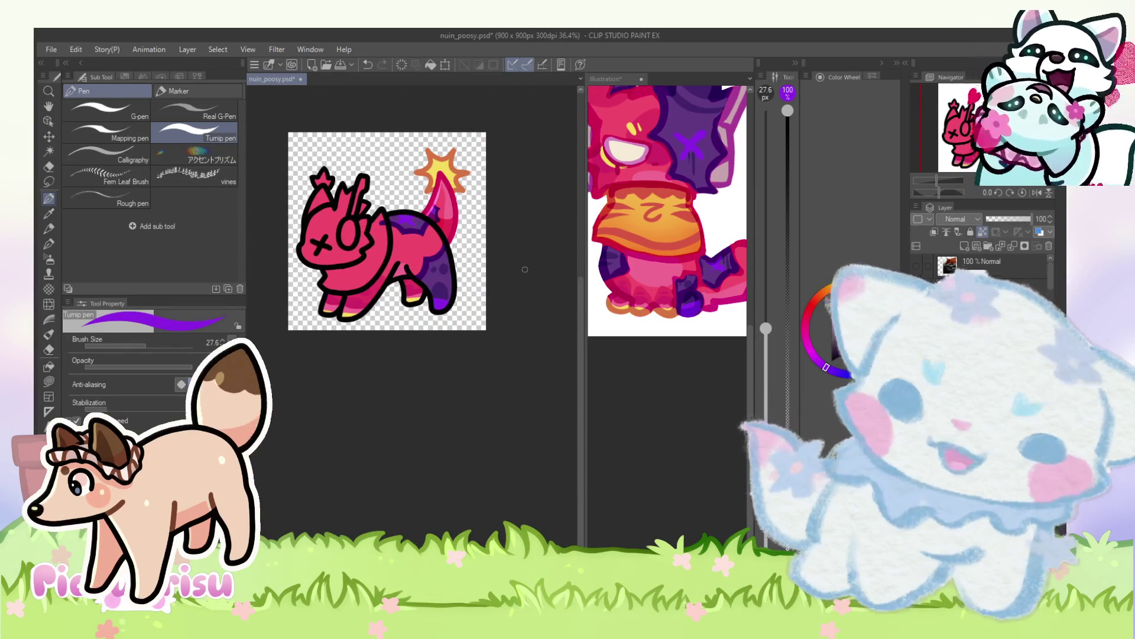
scroll(524, 269, down, 1)
scroll(501, 273, up, 3)
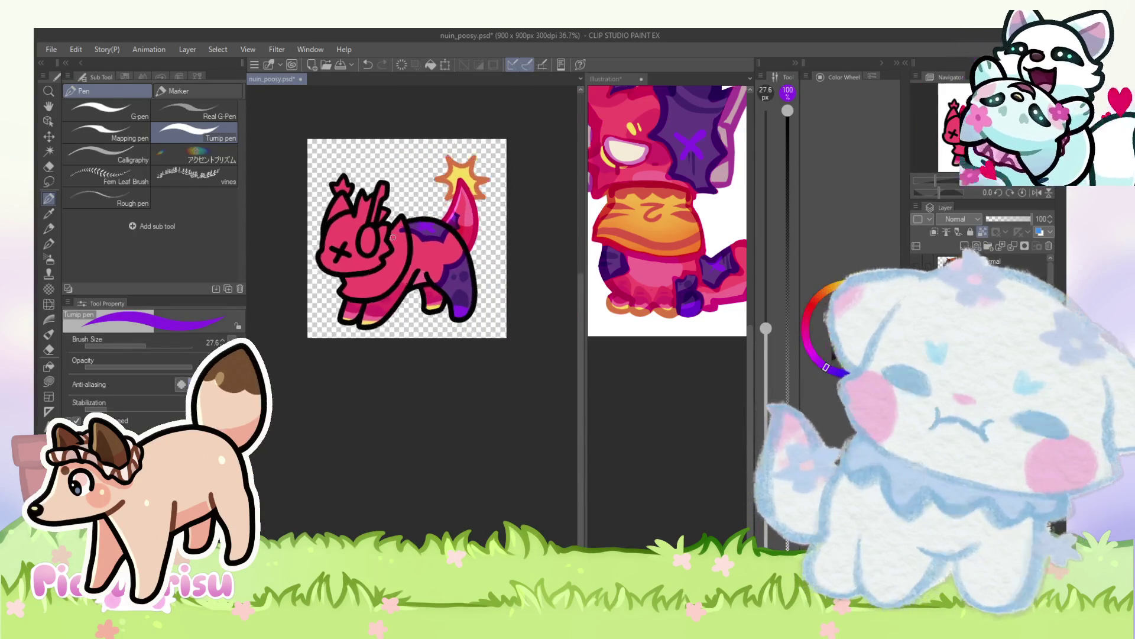
alt+click(671, 217)
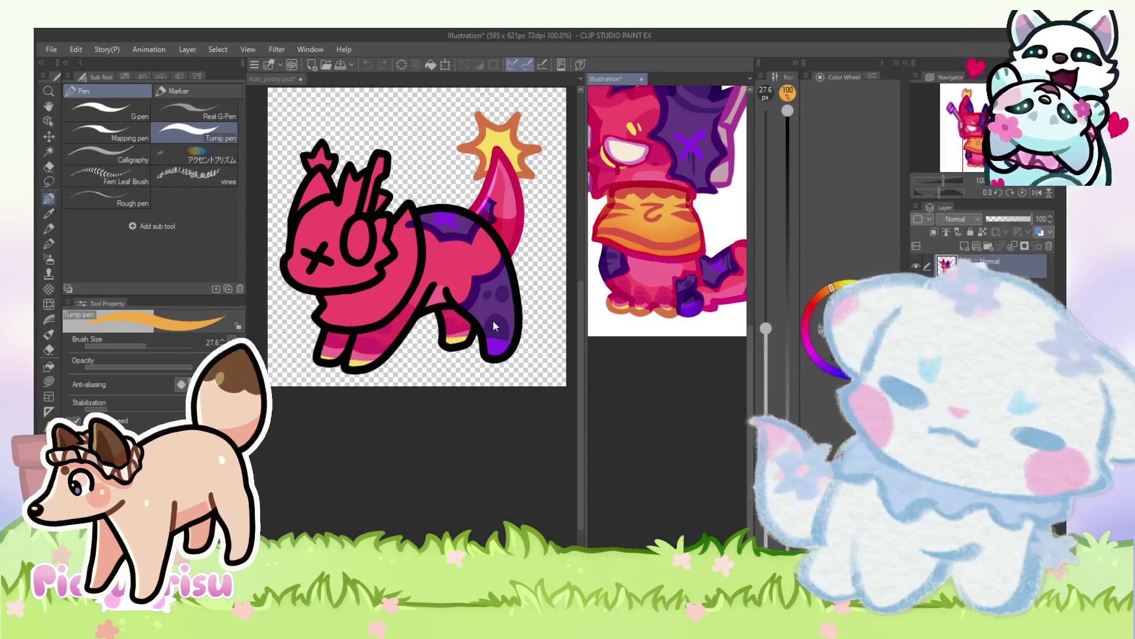
Step: Paint an orange scarf around the creature's neck
scroll(394, 239, up, 1)
mouse_move(396, 231)
mouse_down()
mouse_move(413, 251)
mouse_move(411, 296)
mouse_move(388, 274)
mouse_move(387, 317)
mouse_move(322, 341)
mouse_up()
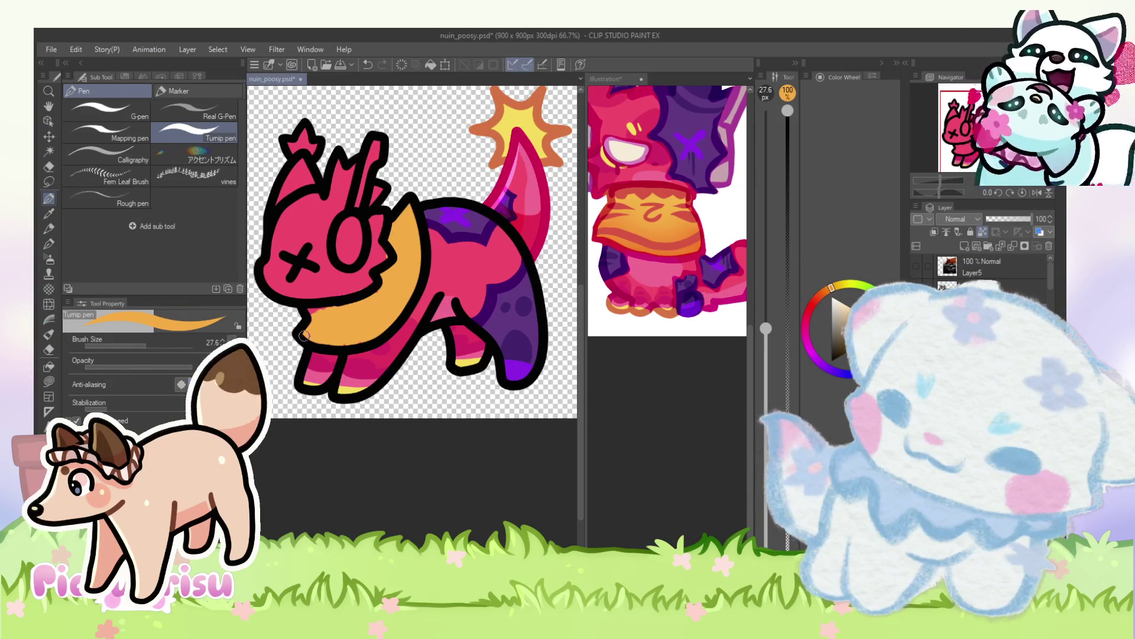
scroll(390, 267, up, 3)
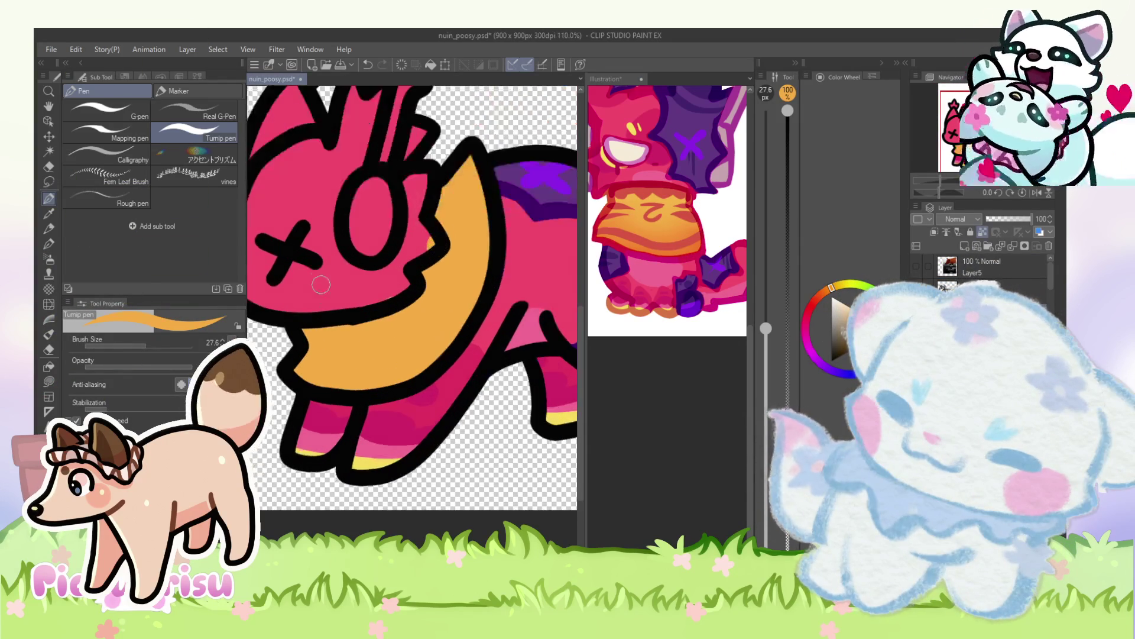
scroll(346, 320, up, 2)
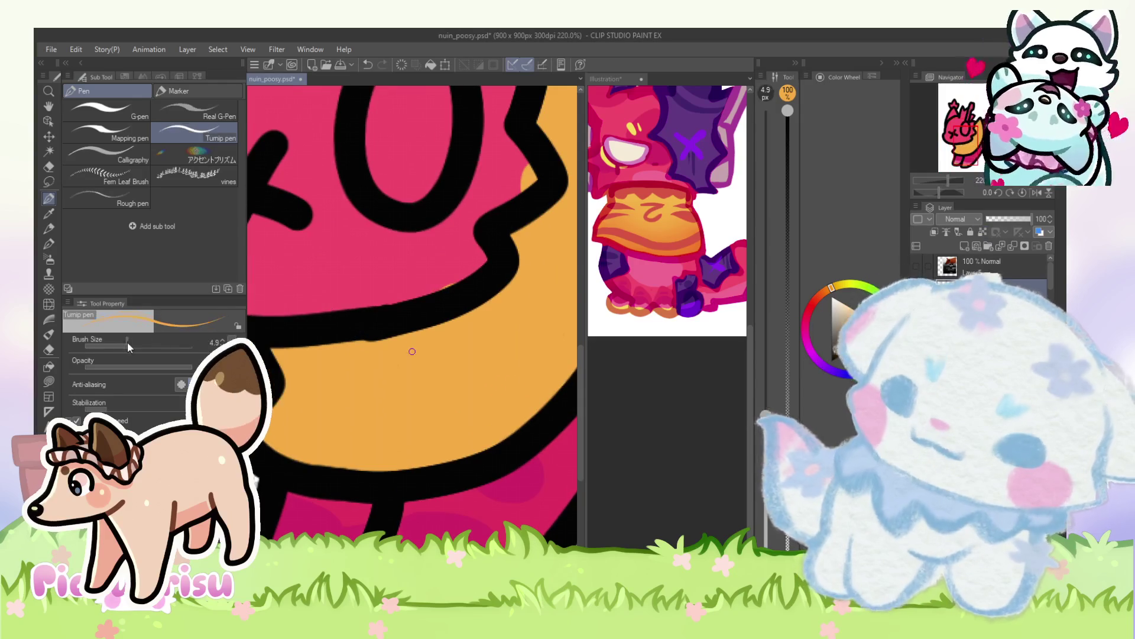
Step: Enlarge the brush to 36.4 and paint a dark orange band along the scarf
key(bracketleft)
key(bracketleft)
key(bracketleft)
scroll(372, 331, up, 2)
scroll(334, 334, down, 5)
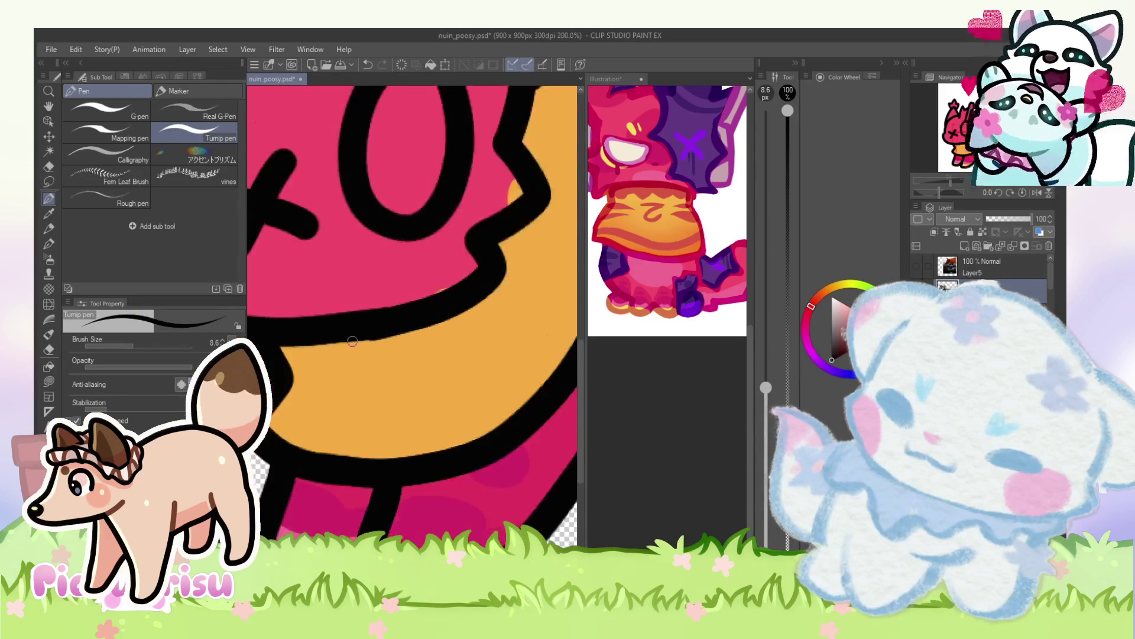
key(x)
click(118, 346)
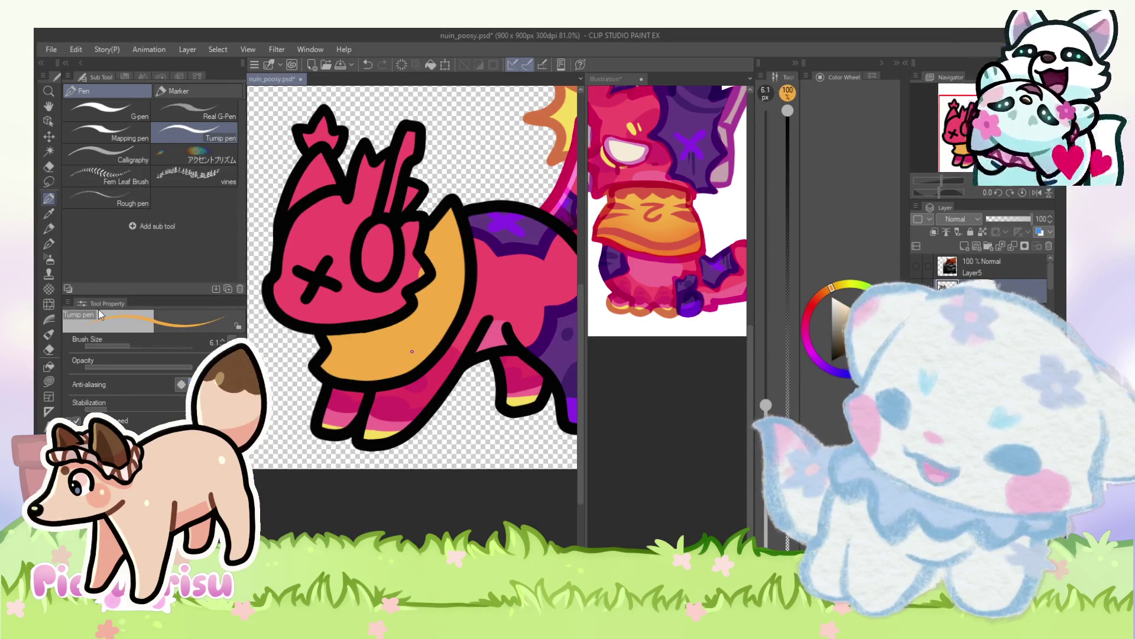
alt+click(656, 248)
click(468, 239)
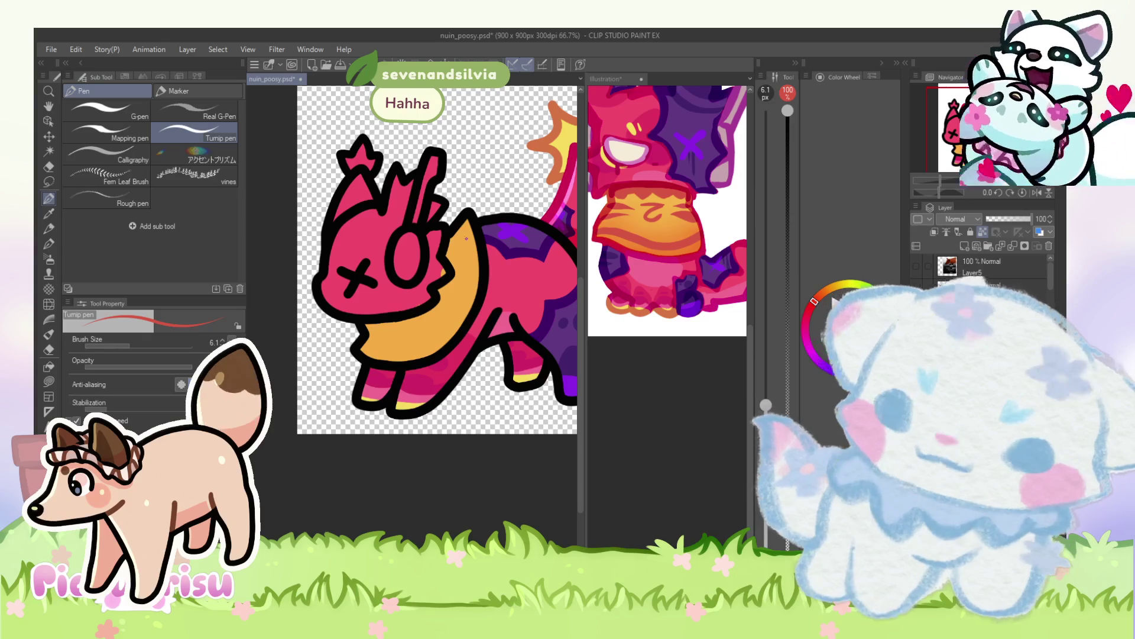
key(bracketright)
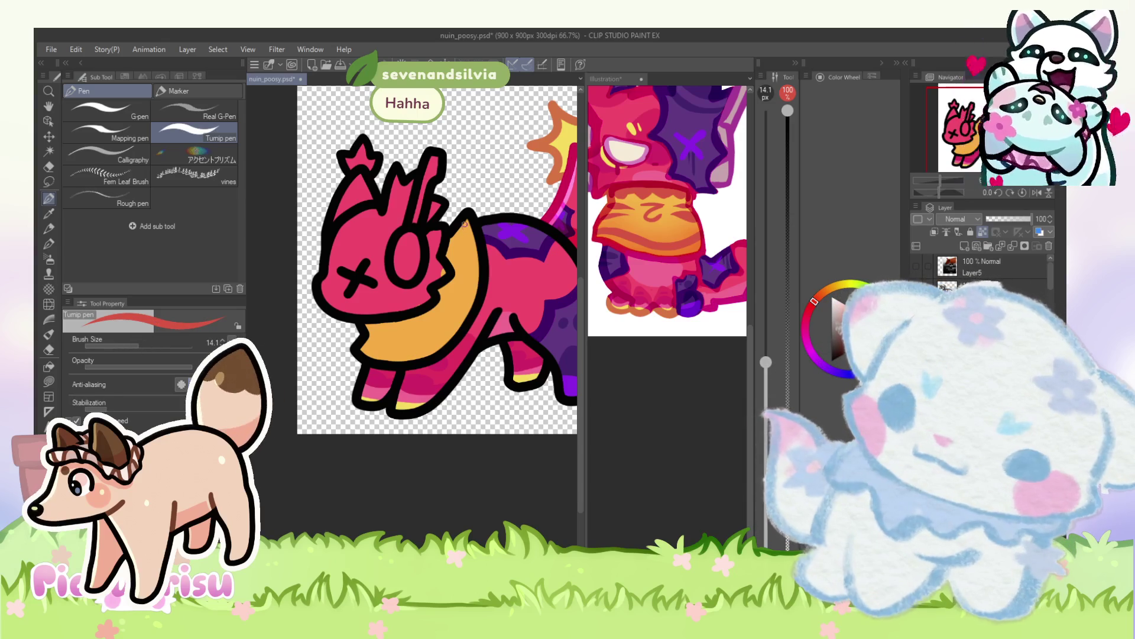
click(149, 346)
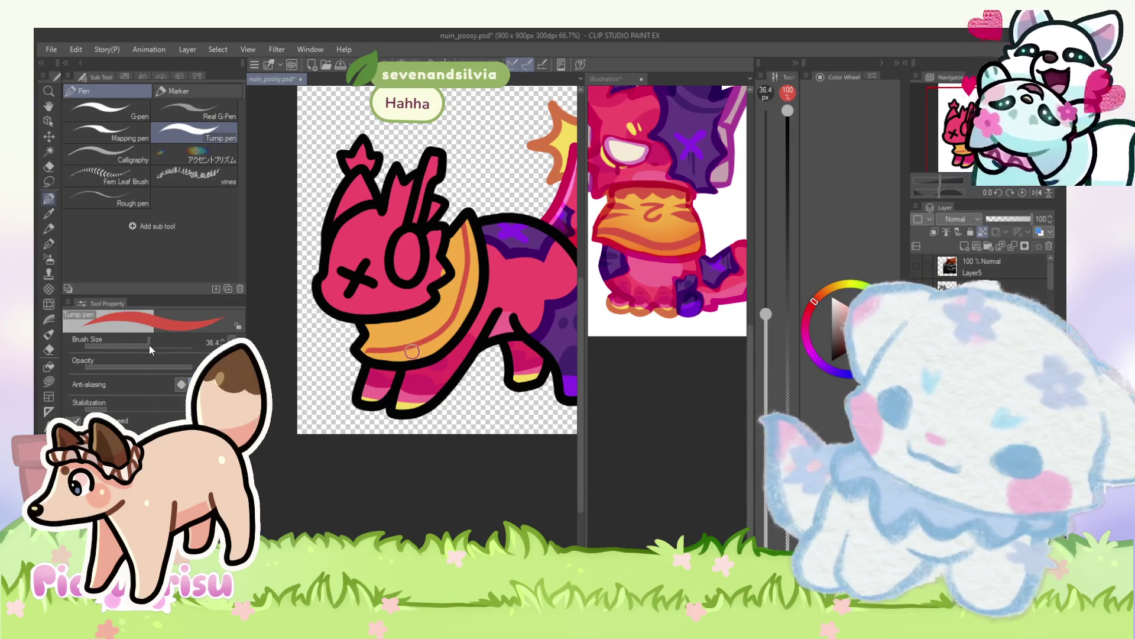
mouse_move(462, 221)
mouse_down()
mouse_move(460, 298)
mouse_move(408, 348)
mouse_move(352, 347)
mouse_up()
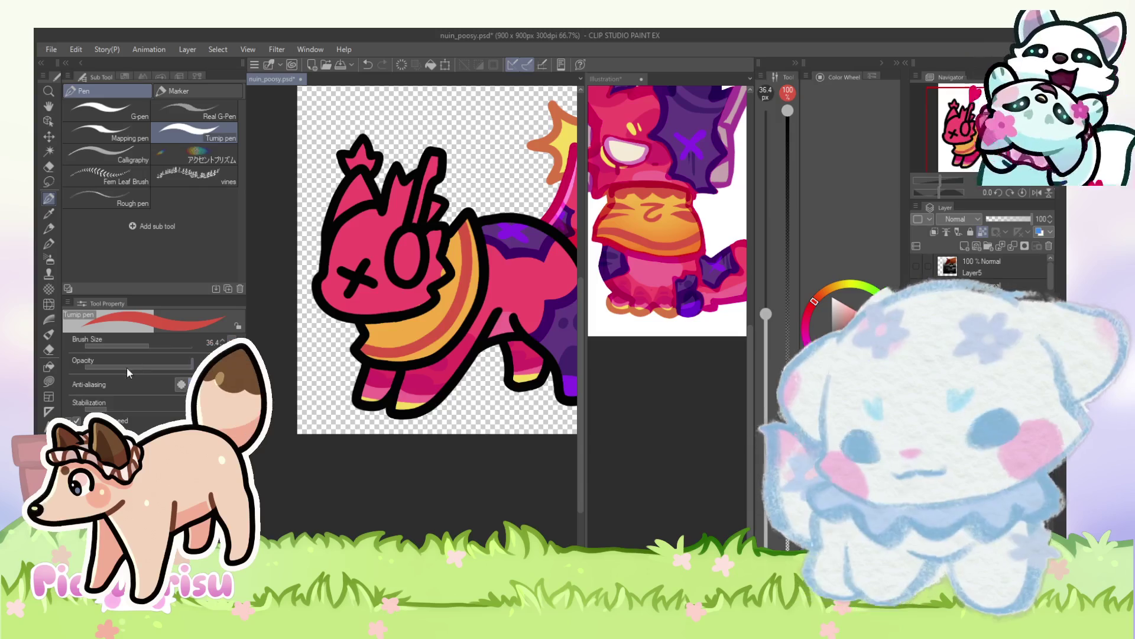
Step: Shrink the brush to 8.6 and draw a thin line along the scarf
click(133, 345)
click(649, 208)
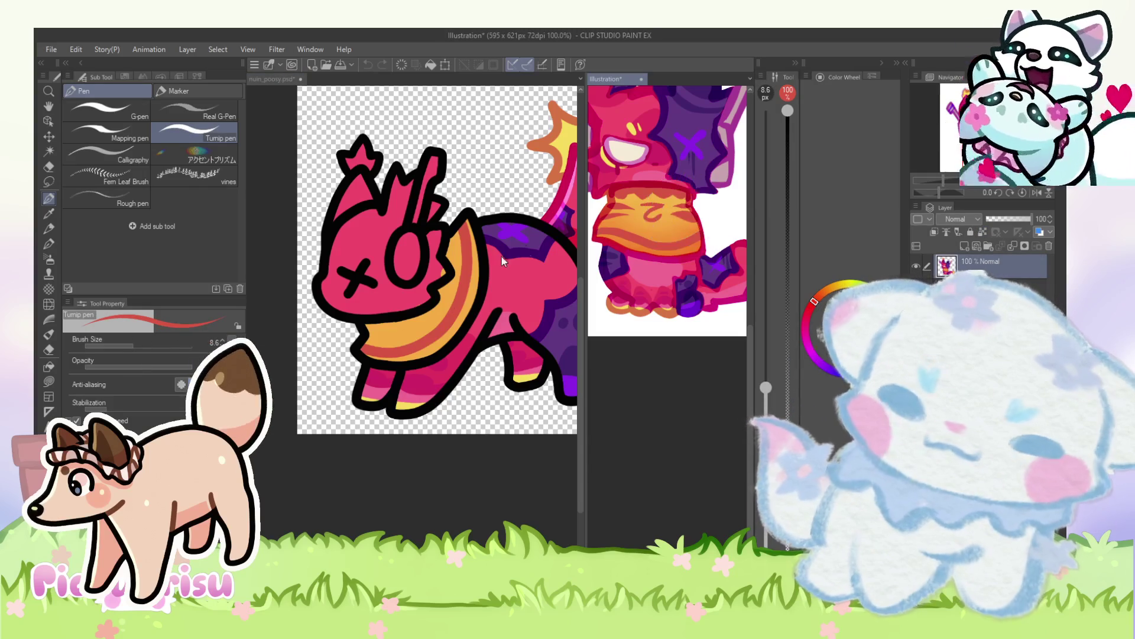
click(423, 319)
scroll(423, 318, up, 3)
drag(414, 337, 455, 256)
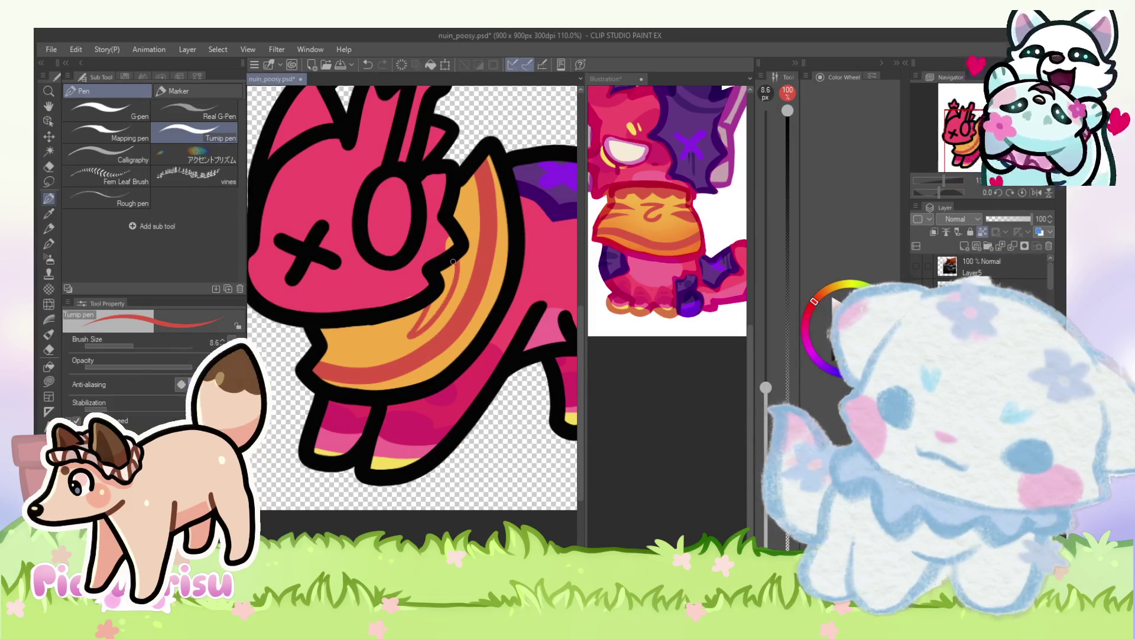
Step: Add a short red stroke on the scarf and cover its stray sliver with orange
scroll(412, 332, up, 2)
alt+click(425, 302)
alt+click(436, 322)
scroll(436, 323, up, 2)
mouse_move(386, 338)
mouse_down()
mouse_move(420, 305)
mouse_move(384, 341)
mouse_up()
alt+click(404, 330)
Step: Draw a short red curl on the scarf, then undo it and enlarge the brush to 16.7
alt+click(452, 293)
scroll(414, 313, down, 2)
scroll(379, 319, up, 3)
mouse_move(332, 308)
mouse_down()
mouse_move(361, 330)
mouse_move(386, 310)
mouse_up()
scroll(361, 330, down, 3)
scroll(379, 331, up, 3)
key(bracketright)
key(bracketright)
key(ctrl+z)
Step: Cover the red swirl lines on the scarf with orange
alt+click(386, 307)
scroll(391, 308, up, 2)
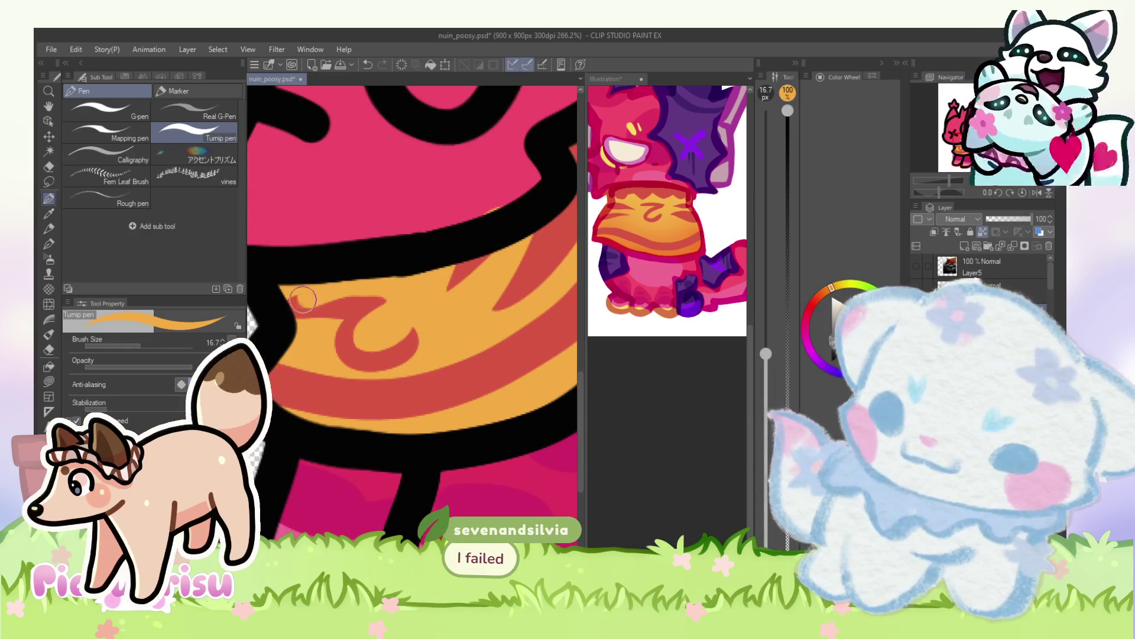
alt+click(274, 312)
scroll(320, 311, down, 5)
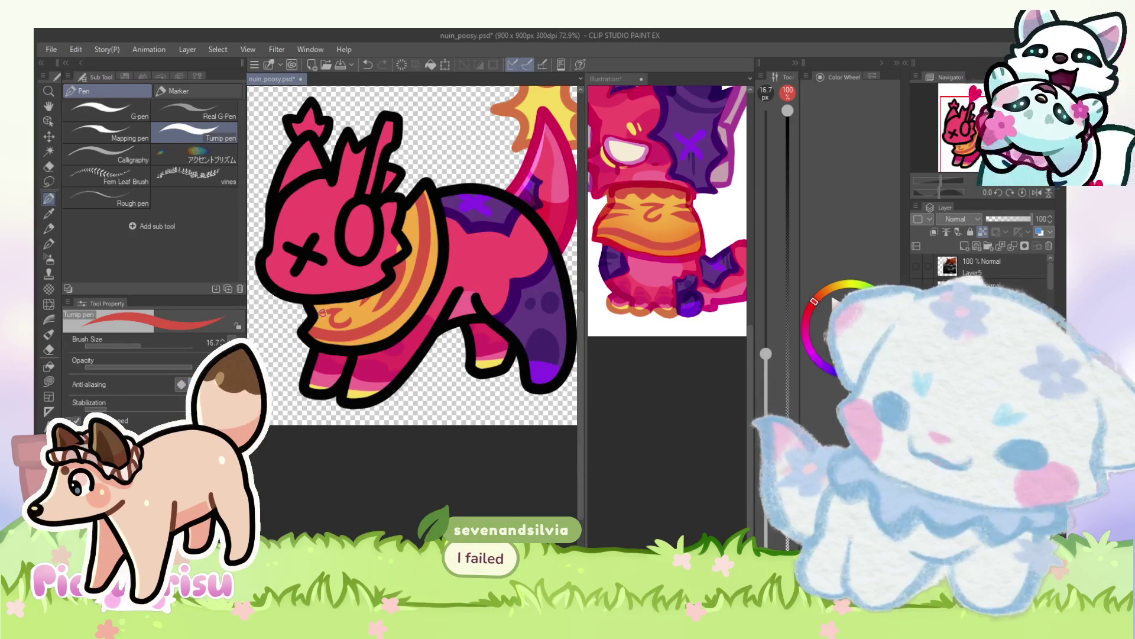
scroll(323, 311, down, 2)
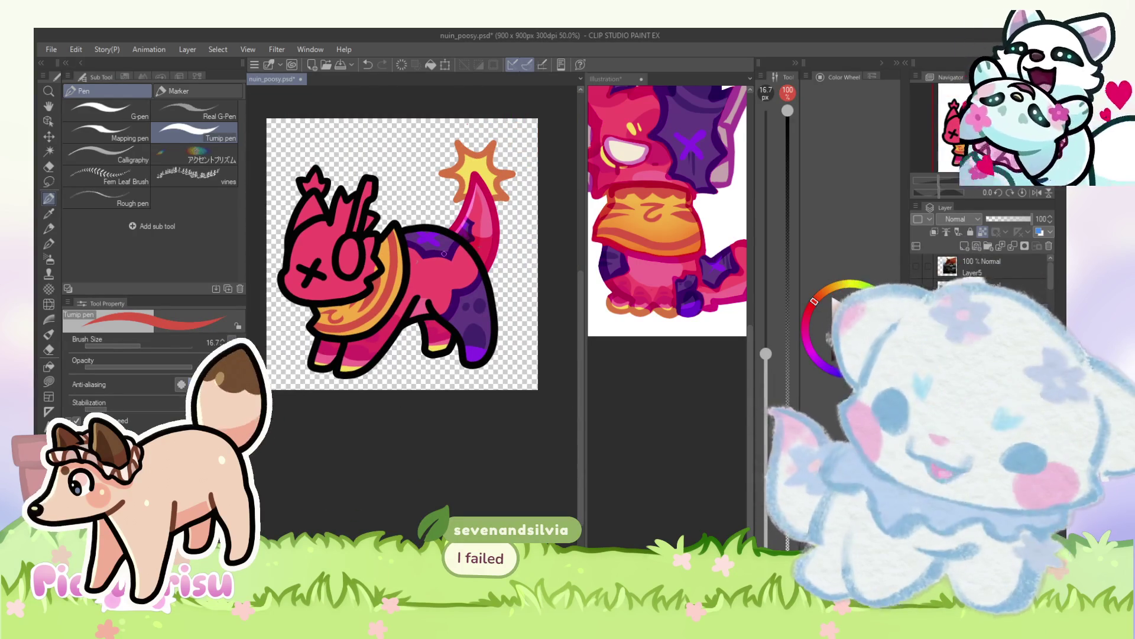
scroll(313, 306, up, 5)
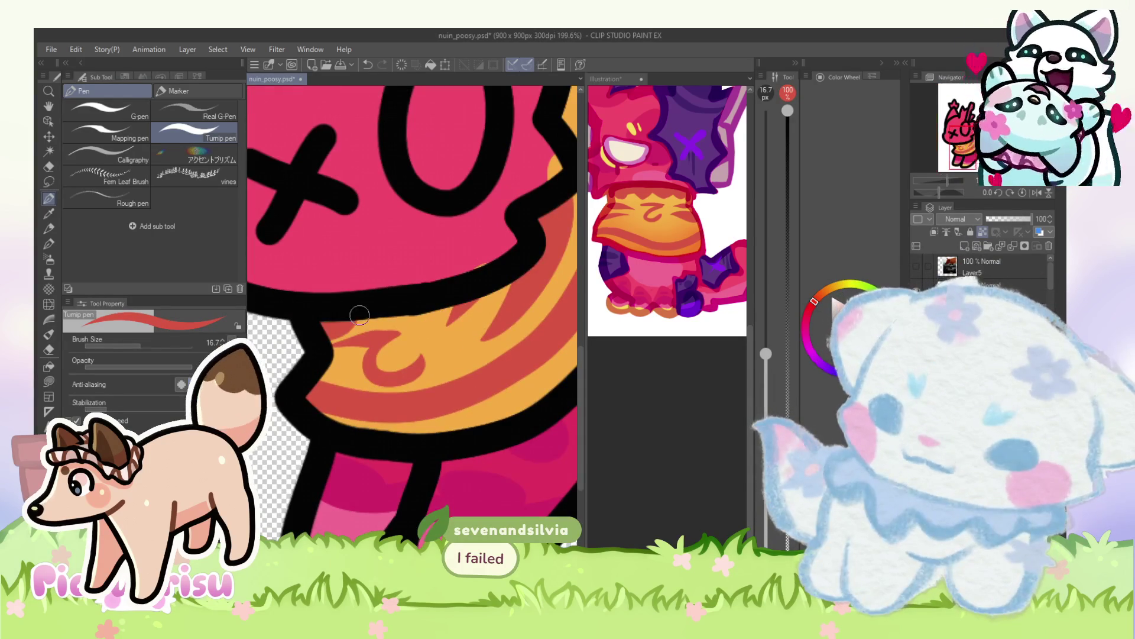
alt+click(359, 347)
mouse_move(359, 349)
mouse_down()
mouse_move(393, 337)
mouse_move(332, 352)
mouse_up()
Step: Paint red along the scarf's top edge and rework the swirl in orange
alt+click(379, 320)
drag(359, 307, 427, 301)
drag(346, 351, 420, 370)
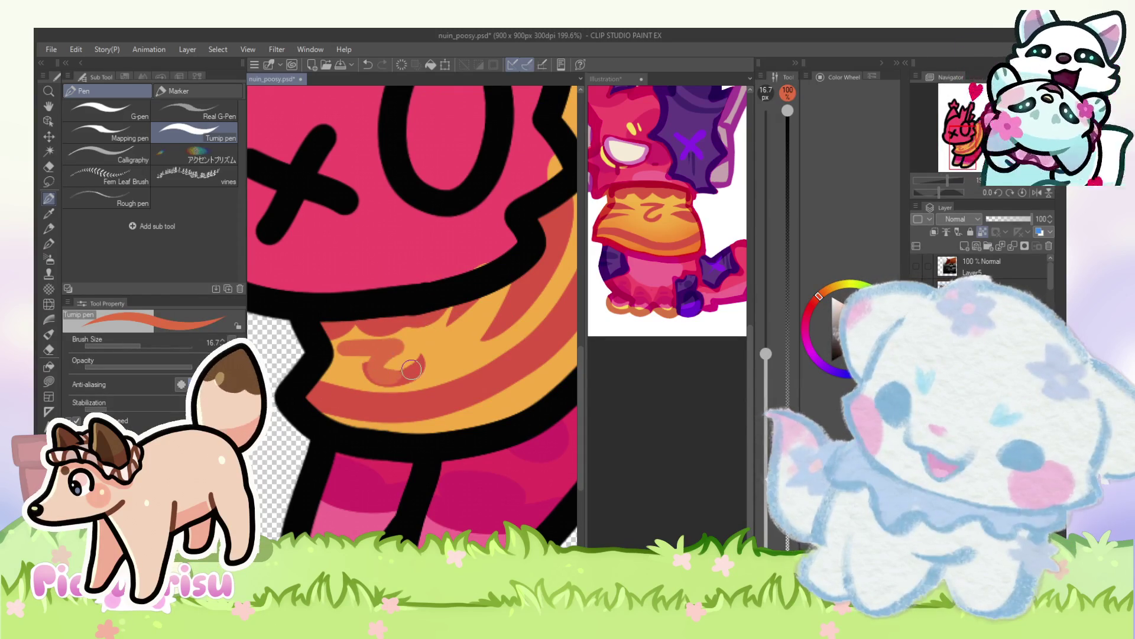
alt+click(396, 327)
key(ctrl+z)
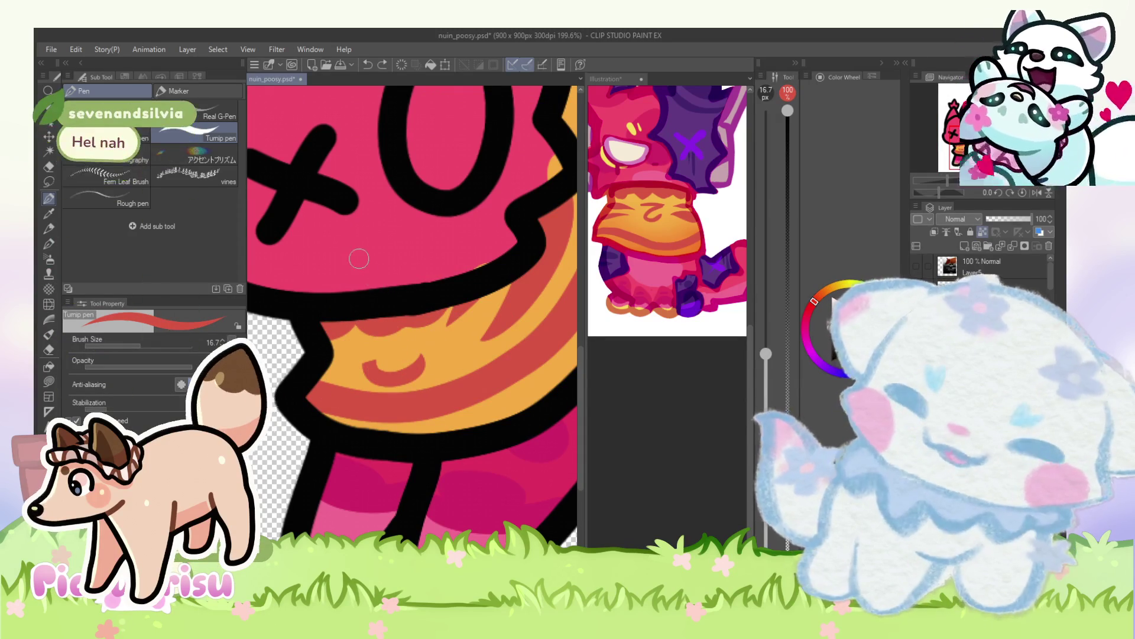
alt+click(370, 369)
mouse_move(370, 370)
mouse_down()
mouse_move(393, 357)
mouse_move(421, 366)
mouse_up()
Step: Draw two red swirl strokes on the scarf
scroll(403, 367, down, 5)
scroll(384, 379, up, 5)
alt+click(384, 380)
scroll(385, 379, up, 3)
drag(345, 336, 437, 357)
scroll(405, 264, down, 2)
Step: Reshape the red swirl on the scarf and trim its edges with orange
alt+click(426, 326)
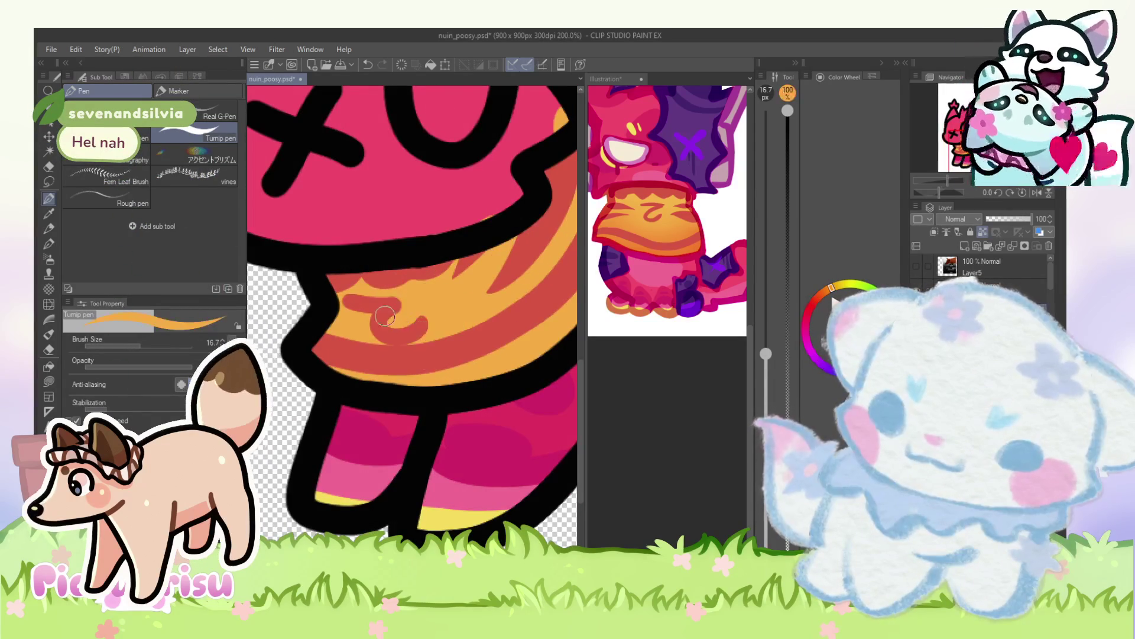
scroll(473, 312, down, 4)
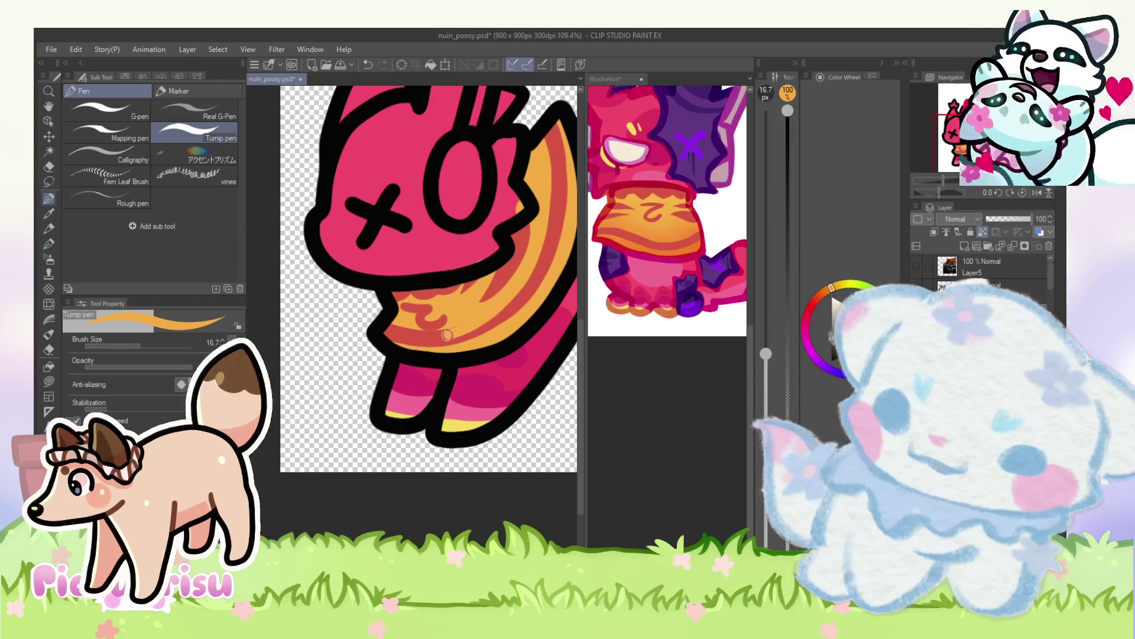
scroll(379, 322, up, 6)
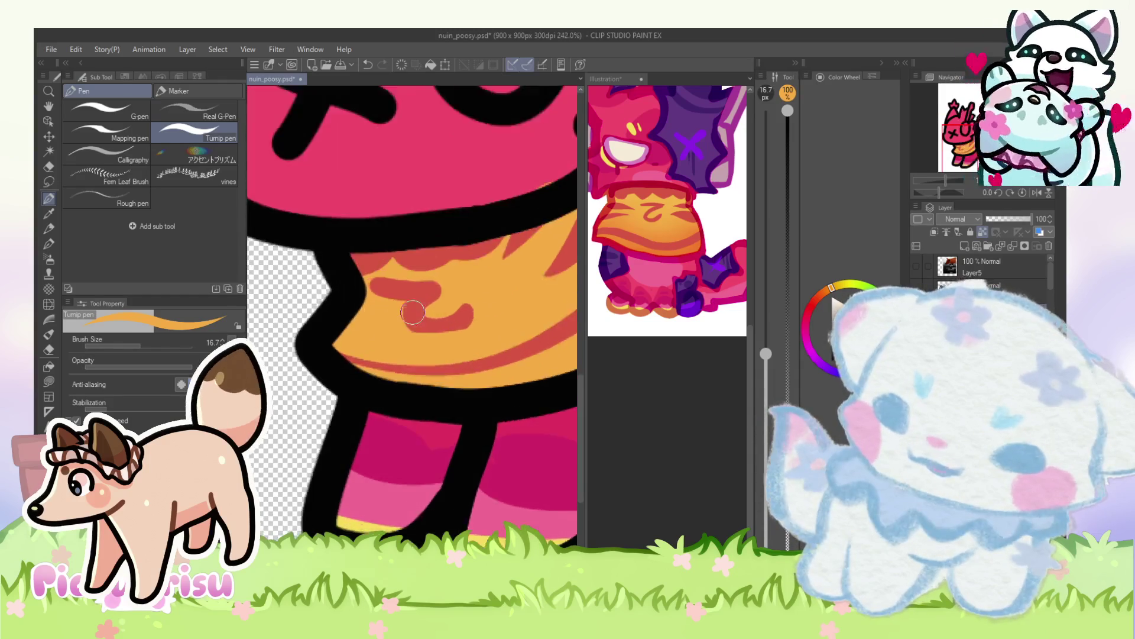
alt+click(424, 286)
drag(424, 286, 454, 345)
alt+click(472, 274)
mouse_move(449, 296)
mouse_down()
mouse_move(436, 322)
mouse_move(461, 331)
mouse_up()
Step: Sample red from the scarf, then magenta from the reference illustration
scroll(439, 326, down, 3)
alt+click(550, 307)
scroll(473, 314, down, 5)
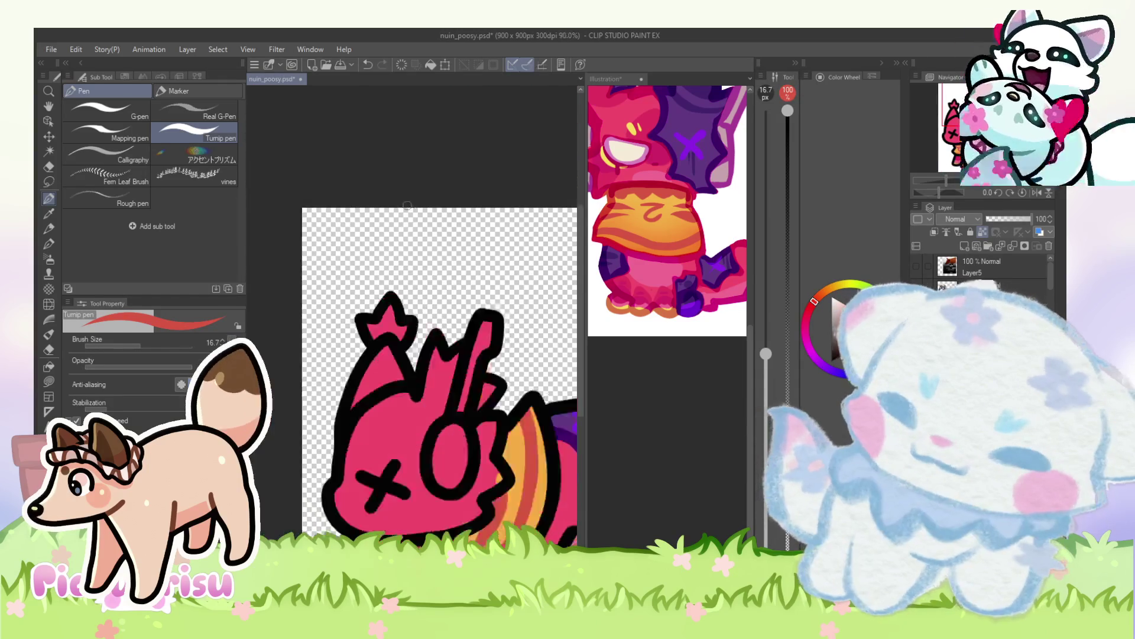
scroll(423, 320, up, 1)
scroll(423, 319, up, 3)
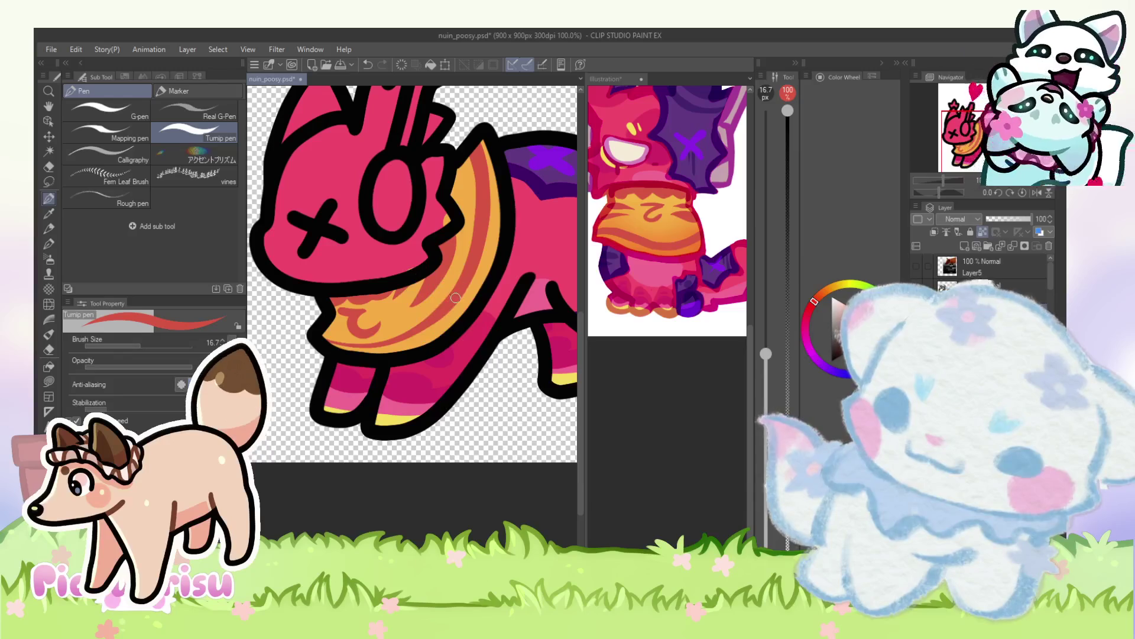
scroll(369, 330, down, 3)
scroll(514, 317, down, 1)
scroll(680, 166, up, 4)
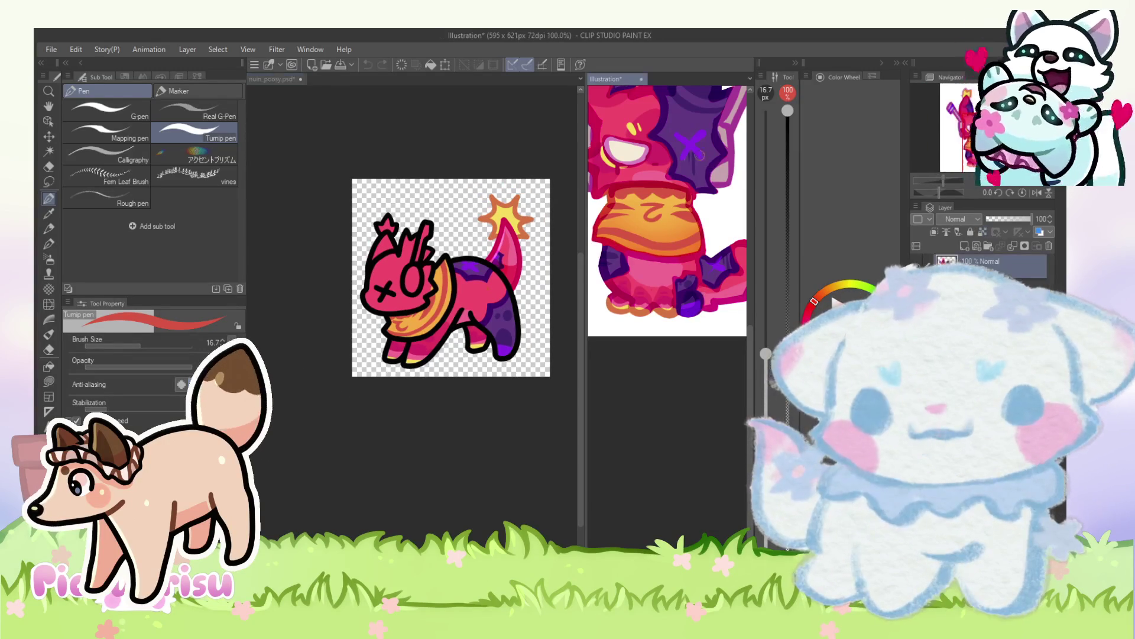
alt+click(663, 150)
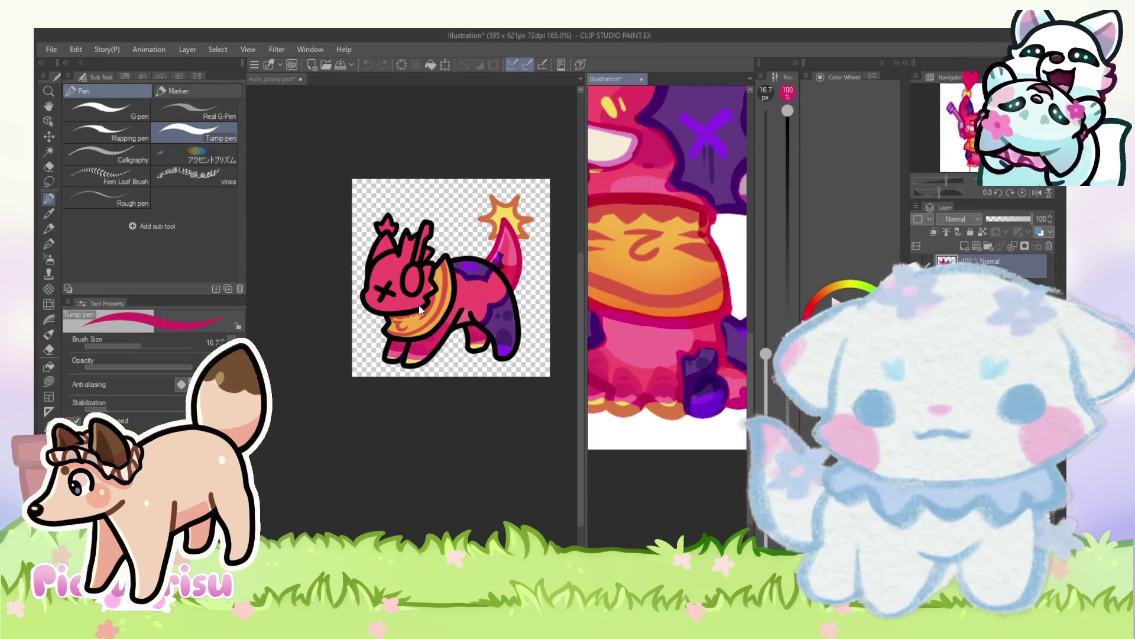
Step: Sample a lighter pink from the reference illustration
scroll(374, 286, up, 4)
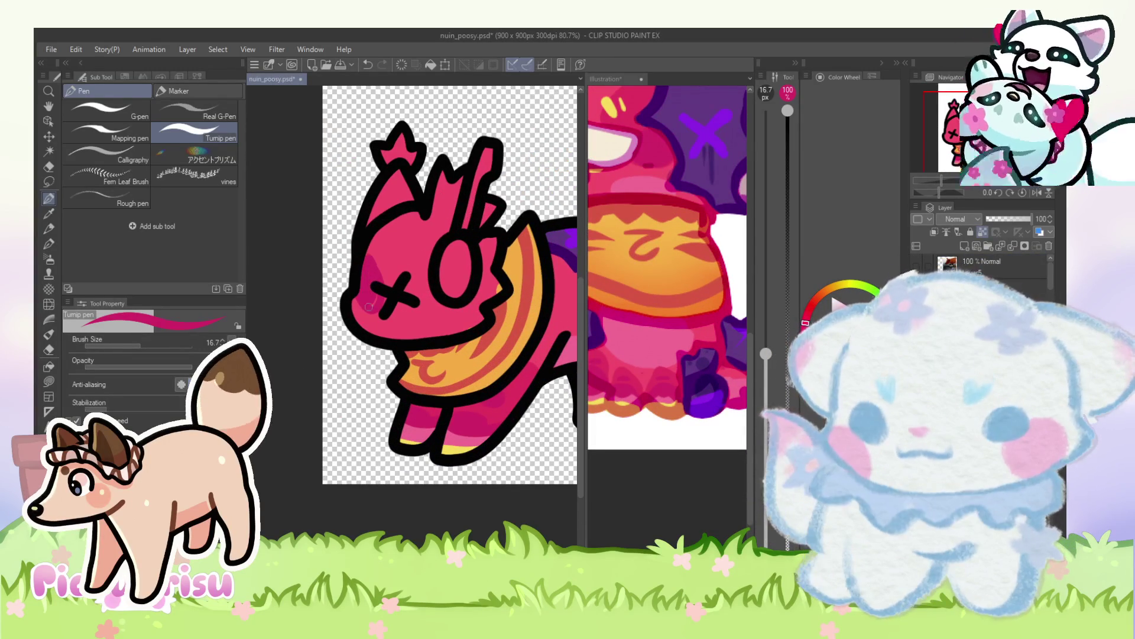
scroll(374, 292, down, 3)
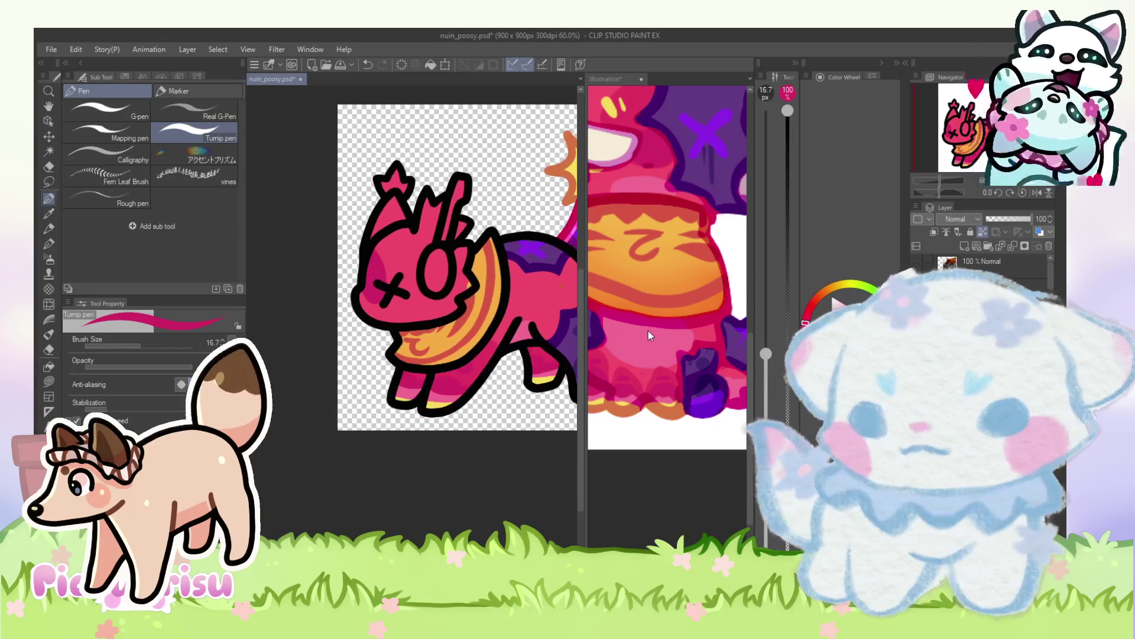
alt+click(649, 331)
scroll(381, 311, up, 3)
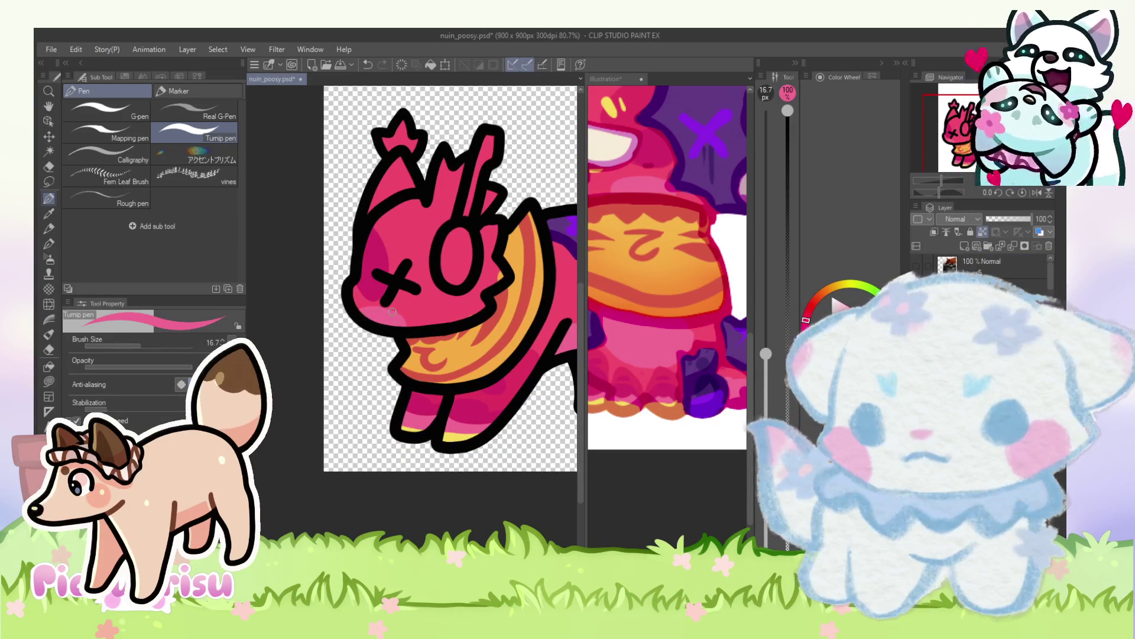
scroll(394, 318, down, 4)
scroll(379, 249, up, 1)
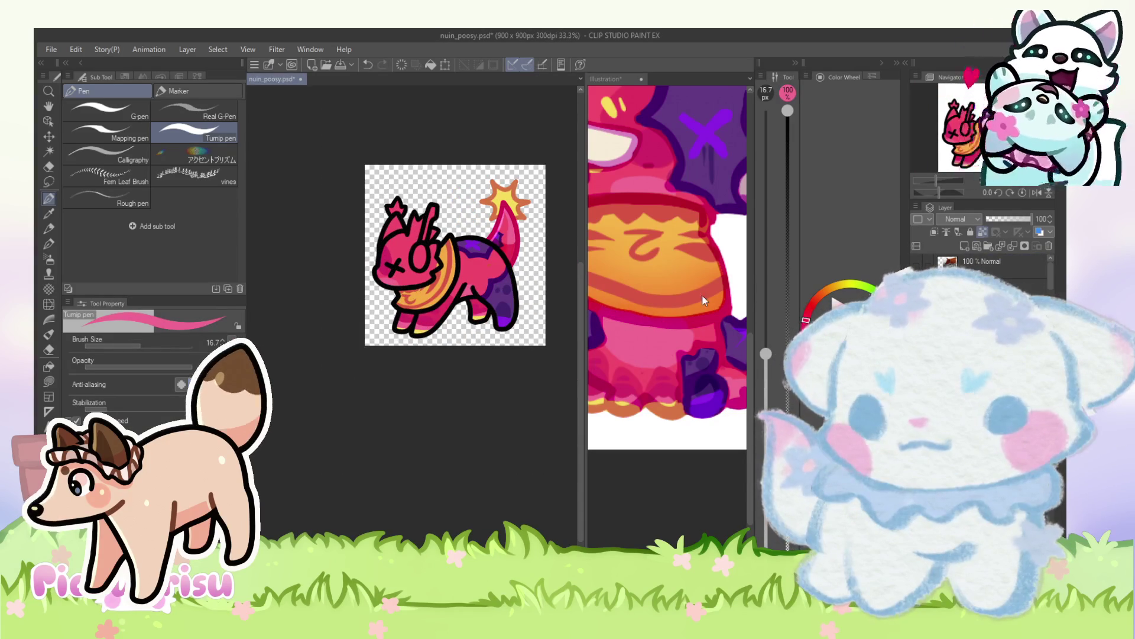
scroll(703, 300, up, 5)
Step: Paint the headphone band pale pink sampled from the reference
alt+click(679, 180)
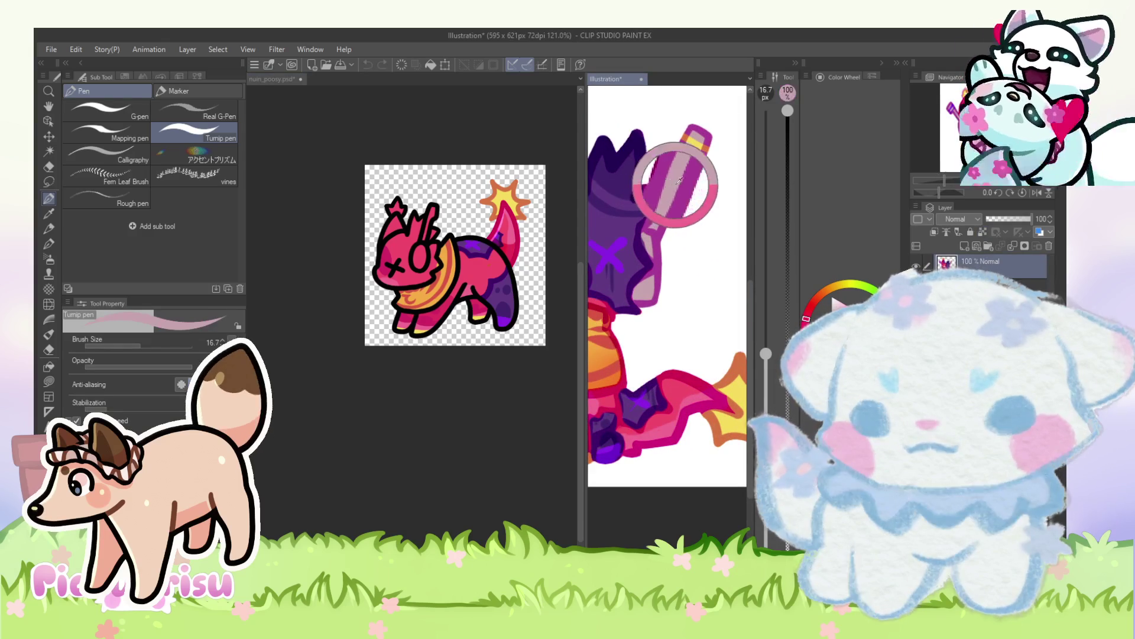
scroll(420, 260, up, 3)
drag(417, 255, 425, 285)
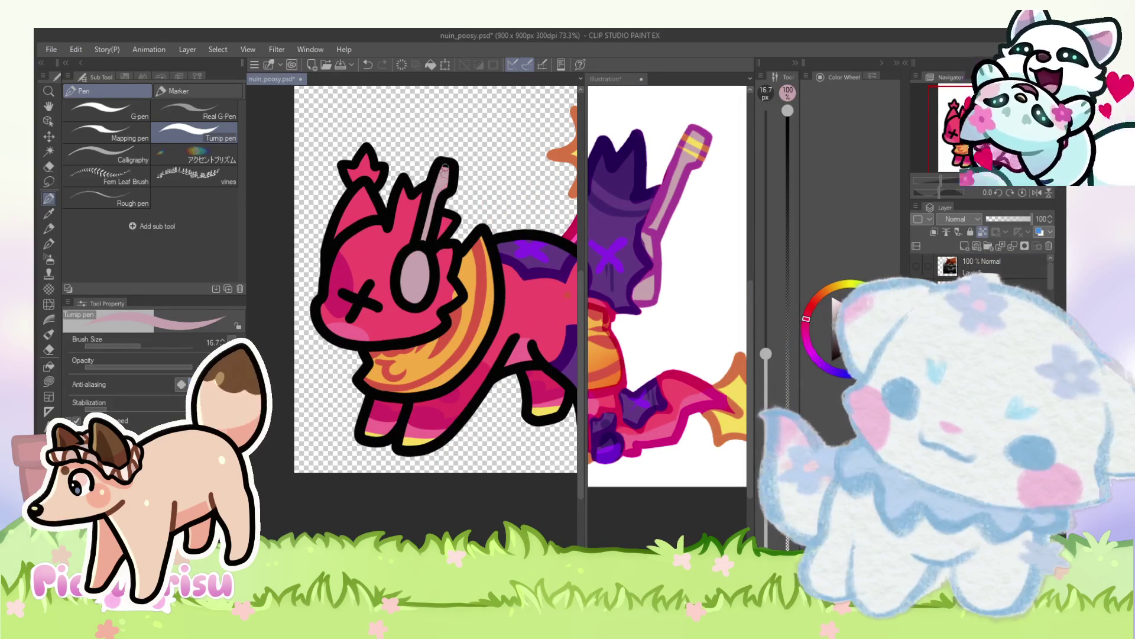
Step: Fill the headphone ear cup with yellow from the reference's guitar stripe
alt+click(690, 147)
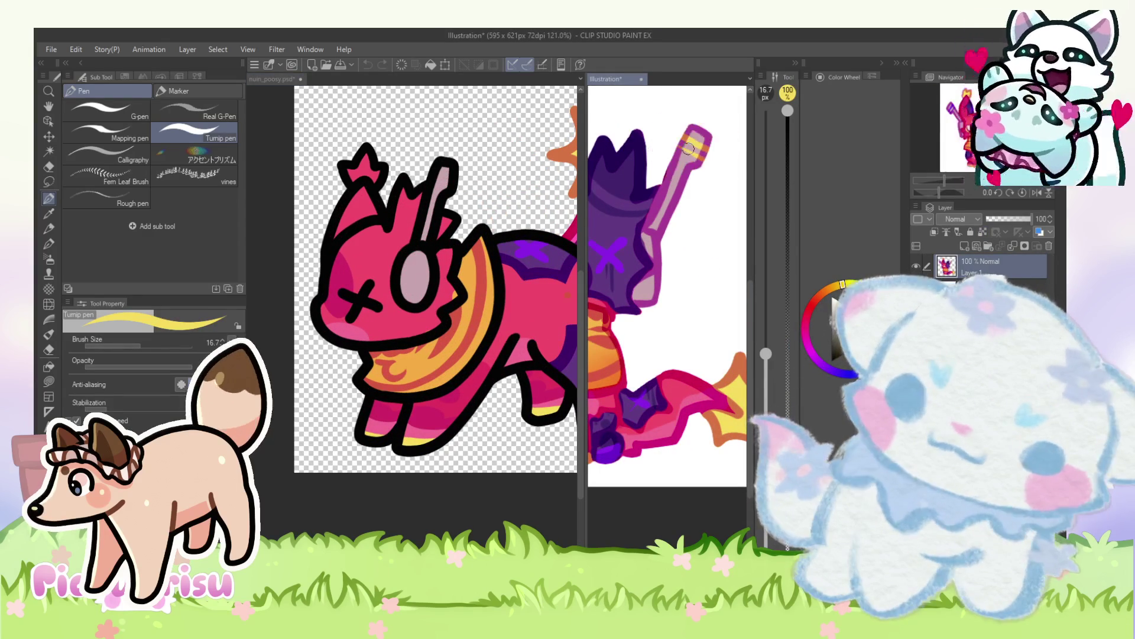
scroll(445, 177, up, 2)
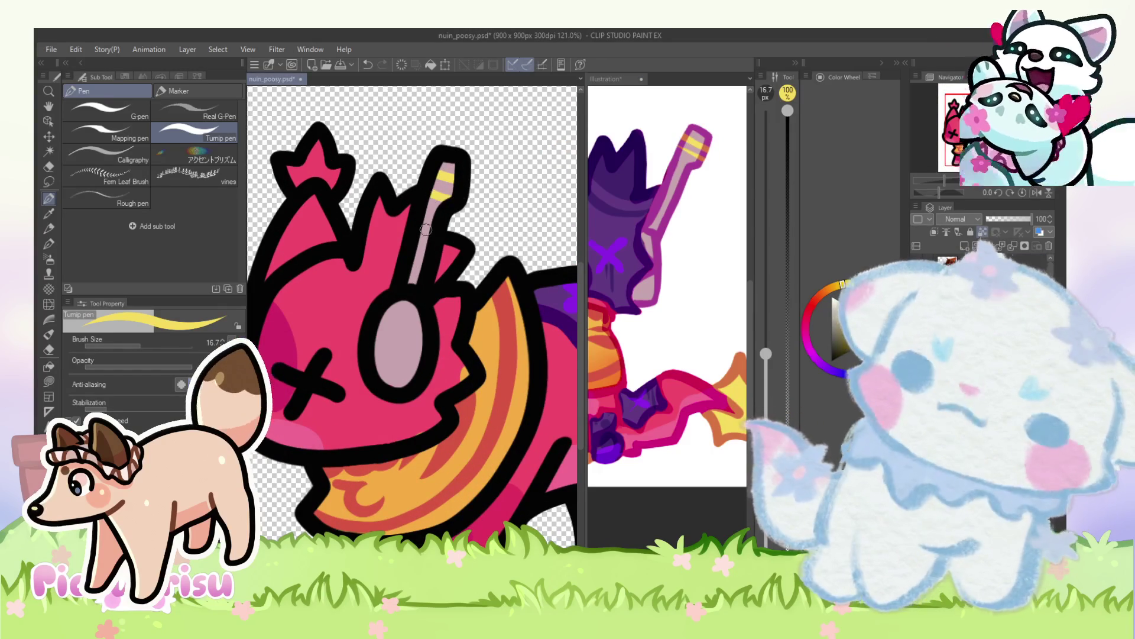
scroll(435, 231, down, 1)
drag(408, 343, 412, 301)
scroll(405, 319, down, 2)
Step: Add a purple highlight from the reference's wing across the yellow ear cup
alt+click(500, 277)
scroll(418, 300, up, 3)
scroll(418, 300, down, 1)
drag(438, 278, 400, 346)
scroll(438, 242, down, 1)
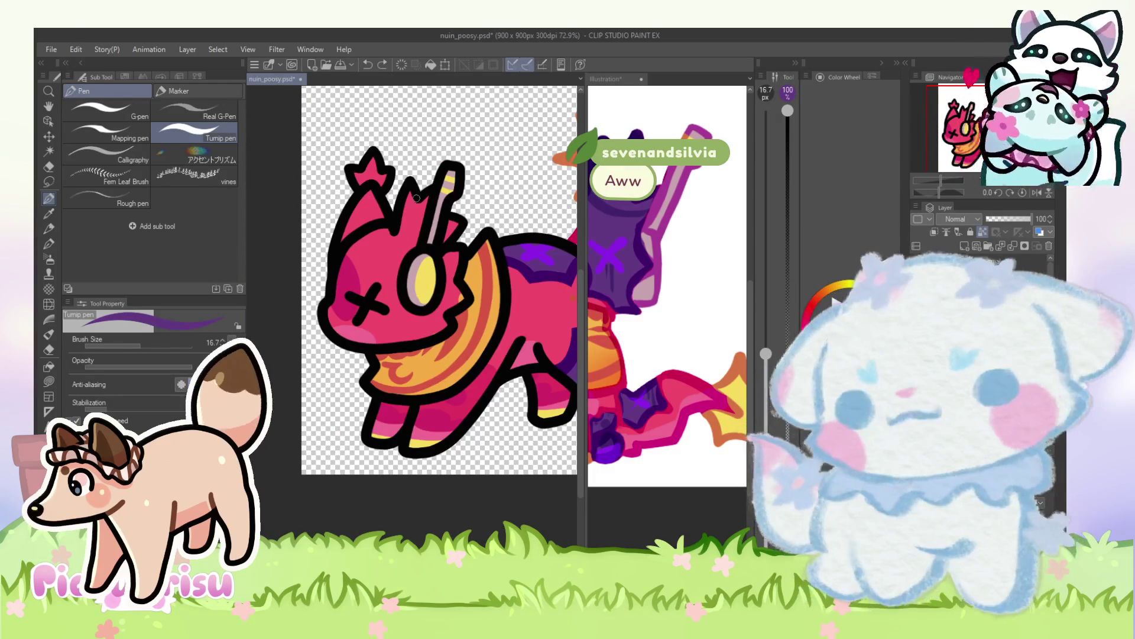
scroll(703, 335, down, 2)
scroll(660, 253, up, 2)
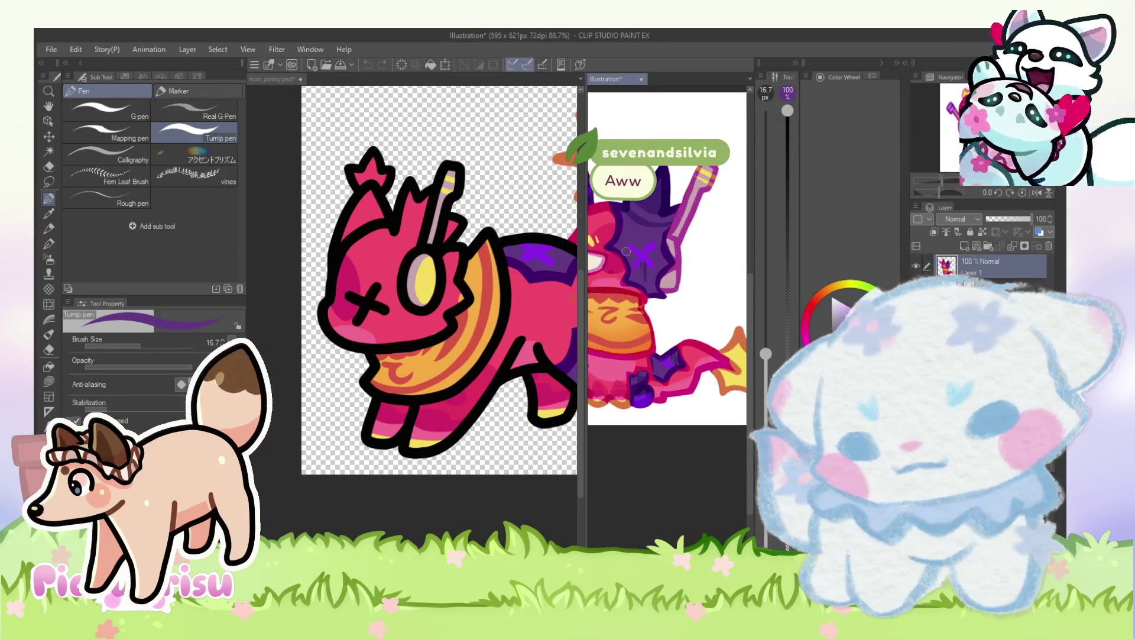
Step: Paint dark purple down the left side of the creature's face
click(459, 314)
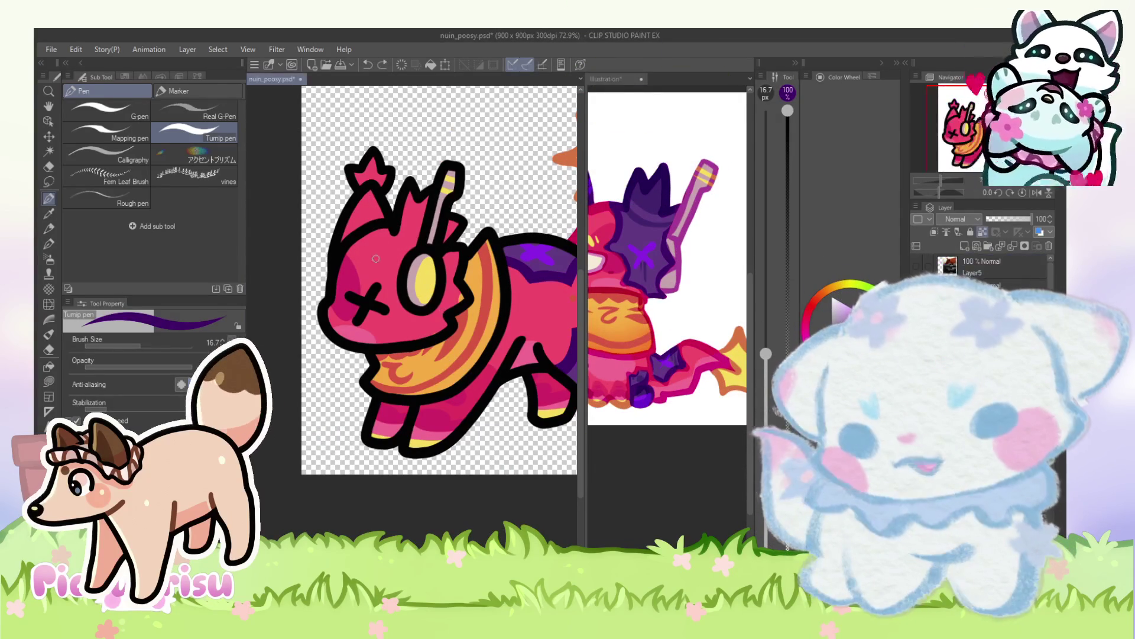
scroll(363, 285, up, 2)
mouse_move(349, 231)
mouse_down()
mouse_move(332, 298)
mouse_move(338, 343)
mouse_move(465, 358)
mouse_up()
scroll(357, 266, down, 3)
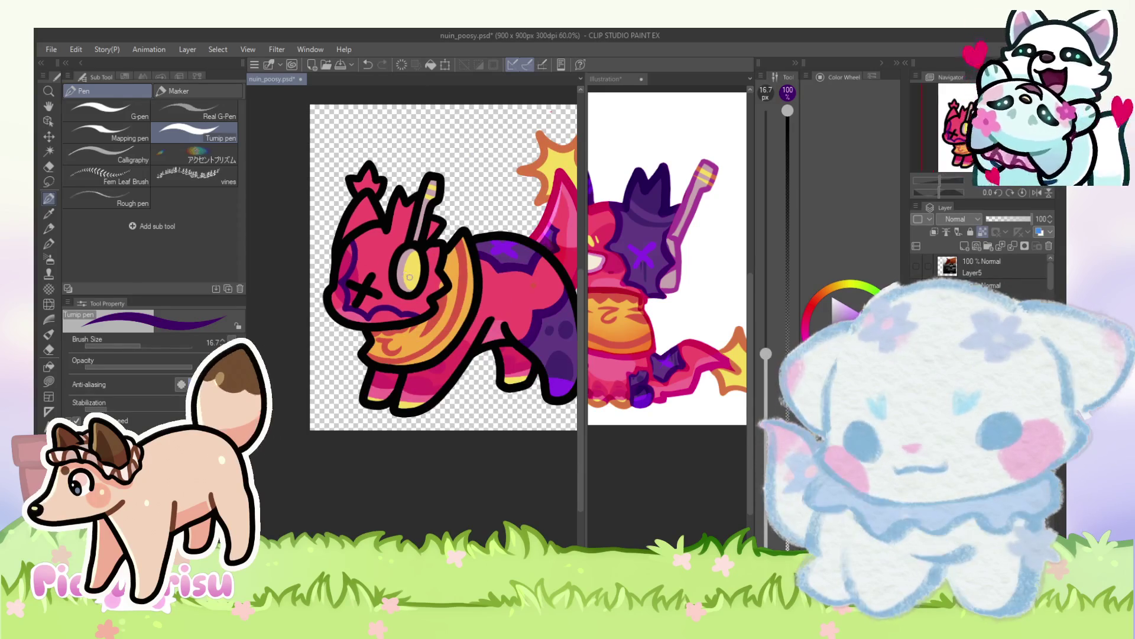
Step: Undo the purple face stroke and redraw it down the face edge and mouth
scroll(408, 275, up, 3)
key(ctrl+z)
mouse_move(318, 210)
mouse_down()
mouse_move(314, 328)
mouse_move(401, 336)
mouse_up()
Step: Enlarge the brush to 53.8 and paint purple over the head between horn and ear
click(154, 342)
click(658, 256)
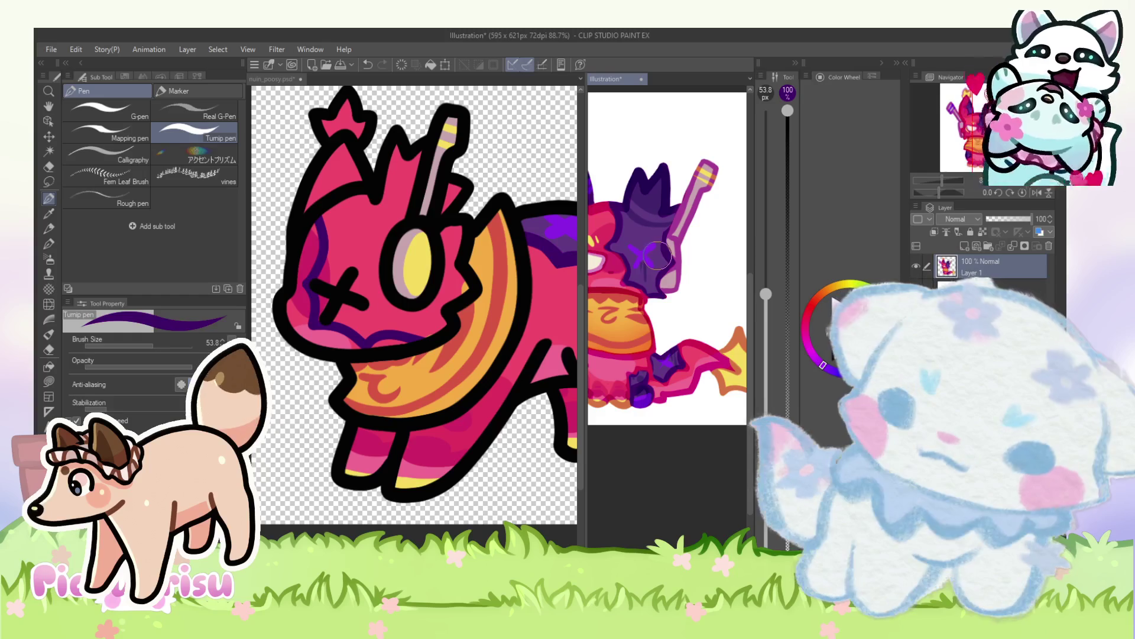
drag(405, 192, 397, 155)
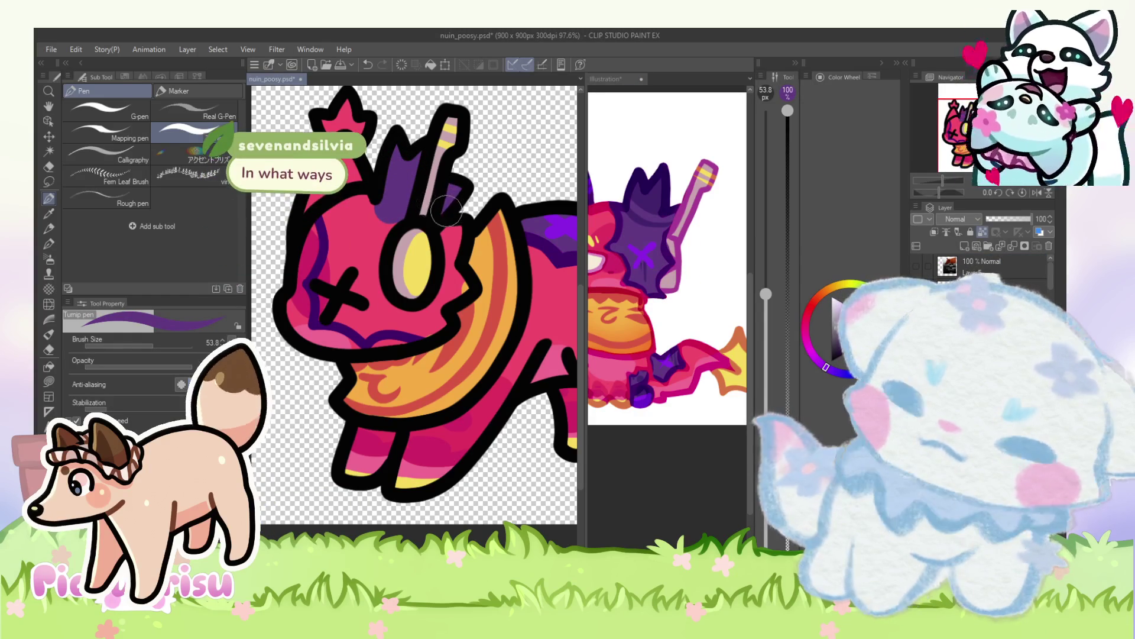
mouse_move(444, 218)
mouse_down()
mouse_move(455, 290)
mouse_move(428, 327)
mouse_up()
scroll(361, 316, up, 2)
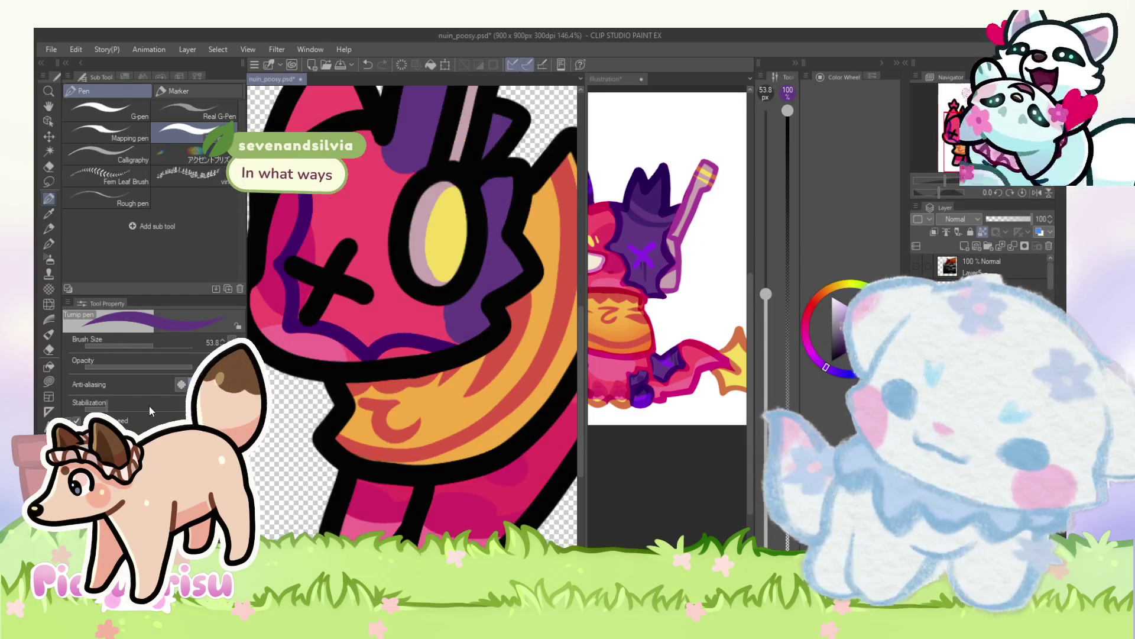
Step: Paint purple along the face's bottom and left edges at brush sizes 12.0 and 27.6
click(134, 346)
scroll(296, 270, up, 1)
mouse_move(298, 334)
mouse_down()
mouse_move(383, 364)
mouse_move(482, 357)
mouse_up()
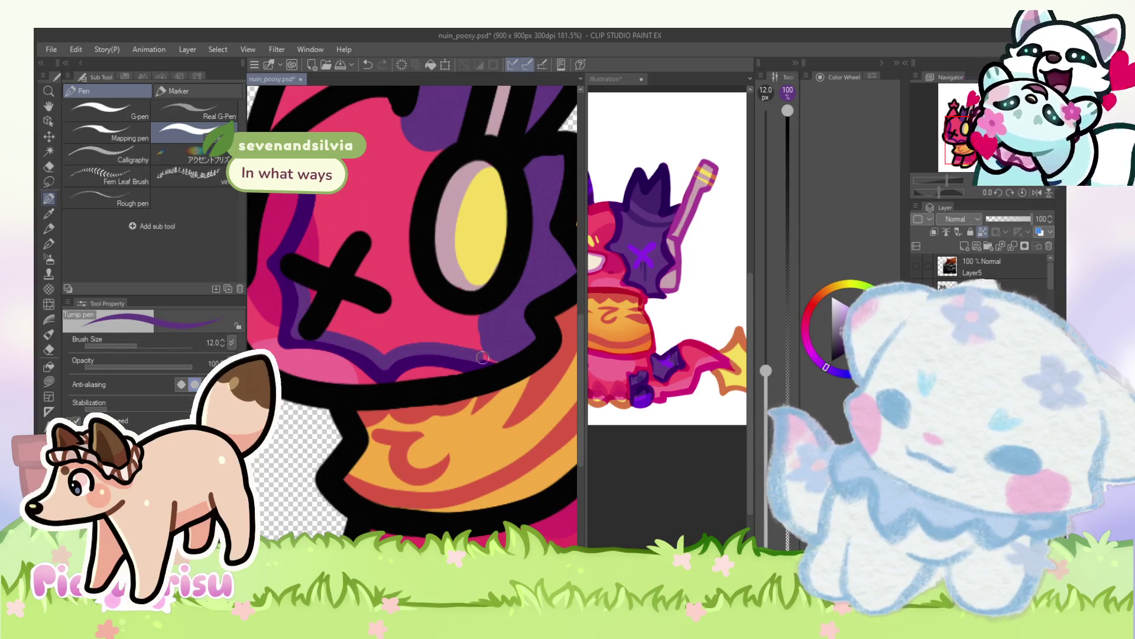
click(144, 346)
mouse_move(296, 263)
mouse_down()
mouse_move(316, 136)
mouse_move(329, 147)
mouse_move(414, 119)
mouse_move(348, 197)
mouse_move(334, 296)
mouse_move(426, 331)
mouse_move(441, 312)
mouse_up()
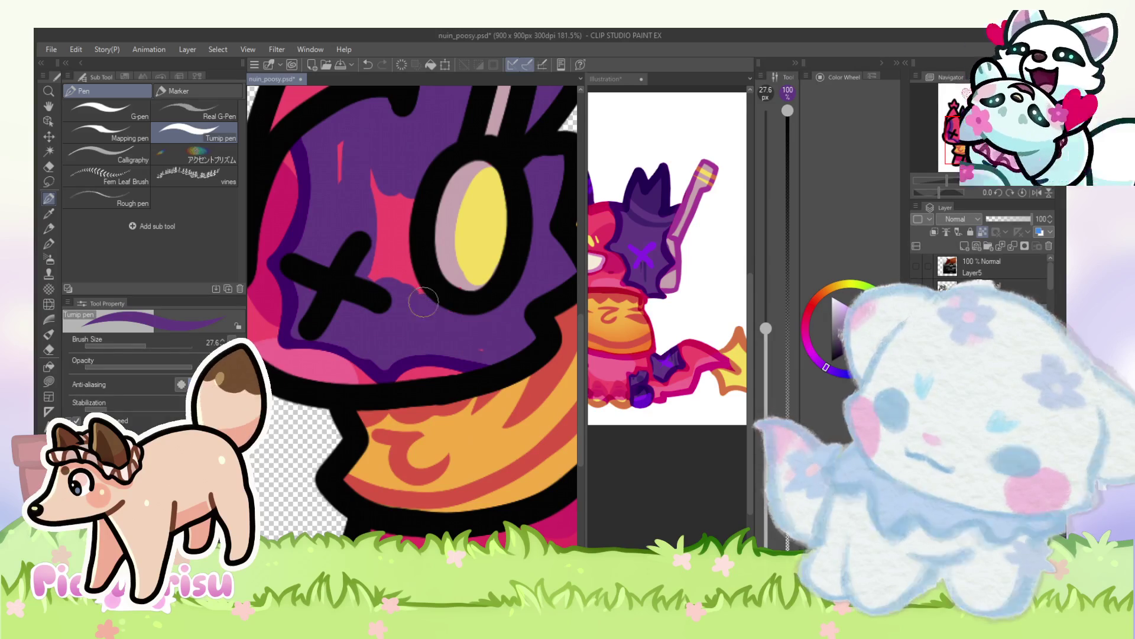
Step: Touch up the yellow ear cup and cover the pink patch beside it with purple
scroll(461, 258, up, 1)
alt+click(475, 210)
mouse_move(475, 210)
mouse_down()
mouse_move(494, 273)
mouse_move(465, 209)
mouse_up()
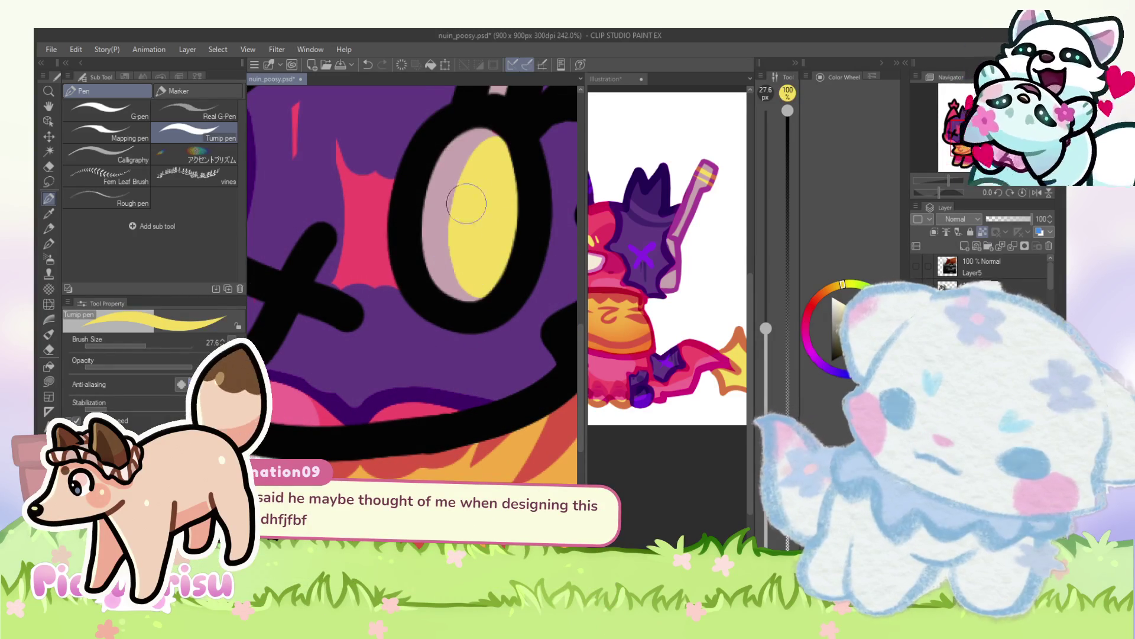
alt+click(427, 327)
scroll(420, 326, down, 2)
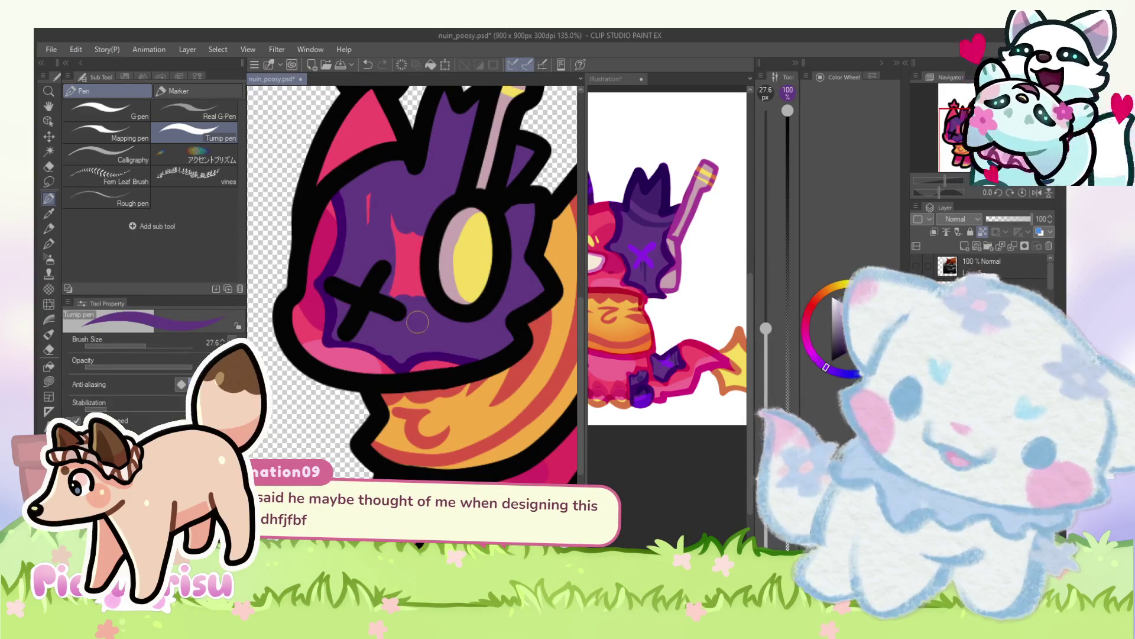
drag(408, 276, 389, 203)
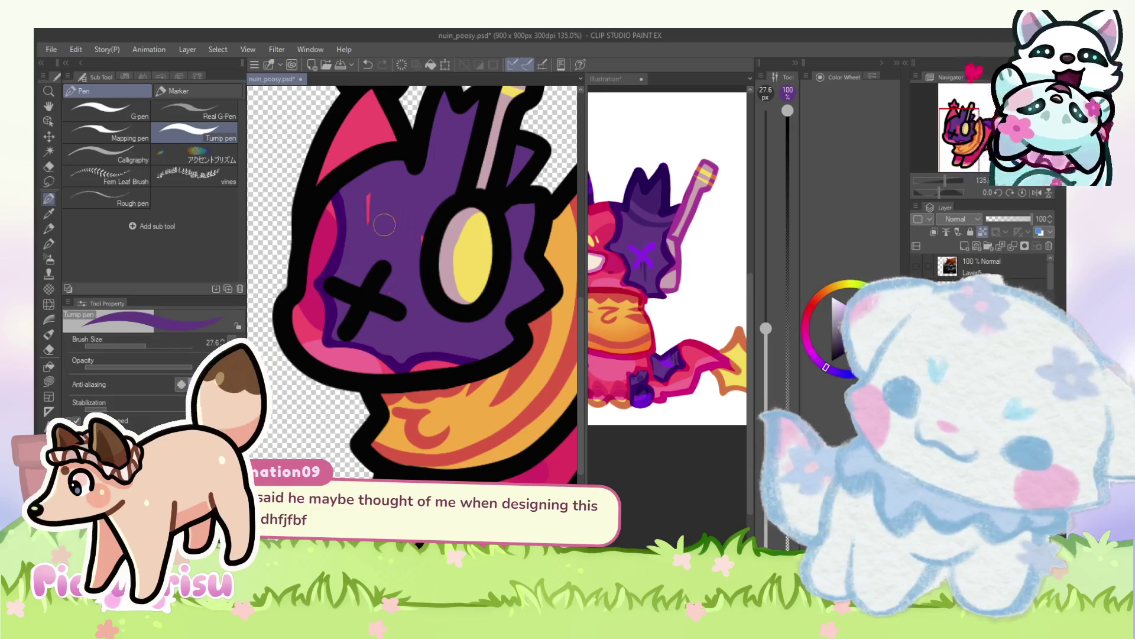
Step: Reduce the brush to 16.7 and add dark purple edging along the left cheek
drag(147, 346, 140, 346)
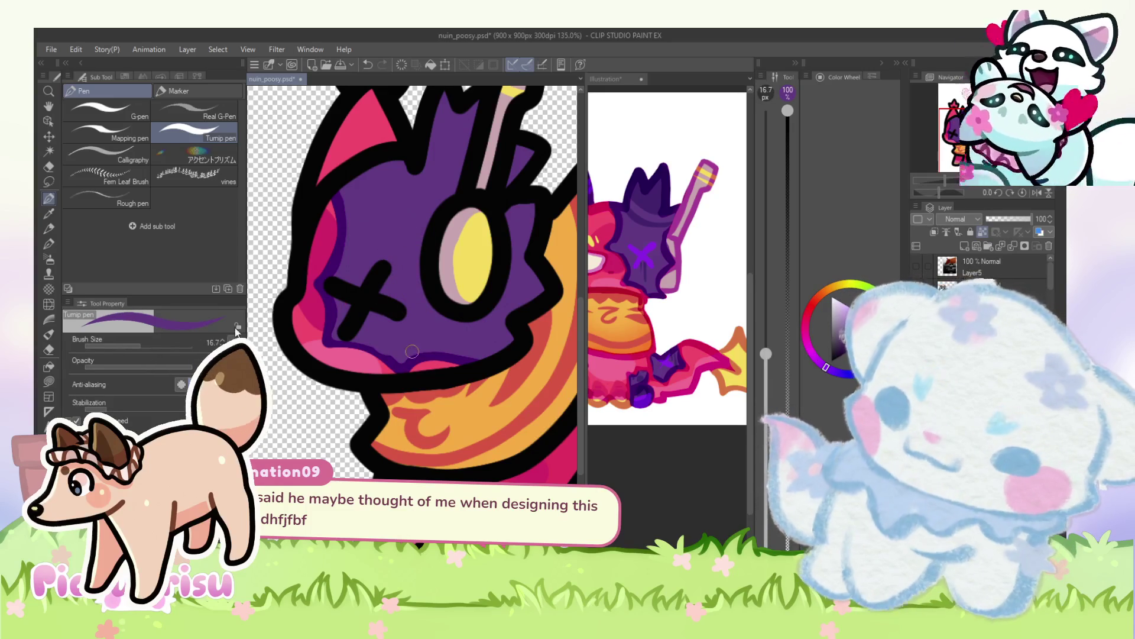
scroll(355, 284, up, 2)
scroll(326, 315, up, 1)
mouse_move(322, 243)
mouse_down()
mouse_move(313, 275)
mouse_move(327, 315)
mouse_move(361, 352)
mouse_move(438, 367)
mouse_up()
Step: Add darker purple shading on the creature's head
scroll(418, 352, down, 1)
scroll(418, 352, down, 4)
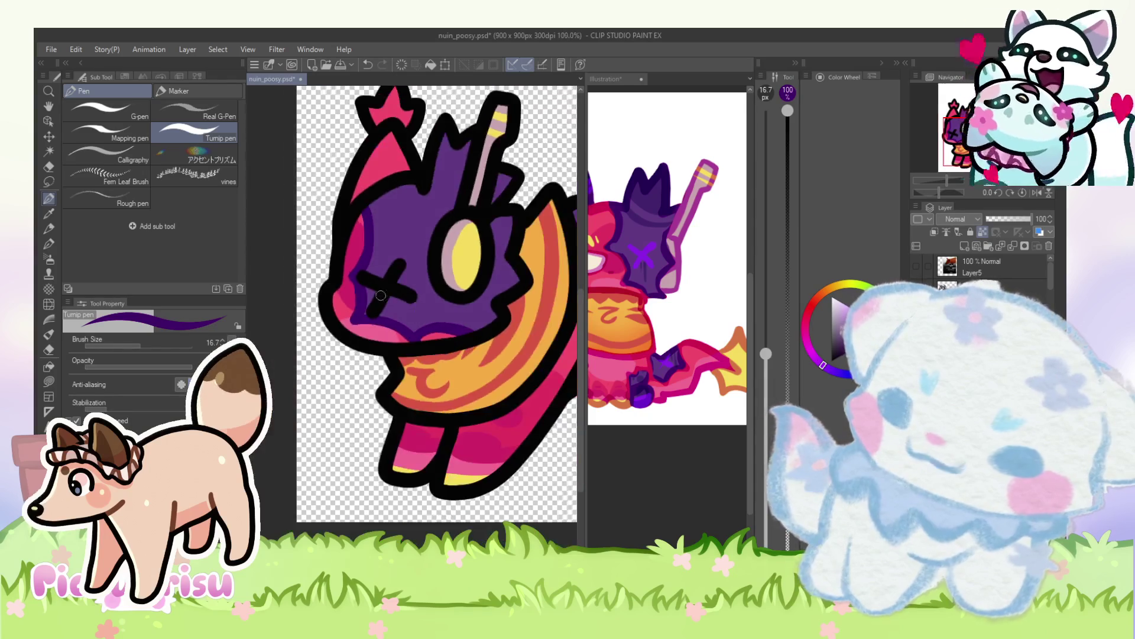
scroll(357, 288, up, 3)
scroll(356, 289, down, 5)
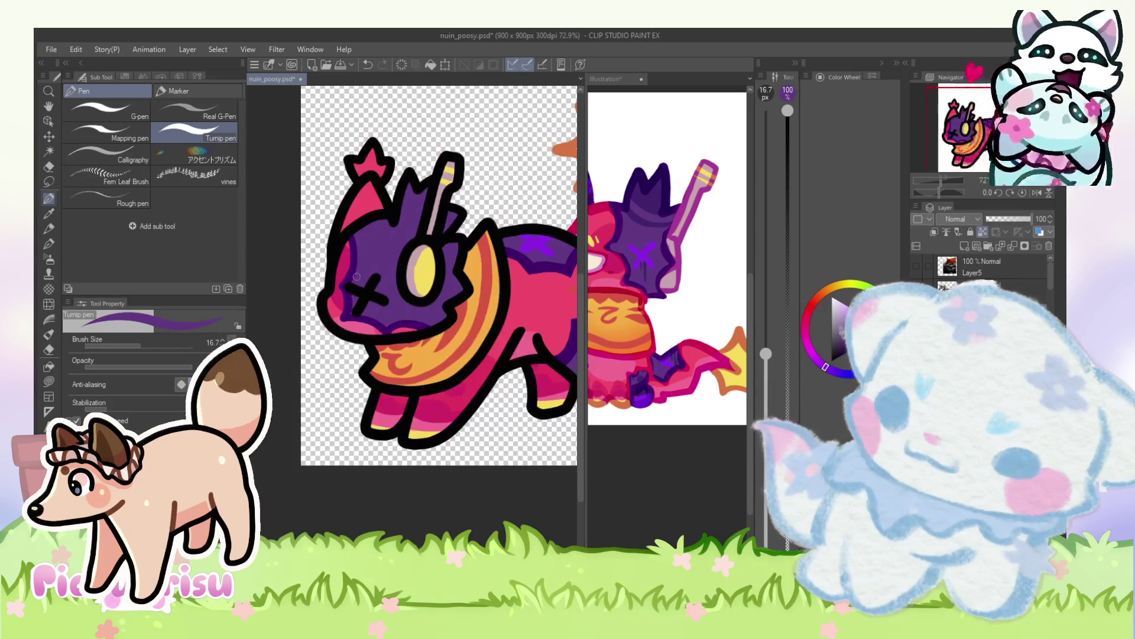
scroll(401, 240, up, 5)
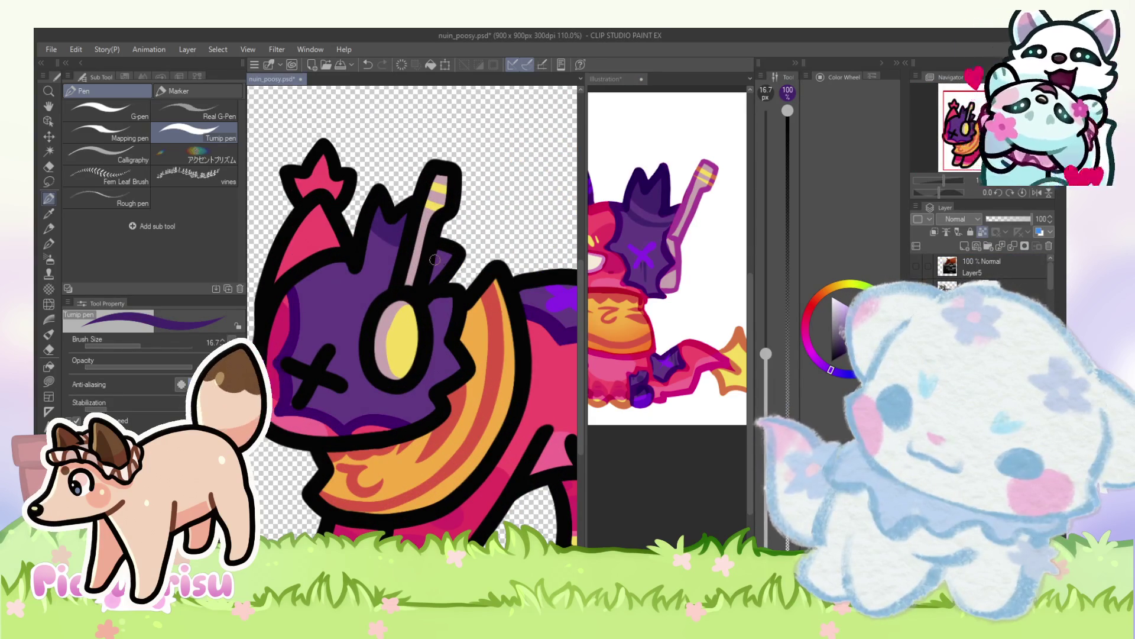
drag(362, 251, 394, 280)
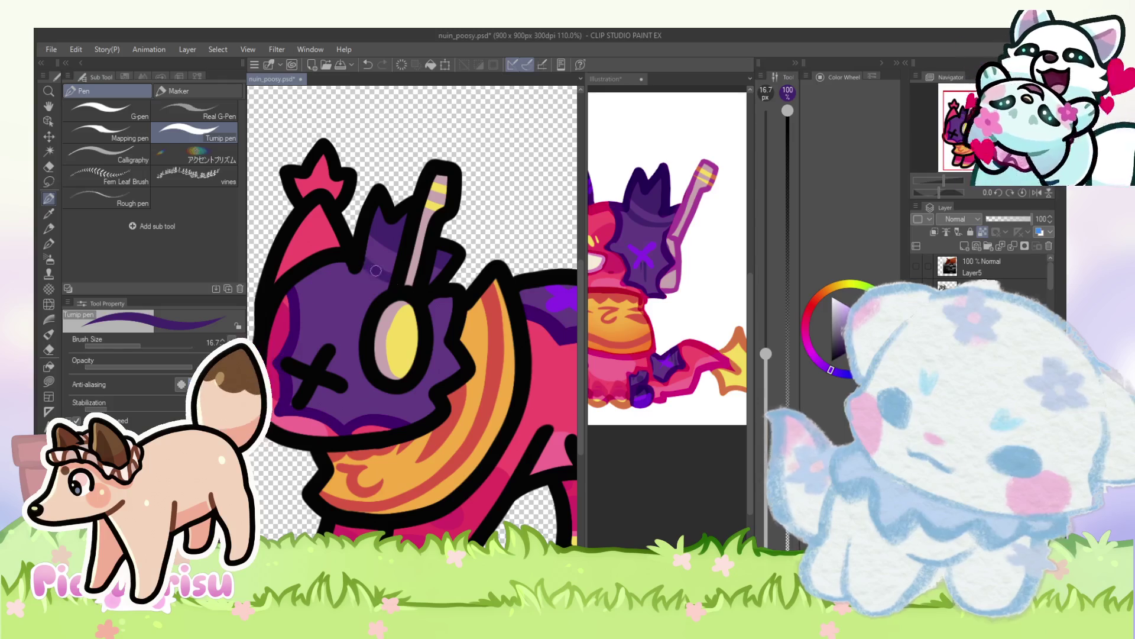
scroll(366, 257, down, 5)
click(692, 253)
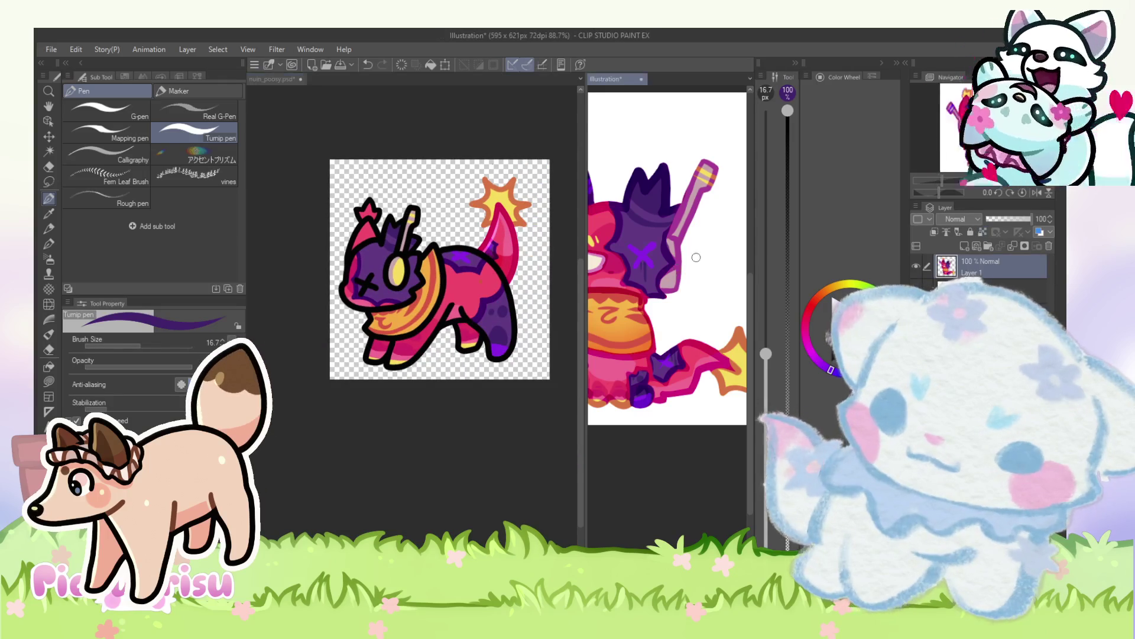
Step: Paint dark purple over the ear interior and touch up the head with purple sampled from the reference
scroll(651, 248, down, 3)
click(452, 230)
scroll(367, 249, up, 6)
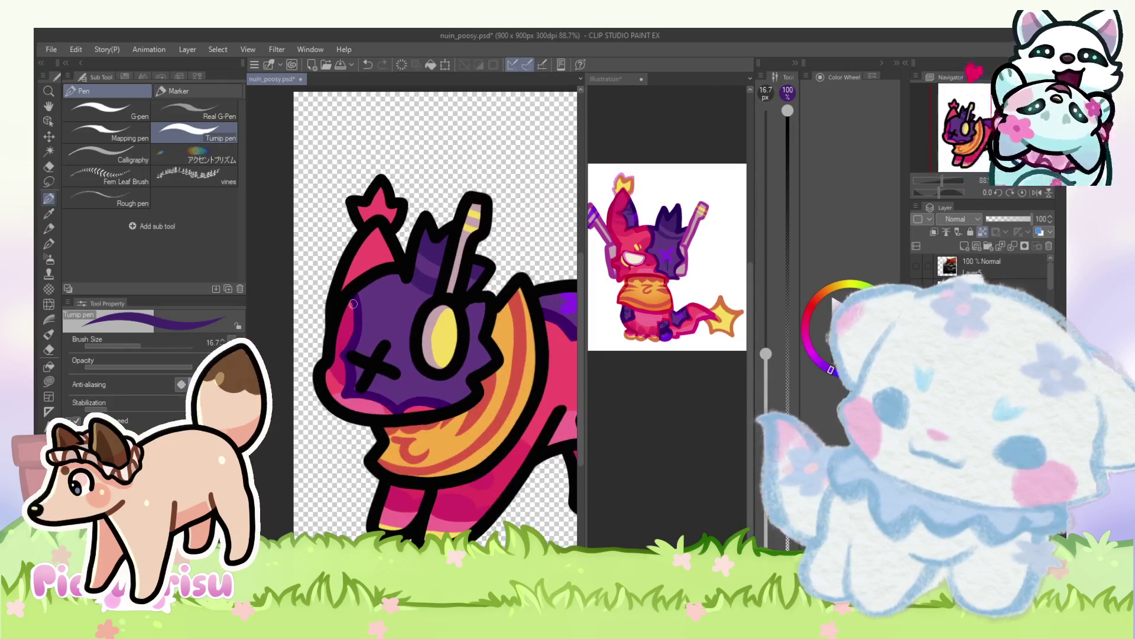
mouse_move(354, 259)
mouse_down()
mouse_move(334, 313)
mouse_move(382, 276)
mouse_up()
click(592, 228)
scroll(592, 228, up, 3)
alt+click(631, 212)
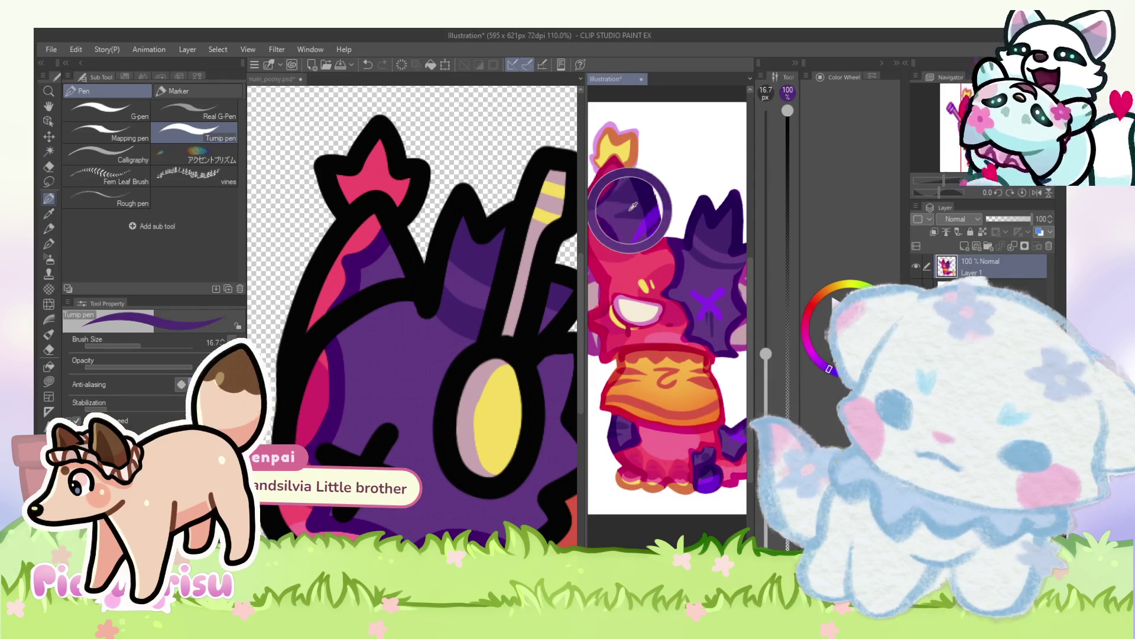
click(402, 249)
scroll(372, 262, up, 3)
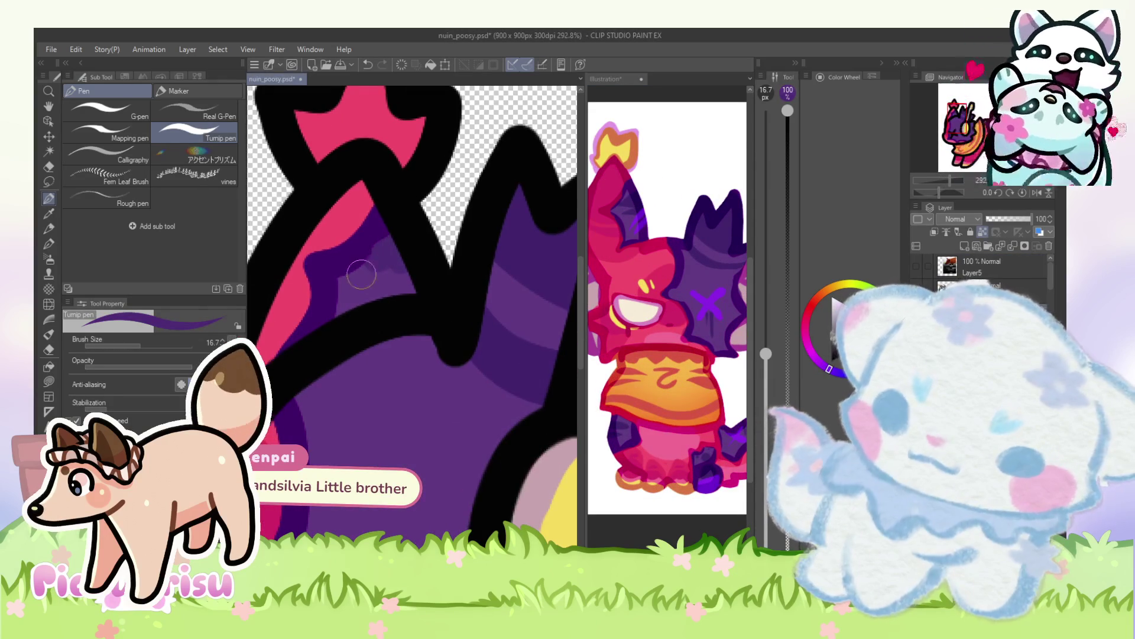
mouse_move(349, 278)
mouse_down()
mouse_move(378, 237)
mouse_move(393, 246)
mouse_move(369, 257)
mouse_move(413, 261)
mouse_move(363, 262)
mouse_move(349, 278)
mouse_move(414, 248)
mouse_move(394, 226)
mouse_up()
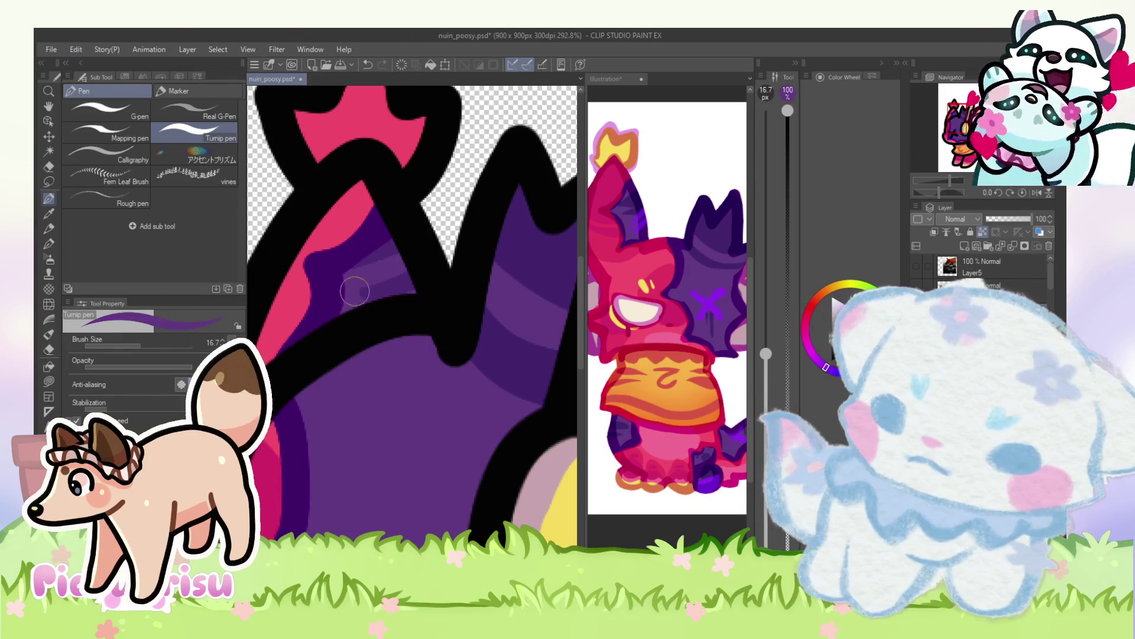
Step: Pick pink from the reference, paint pink strokes inside the ear, then swap back to purple
scroll(382, 262, down, 5)
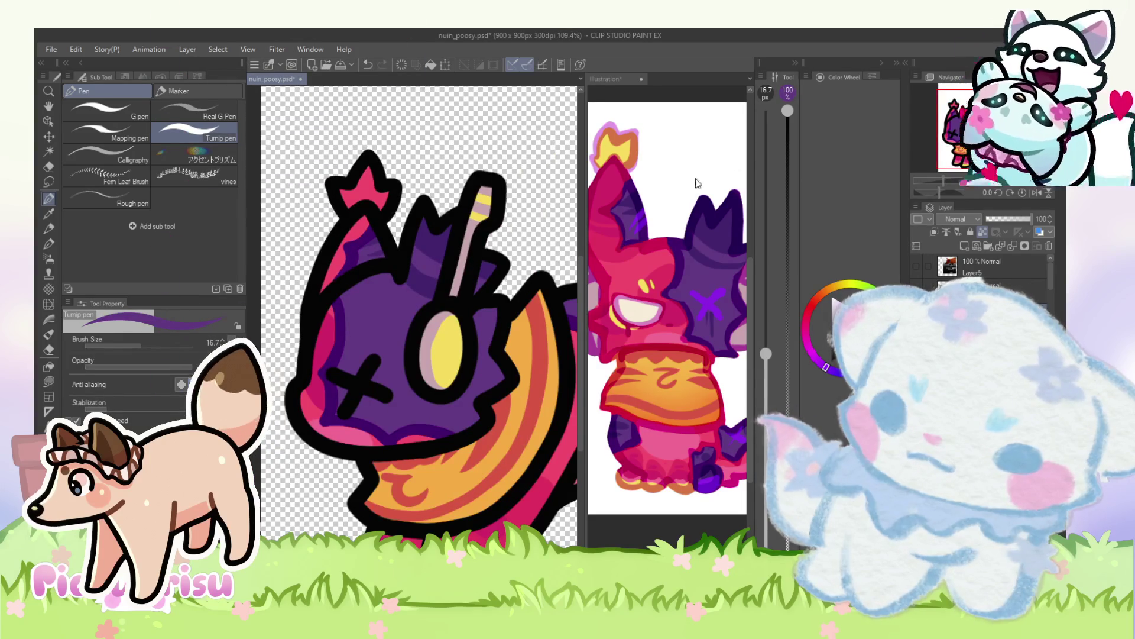
click(631, 182)
alt+click(630, 182)
click(349, 250)
scroll(350, 250, up, 3)
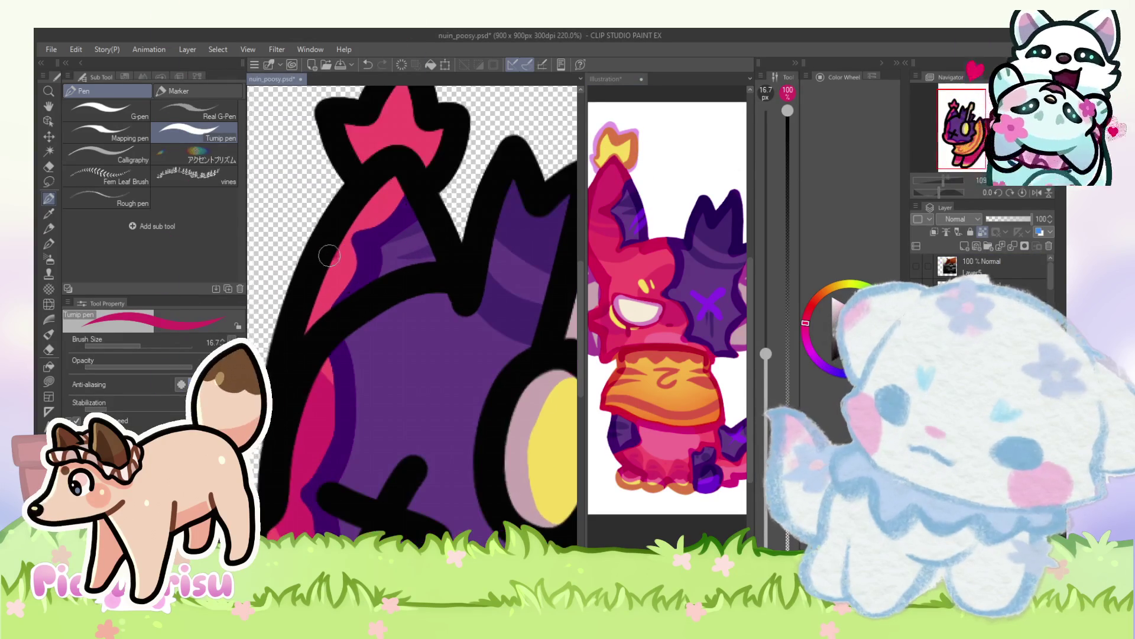
drag(355, 228, 402, 183)
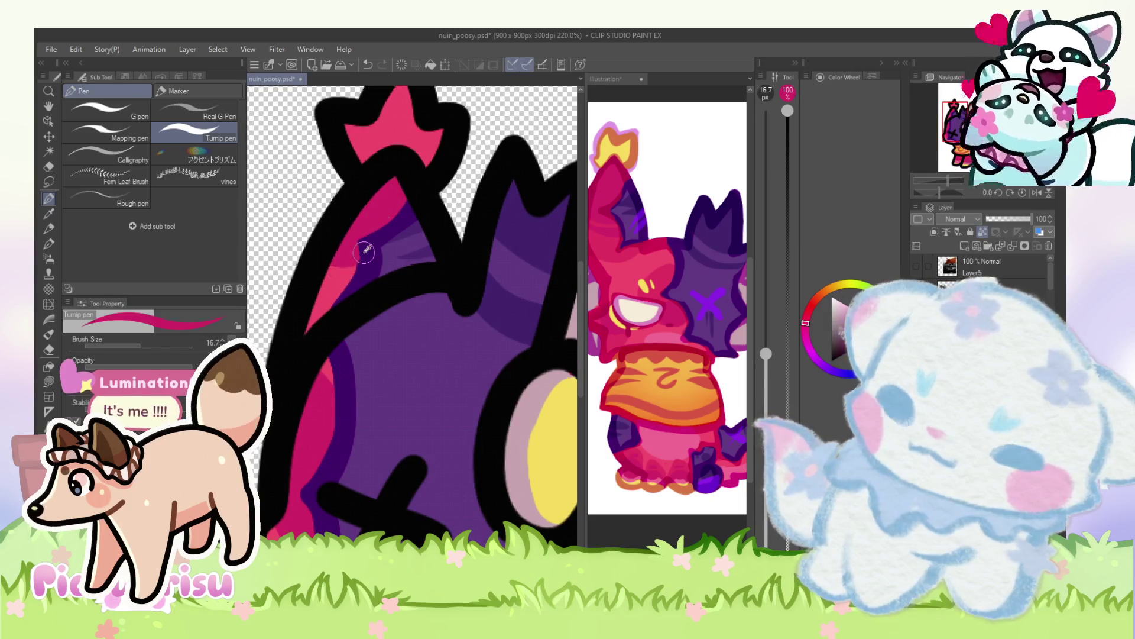
key(x)
scroll(337, 312, up, 2)
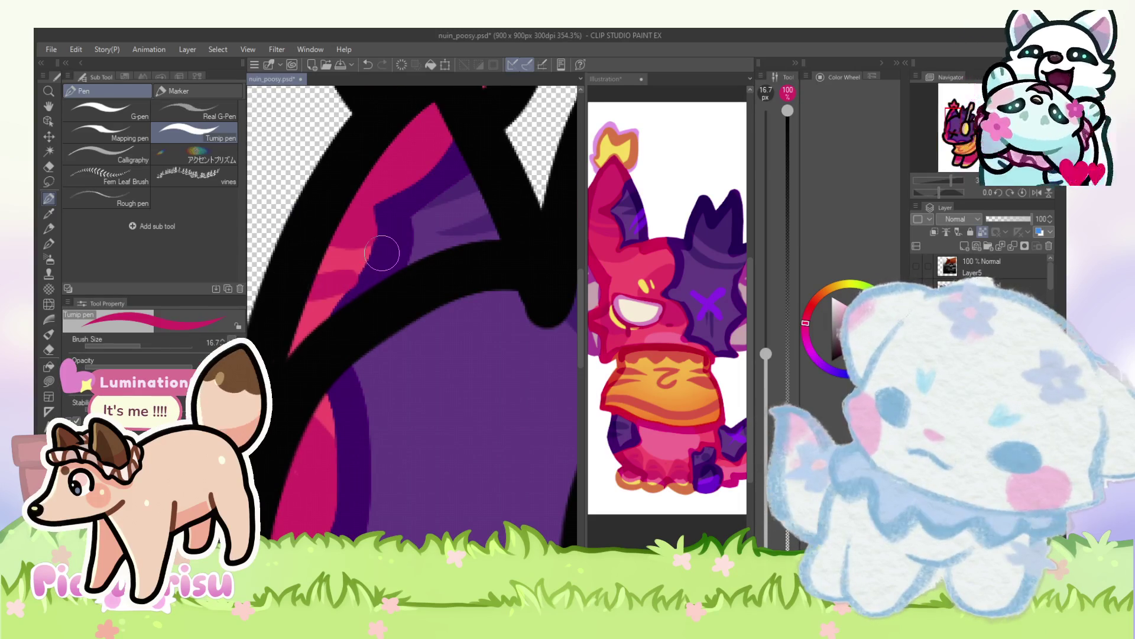
Step: Pick up the artwork's yellow and add a small yellow stroke to the head star
scroll(337, 324, down, 5)
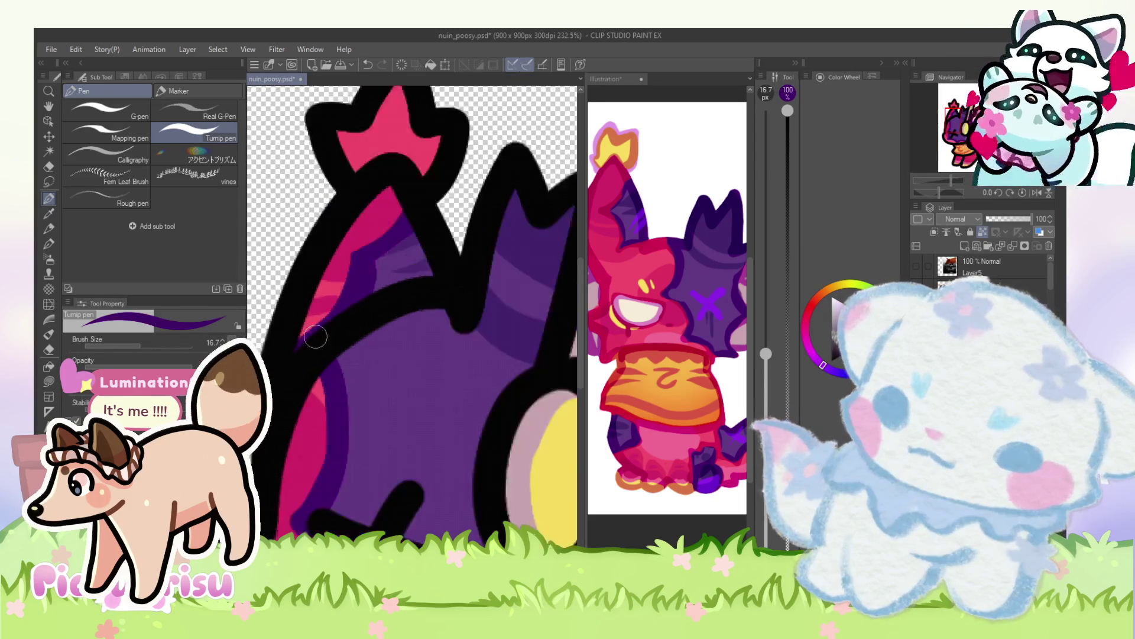
alt+click(446, 363)
scroll(387, 213, up, 2)
mouse_move(388, 246)
mouse_down()
mouse_move(382, 219)
mouse_move(361, 225)
mouse_up()
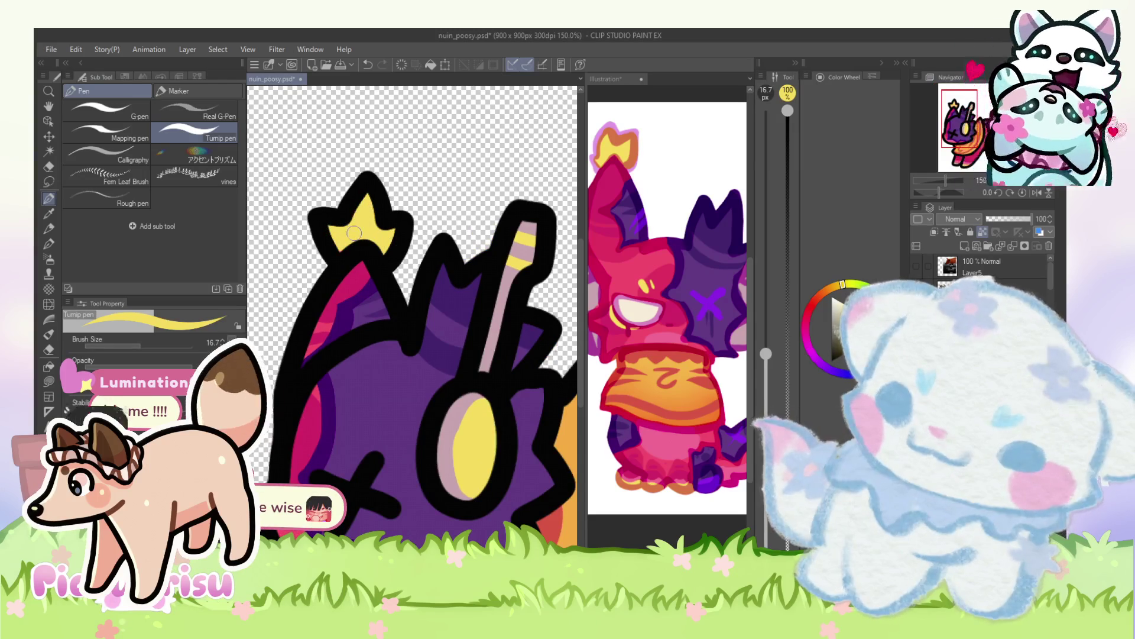
Step: Sample orange from the reference star and outline the head star's top and right side
alt+click(648, 156)
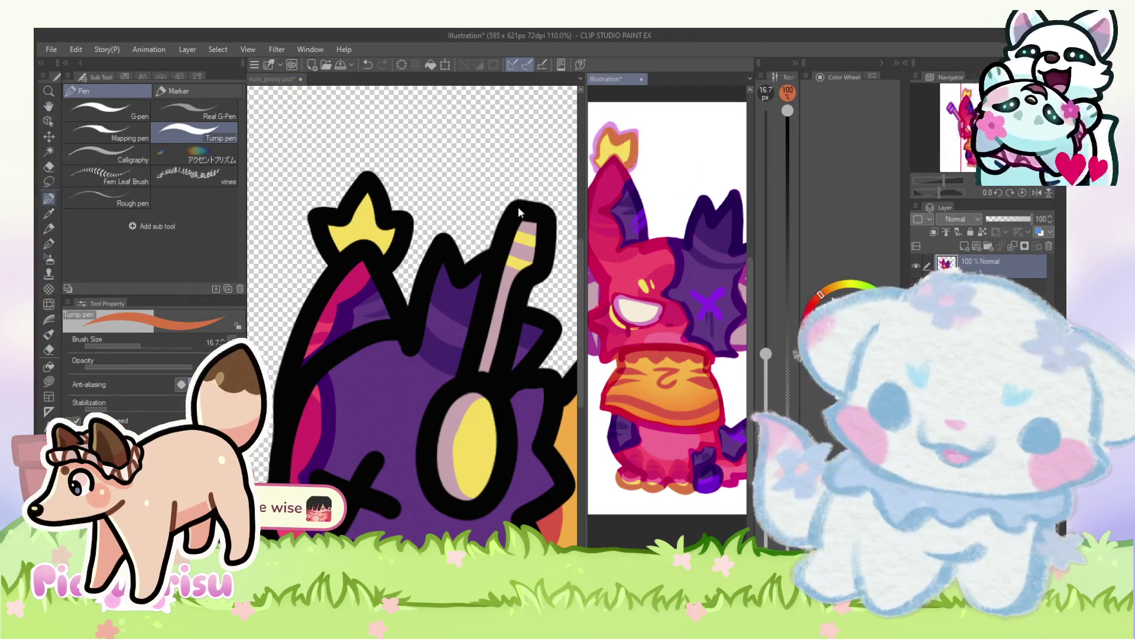
click(469, 197)
scroll(469, 198, down, 5)
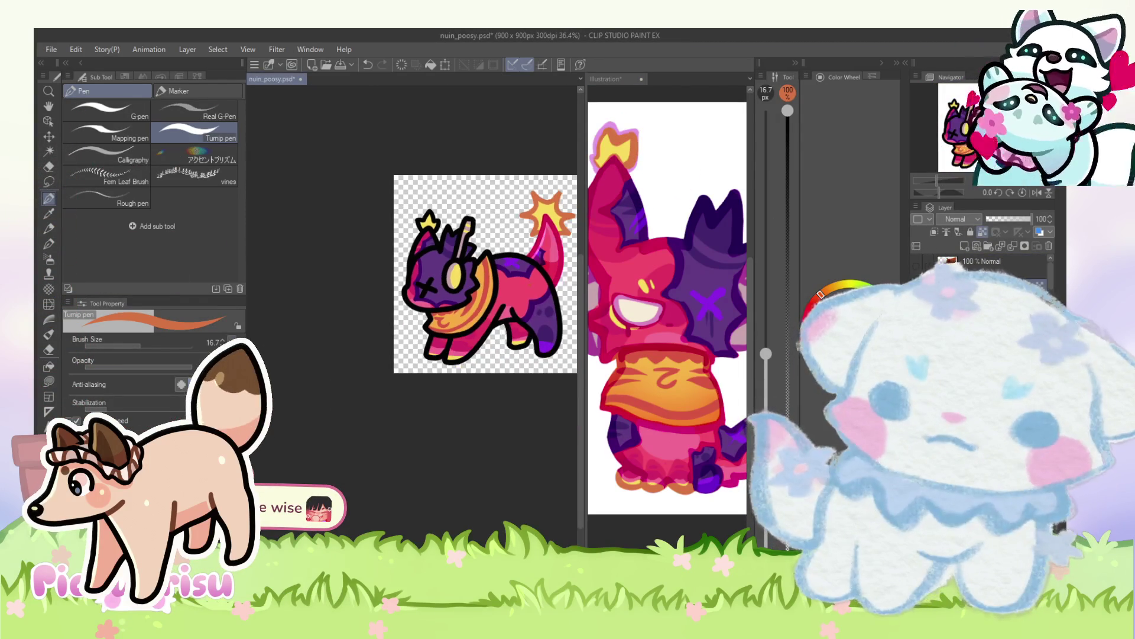
scroll(432, 225, up, 6)
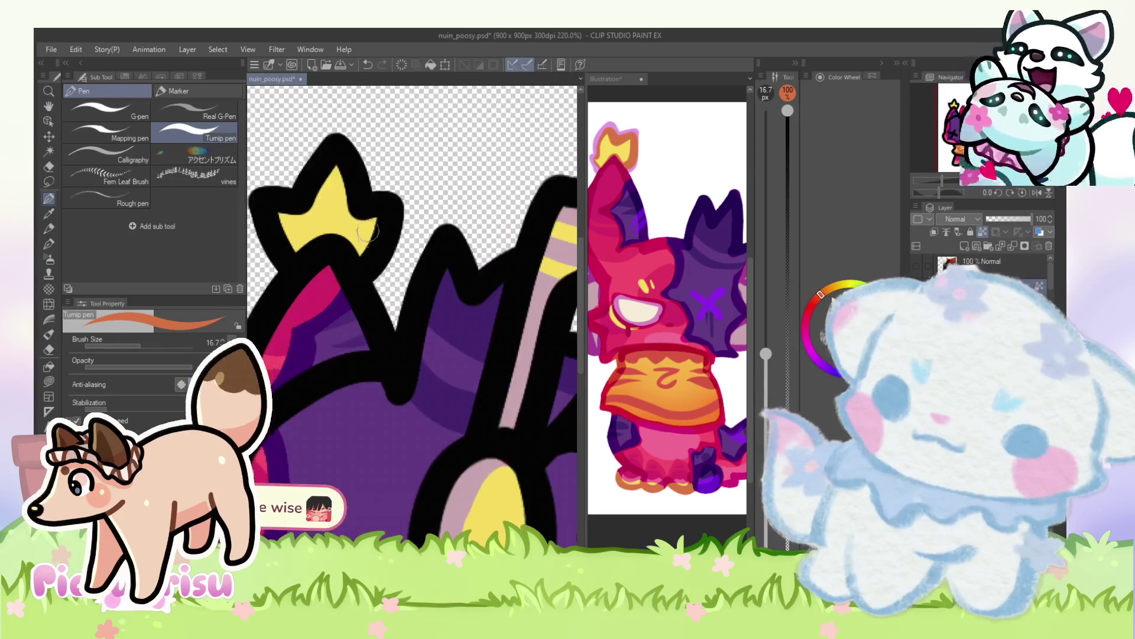
drag(378, 256, 355, 178)
scroll(383, 210, down, 3)
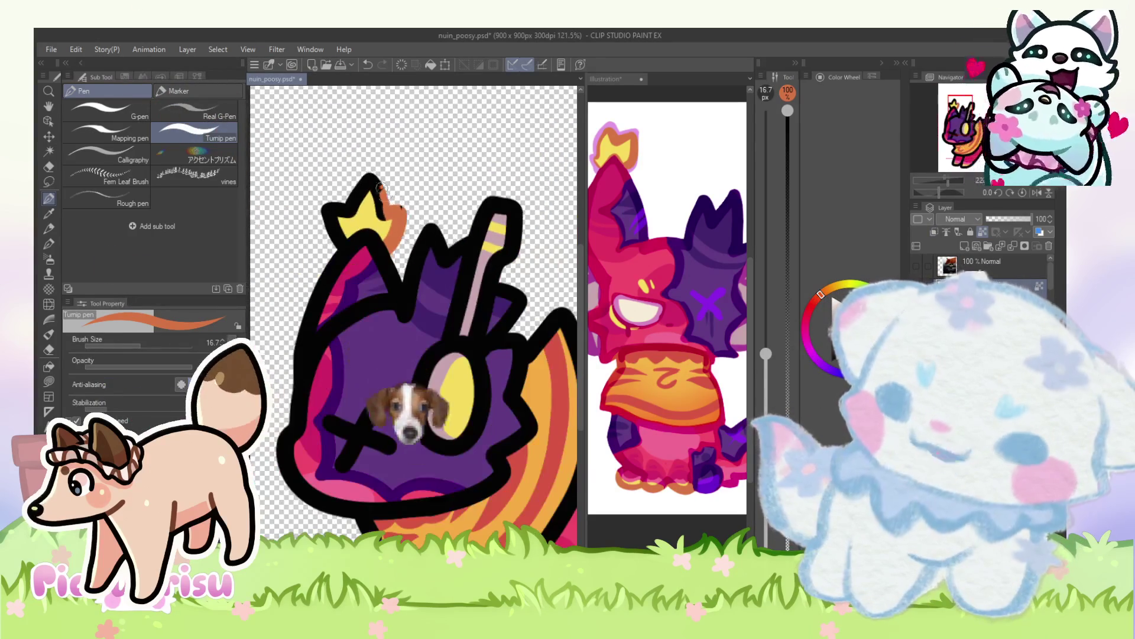
scroll(383, 210, up, 2)
Step: Cover the black edge on the star's left side with orange, then pick pink at brush size 43
drag(334, 195, 345, 240)
drag(324, 189, 332, 240)
scroll(355, 205, down, 5)
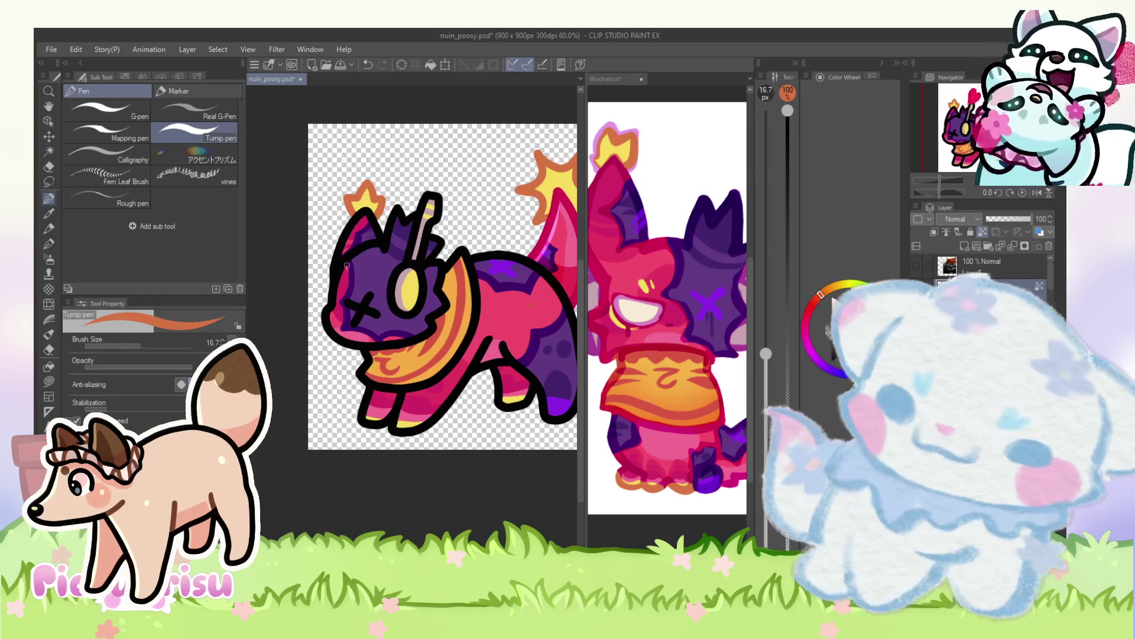
scroll(355, 231, up, 4)
click(151, 345)
drag(151, 345, 154, 345)
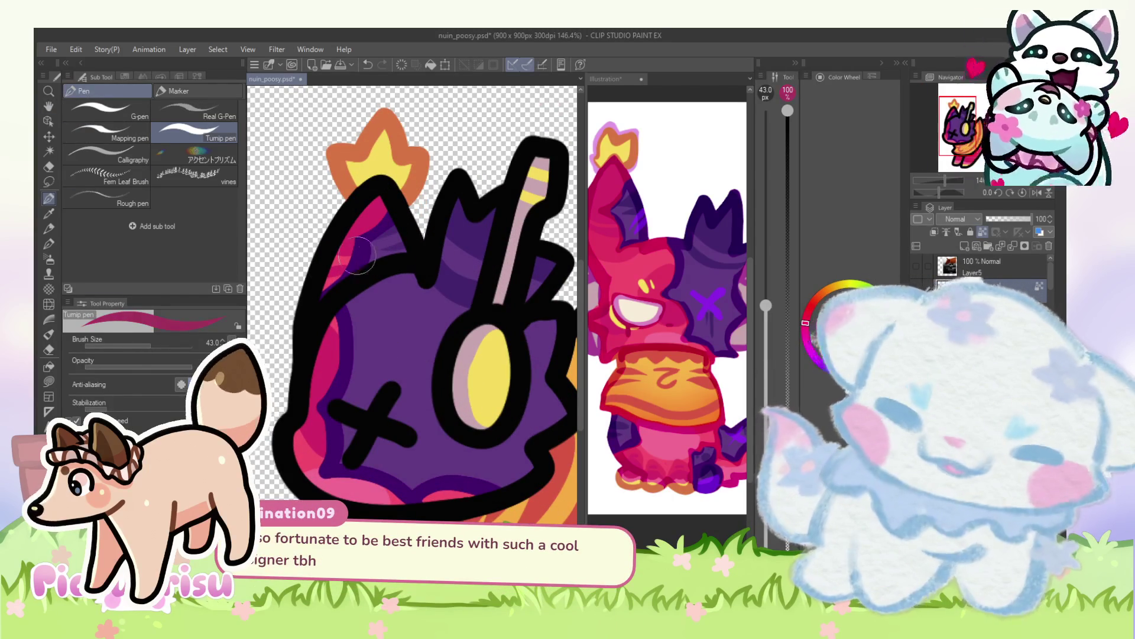
Step: Paint crimson over the black outline of the ear tip beneath the star
scroll(300, 297, down, 5)
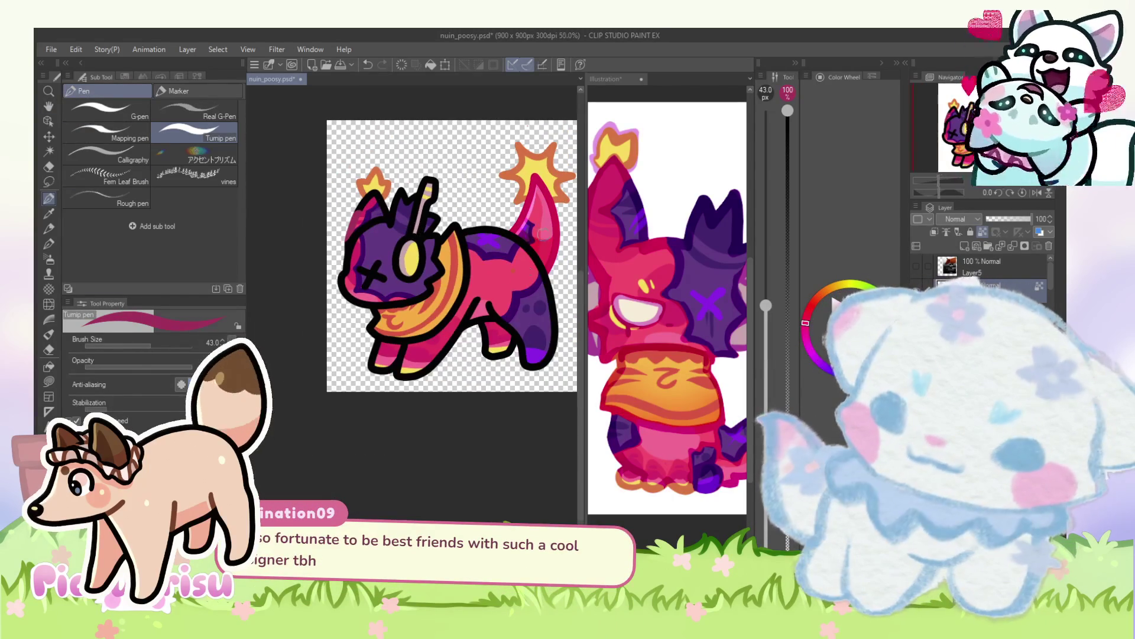
scroll(350, 250, up, 4)
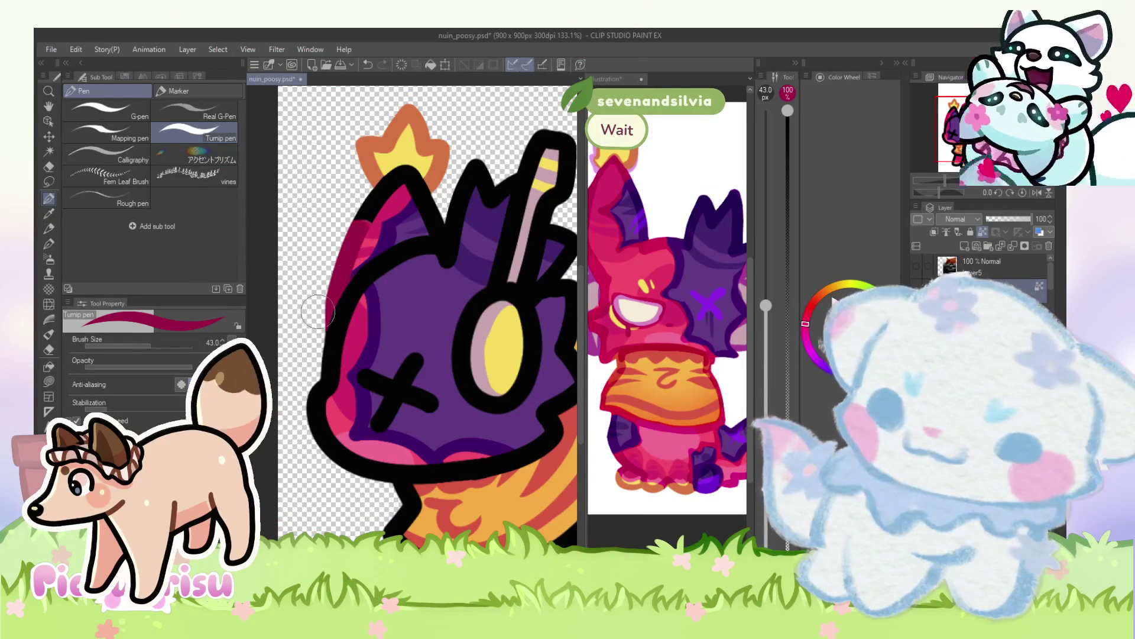
scroll(375, 223, up, 3)
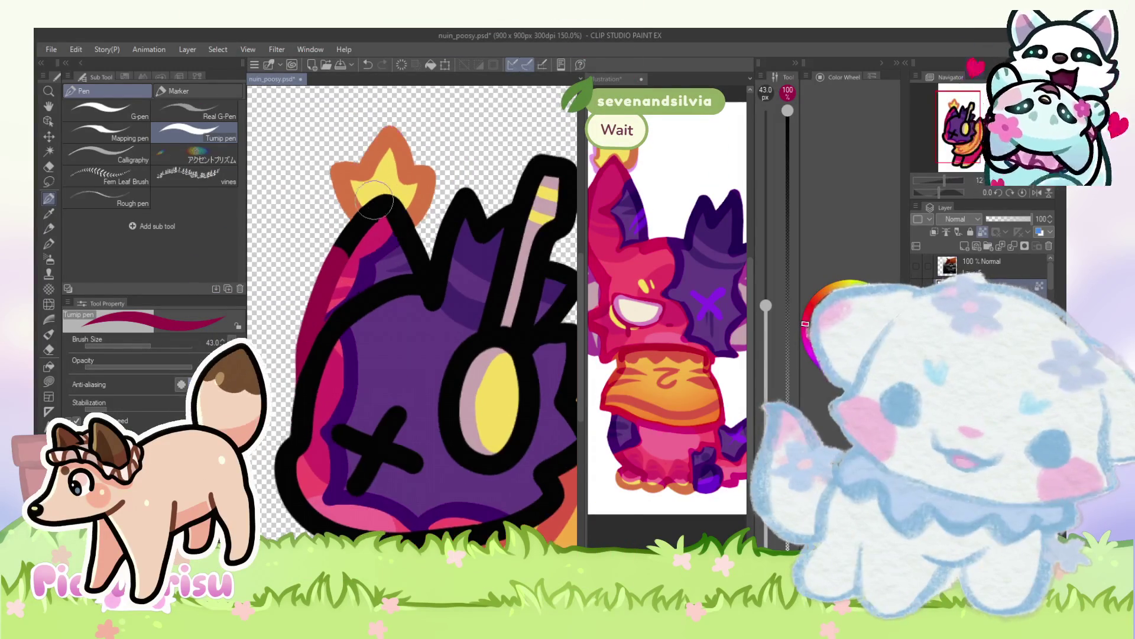
scroll(371, 219, up, 1)
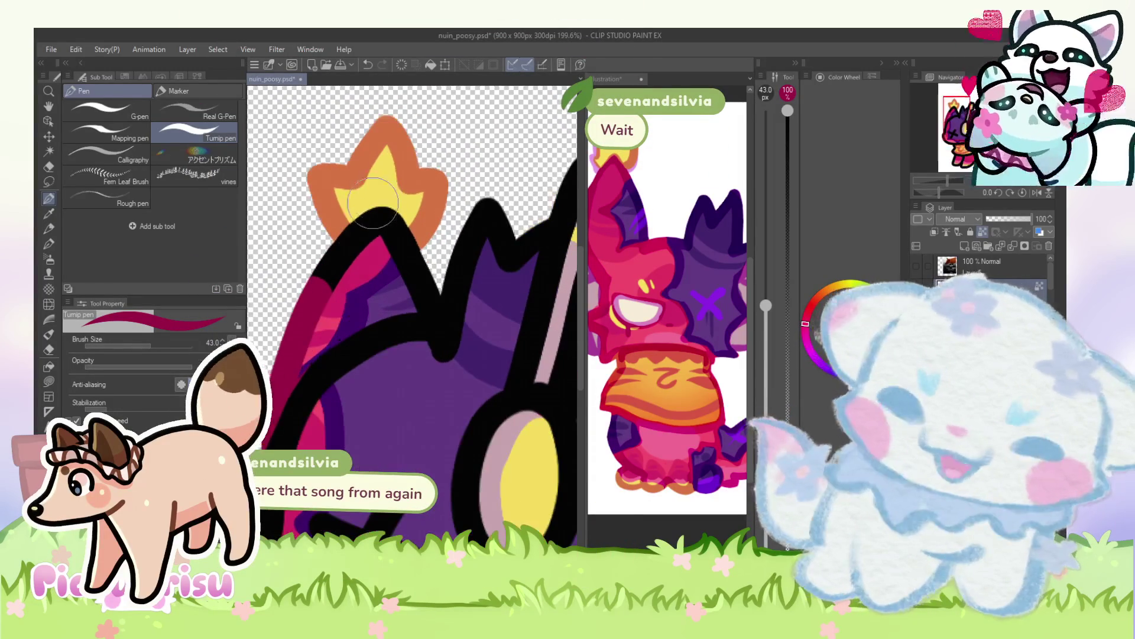
drag(382, 216, 348, 260)
scroll(345, 265, up, 1)
mouse_move(402, 213)
mouse_down()
mouse_move(392, 264)
mouse_move(402, 255)
mouse_up()
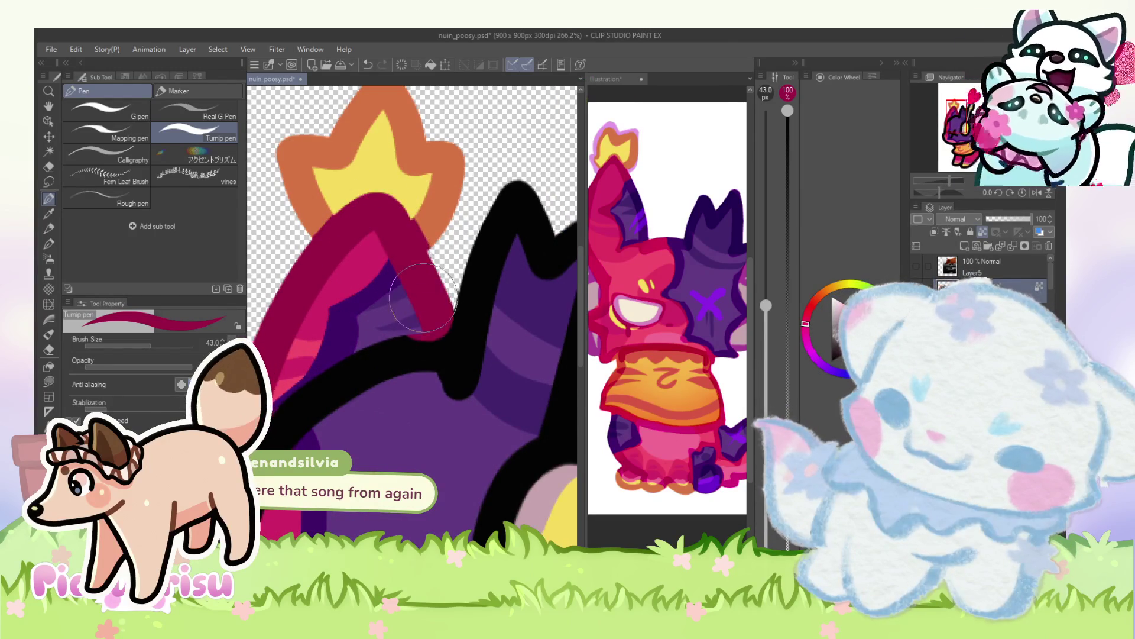
scroll(432, 320, down, 2)
Step: Set the brush size to 12.7 and eyedrop a dark magenta from the artwork
drag(136, 350, 141, 349)
scroll(391, 239, up, 1)
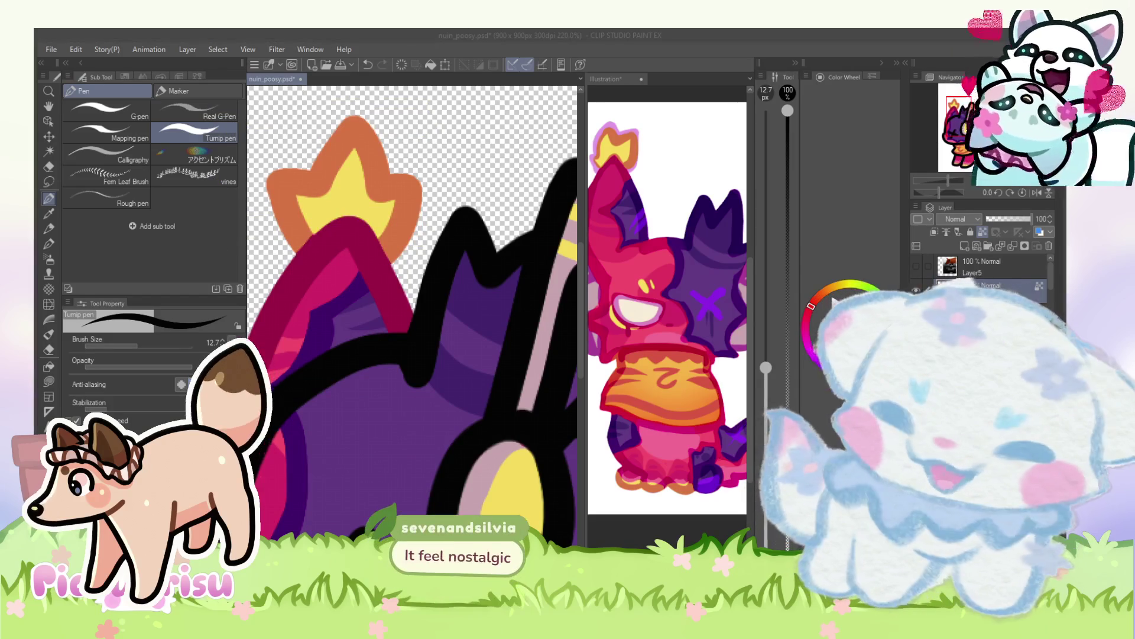
click(531, 391)
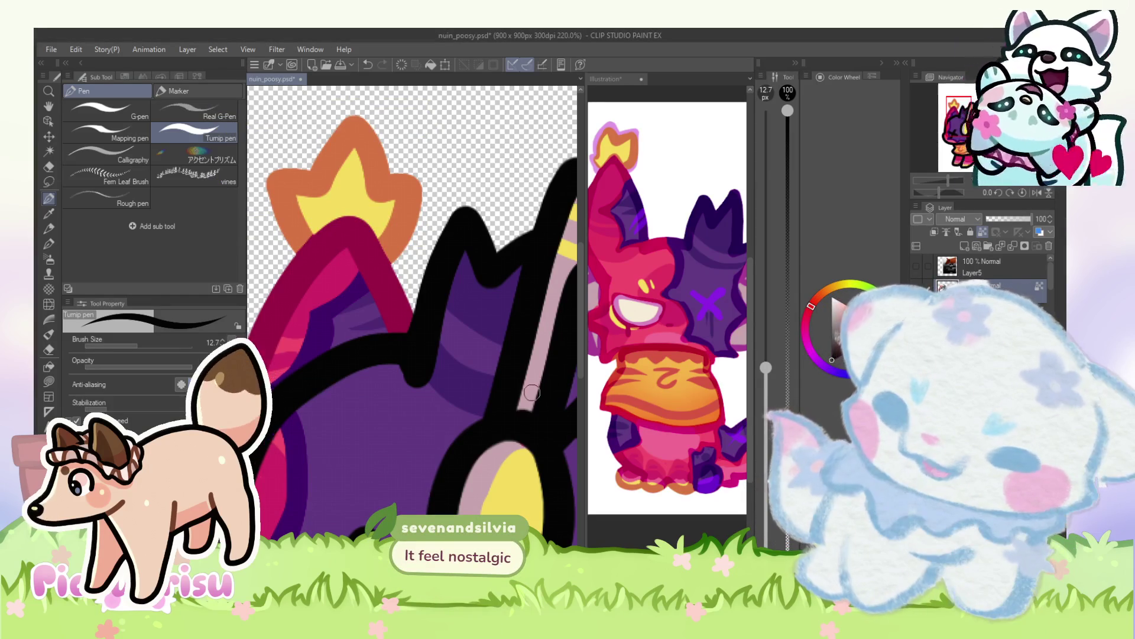
alt+click(392, 291)
scroll(378, 290, down, 5)
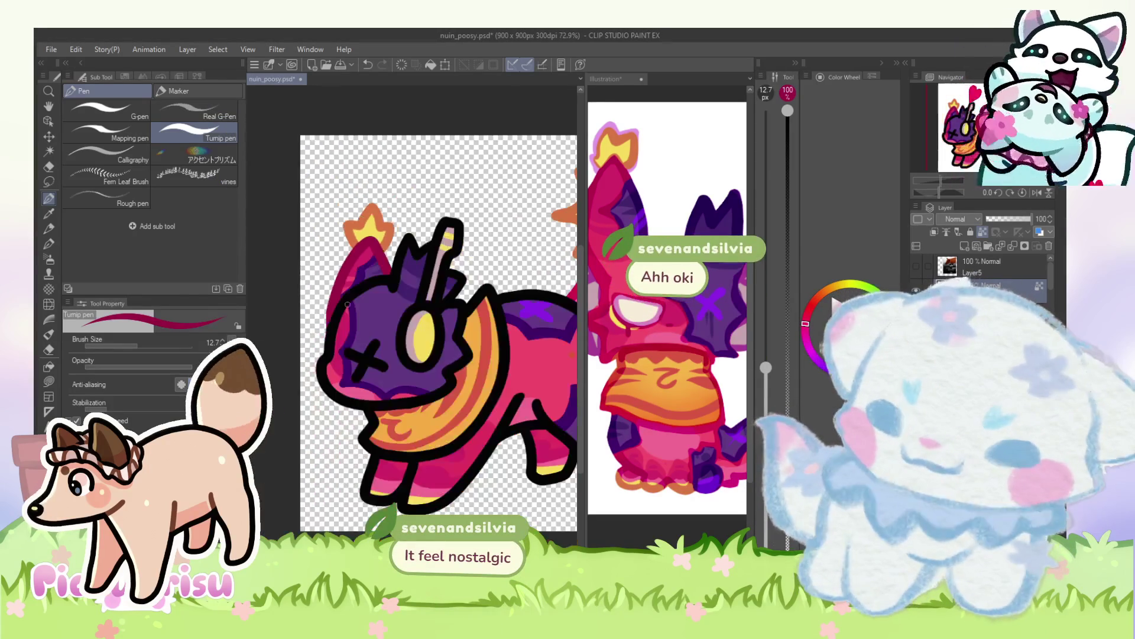
scroll(354, 282, up, 4)
alt+click(323, 335)
scroll(322, 335, down, 5)
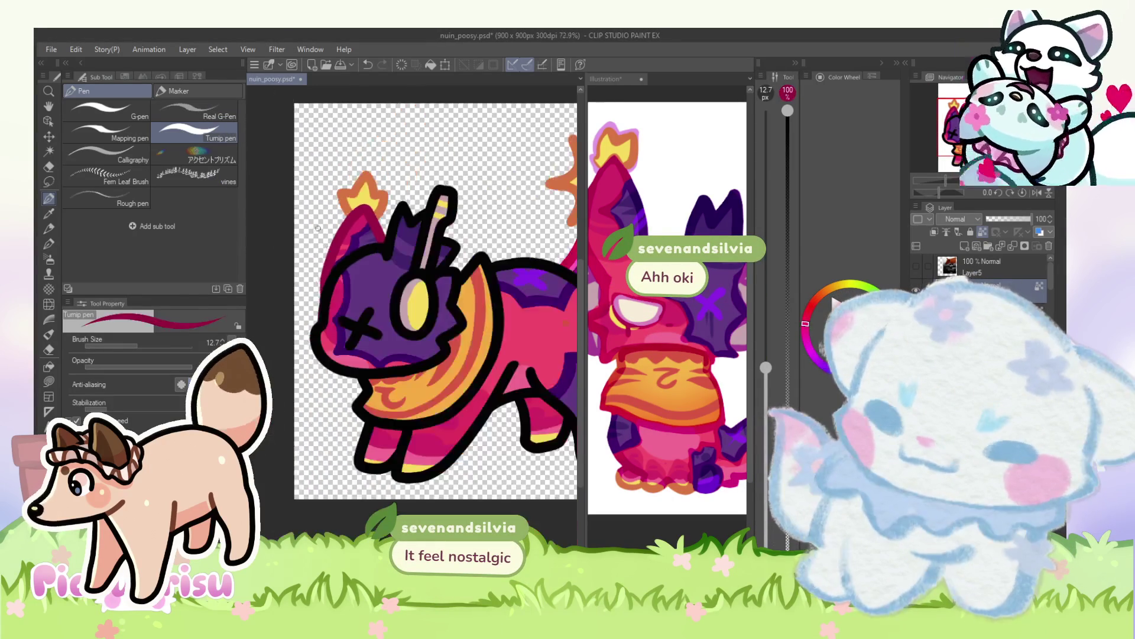
scroll(414, 283, up, 3)
Step: Paint the spiky ear tip beside the headphone band in dark purple
scroll(467, 259, down, 3)
scroll(351, 304, up, 2)
alt+click(351, 305)
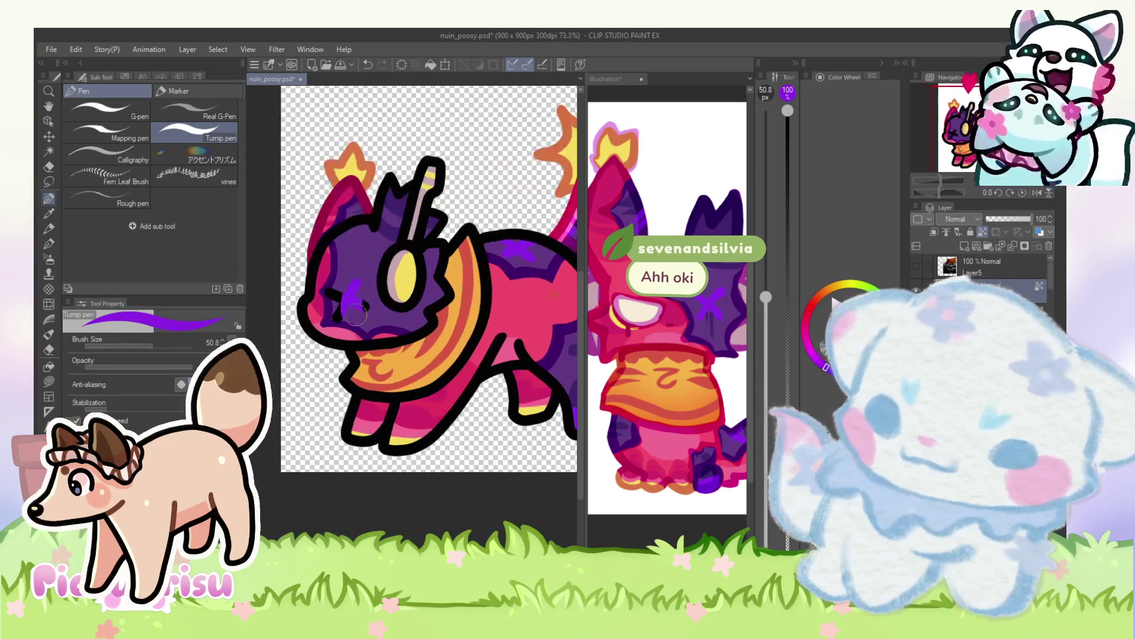
scroll(339, 272, up, 2)
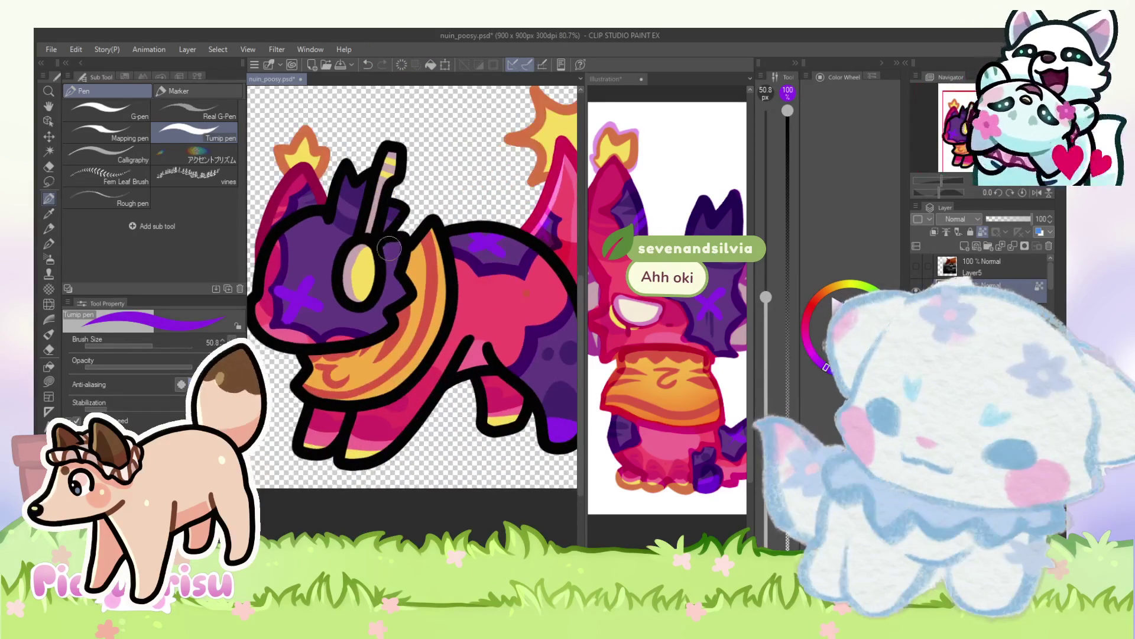
scroll(387, 234, up, 2)
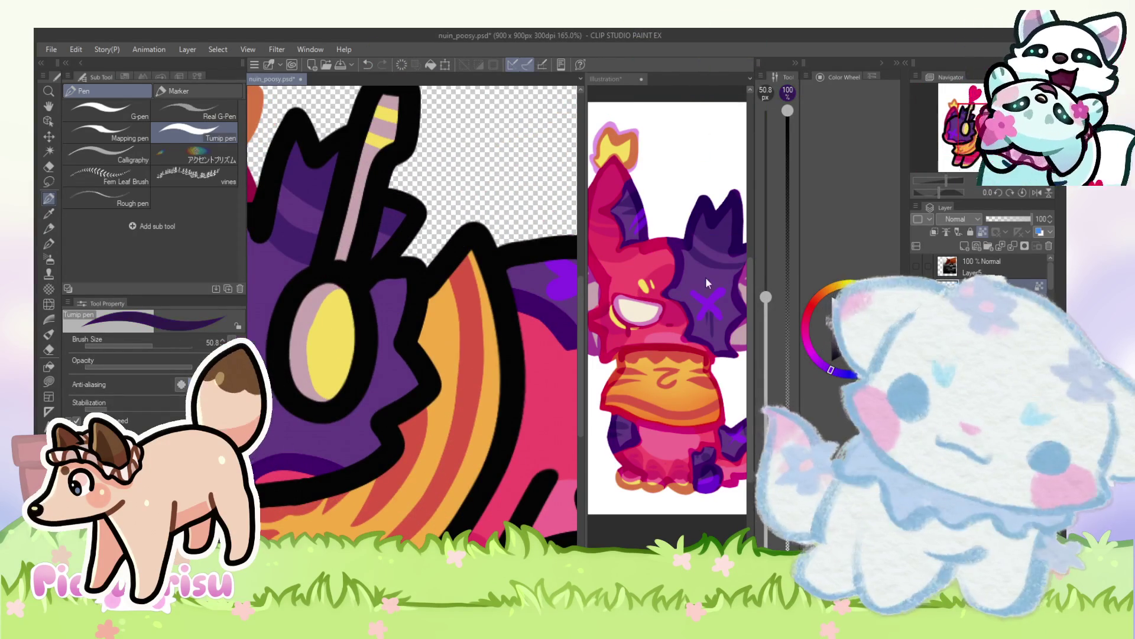
scroll(411, 223, up, 2)
mouse_move(423, 198)
mouse_down()
mouse_move(400, 225)
mouse_move(414, 191)
mouse_move(384, 216)
mouse_up()
Step: Shrink the brush and add a short fine line along the ear edge
key(bracketleft)
key(bracketleft)
key(bracketleft)
scroll(367, 269, up, 2)
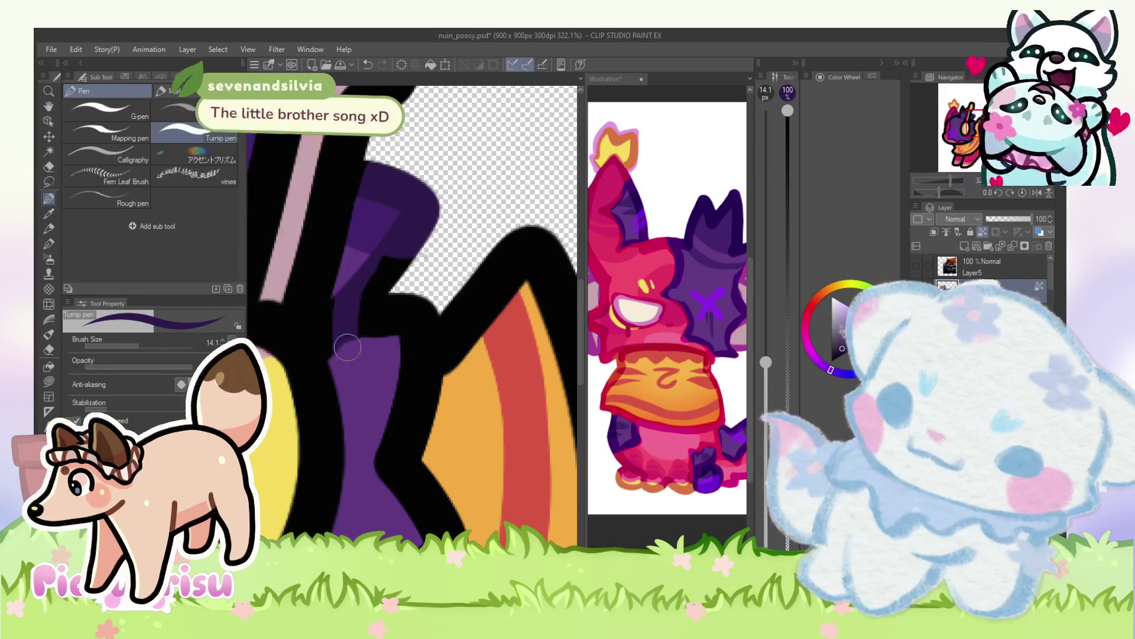
drag(373, 299, 373, 264)
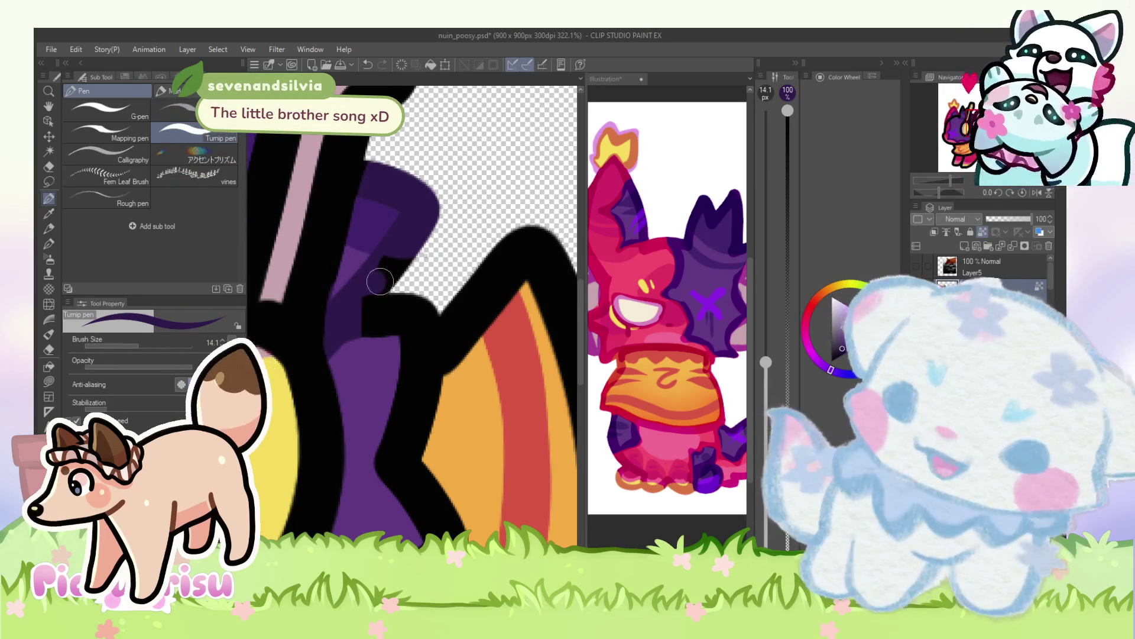
scroll(307, 349, down, 3)
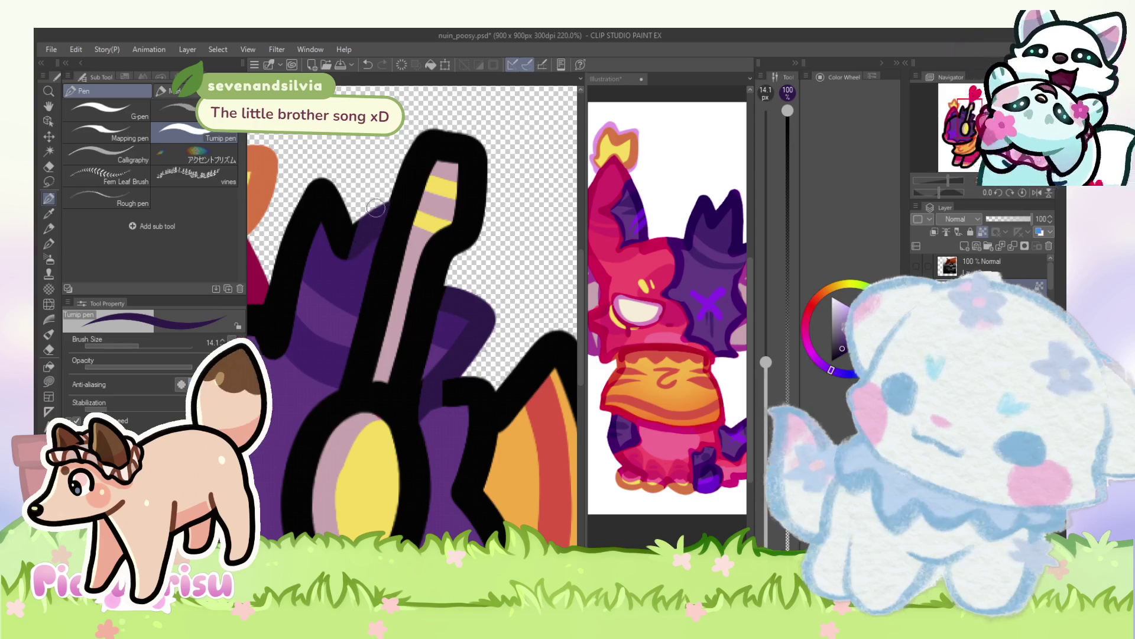
scroll(331, 190, down, 2)
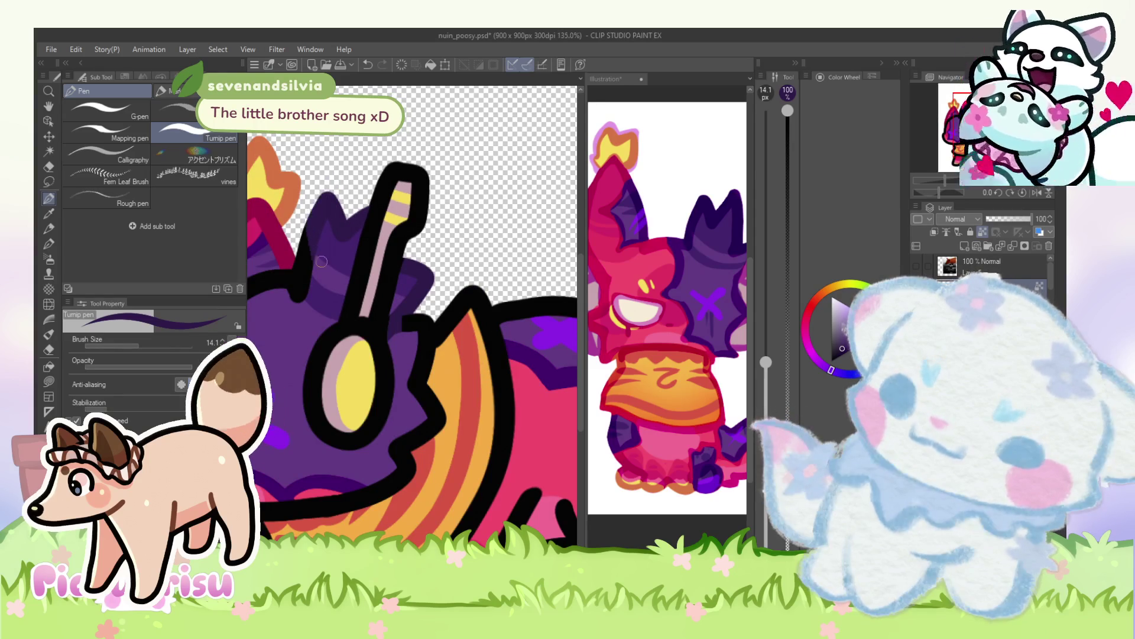
scroll(318, 263, up, 2)
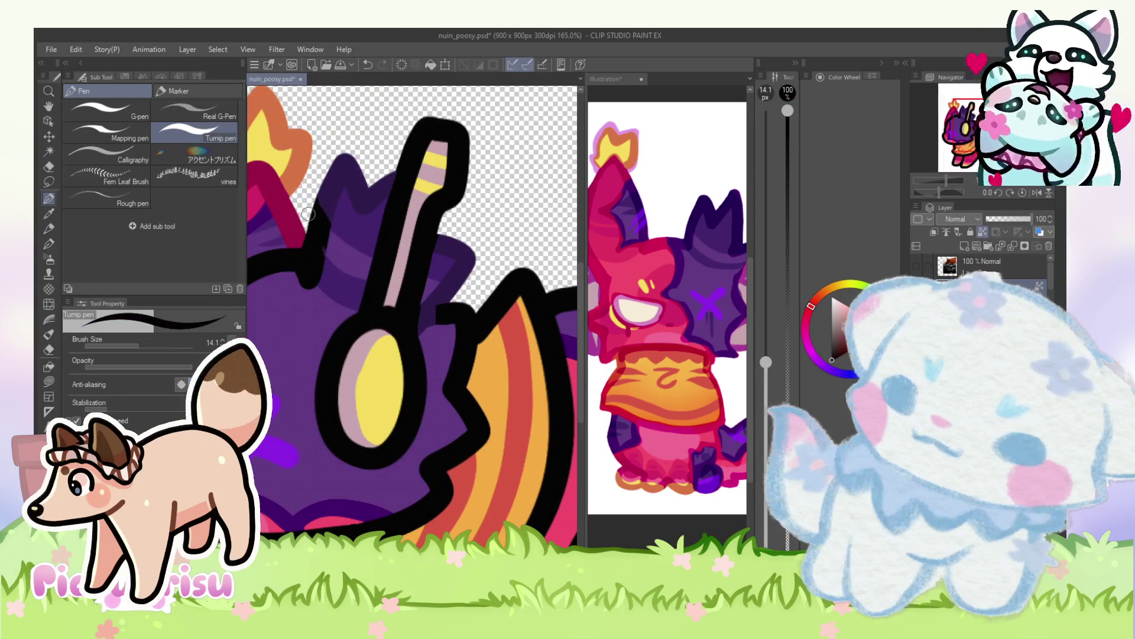
Step: Pick up the mid purple from the artwork to fill gaps around the headphone band
alt+click(320, 232)
scroll(324, 243, down, 1)
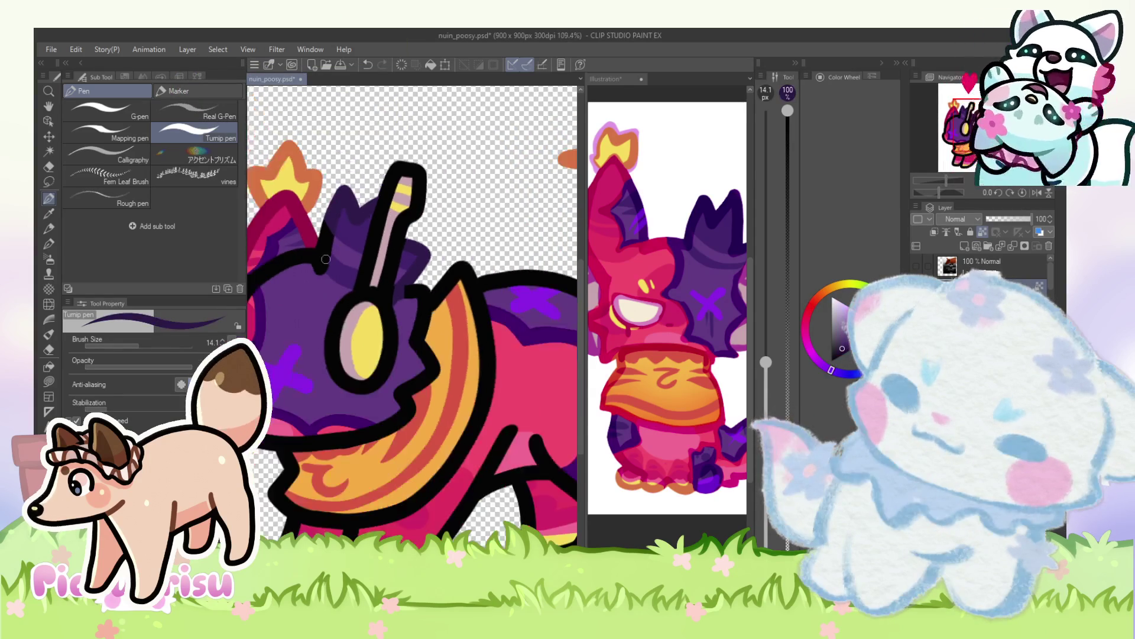
scroll(331, 269, up, 1)
scroll(314, 270, down, 3)
scroll(314, 269, up, 1)
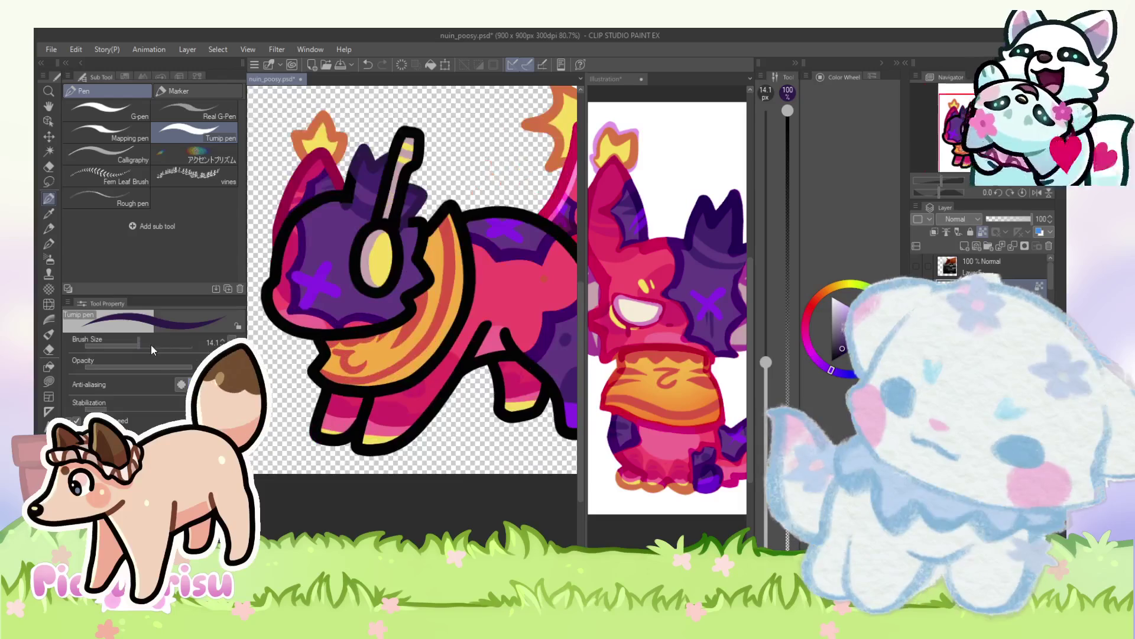
scroll(388, 300, up, 3)
scroll(411, 273, down, 4)
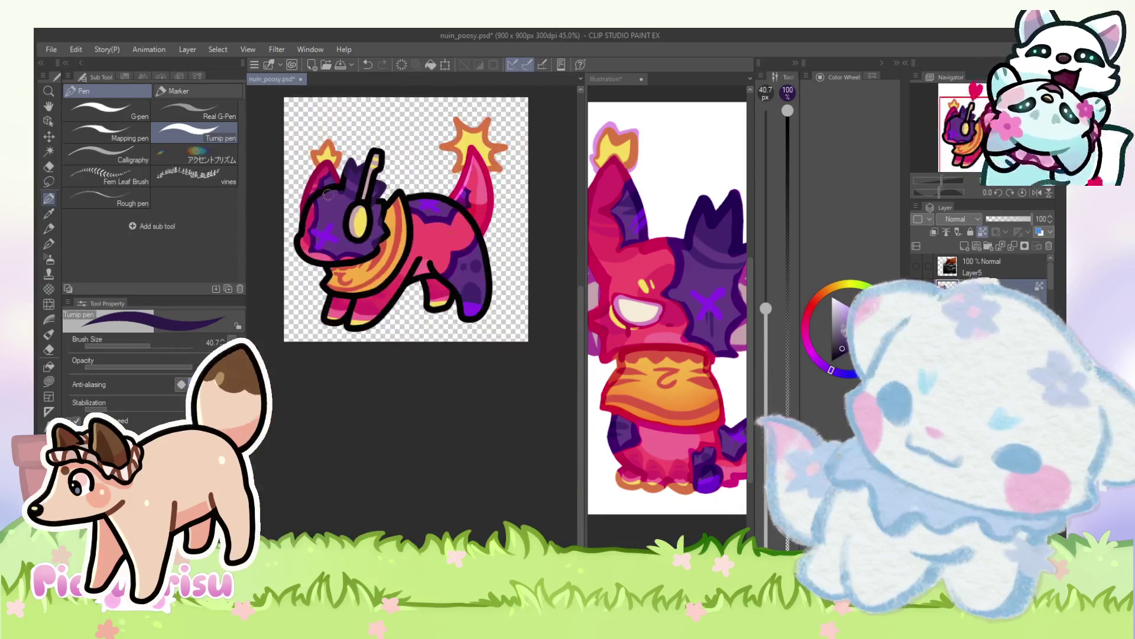
Step: Shade the belly beneath the orange scarf with darker pink
alt+click(462, 224)
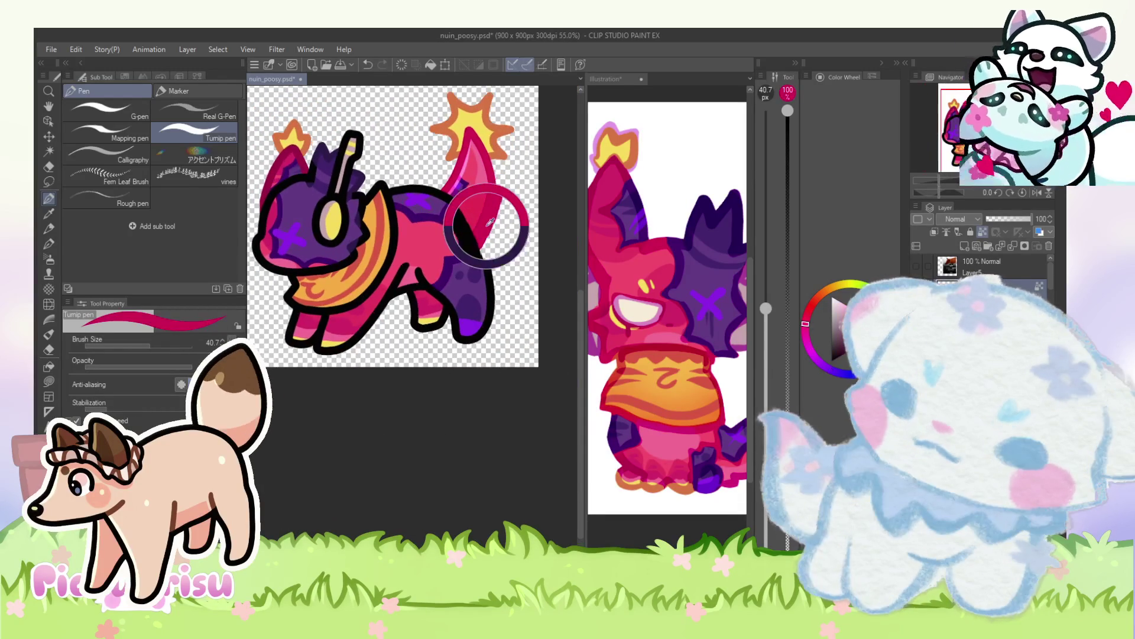
scroll(435, 278, up, 5)
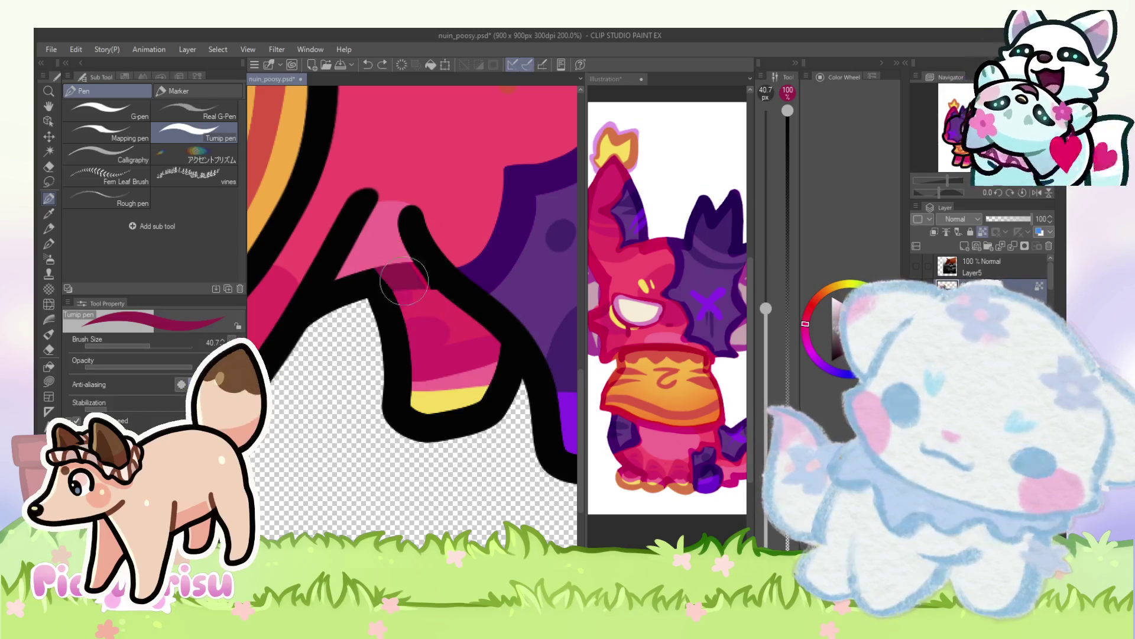
scroll(404, 272, down, 5)
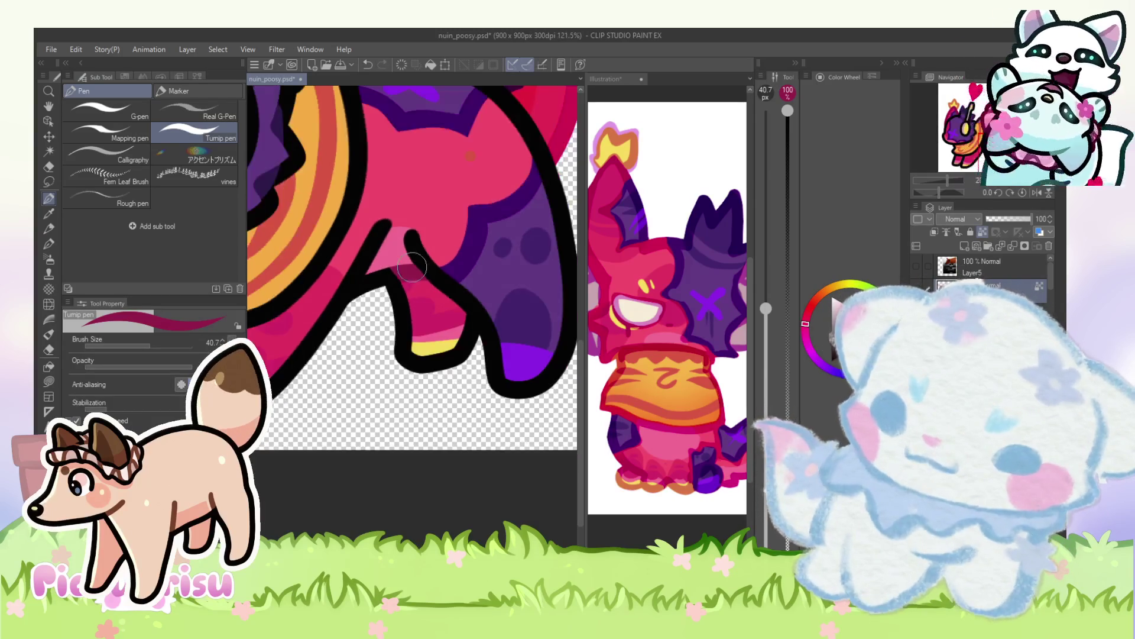
scroll(387, 277, up, 4)
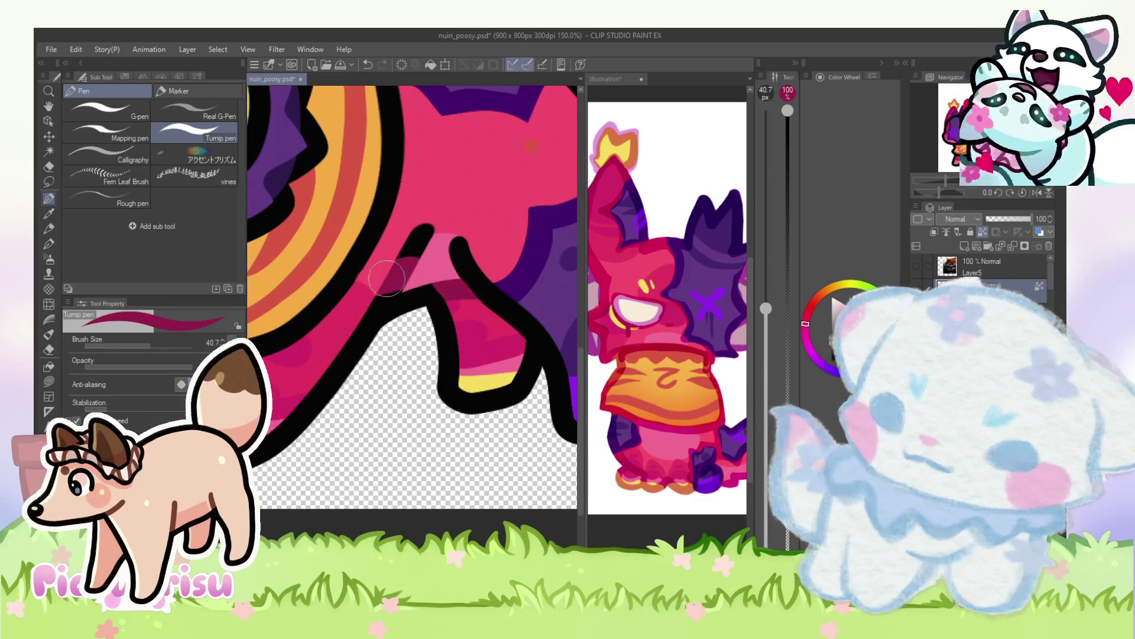
scroll(410, 266, down, 3)
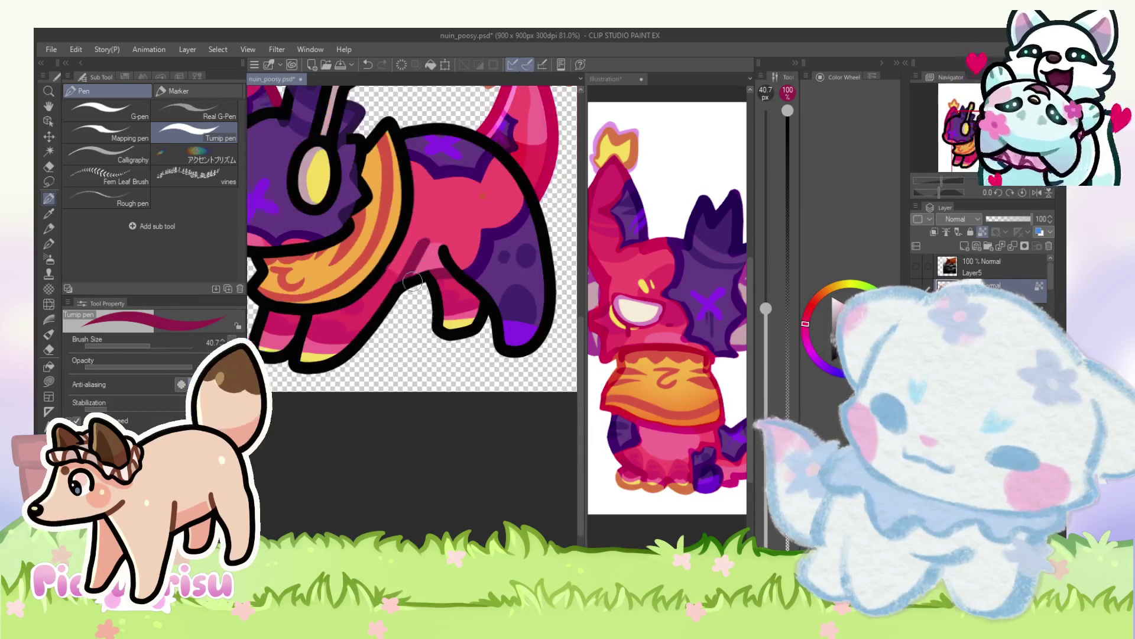
scroll(420, 272, up, 2)
Step: Eyedrop black from the outline to fix the leg outlines
alt+click(427, 278)
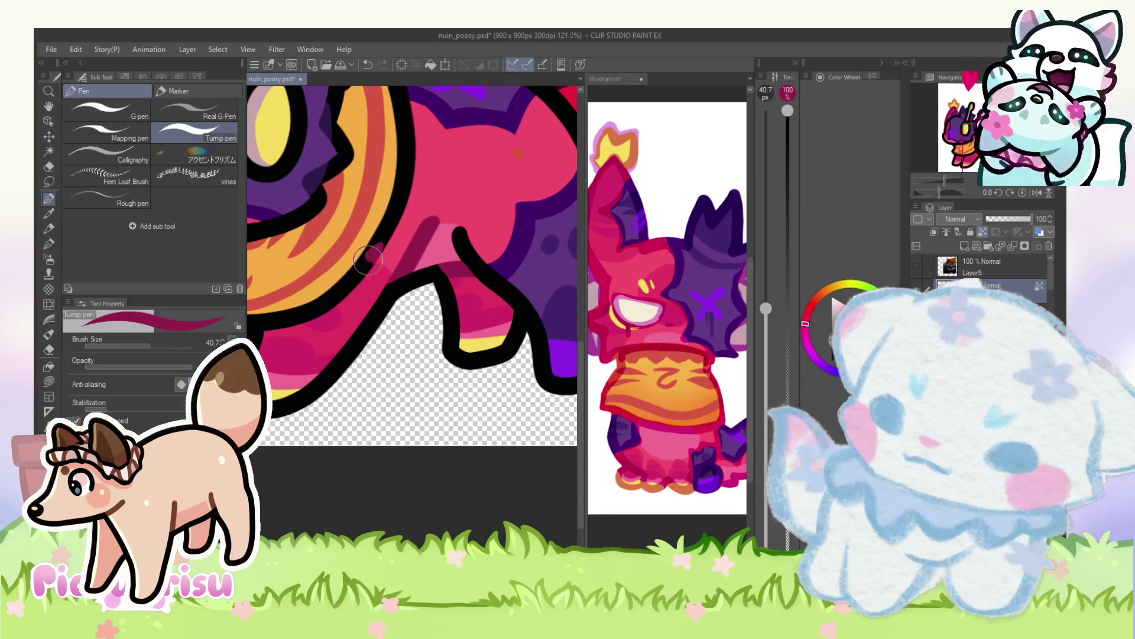
alt+click(395, 225)
scroll(390, 237, down, 5)
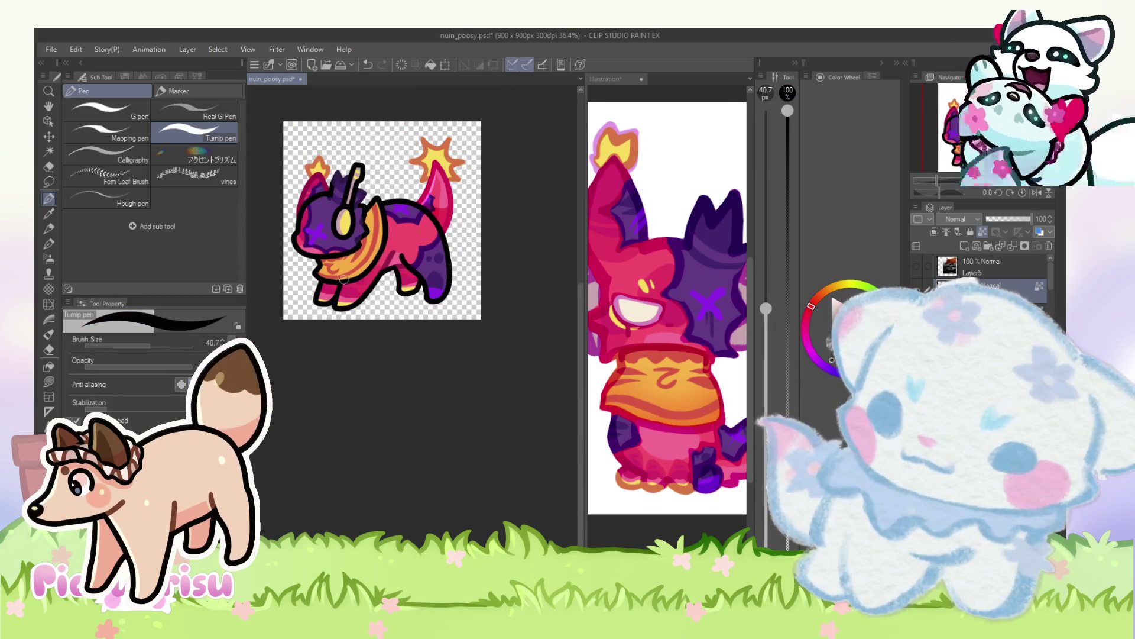
scroll(343, 279, up, 4)
Step: Alternate between the sampled pink body colour and black, then pick red from the reference illustration
alt+click(344, 284)
scroll(302, 313, up, 1)
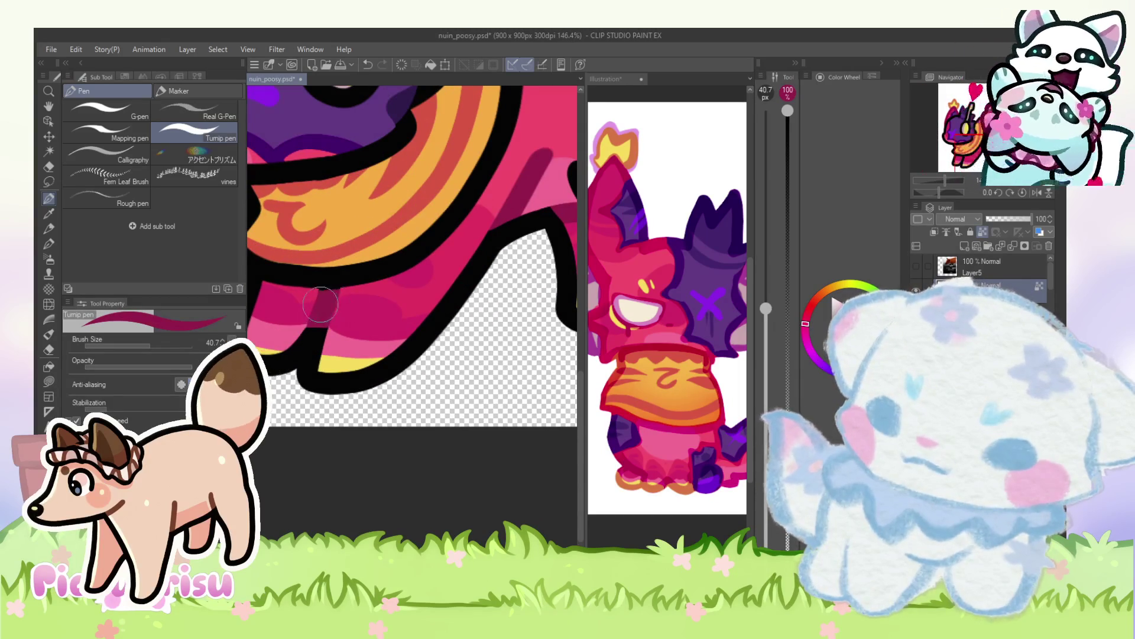
scroll(322, 302, down, 3)
scroll(314, 284, up, 2)
alt+click(313, 280)
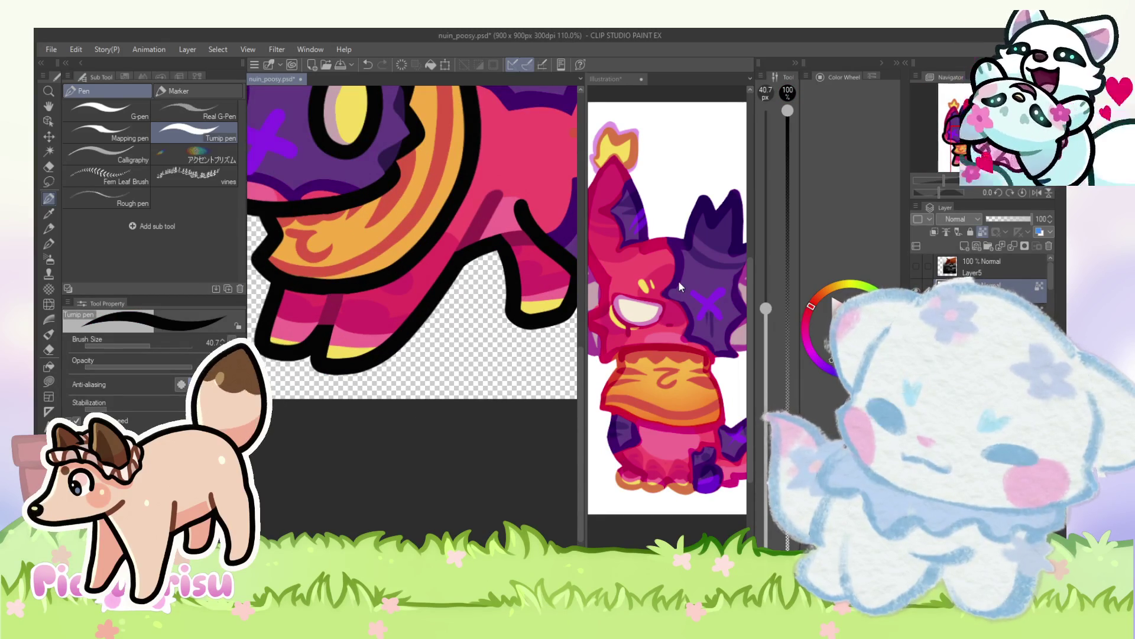
scroll(697, 287, down, 2)
alt+click(648, 296)
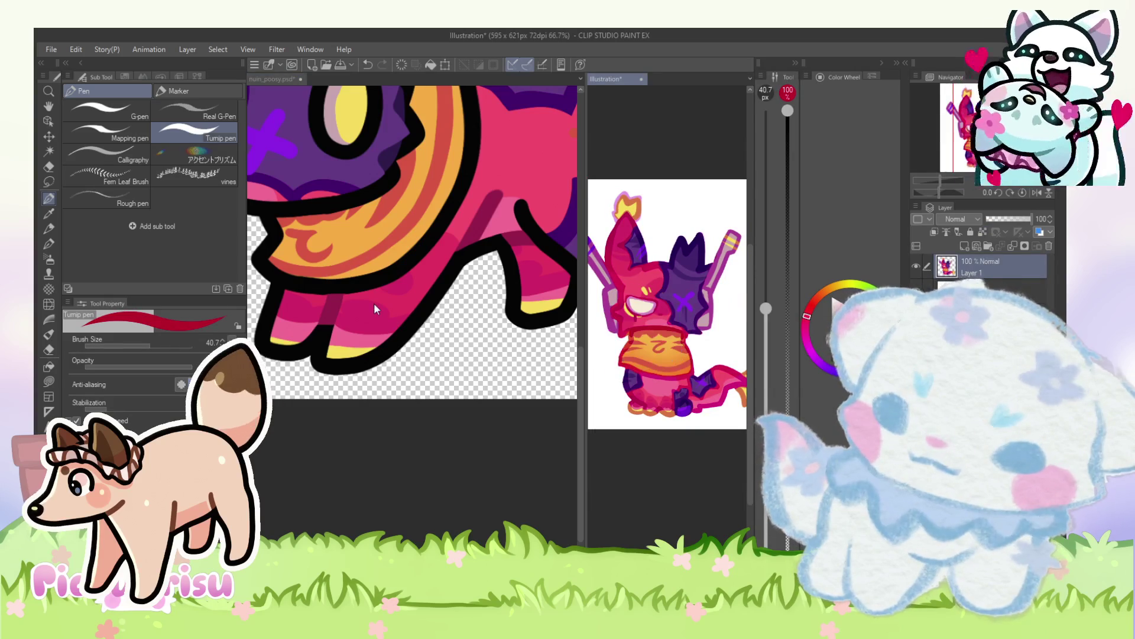
Step: Sample a darker maroon from the body for the shadow under the scarf
scroll(374, 309, down, 3)
scroll(434, 159, up, 5)
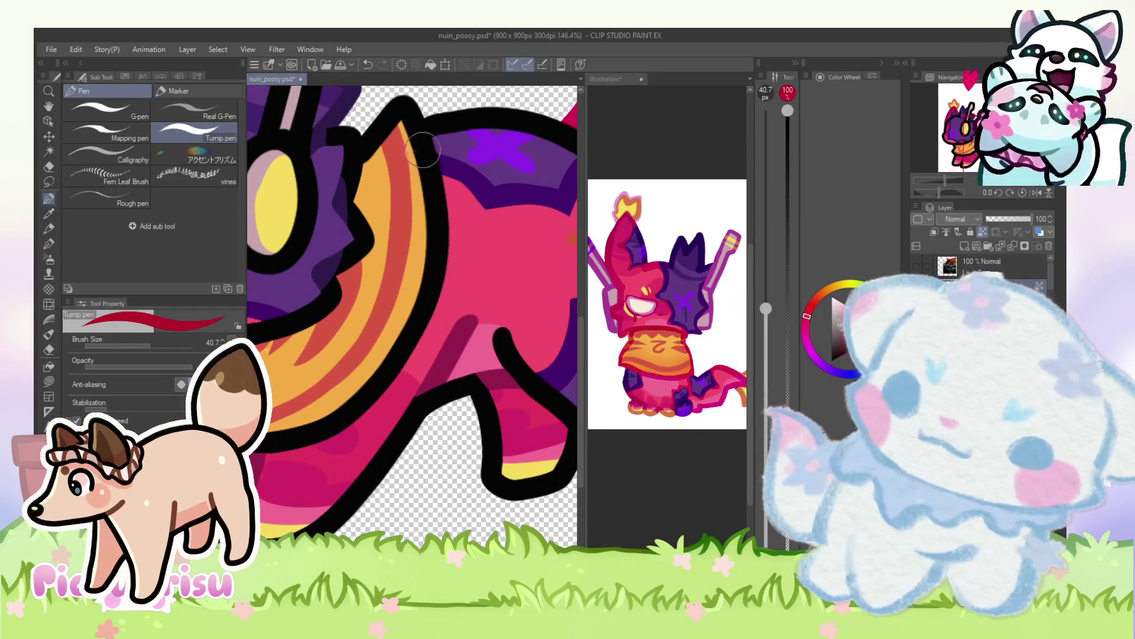
scroll(424, 258, down, 3)
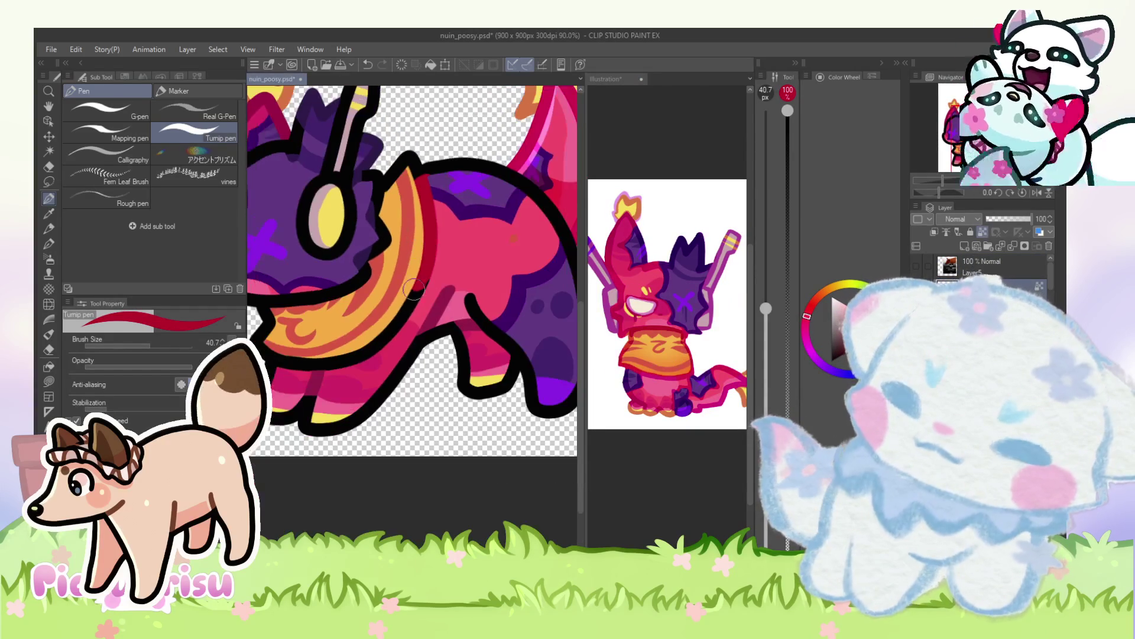
scroll(297, 347, up, 2)
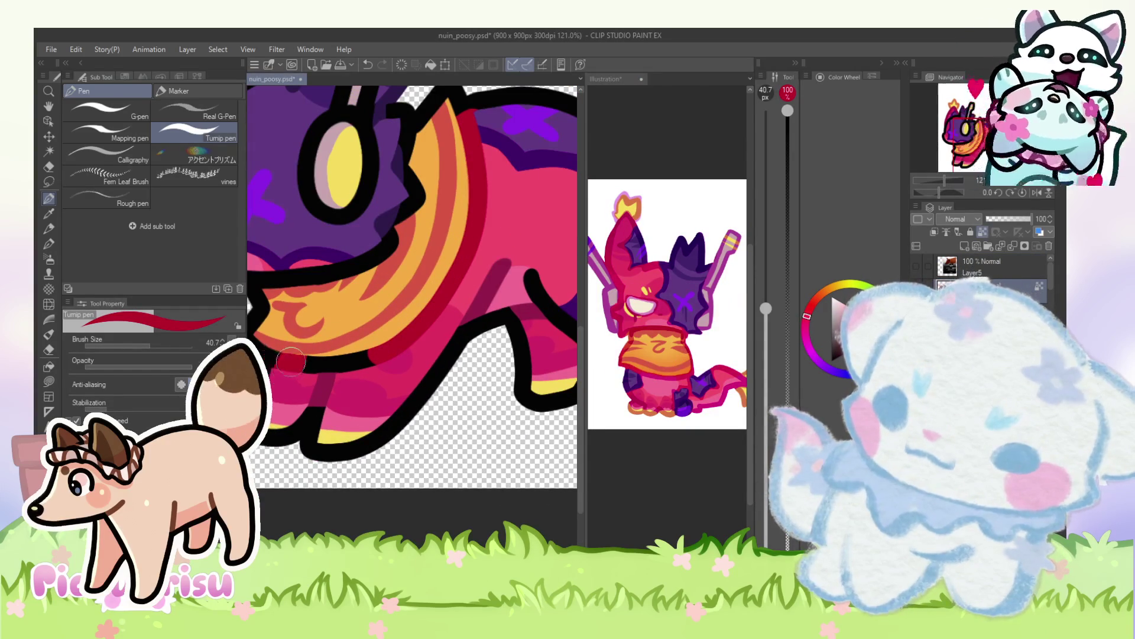
alt+click(318, 384)
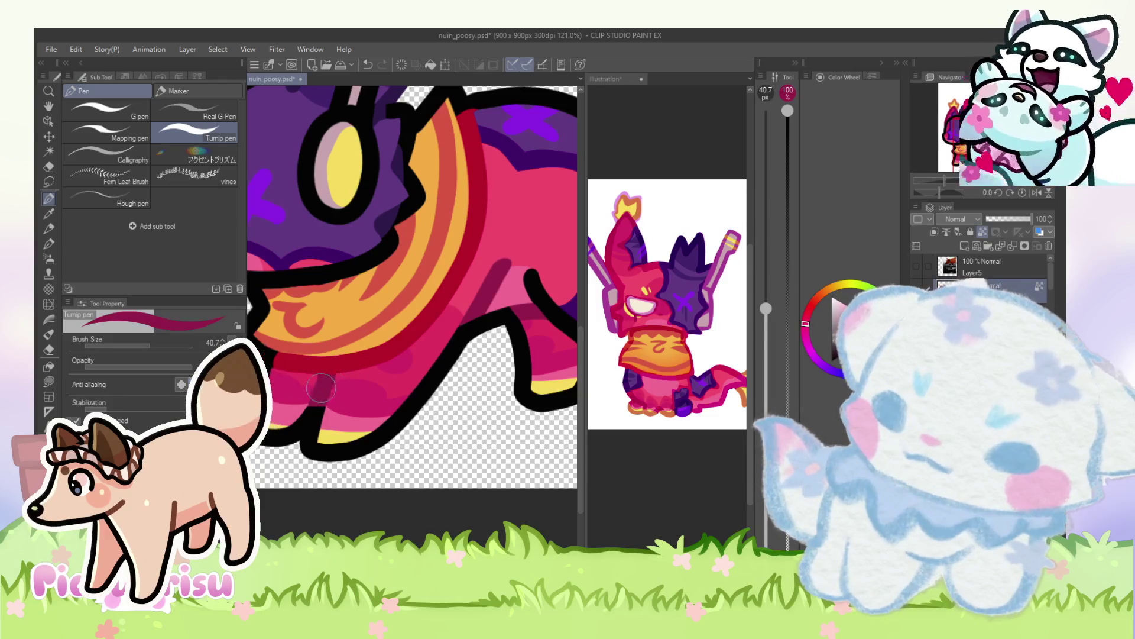
scroll(319, 388, down, 3)
scroll(389, 235, up, 5)
Step: Alternate between sampled black and dark red to edge the scarf and tidy the back outline
alt+click(389, 234)
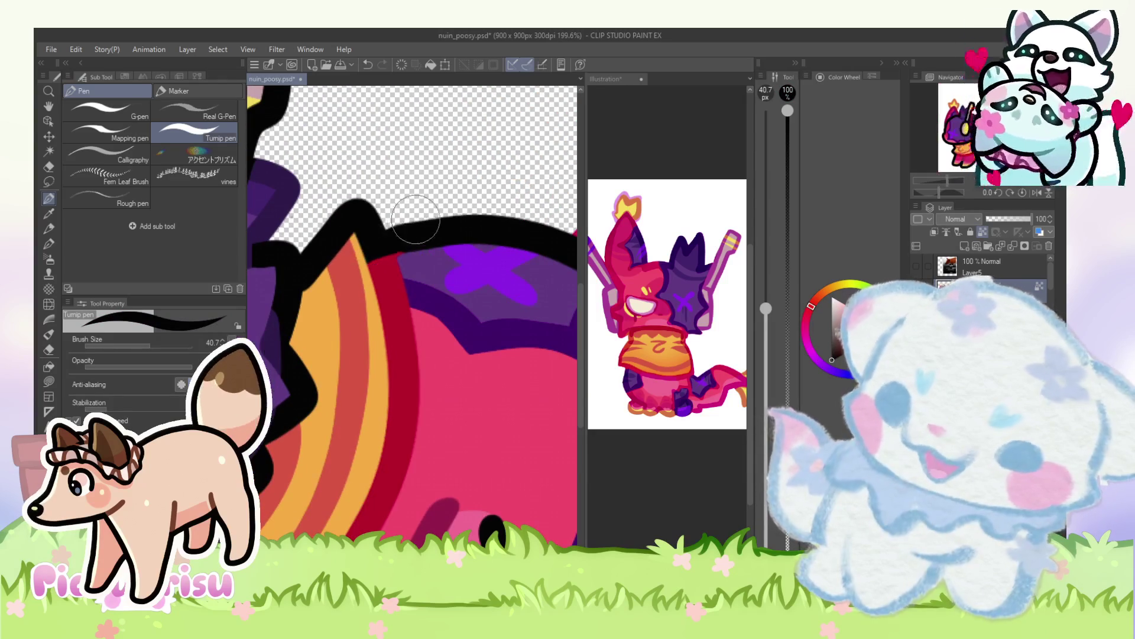
alt+click(384, 275)
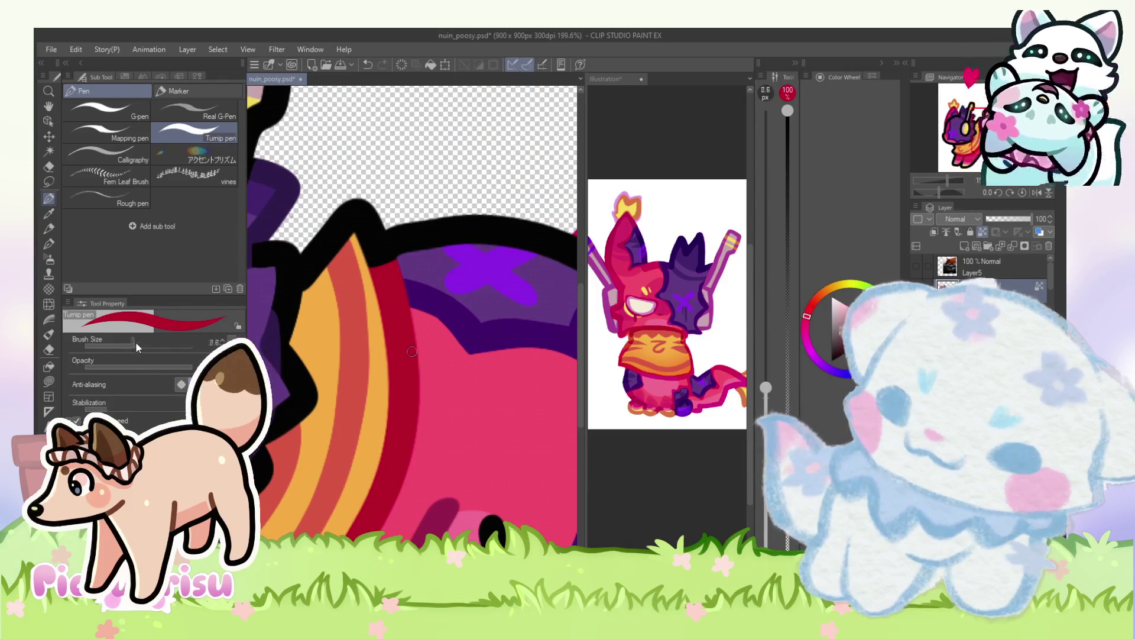
scroll(307, 258, up, 2)
scroll(307, 258, down, 8)
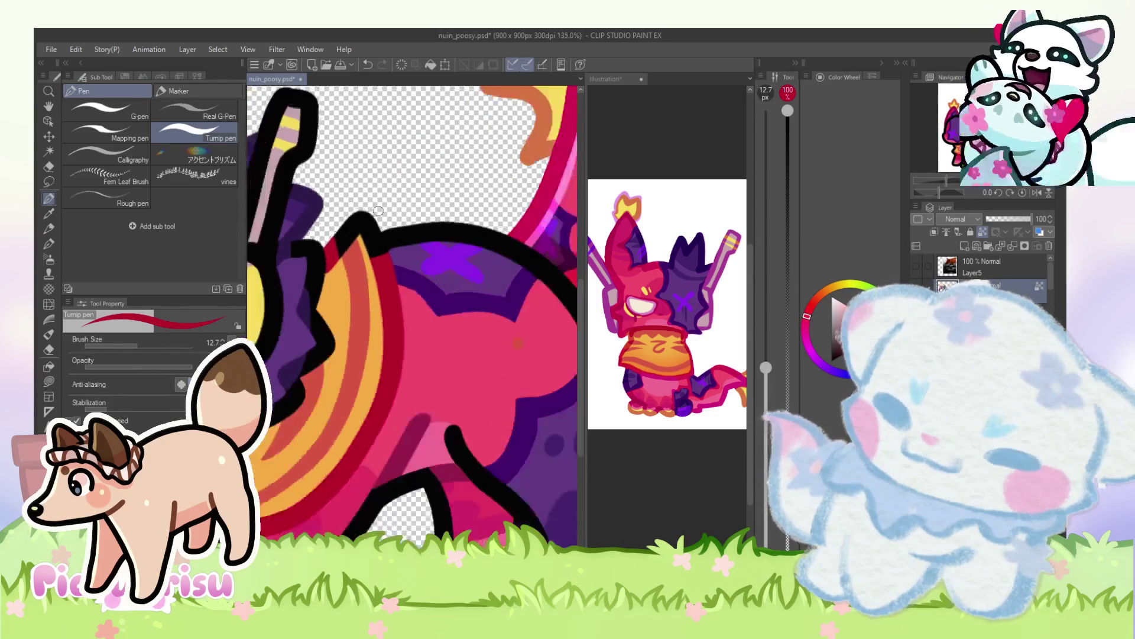
scroll(268, 307, up, 5)
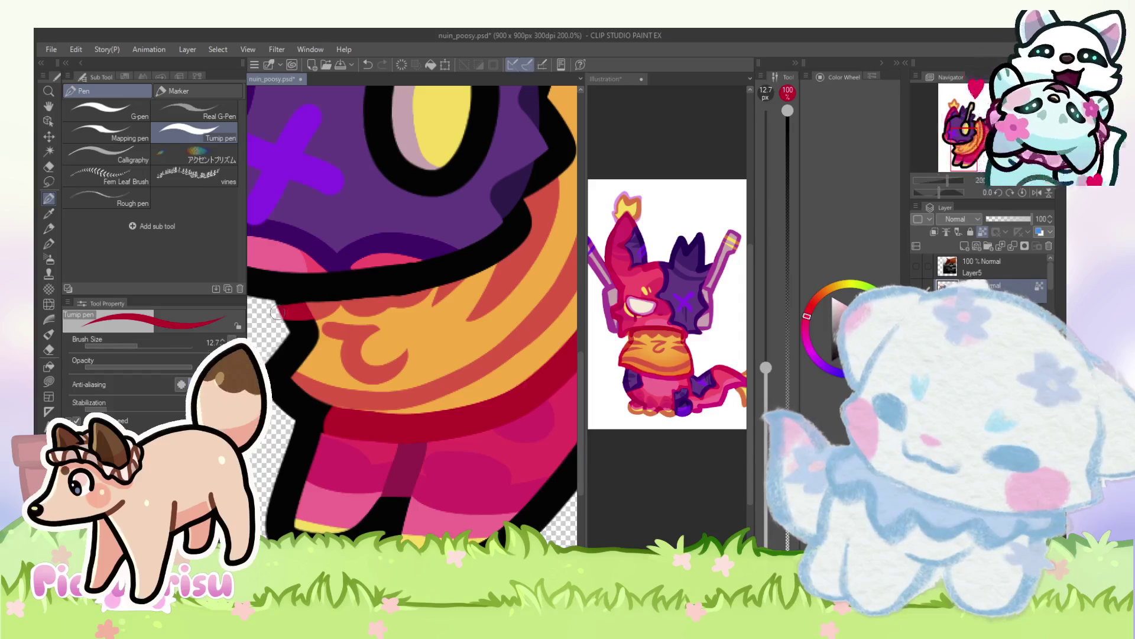
scroll(267, 307, down, 5)
scroll(405, 313, down, 4)
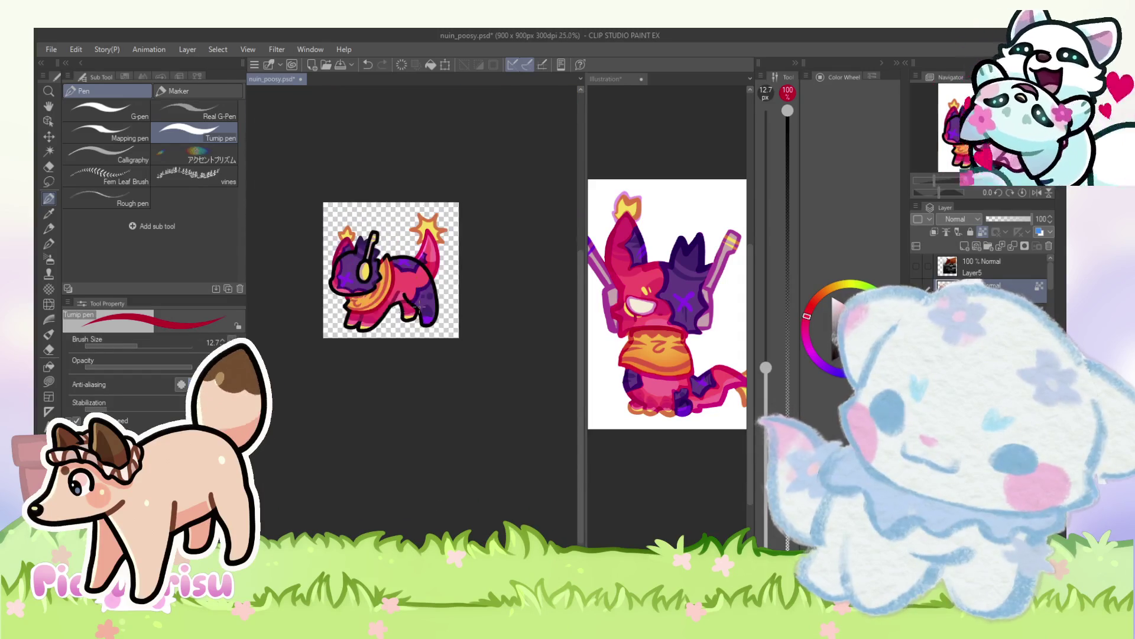
scroll(396, 293, up, 1)
scroll(396, 293, up, 8)
alt+click(397, 300)
Step: Pick the tail's pink and set the layer blend mode to Add (Glow)
scroll(397, 305, down, 6)
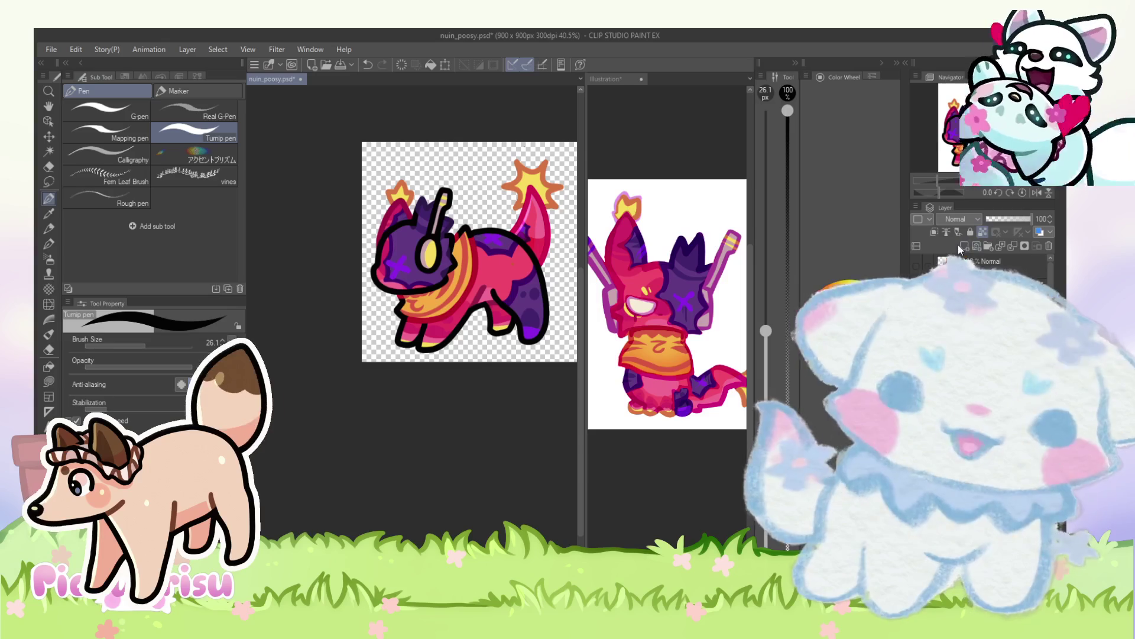
alt+click(540, 224)
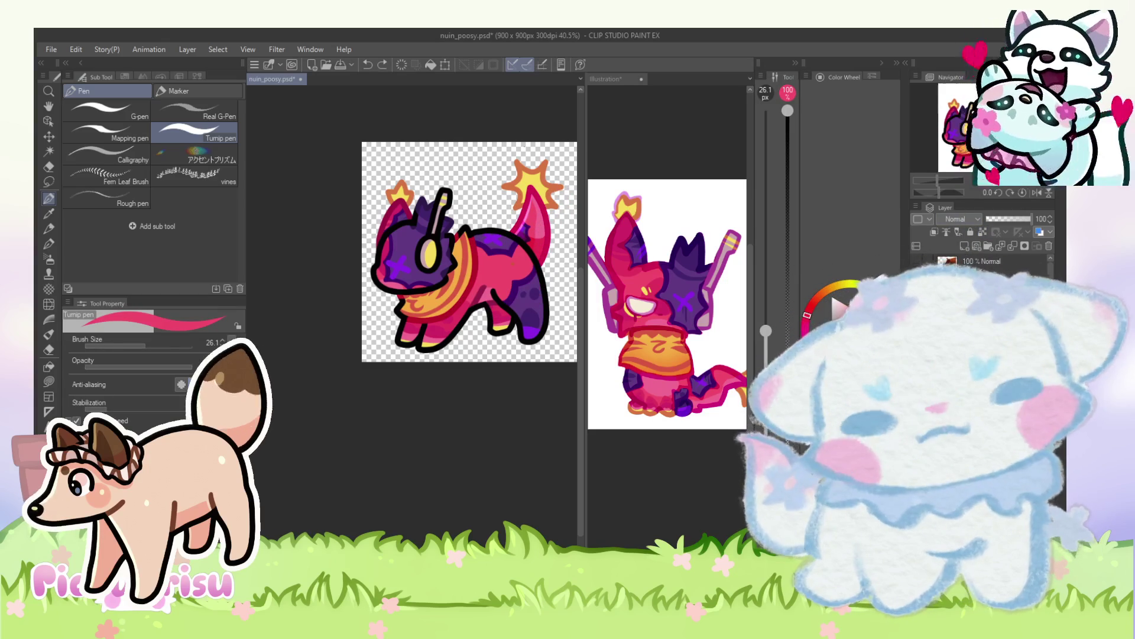
click(941, 232)
scroll(431, 322, up, 2)
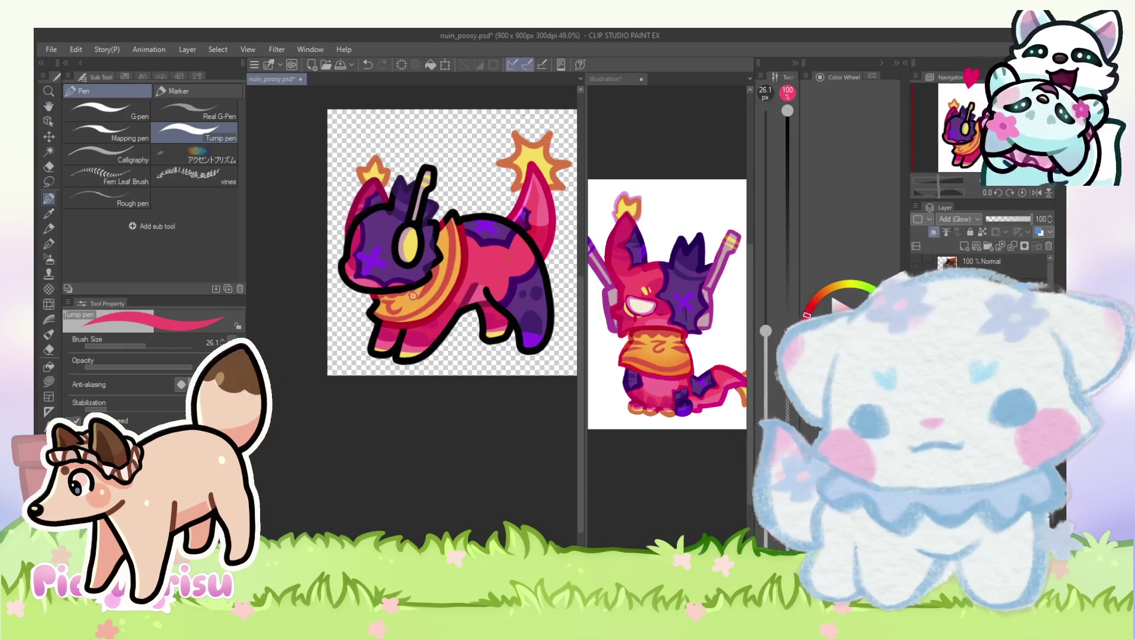
scroll(411, 377, down, 2)
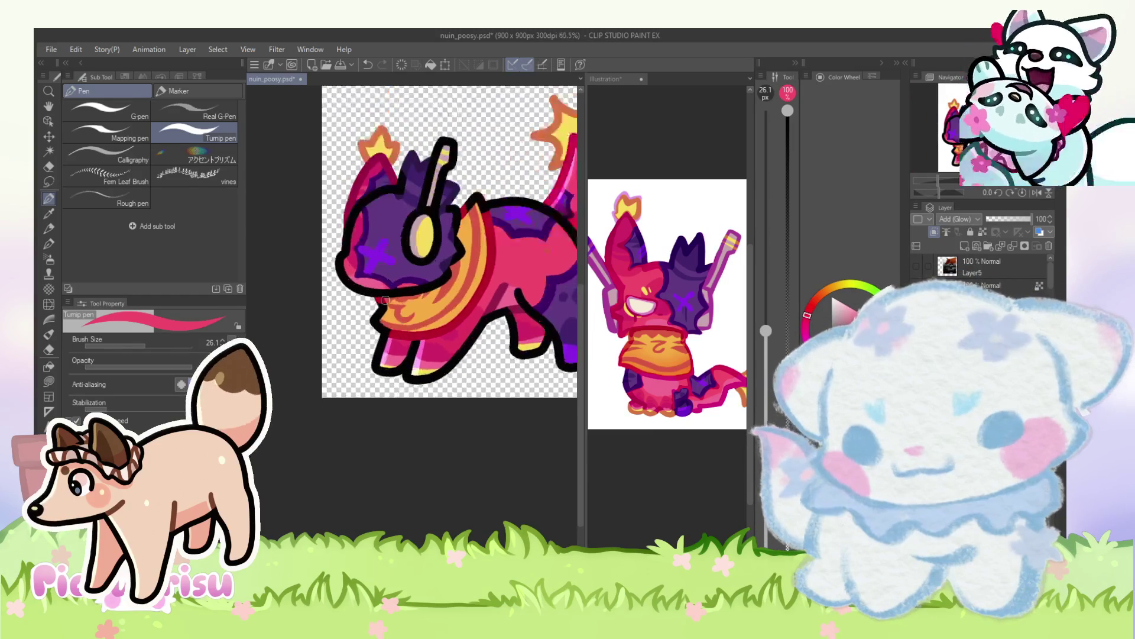
scroll(367, 284, up, 3)
scroll(352, 246, down, 2)
Step: Dab glowing pink shine highlights on the creature's body and headphone
scroll(352, 246, up, 2)
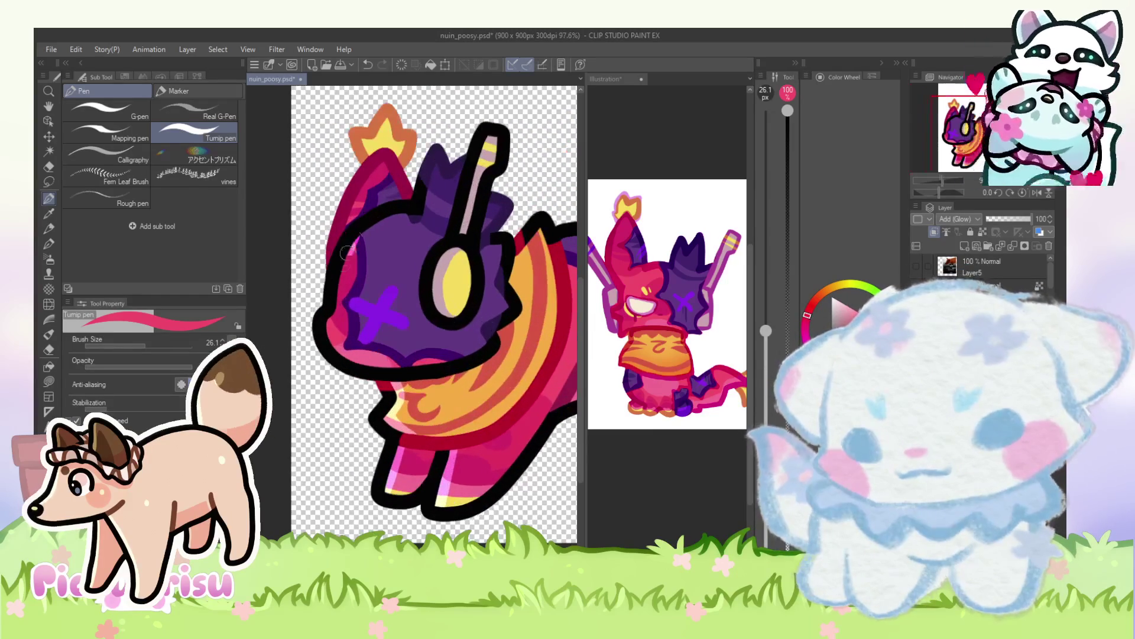
scroll(373, 278, down, 2)
scroll(392, 313, up, 4)
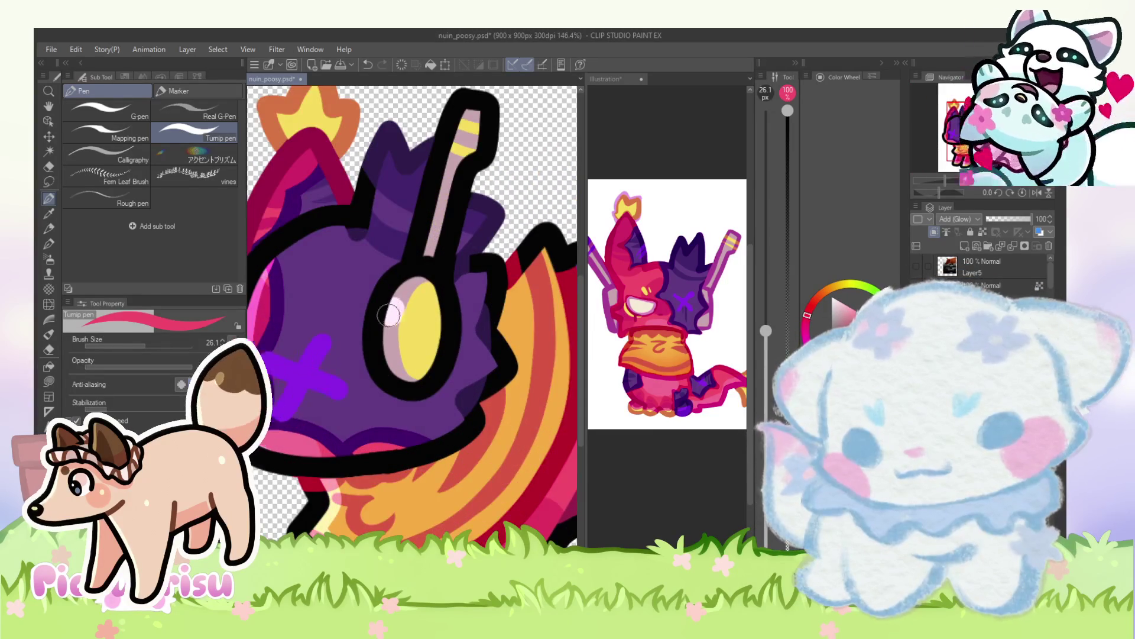
scroll(393, 292, down, 2)
scroll(395, 273, down, 2)
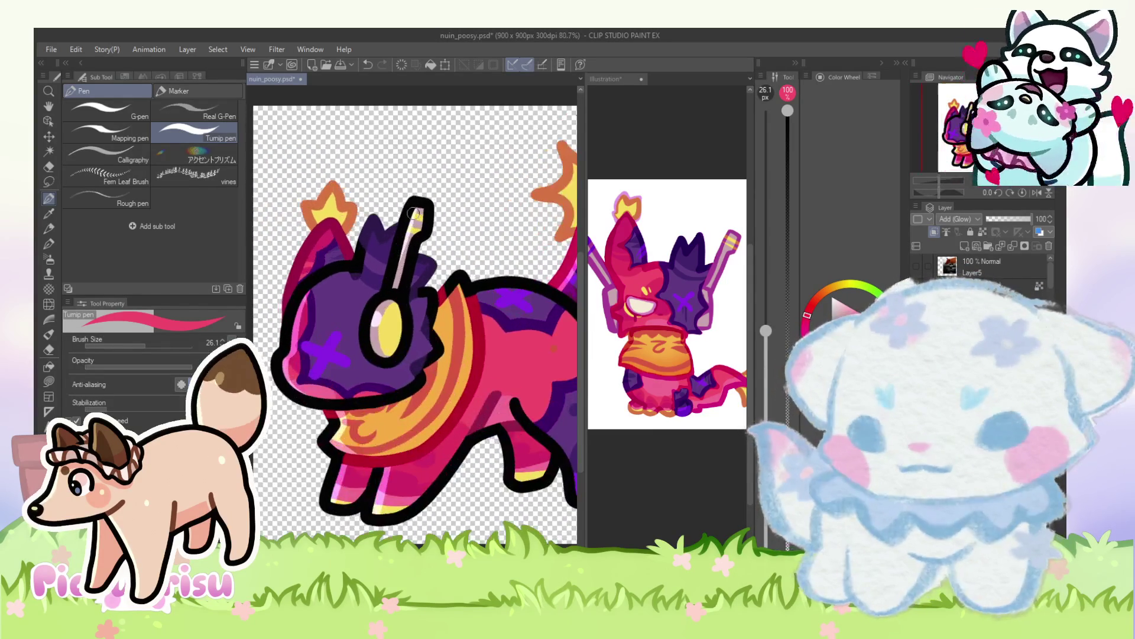
scroll(366, 225, up, 2)
scroll(343, 166, down, 2)
scroll(438, 219, up, 1)
scroll(479, 237, up, 2)
scroll(492, 242, down, 2)
scroll(493, 242, up, 3)
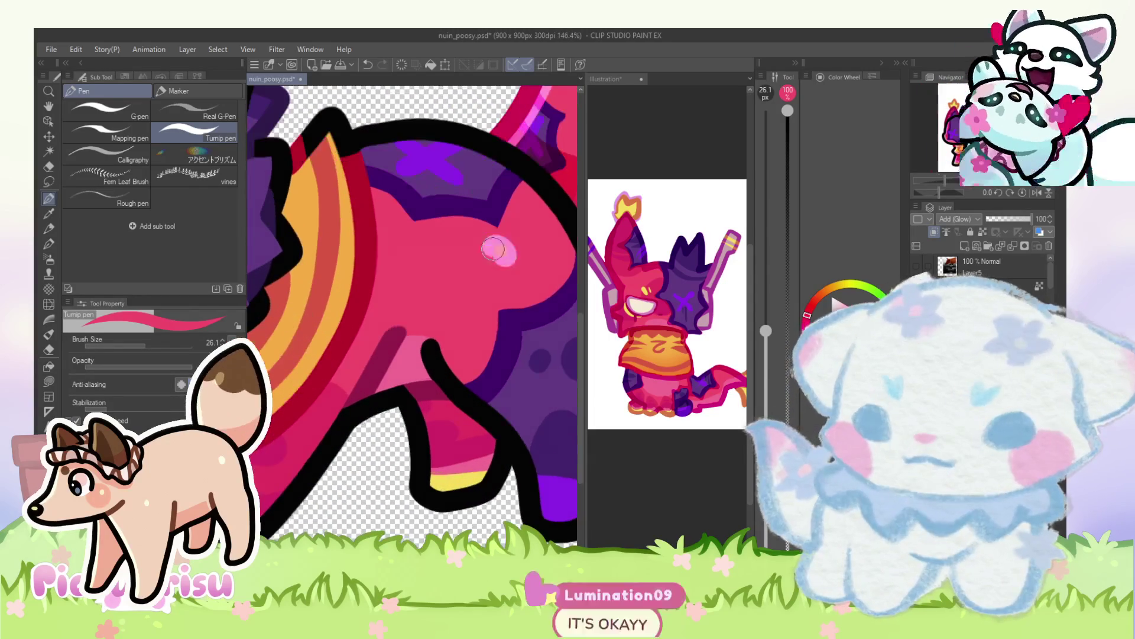
scroll(366, 303, down, 2)
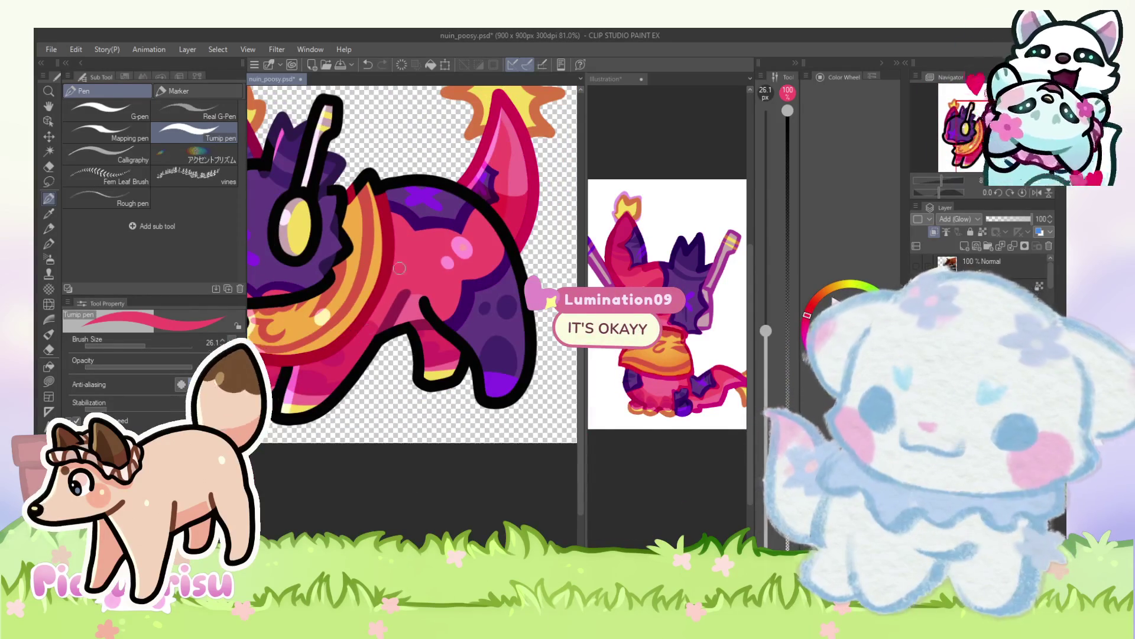
scroll(483, 255, up, 3)
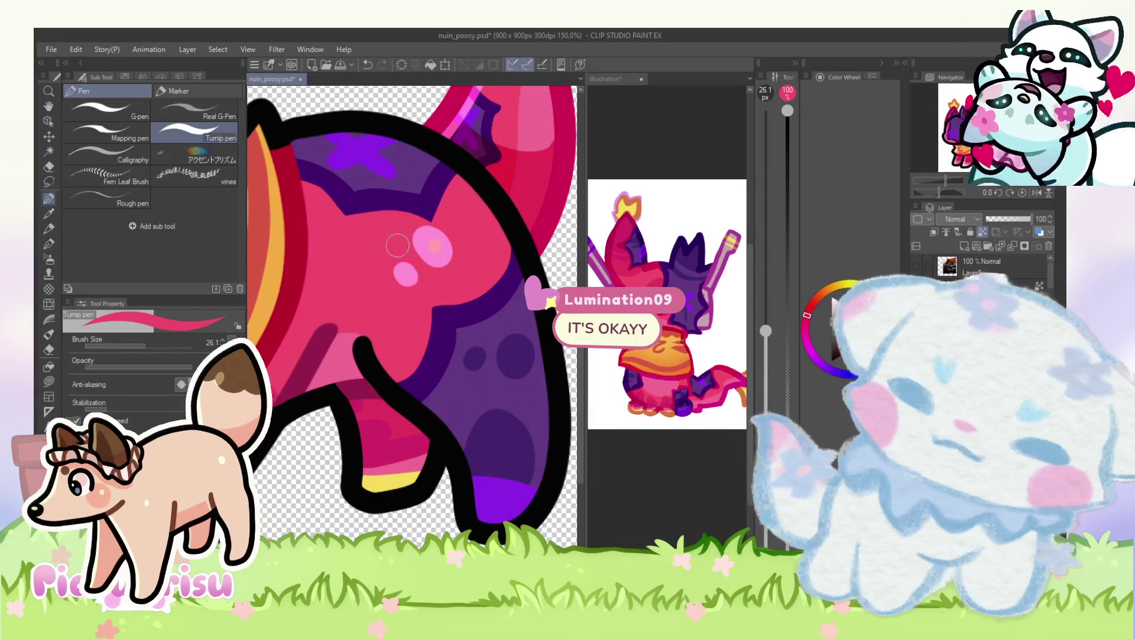
scroll(422, 232, down, 5)
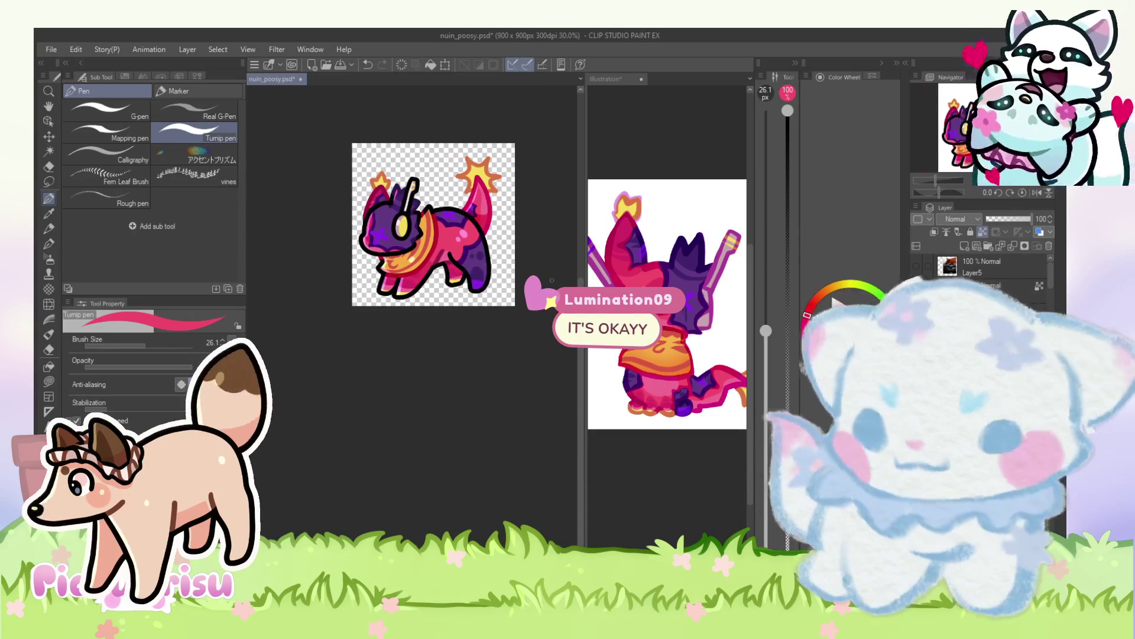
scroll(354, 261, down, 1)
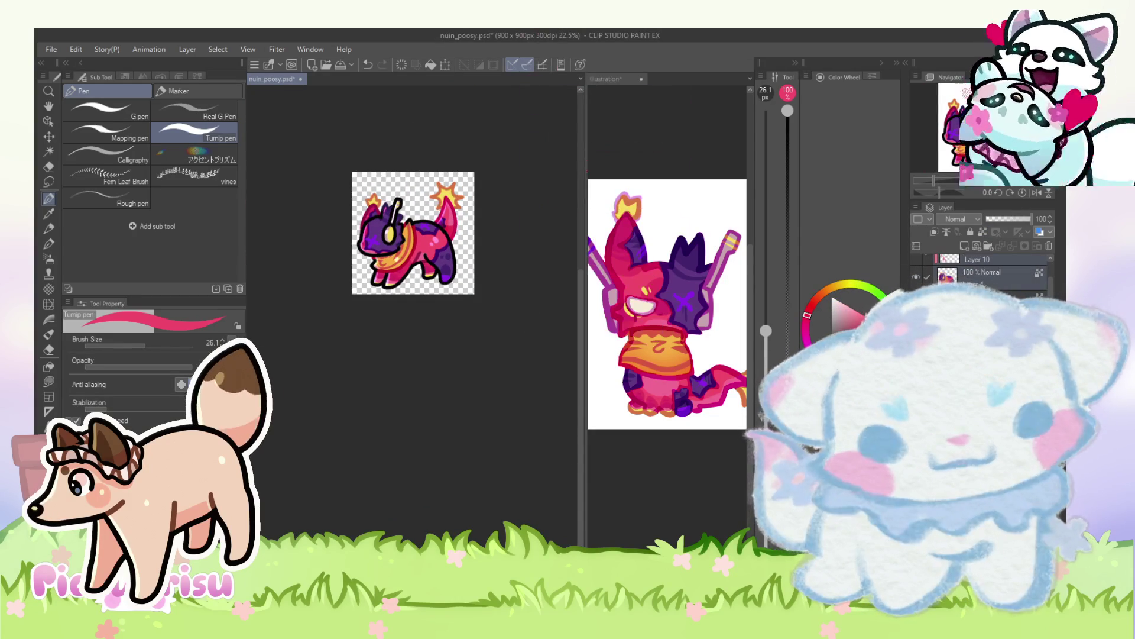
scroll(982, 266, down, 1)
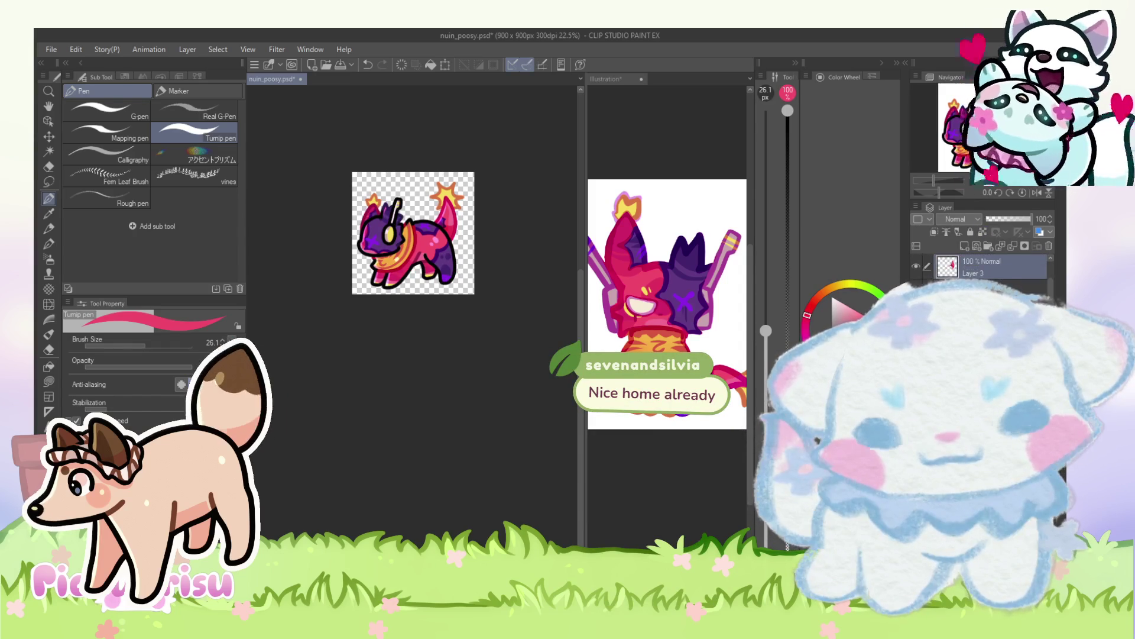
key(o)
scroll(401, 243, up, 1)
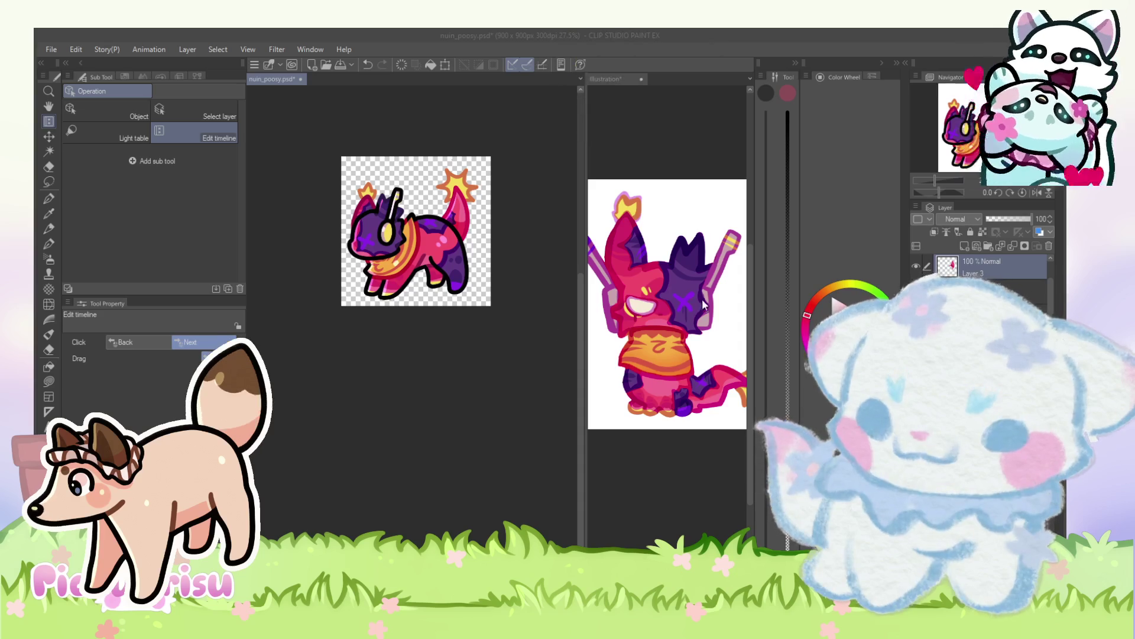
Step: Advance to the next animation cel showing only the pink star-tipped tail
click(457, 472)
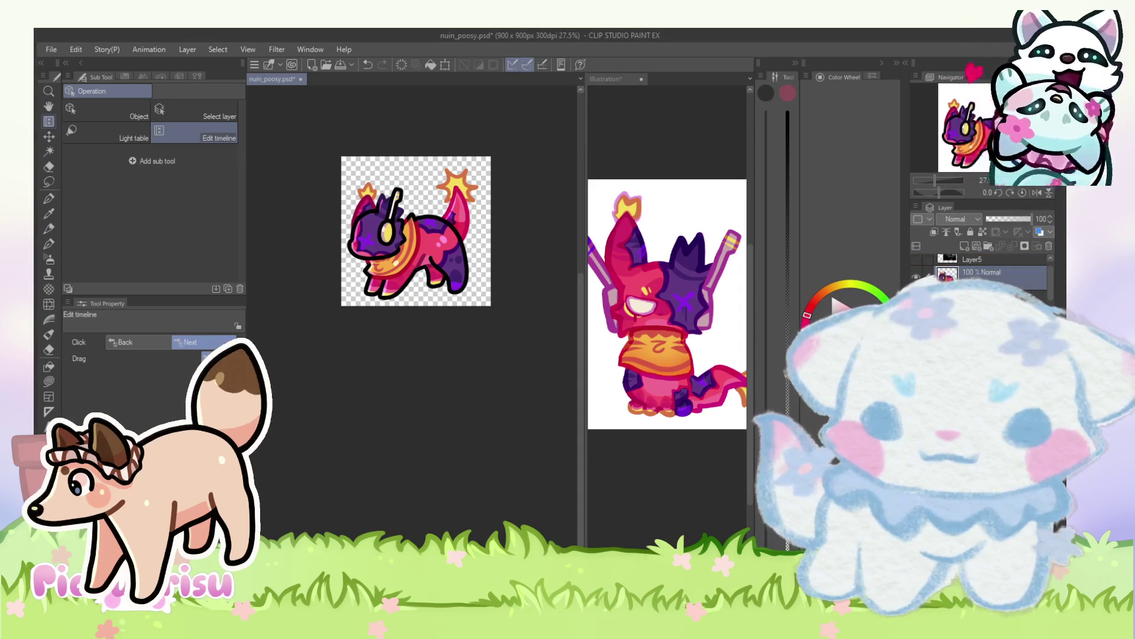
click(543, 442)
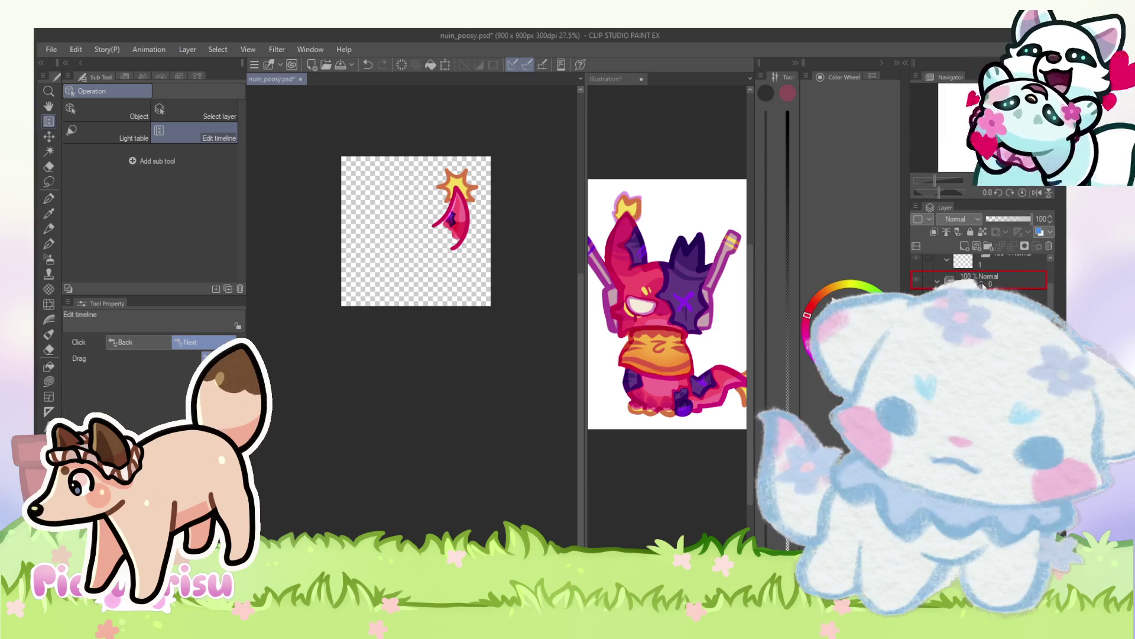
Step: Move the star layer into the animation folder, then play and stop on the tail-star frame
drag(986, 283, 986, 284)
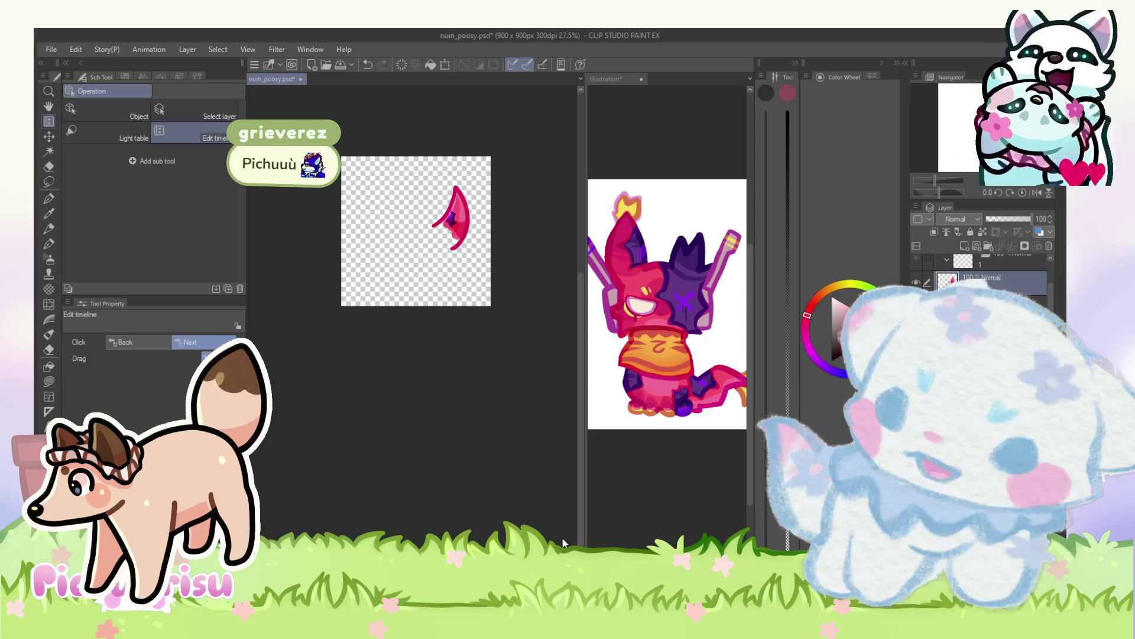
click(456, 421)
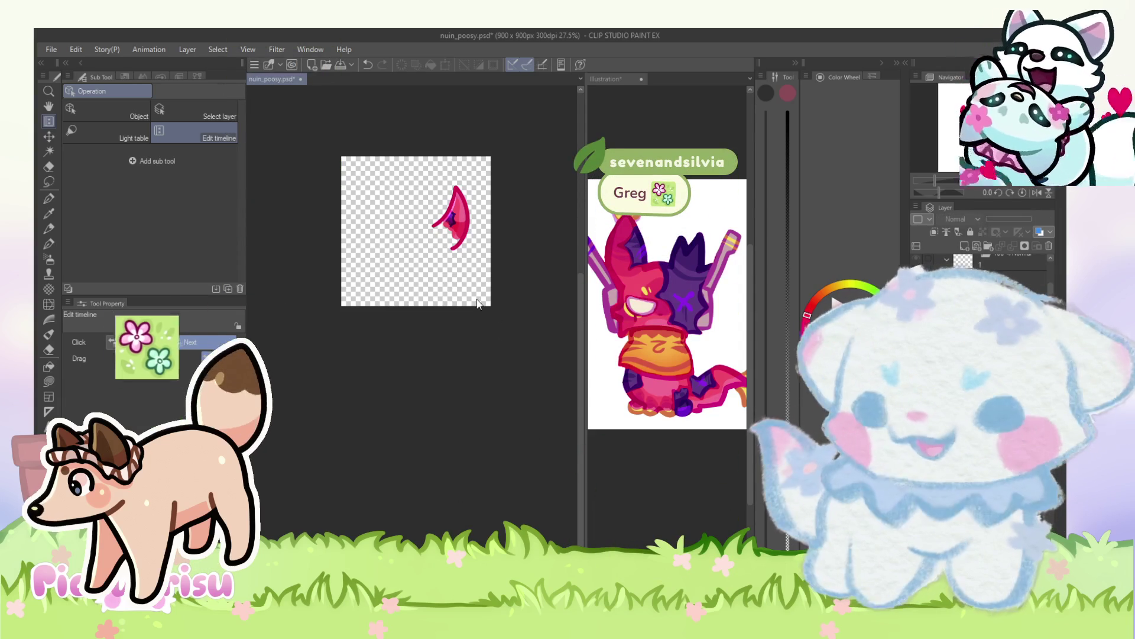
click(486, 333)
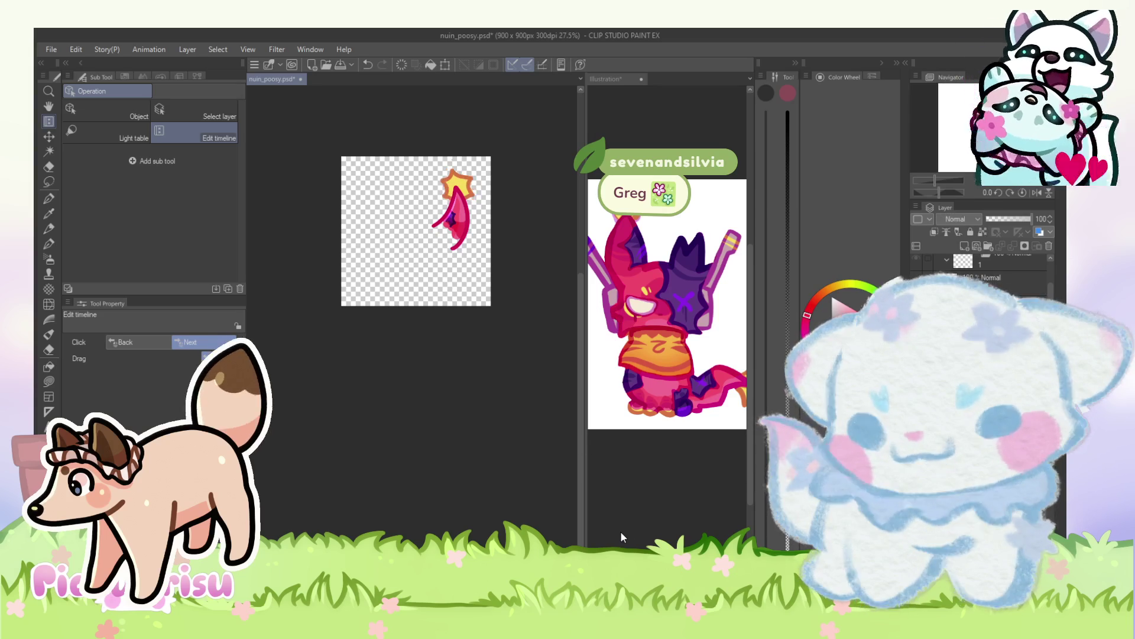
Step: Step forward through frames, zooming in on the tail, until the whole-creature frame appears
key(Right)
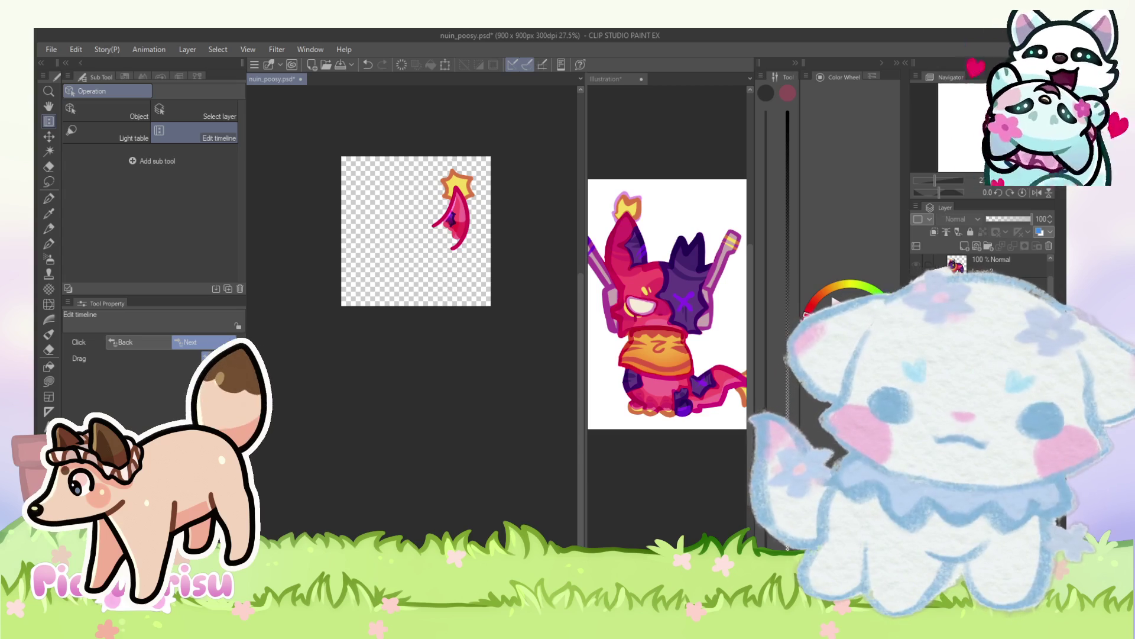
click(386, 261)
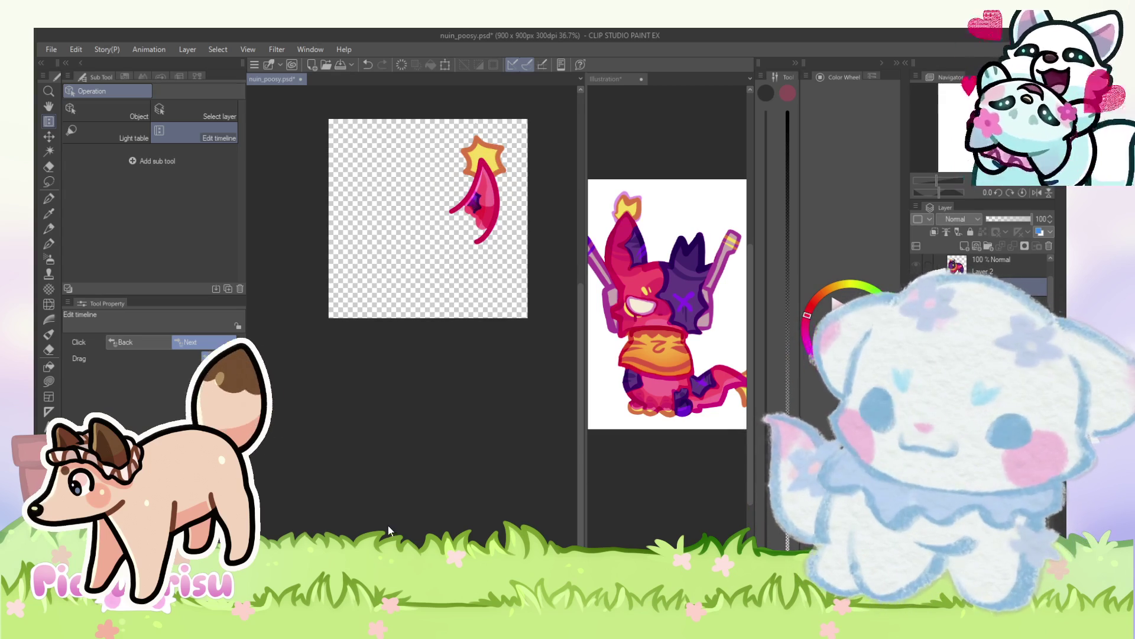
scroll(493, 207, up, 1)
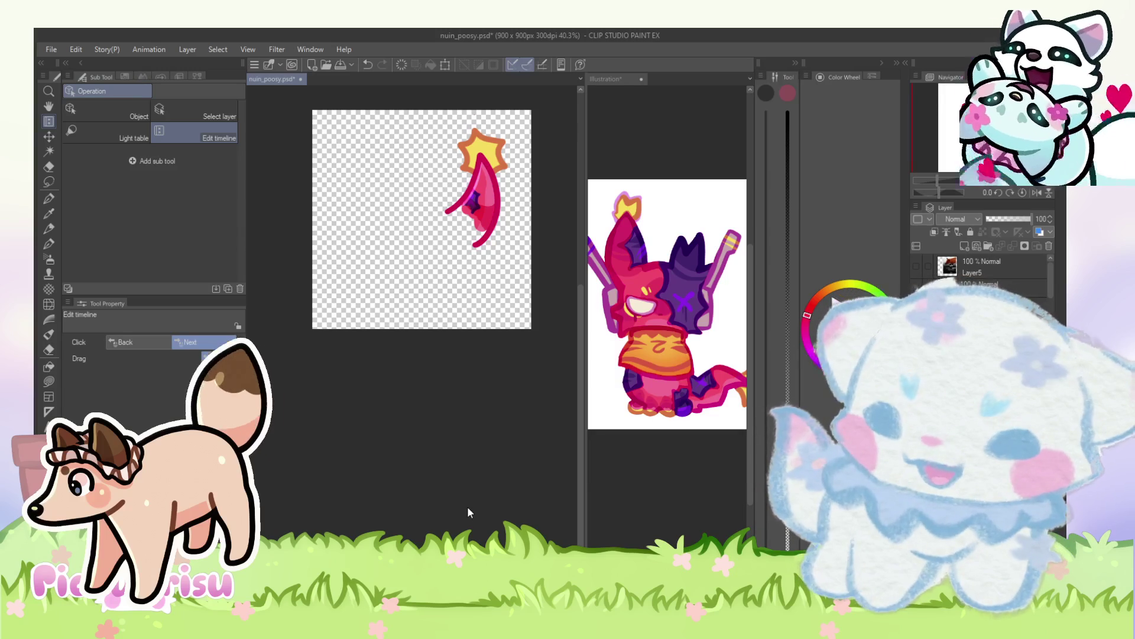
click(495, 255)
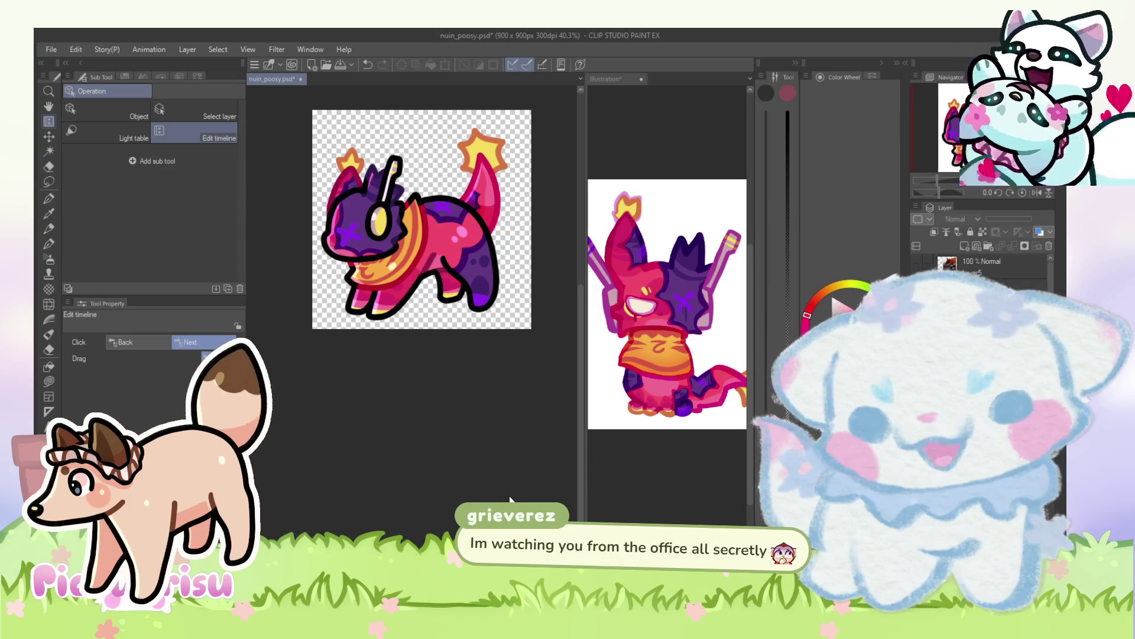
scroll(277, 251, up, 2)
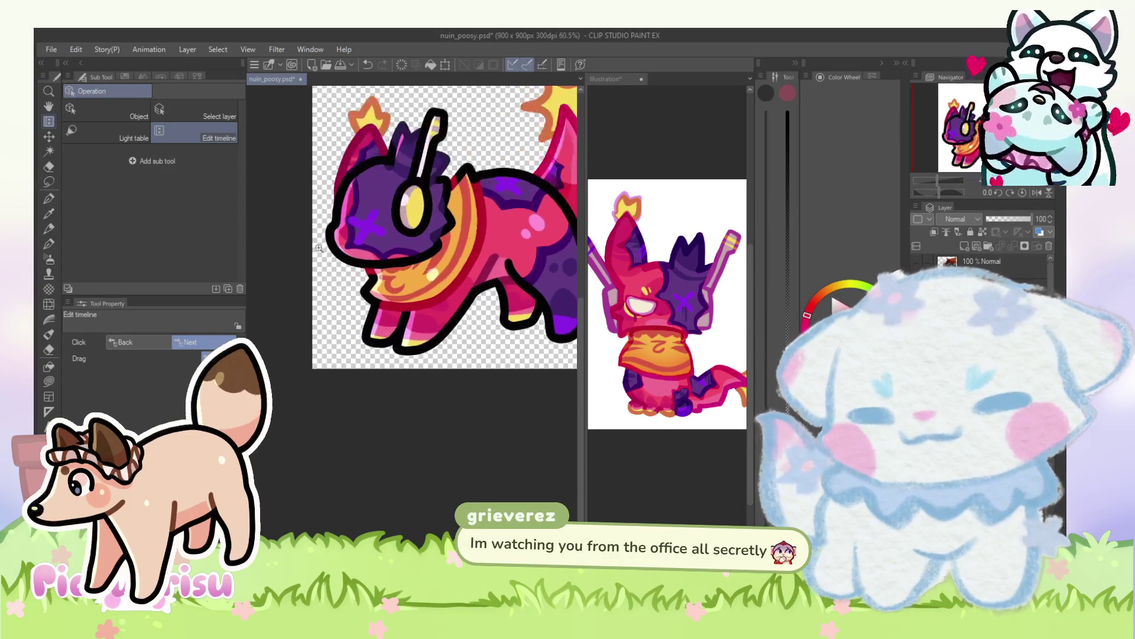
Step: Liquify the hood's left outline into shape using a brush size of about 228
click(48, 303)
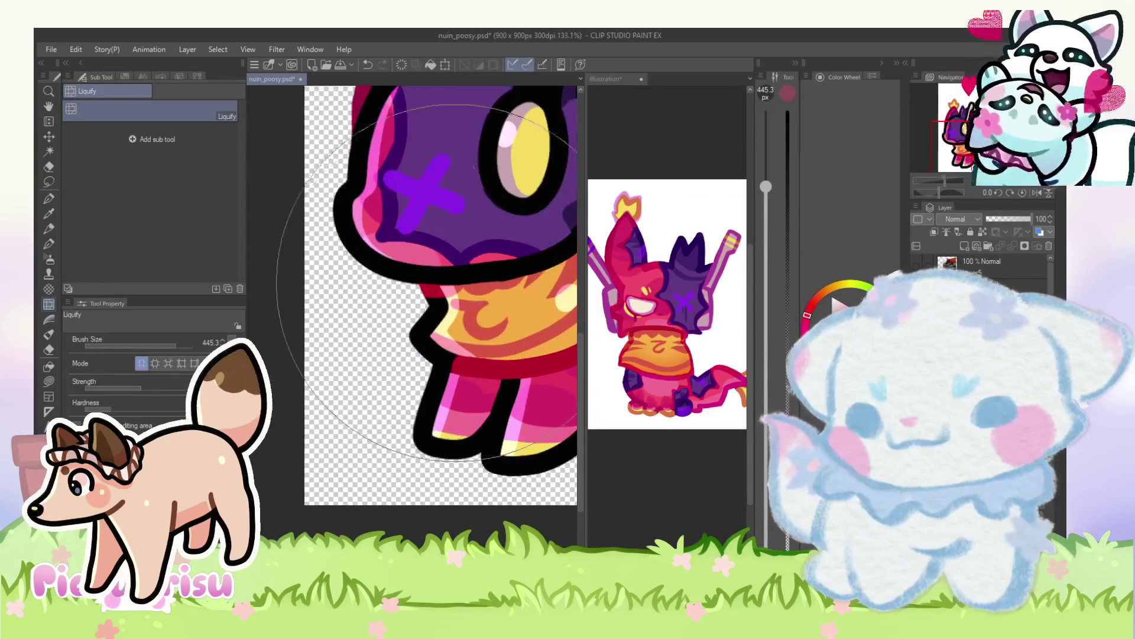
drag(190, 342, 169, 343)
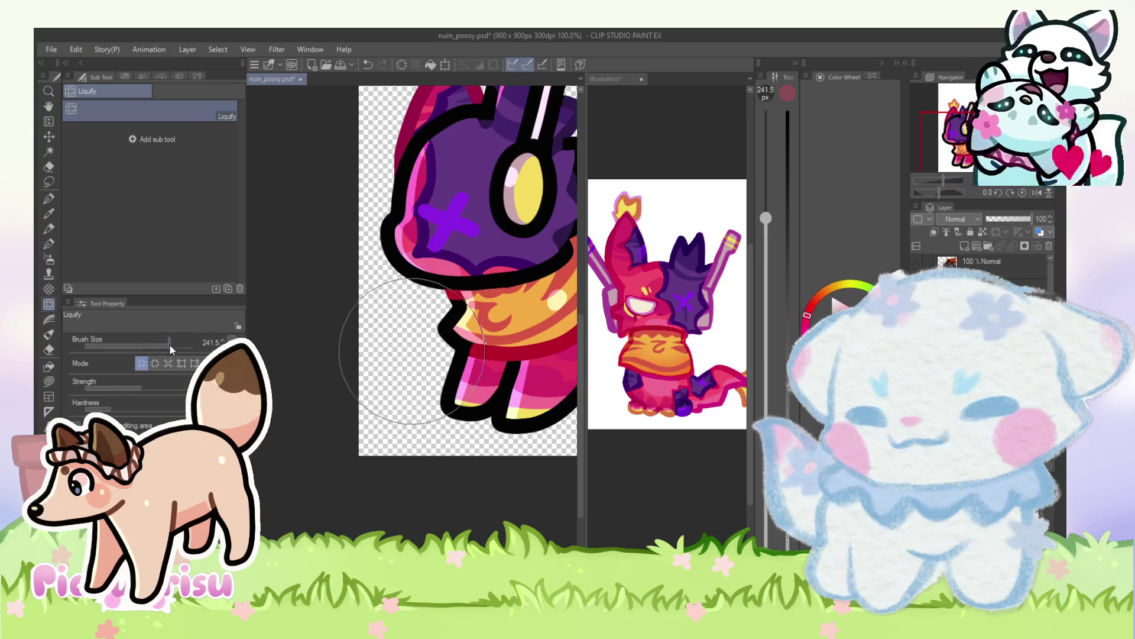
scroll(330, 239, up, 3)
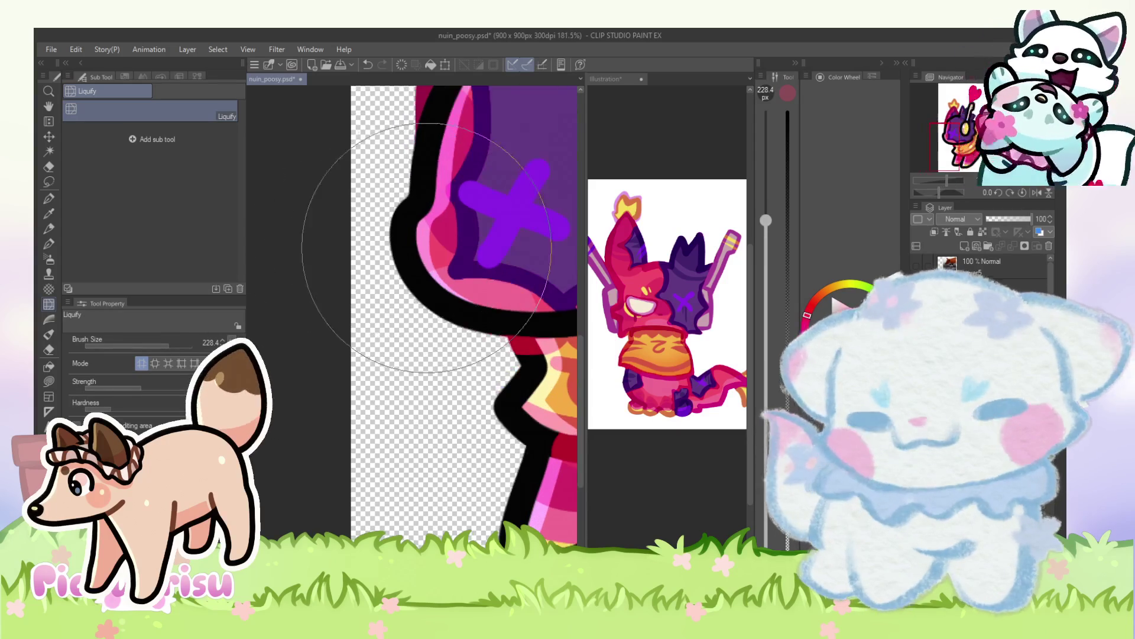
drag(367, 343, 375, 330)
drag(342, 215, 334, 233)
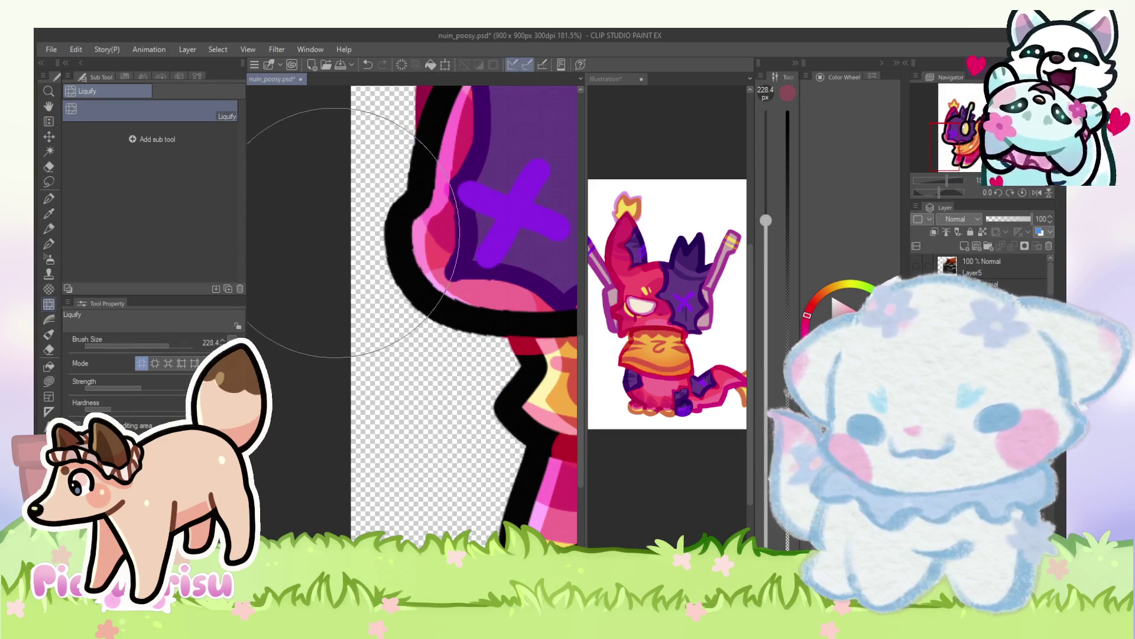
scroll(479, 317, down, 5)
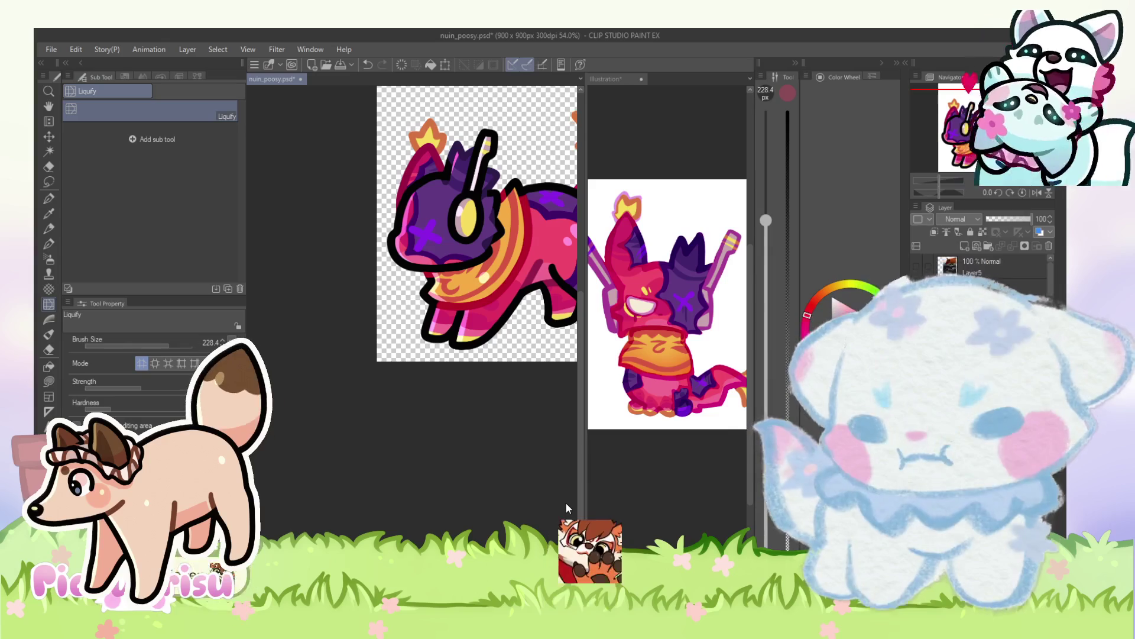
scroll(532, 296, down, 2)
key(k)
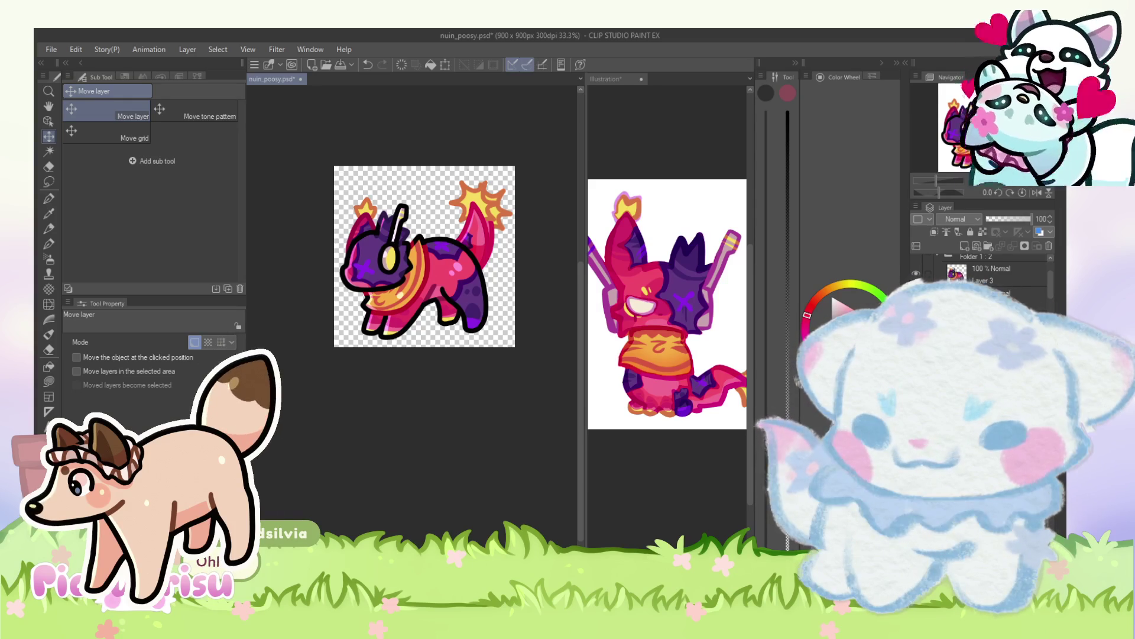
Step: Play the animation and stop on the frame where the star-tipped tail stands upright
key(space)
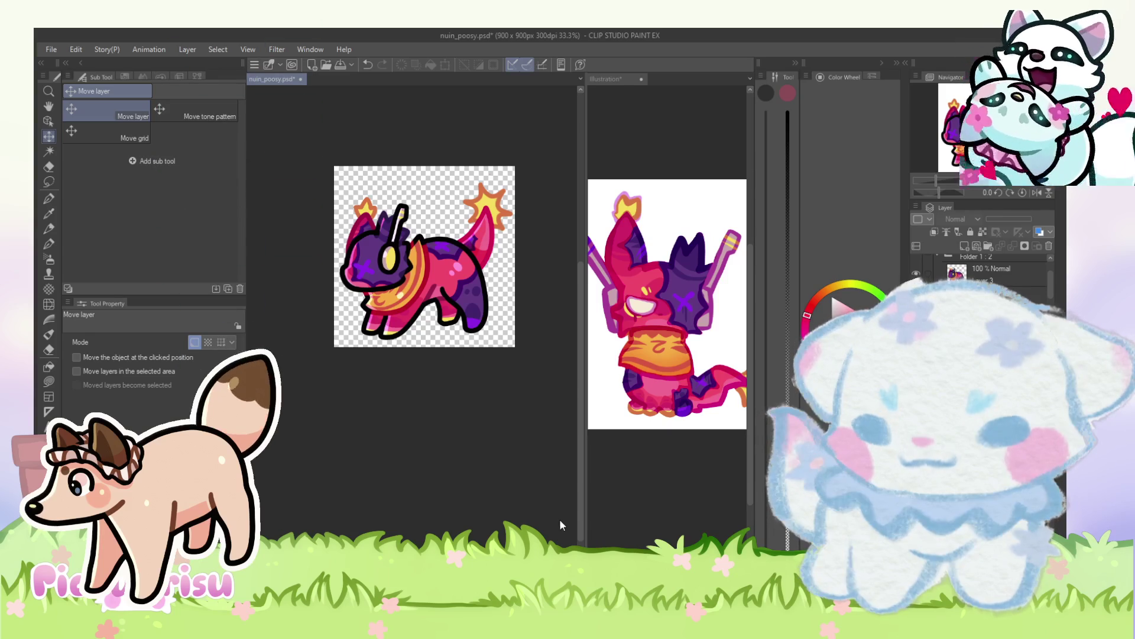
key(ctrl+z)
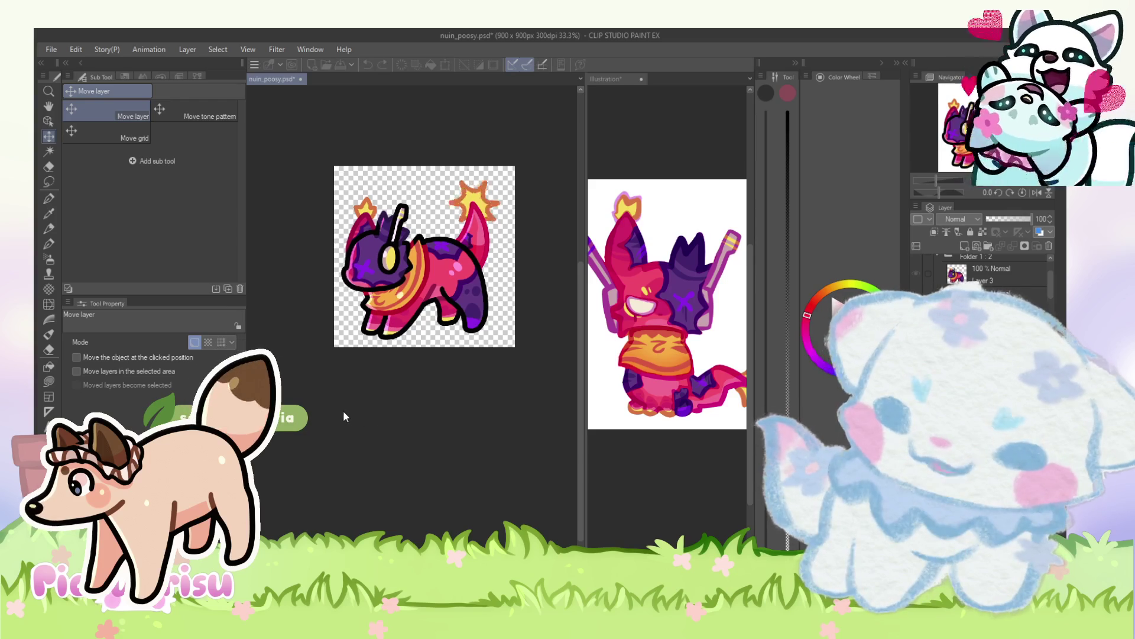
scroll(530, 310, down, 1)
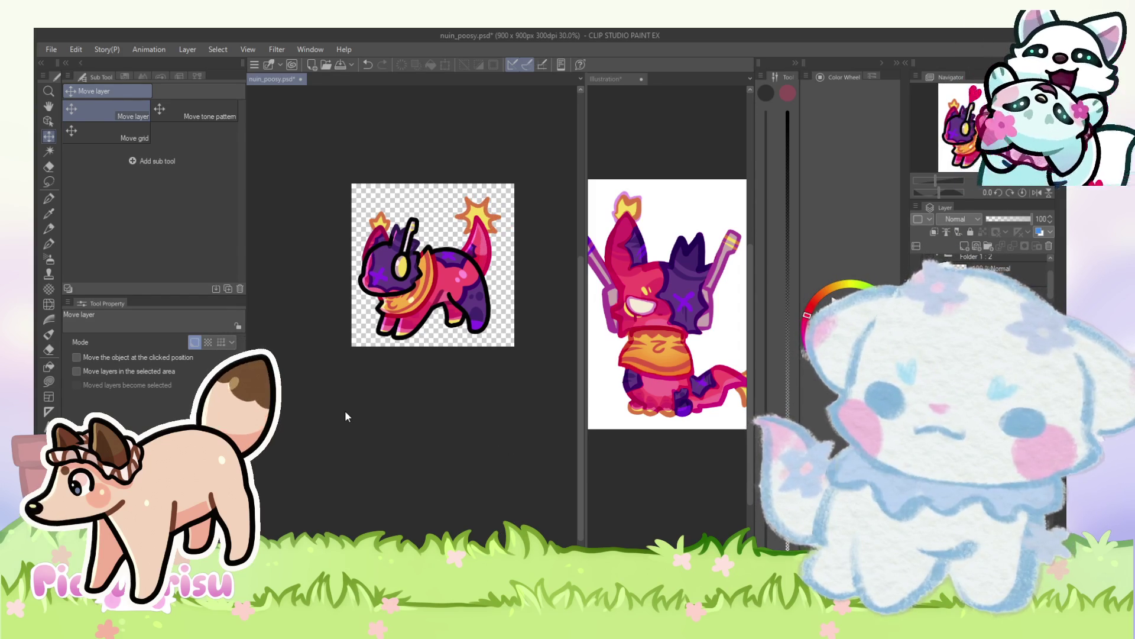
scroll(472, 194, down, 3)
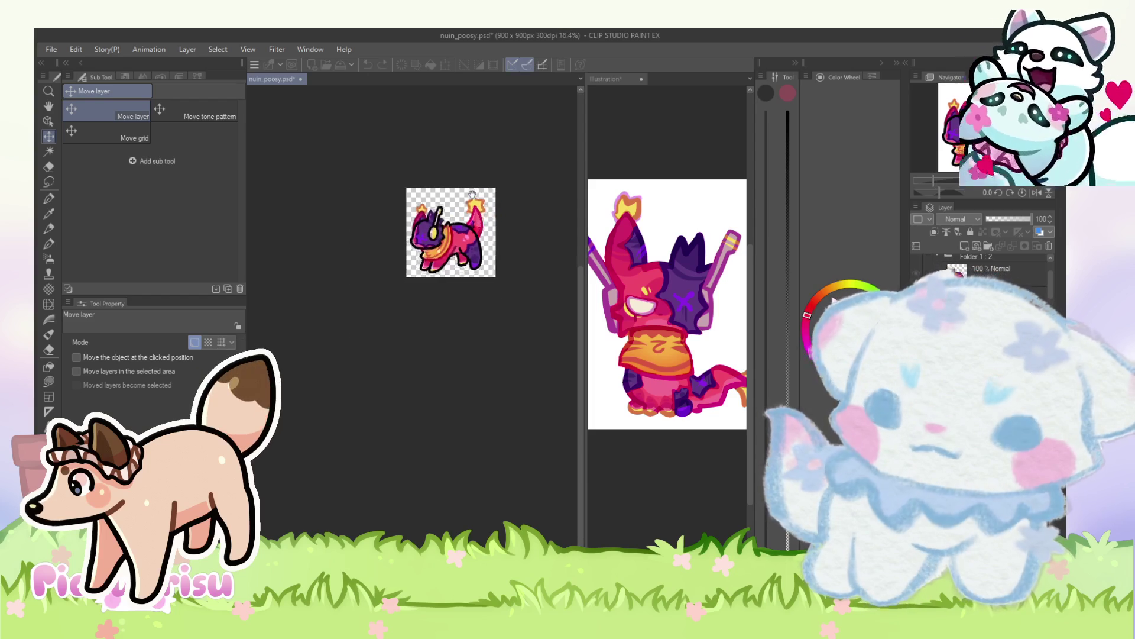
scroll(472, 194, up, 3)
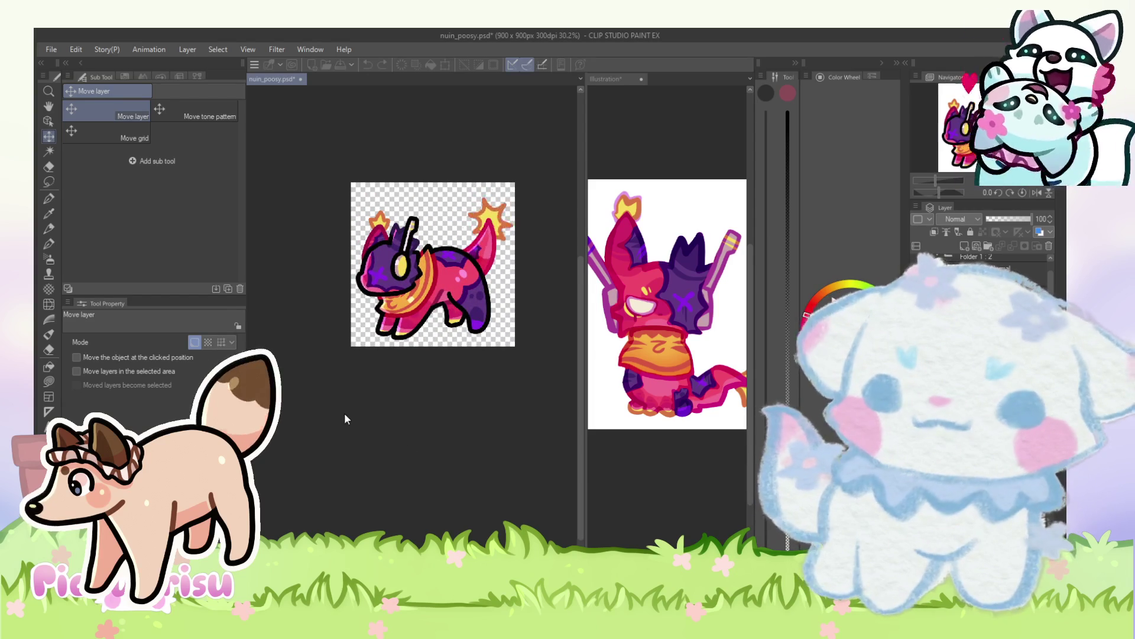
scroll(982, 283, down, 1)
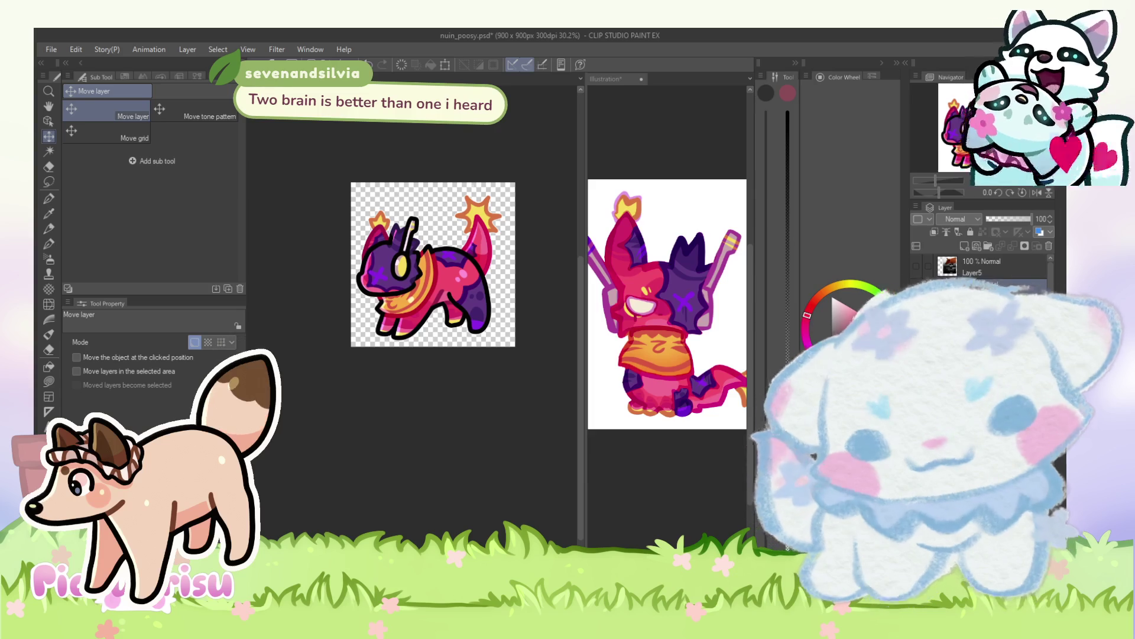
scroll(497, 303, up, 1)
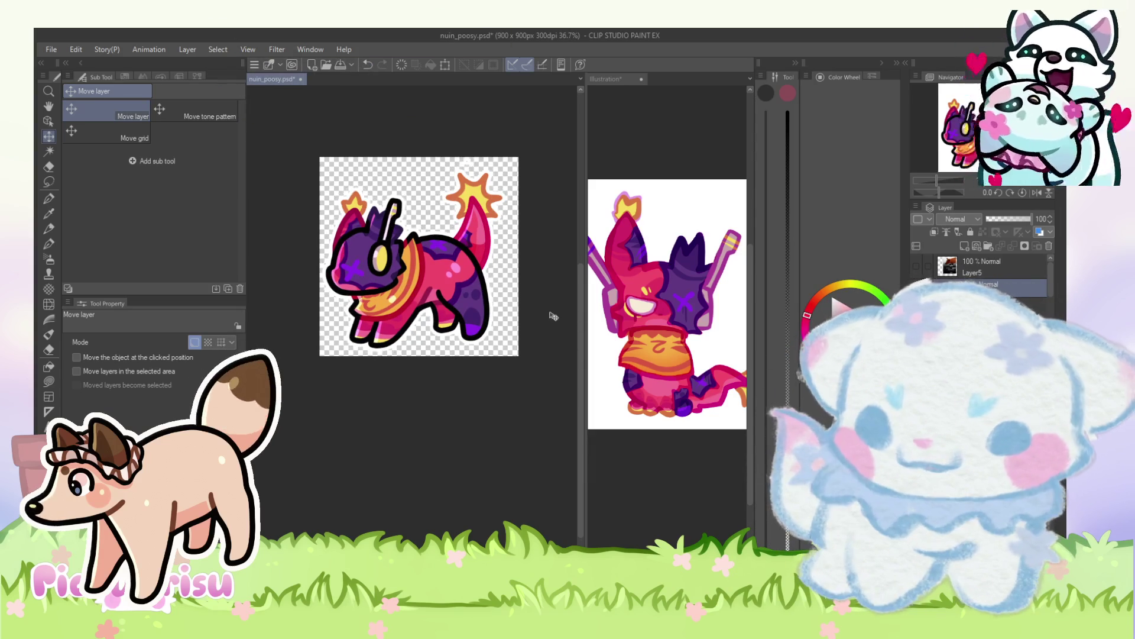
scroll(402, 312, up, 2)
scroll(404, 313, down, 2)
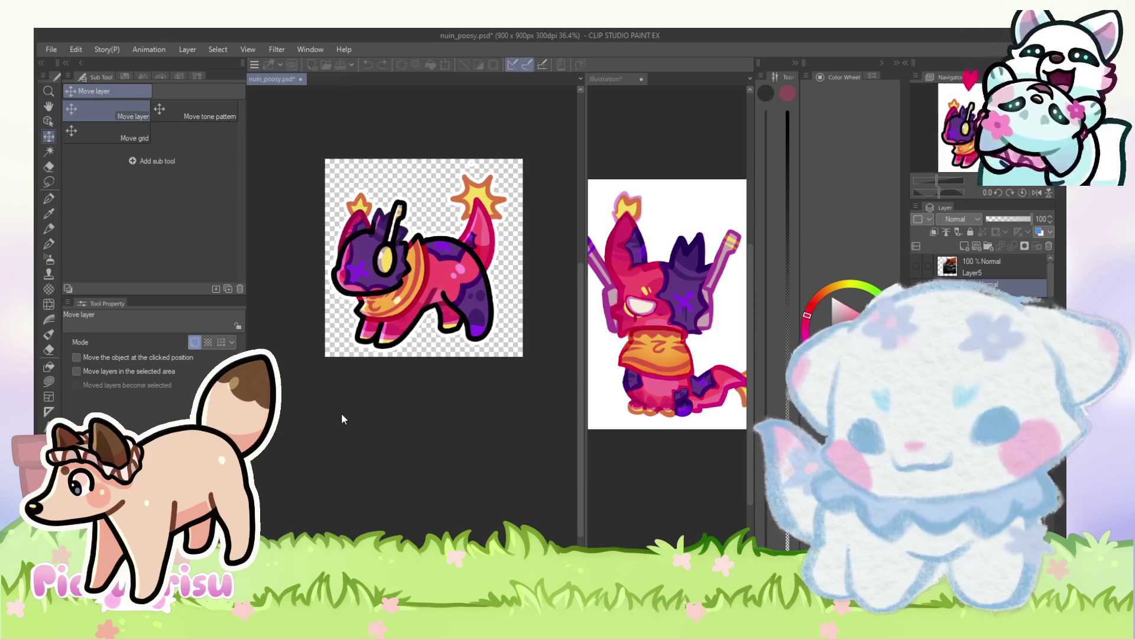
scroll(482, 231, down, 2)
scroll(485, 229, down, 1)
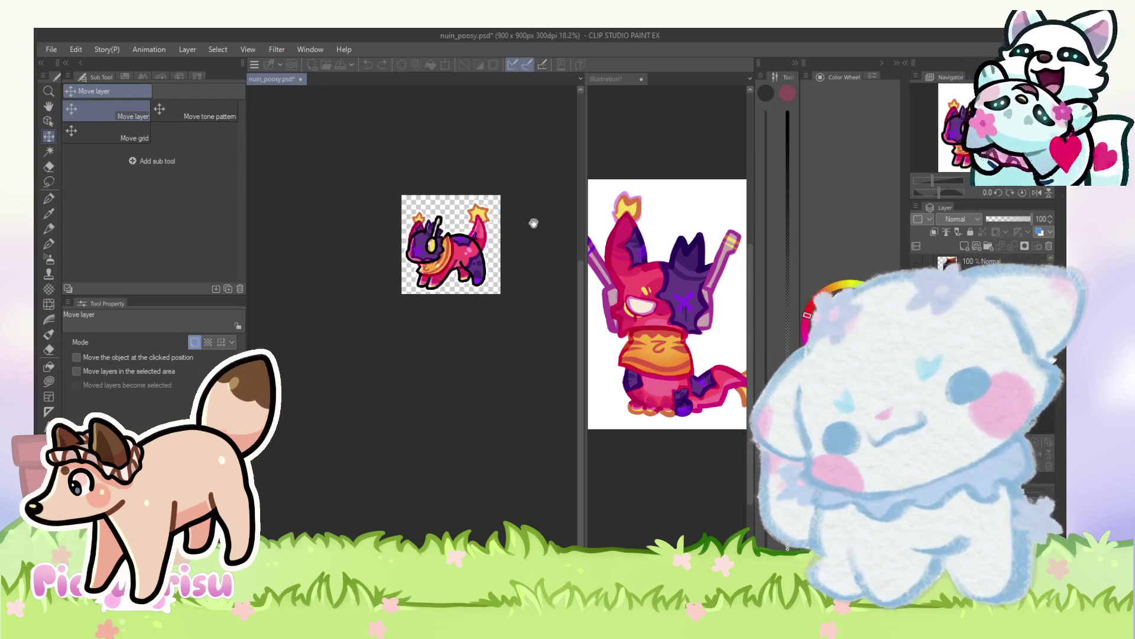
key(alt)
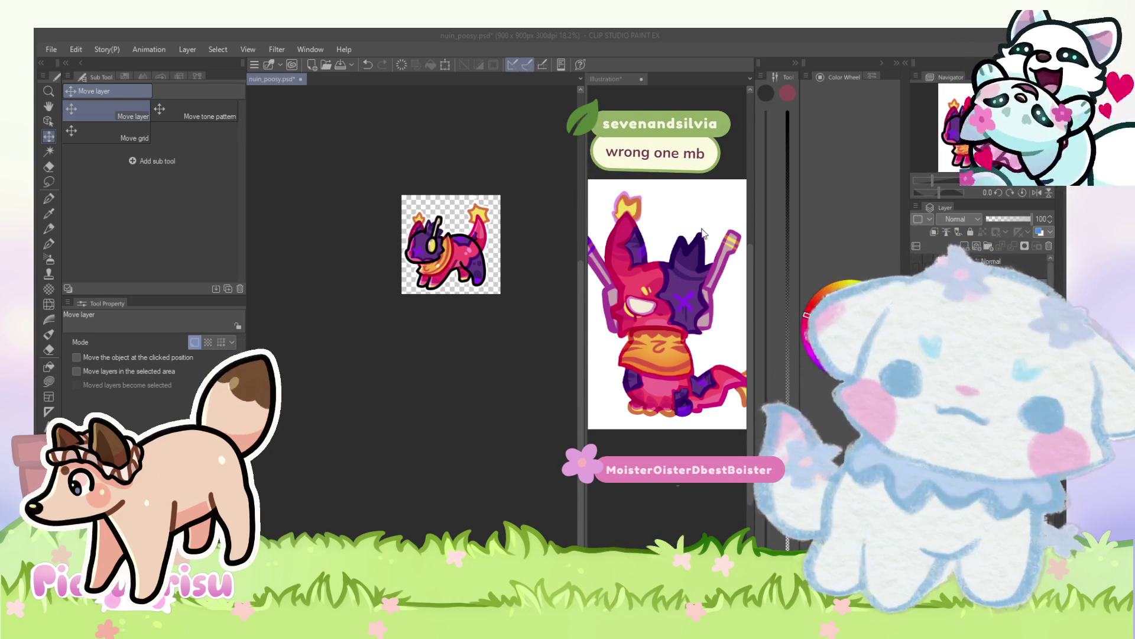
scroll(500, 271, down, 2)
scroll(499, 271, up, 2)
scroll(479, 273, down, 1)
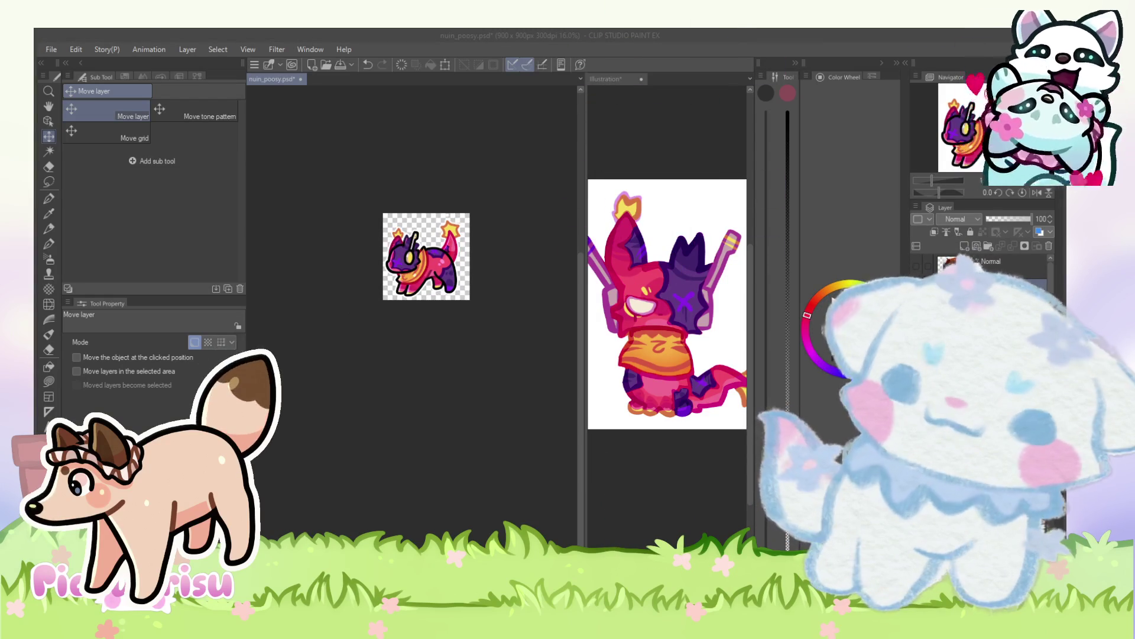
click(339, 414)
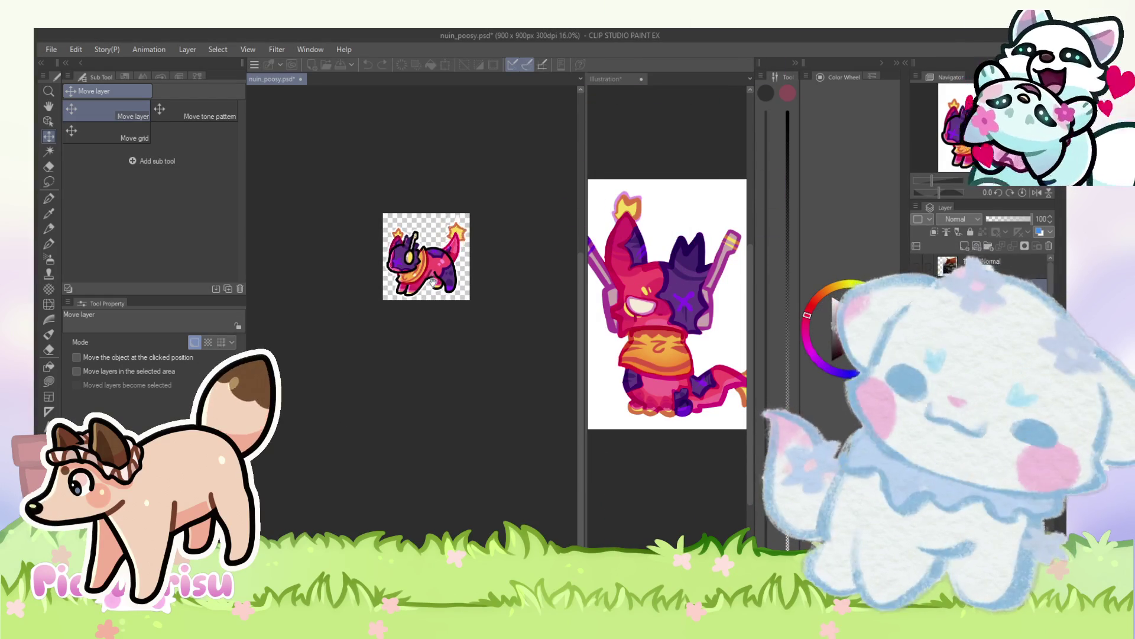
scroll(427, 272, up, 3)
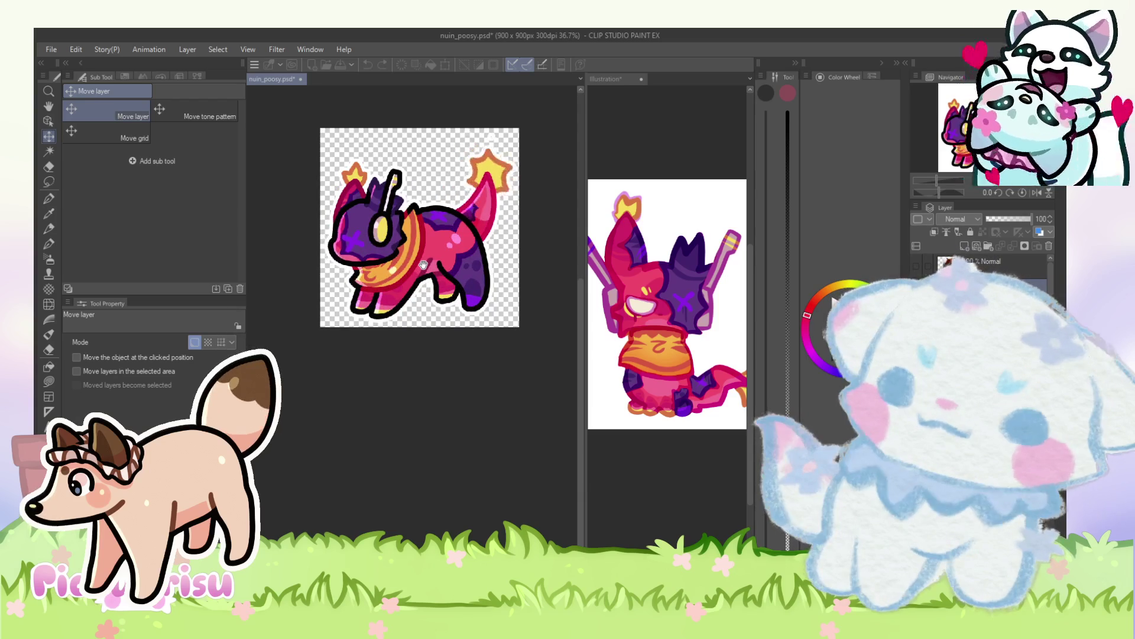
scroll(424, 264, down, 3)
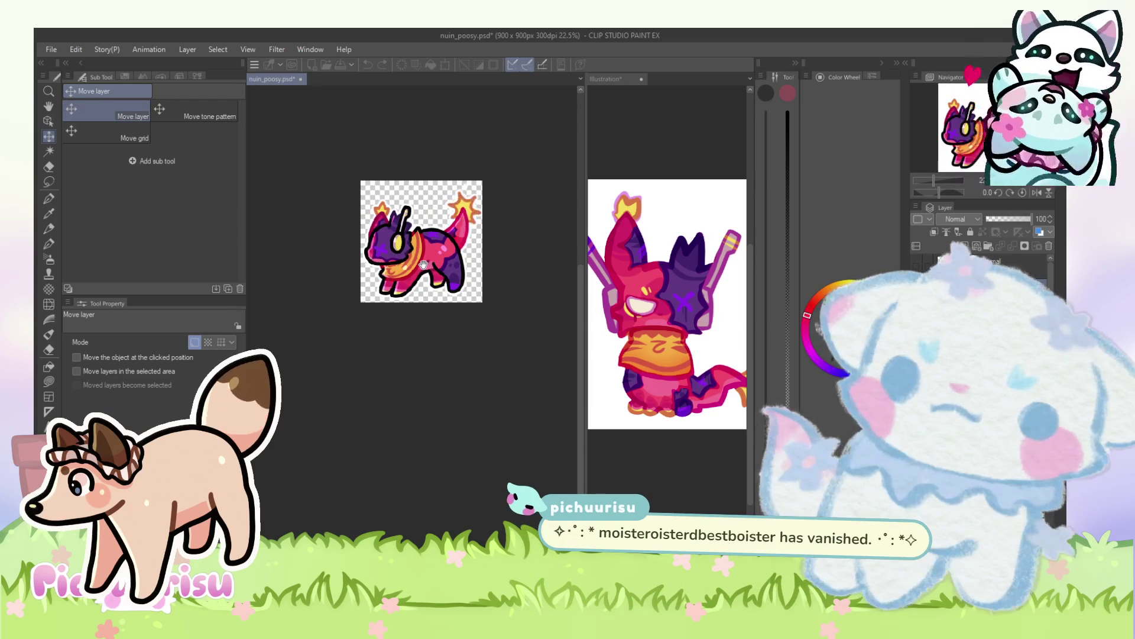
scroll(424, 264, up, 4)
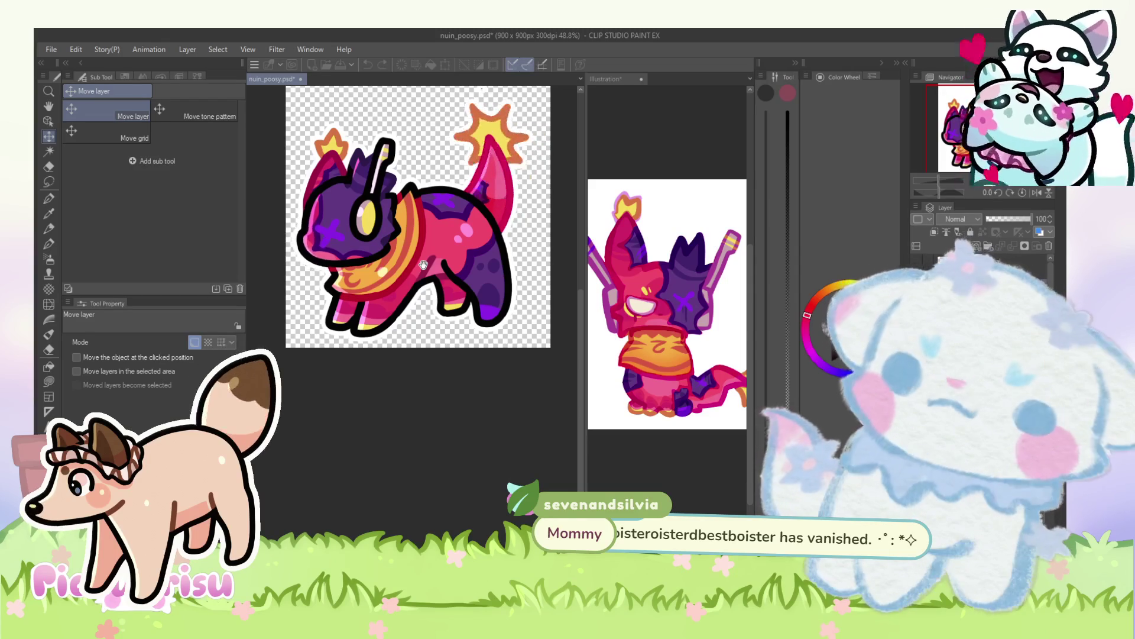
scroll(424, 264, down, 2)
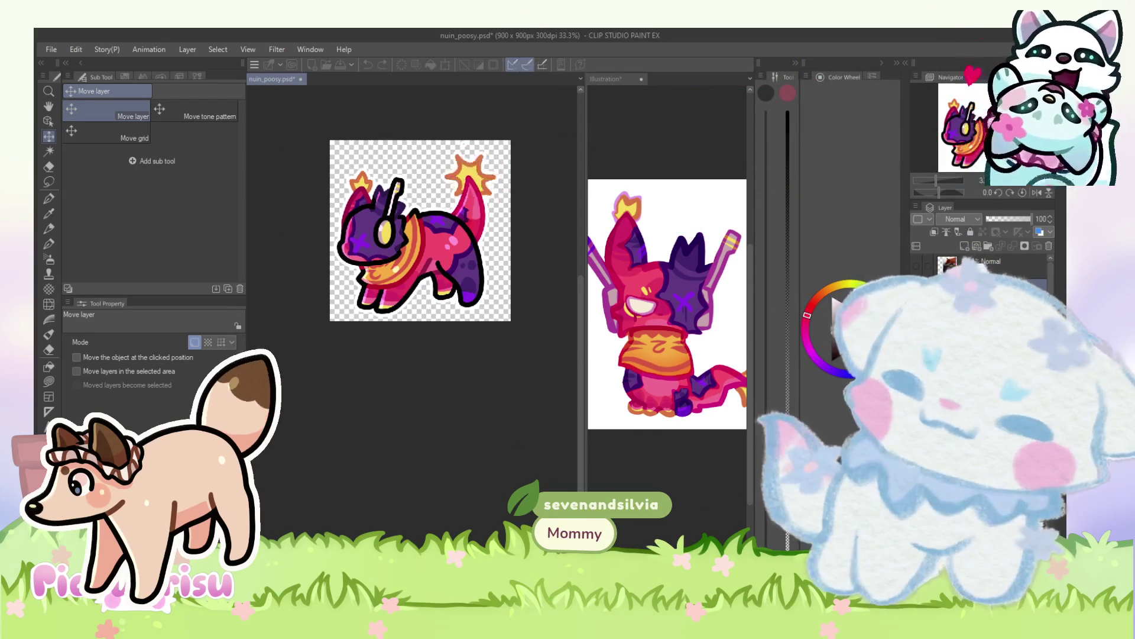